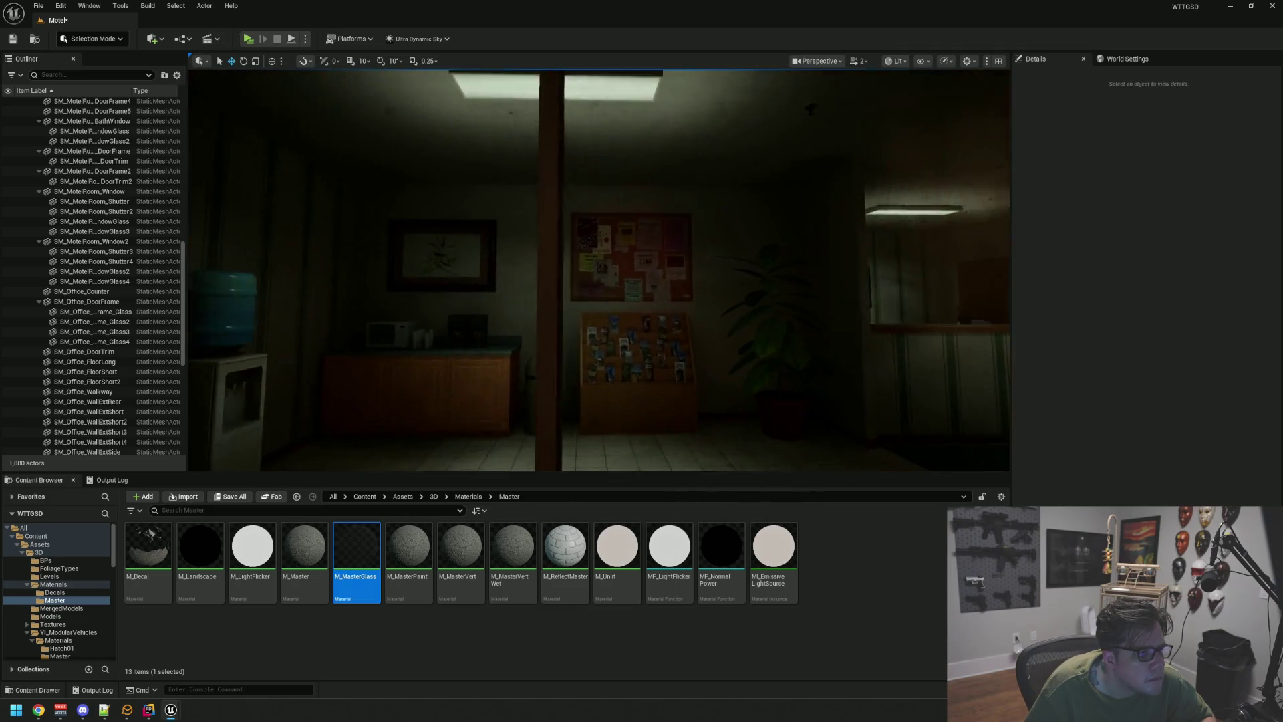
- Fly the camera through the office and waiting room out to face the motel wall
key(w)
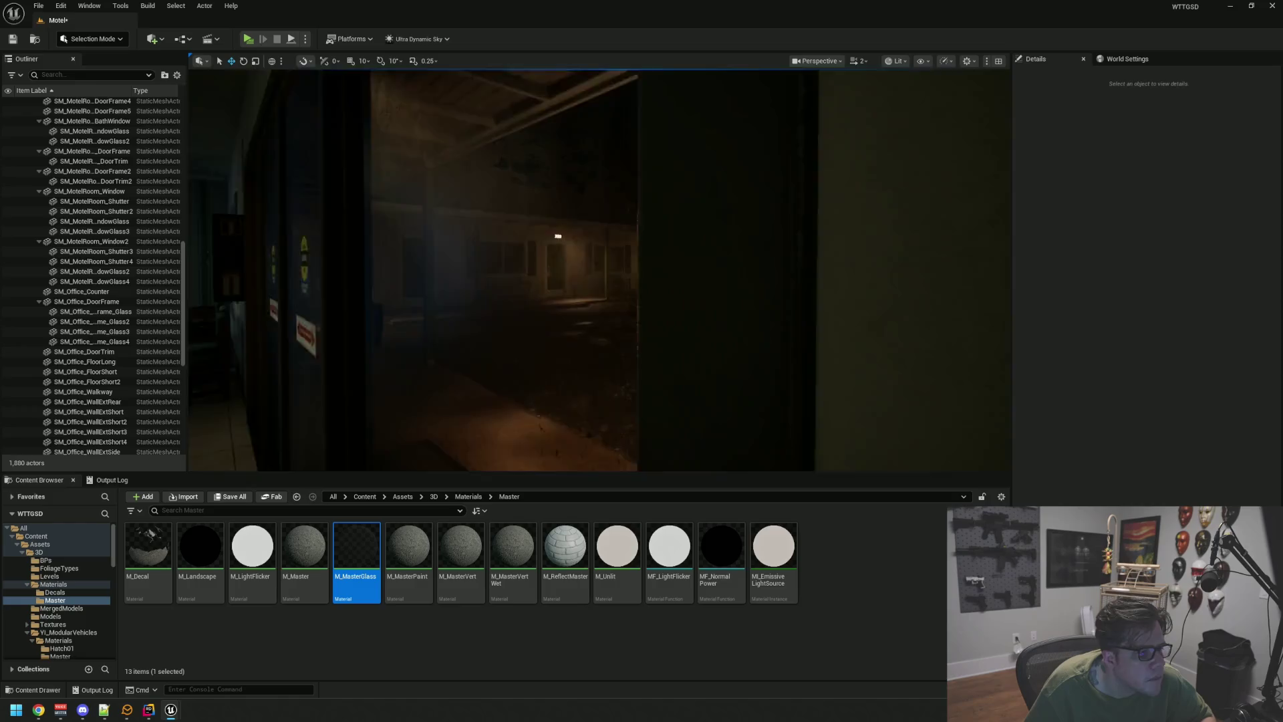
key(w)
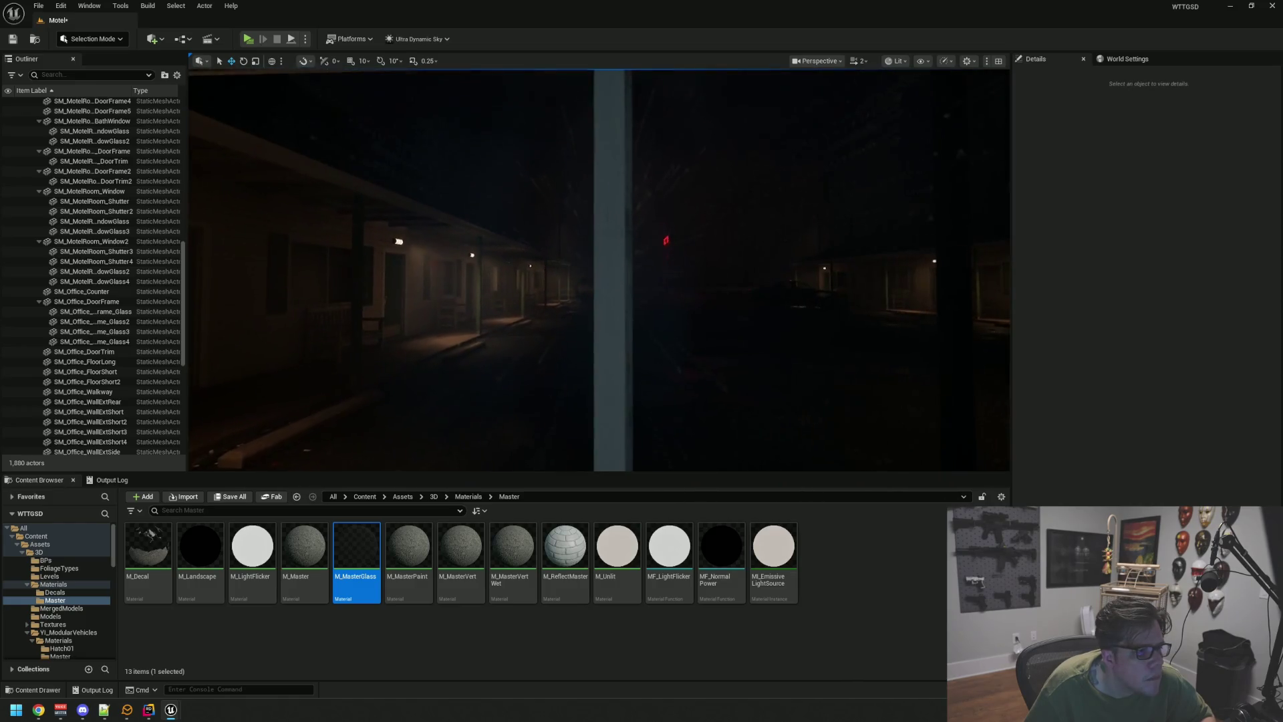
key(s)
key(w)
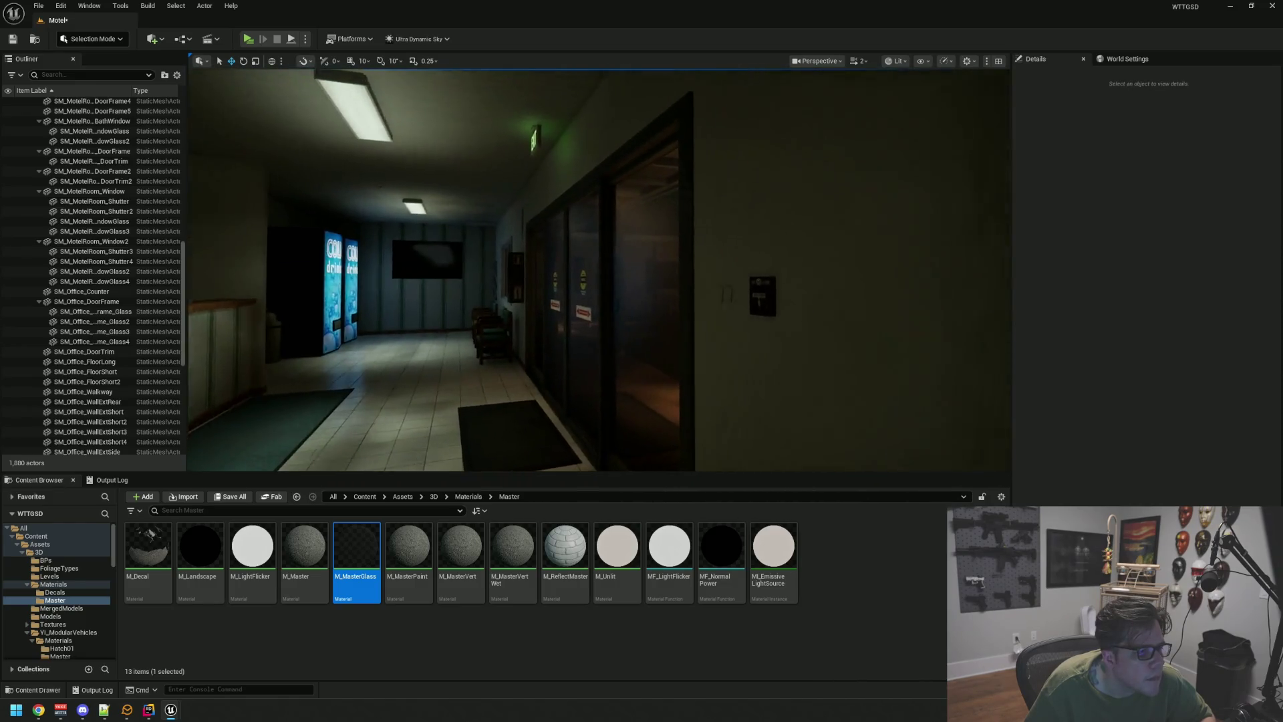
key(w)
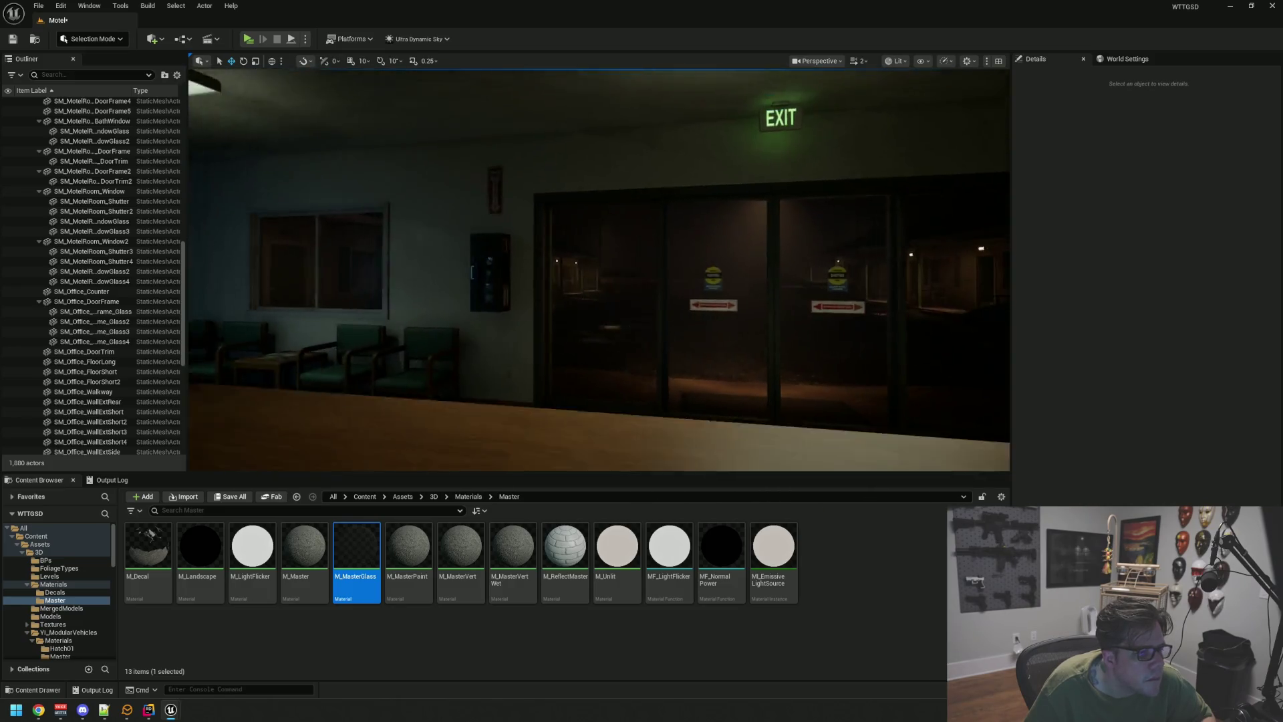
key(s)
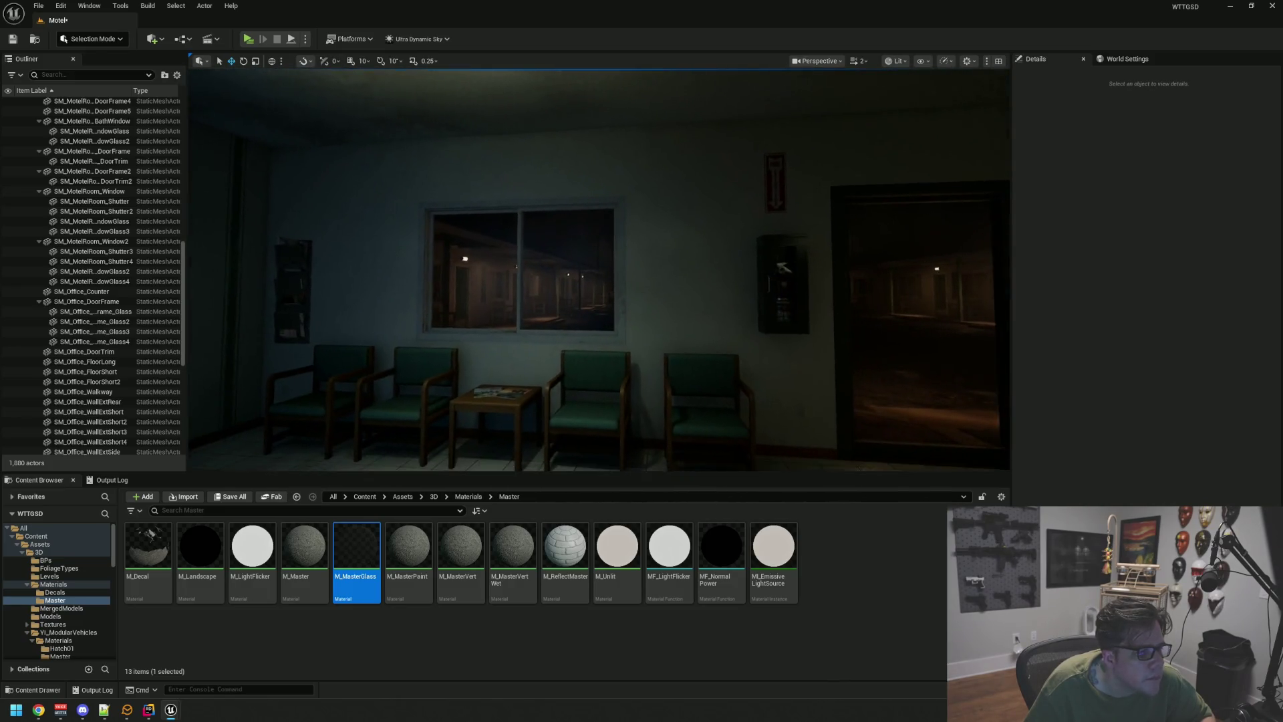
key(w)
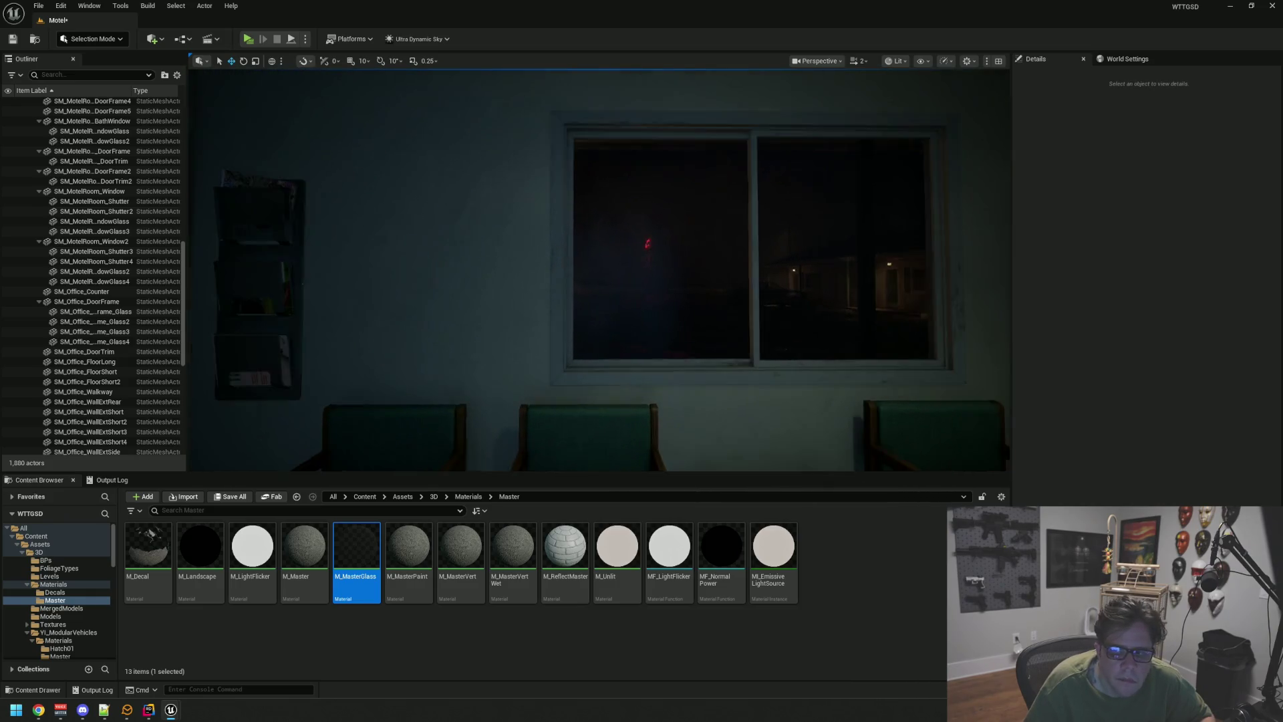
key(w)
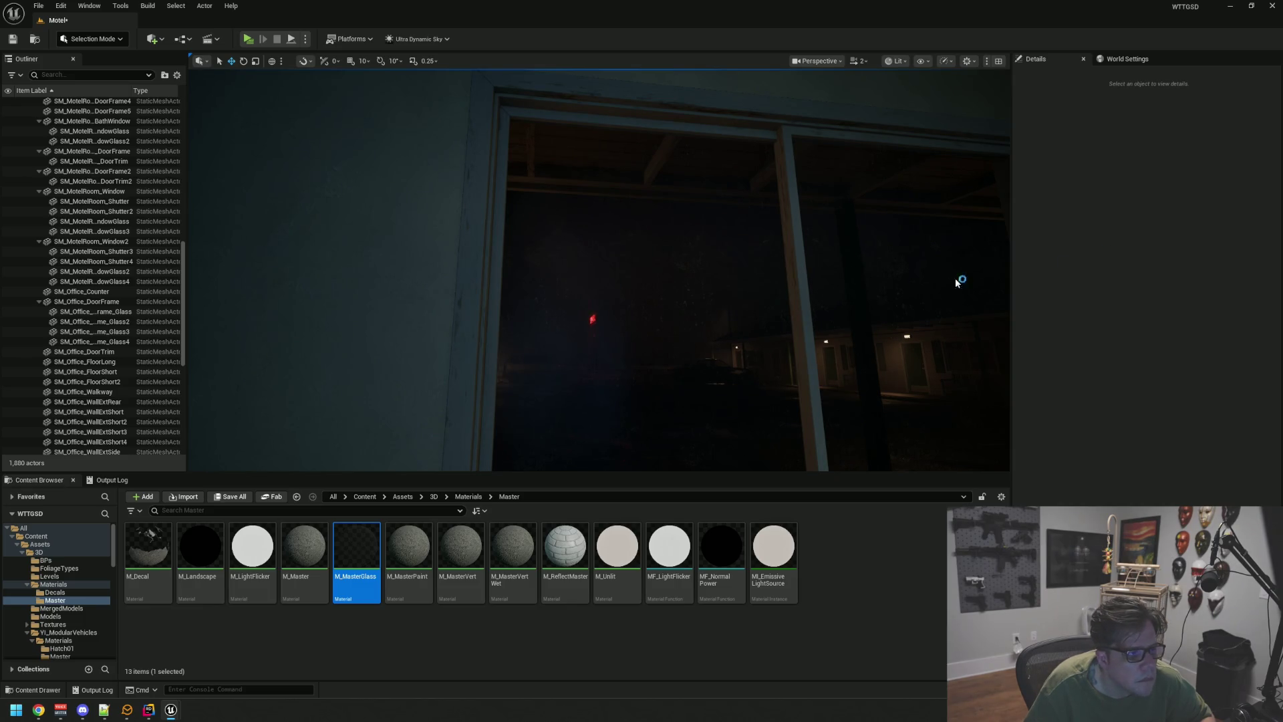
key(s)
key(w)
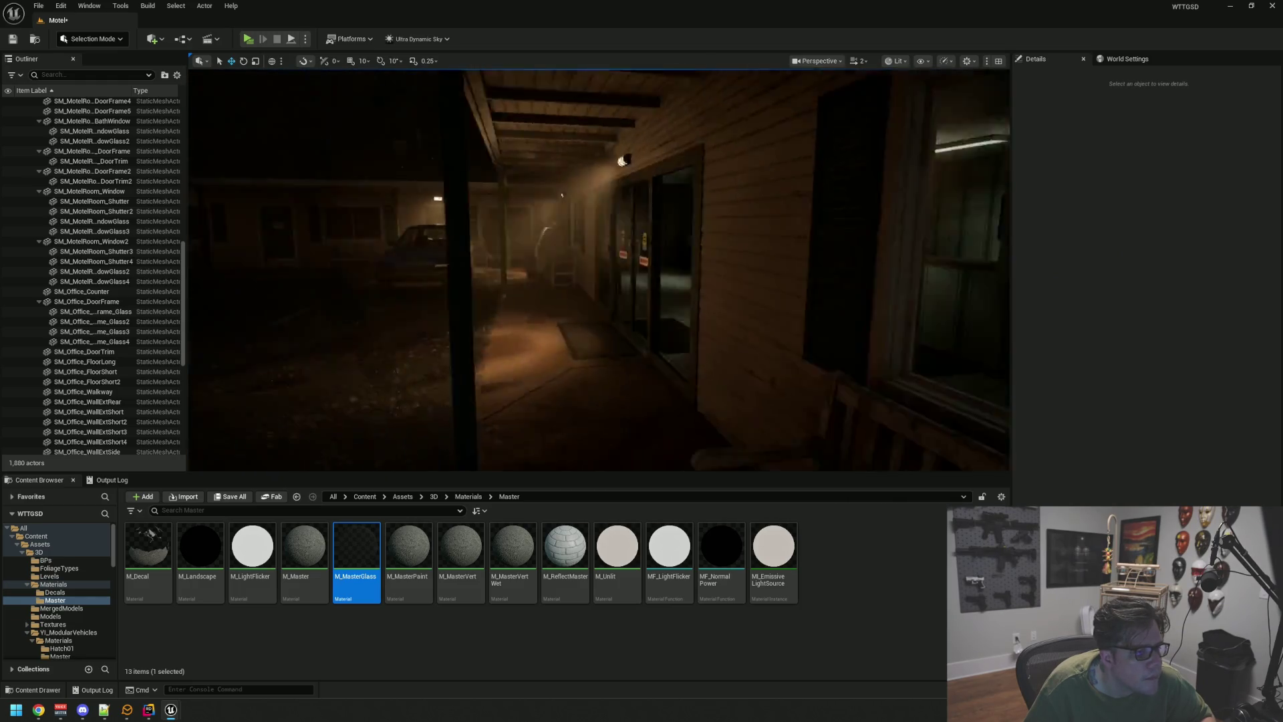
key(w)
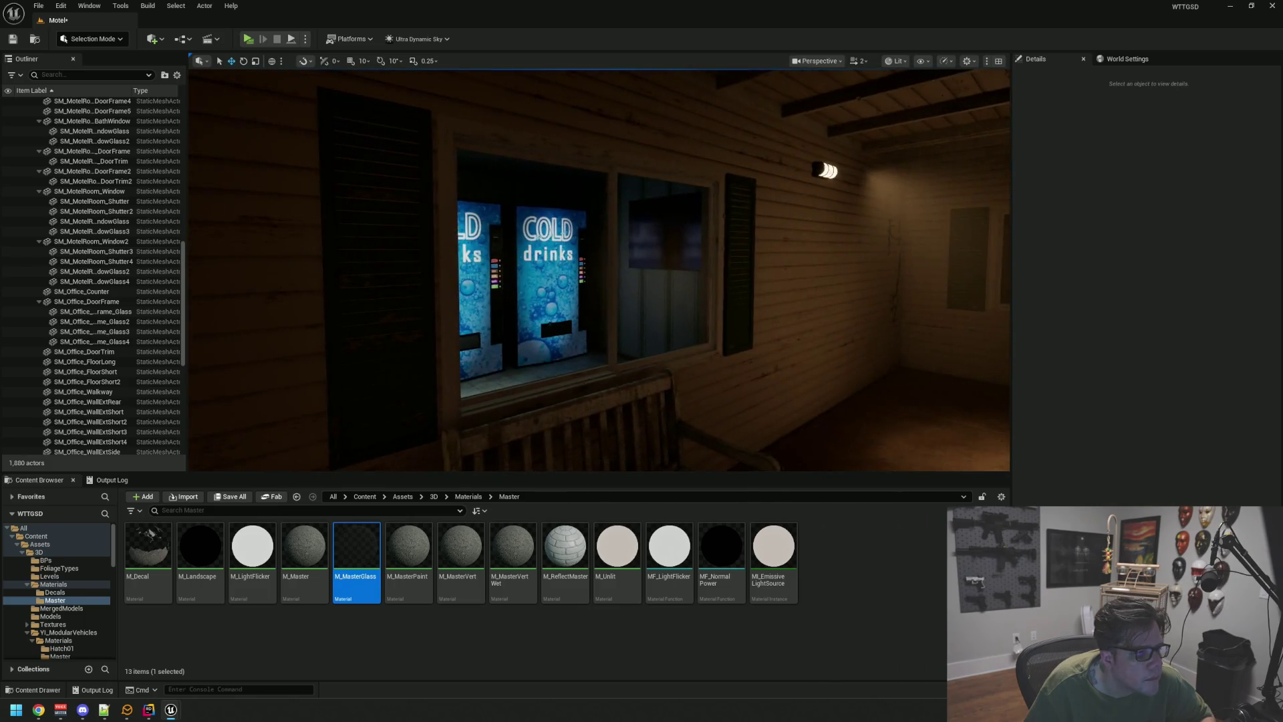
key(w)
key(s)
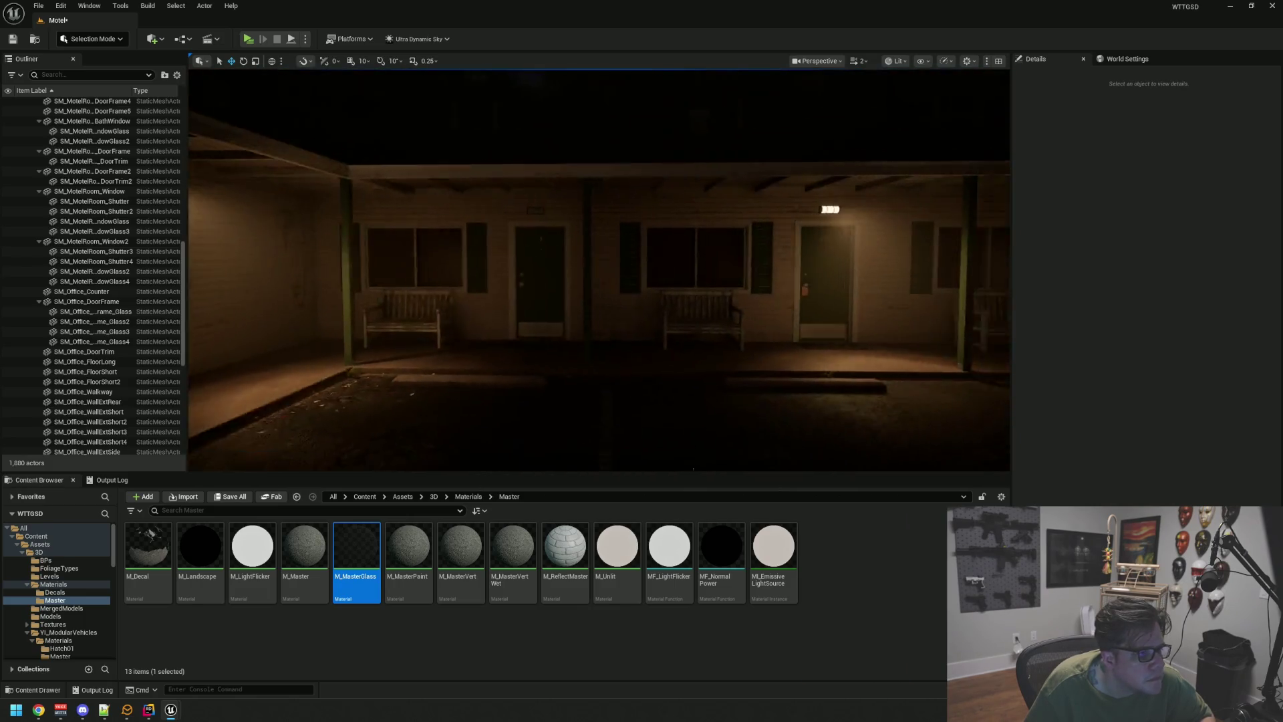
key(w)
- Fly along the motel porch past the bench toward the doors and windows
key(a)
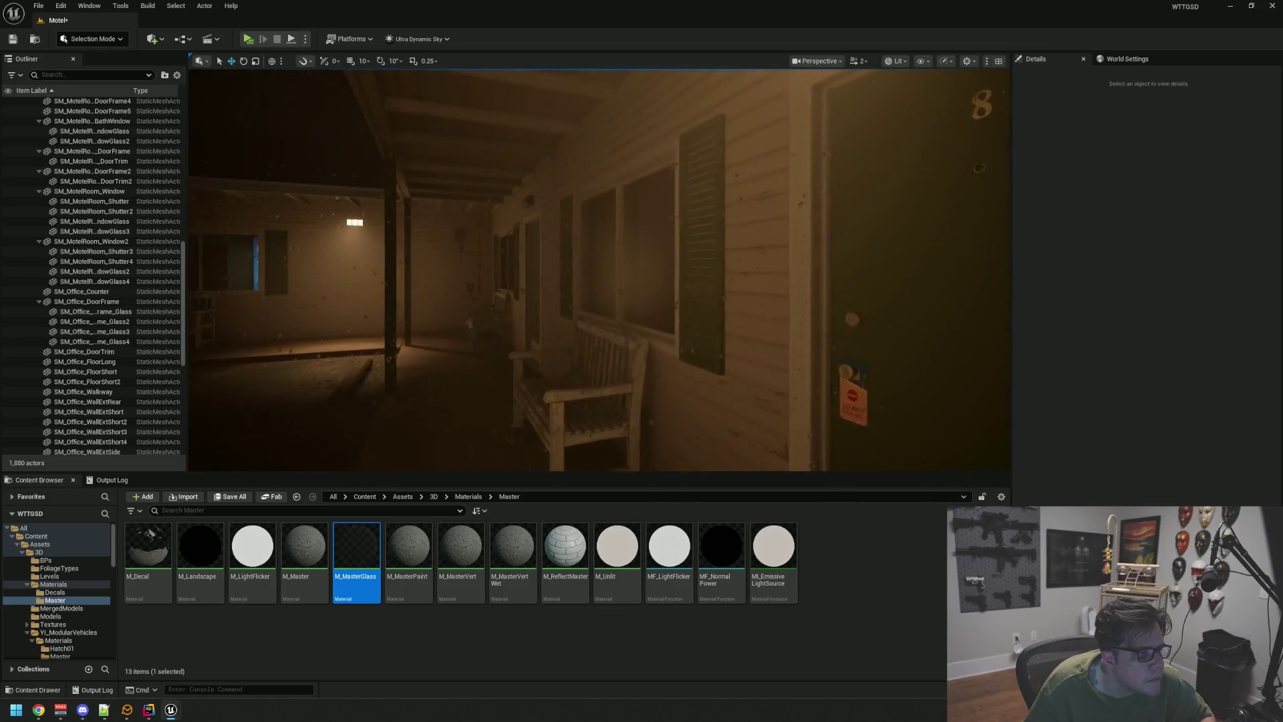
key(s)
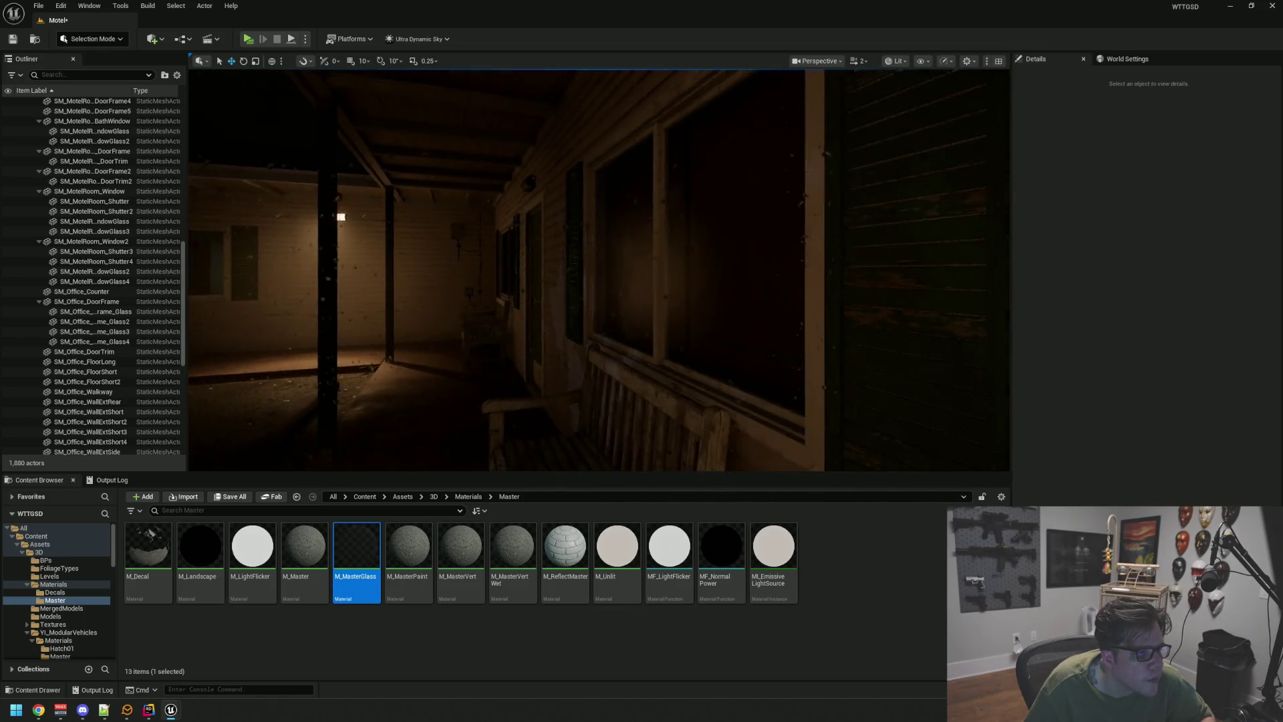
key(w)
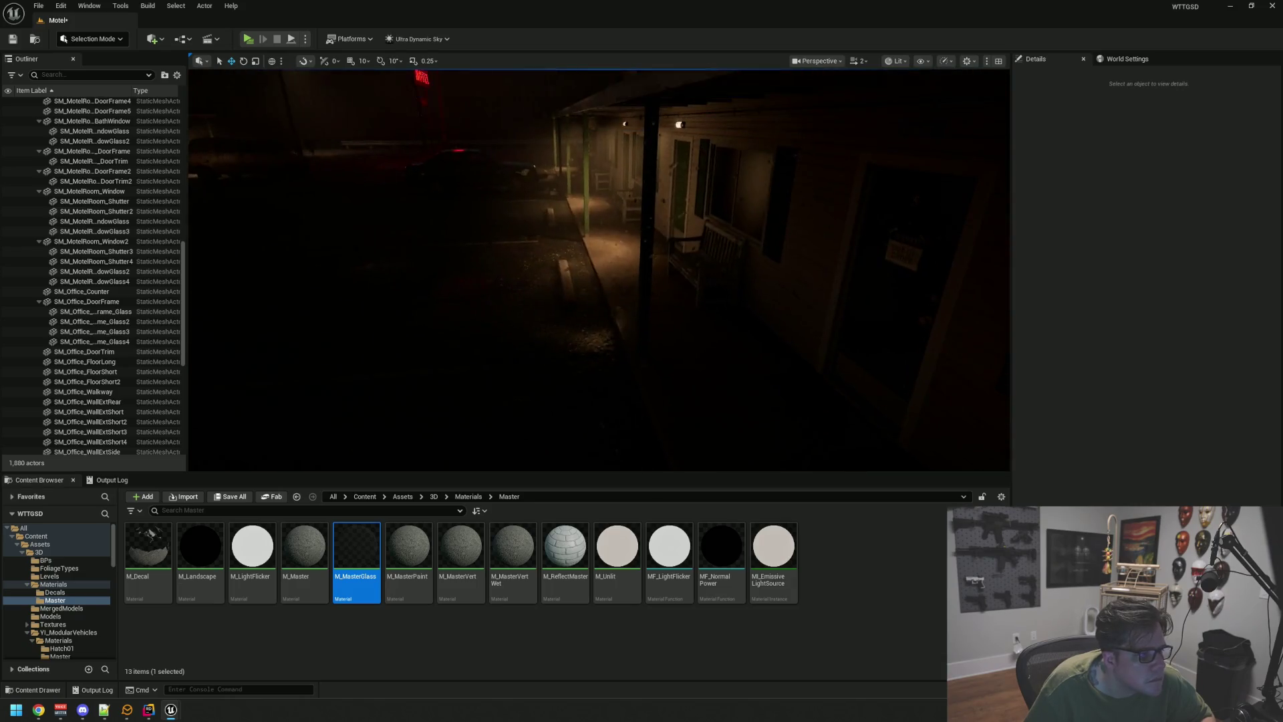
key(d)
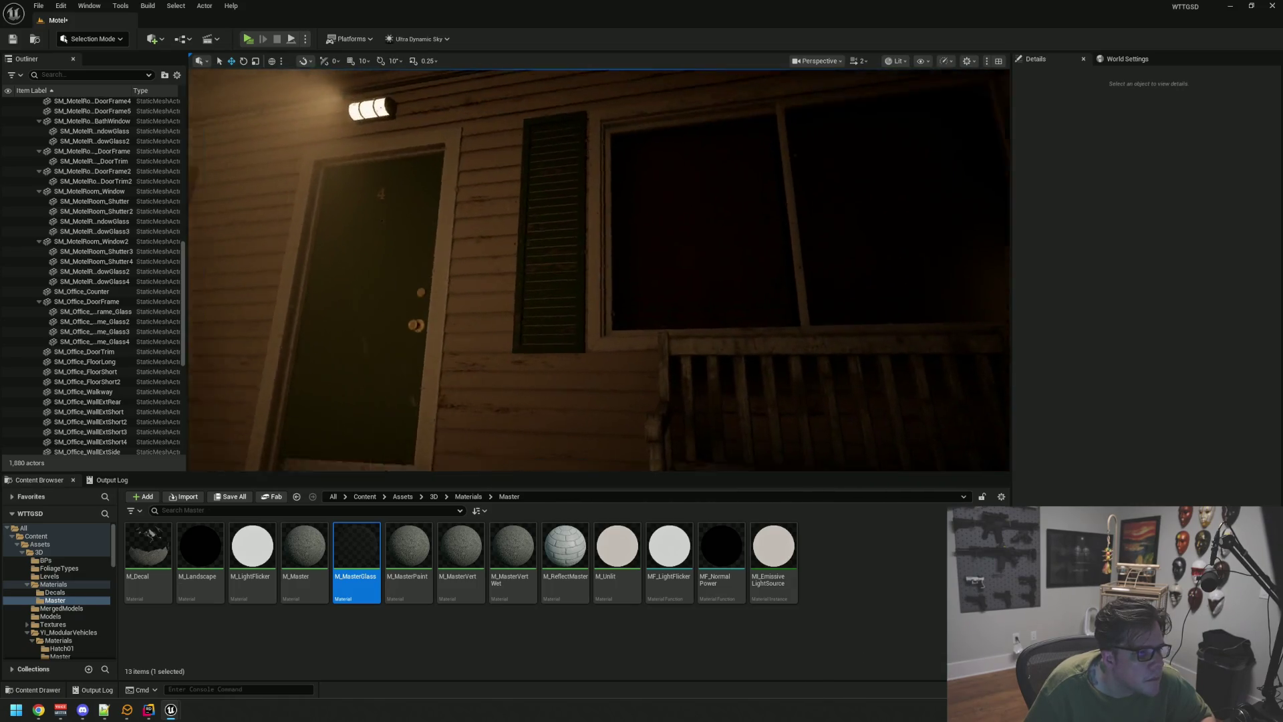
key(w)
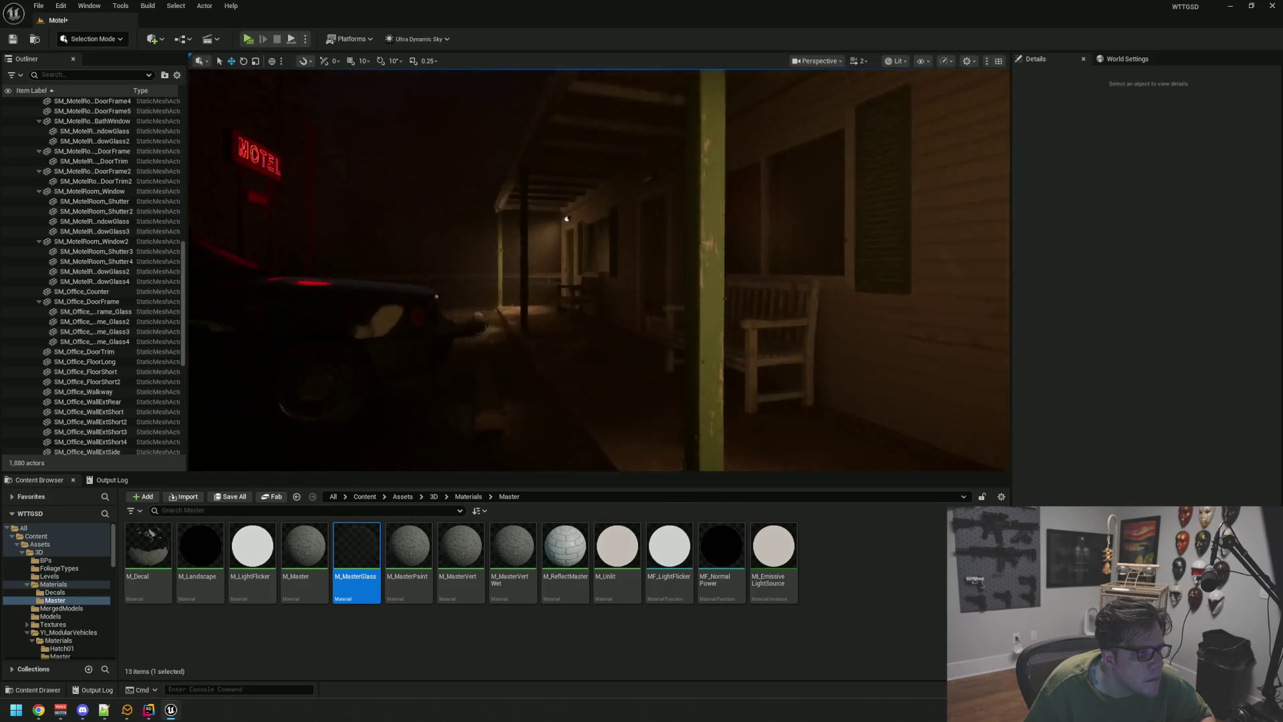
key(w)
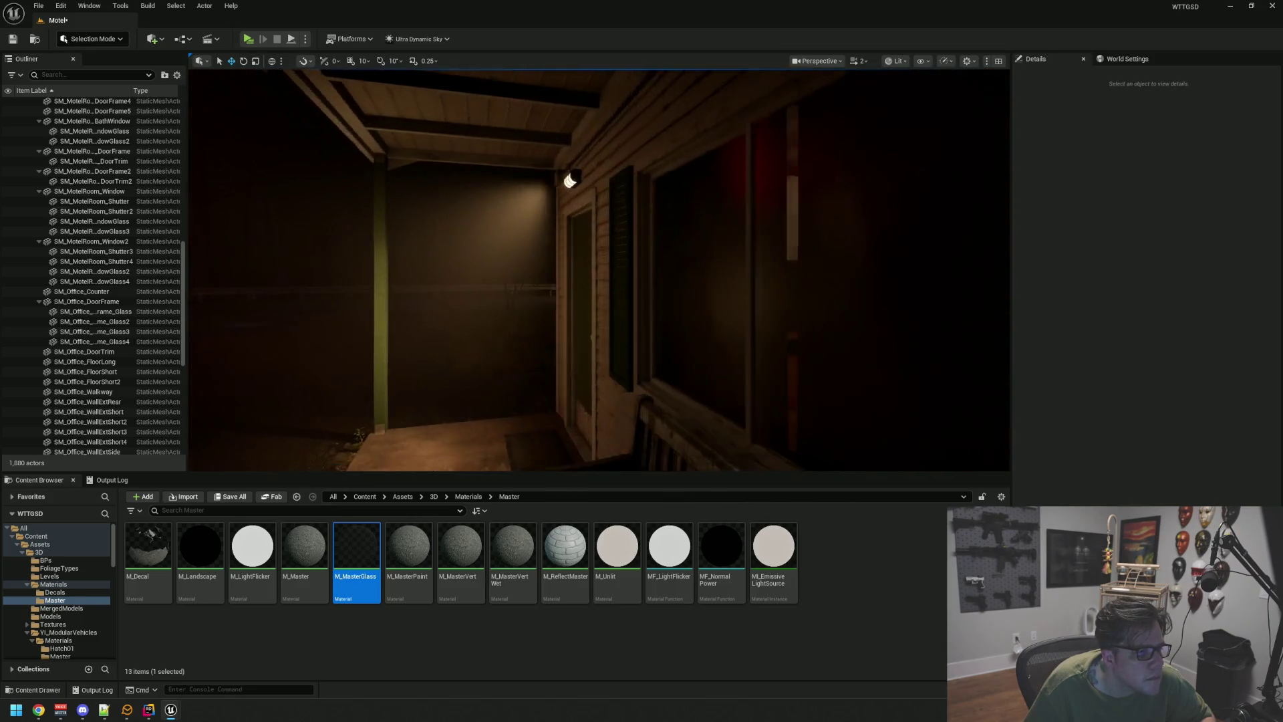
key(w)
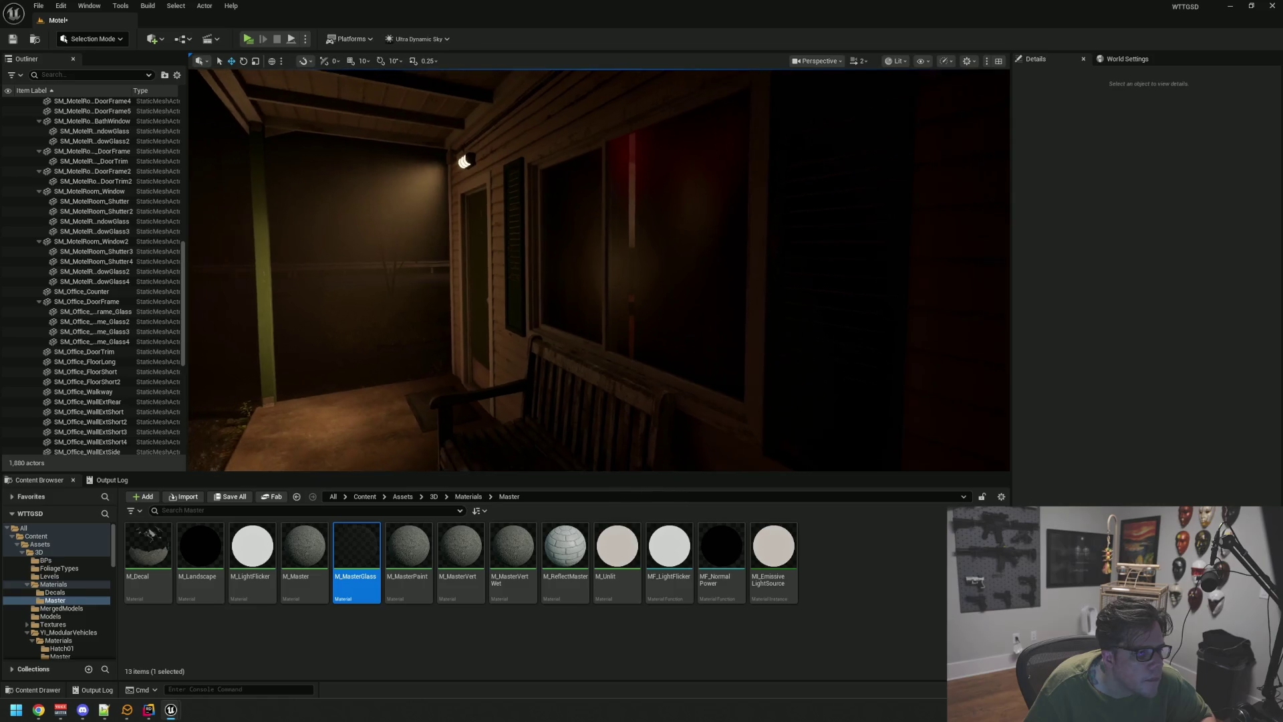
key(w)
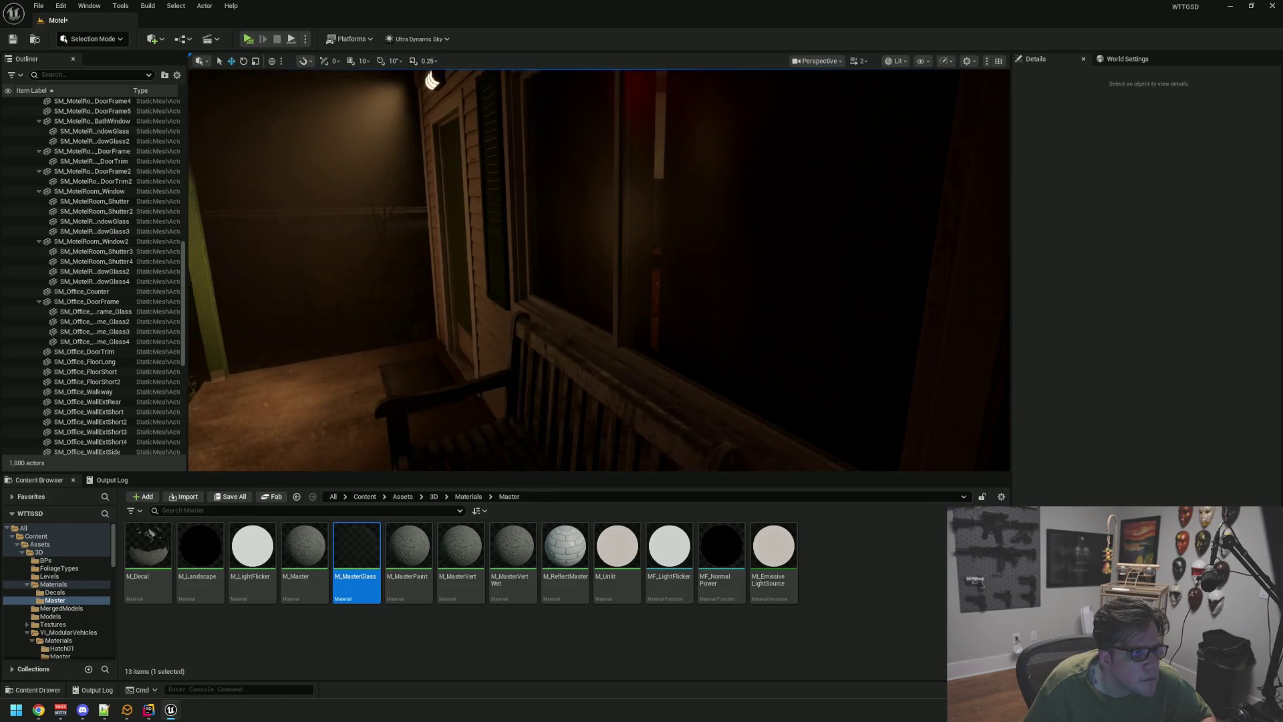
key(s)
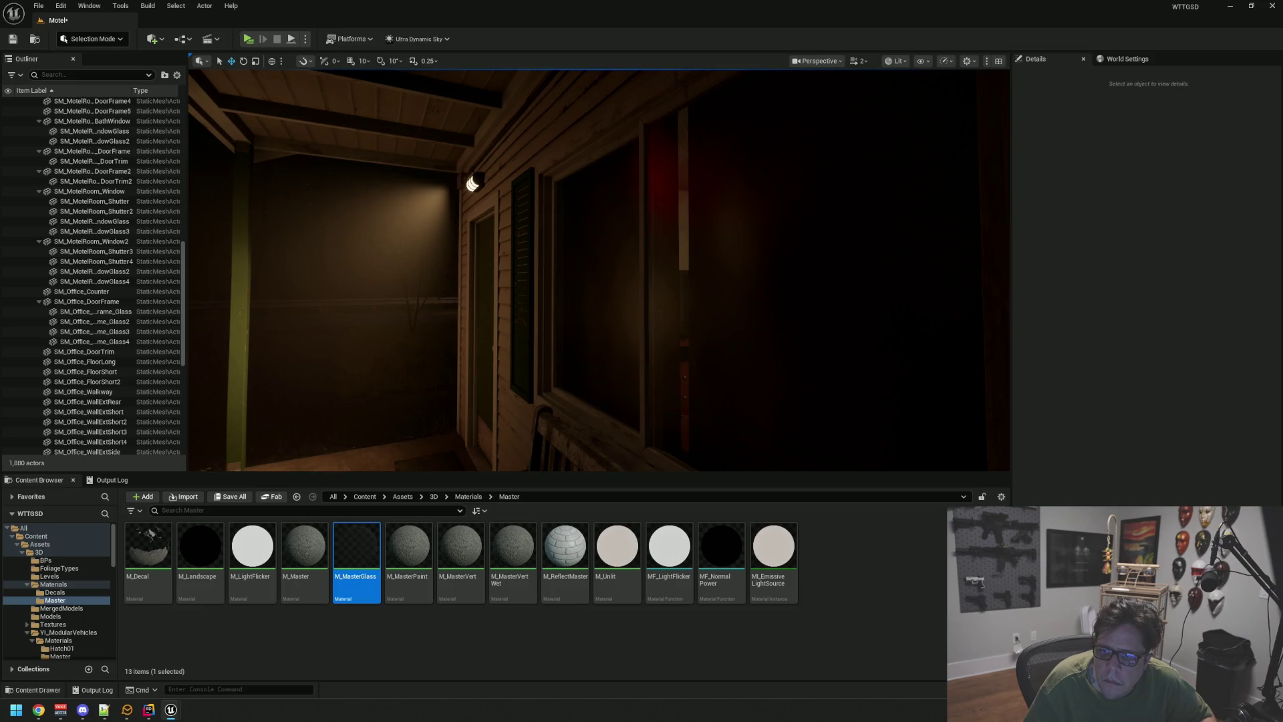
- Close in on the porch window with the COLD drinks sign and select its frame
drag(936, 254, 1103, 254)
mouse_move(601, 281)
mouse_down()
mouse_move(624, 229)
mouse_move(624, 254)
mouse_move(635, 194)
mouse_move(602, 229)
mouse_move(568, 230)
mouse_move(623, 227)
mouse_move(622, 261)
mouse_move(695, 260)
mouse_up()
mouse_move(614, 241)
mouse_down()
mouse_move(661, 241)
mouse_move(579, 223)
mouse_up()
click(612, 231)
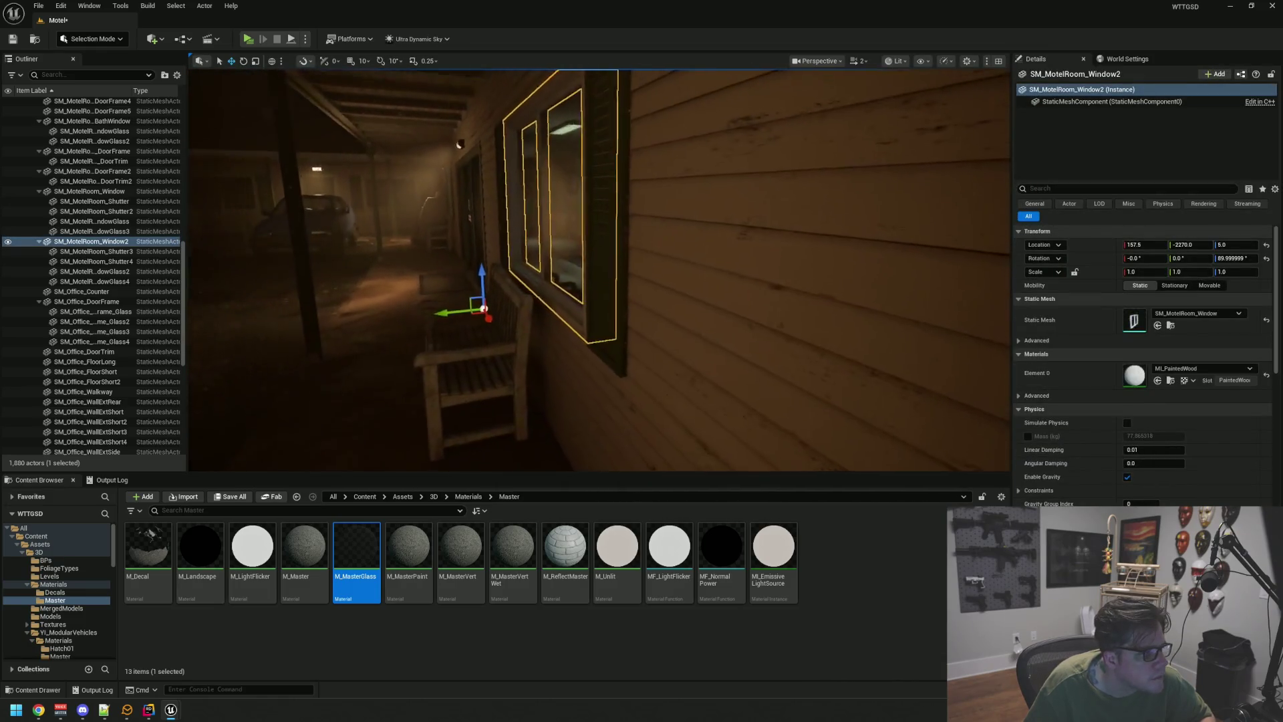
- Deselect the frame and select the stray window glass SM_MotelRoom_WindowGlass4
mouse_move(827, 256)
mouse_down()
mouse_move(808, 256)
mouse_move(826, 256)
mouse_up()
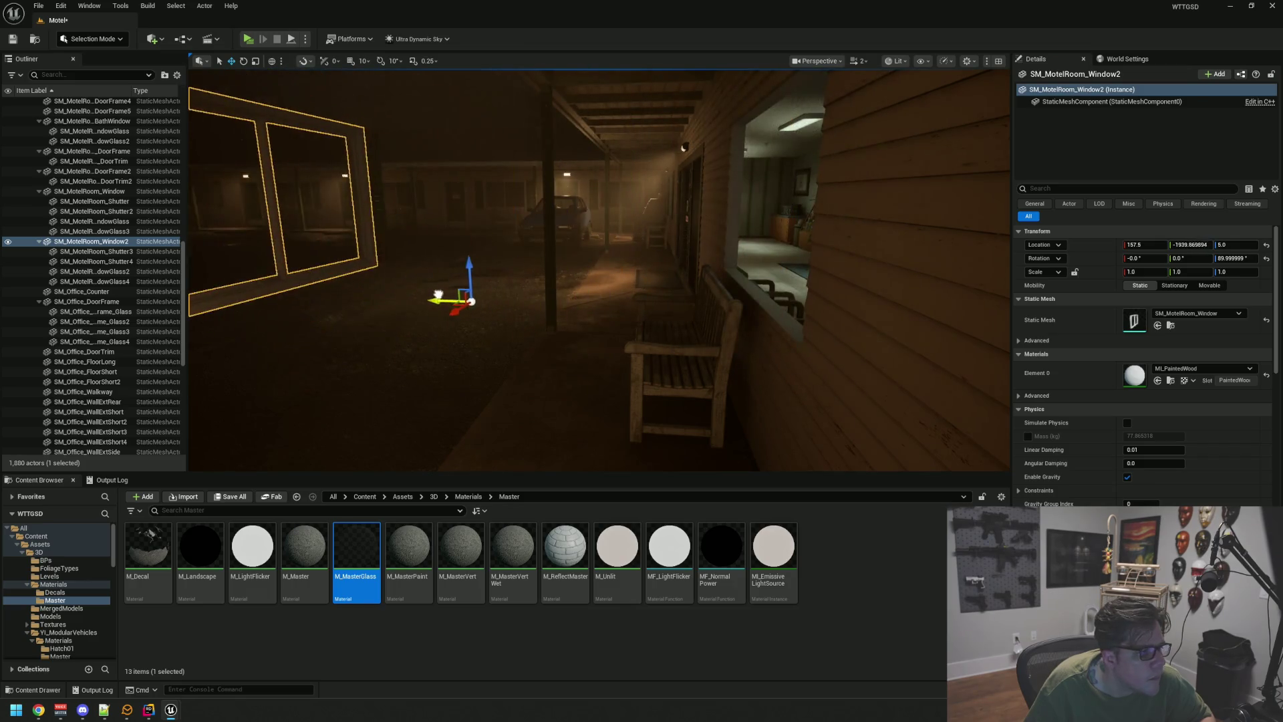
key(Escape)
mouse_move(444, 277)
mouse_down()
mouse_move(532, 278)
mouse_move(496, 289)
mouse_move(528, 286)
mouse_move(501, 291)
mouse_move(499, 306)
mouse_move(515, 286)
mouse_move(836, 270)
mouse_move(767, 250)
mouse_move(735, 257)
mouse_move(777, 252)
mouse_up()
click(514, 286)
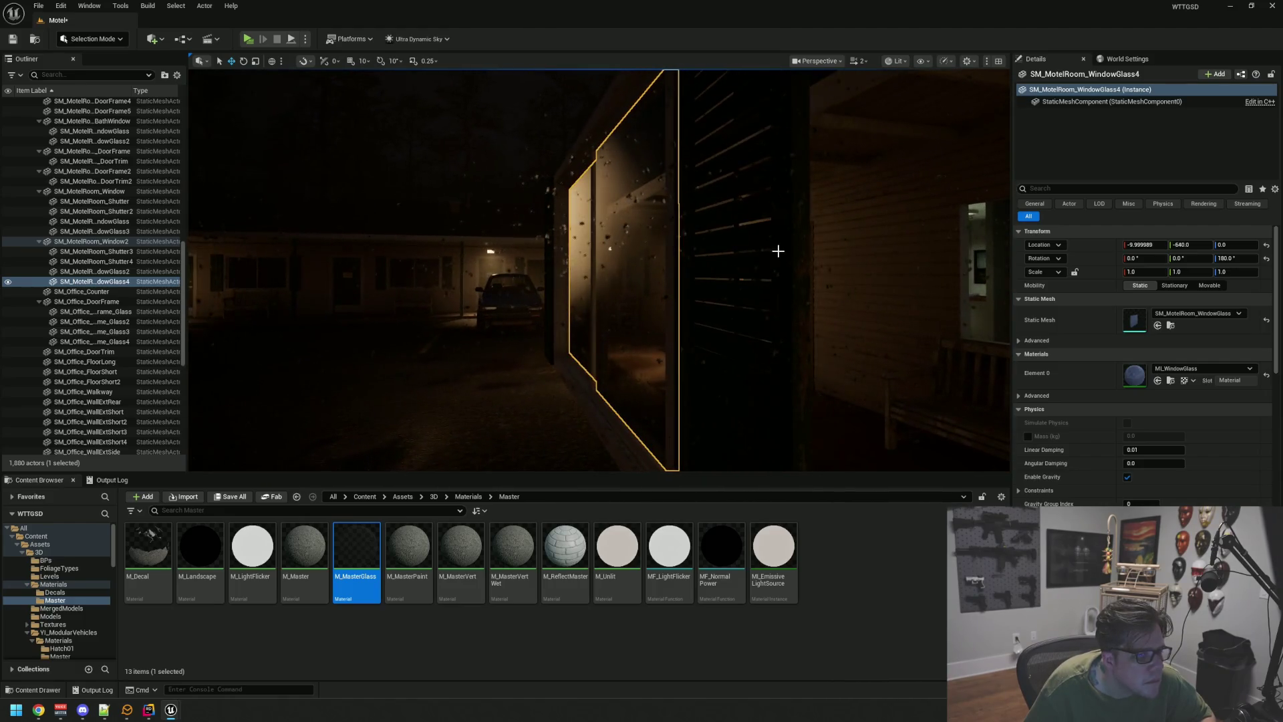
- Set the window glass's Location Y to -2270.0 to seat it in the wall
drag(862, 194, 862, 200)
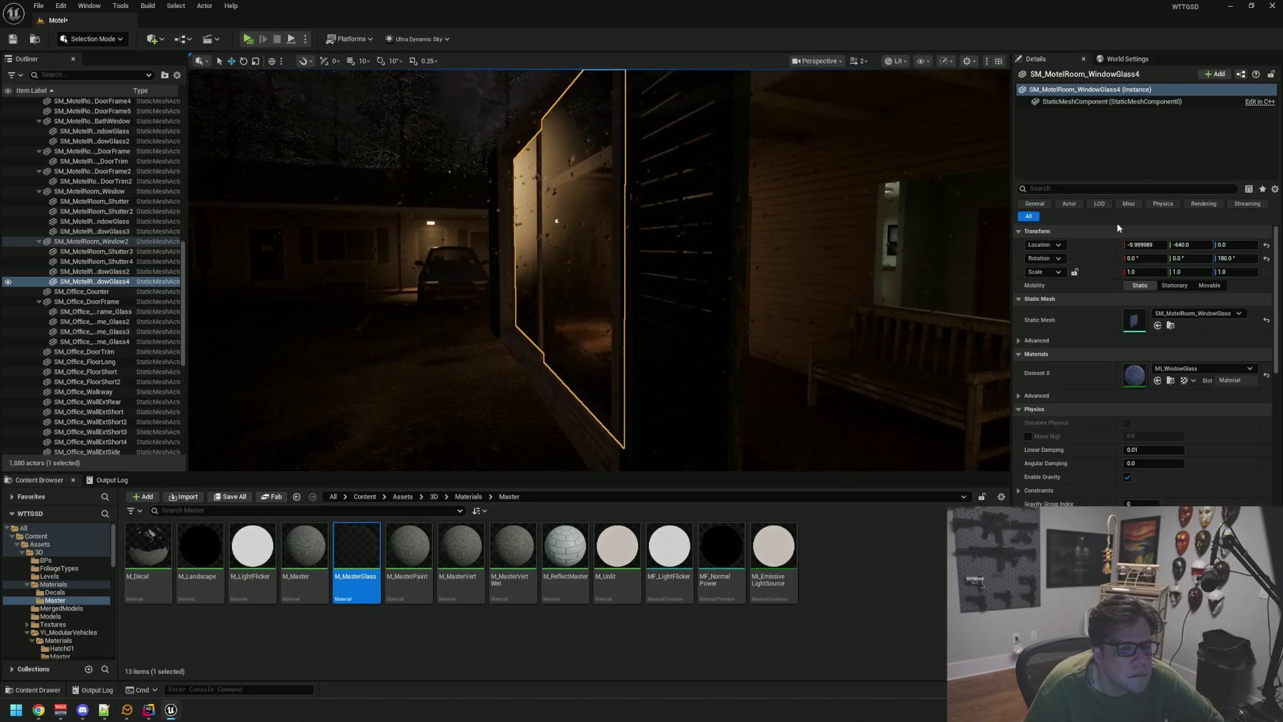
click(1202, 247)
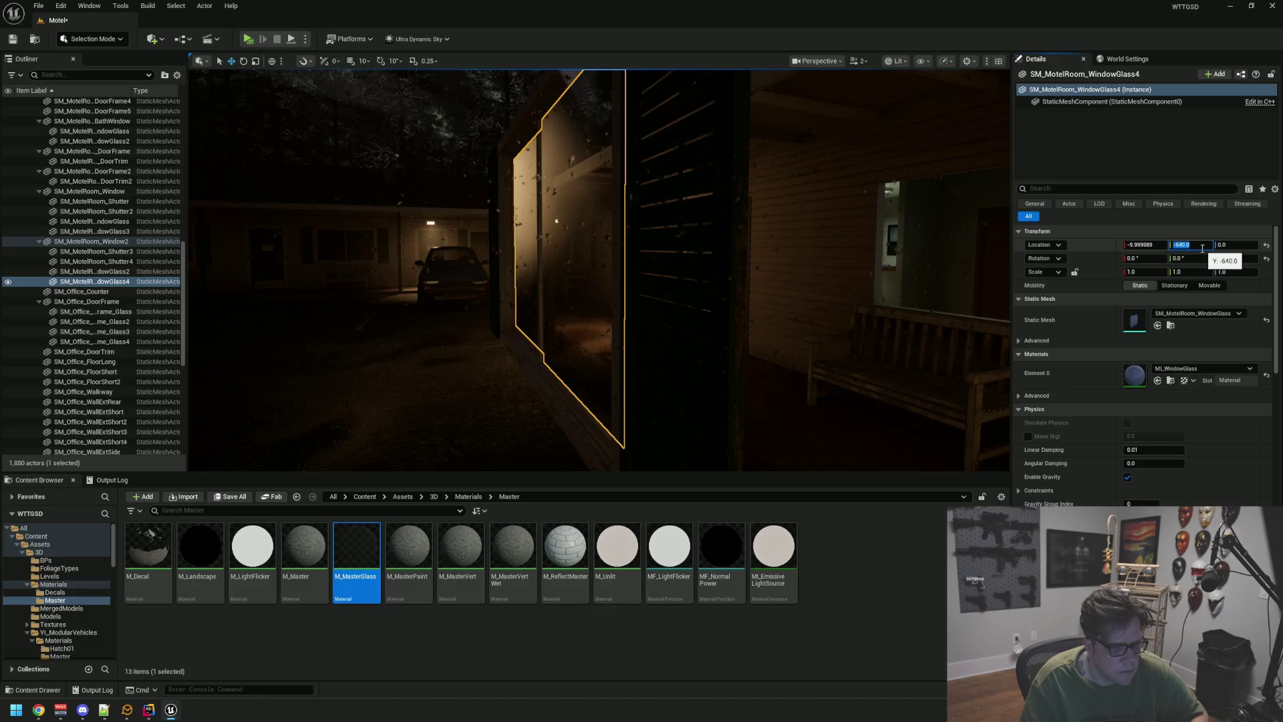
text(-2270)
key(Return)
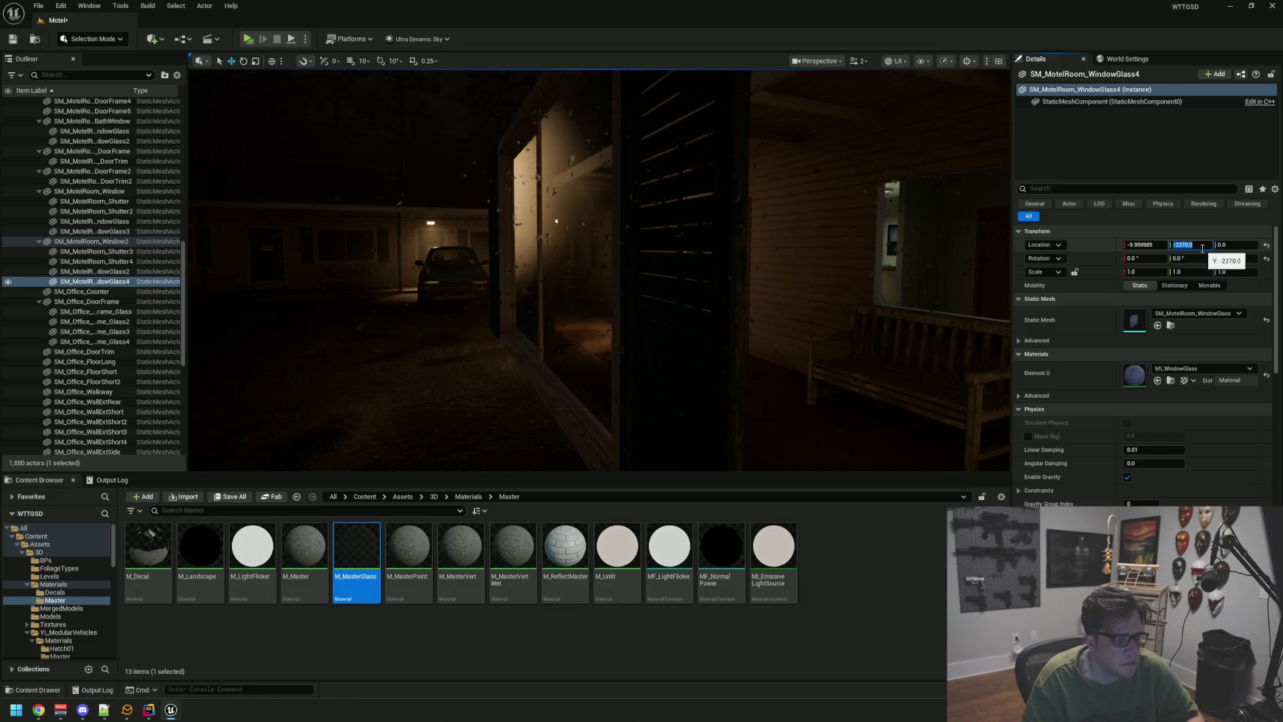
- Set the porch window frame's Location Y to -2270.0 as well and save the level
drag(868, 201, 830, 190)
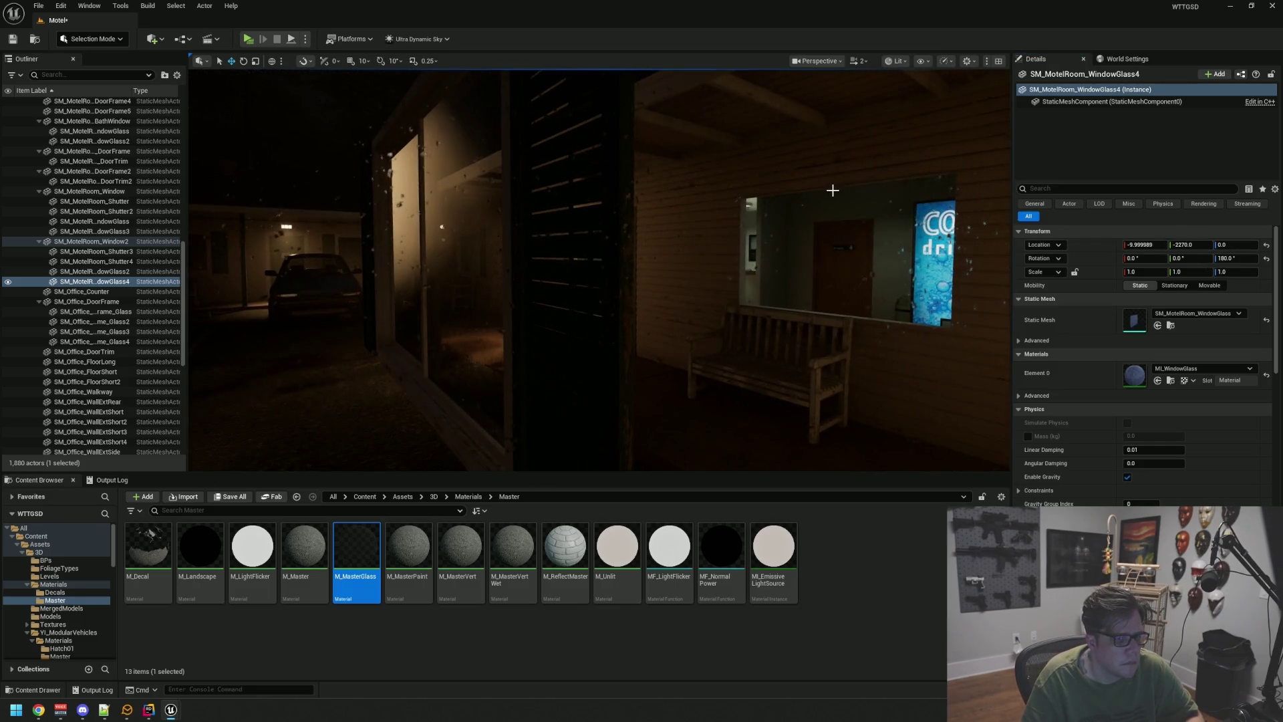
click(383, 236)
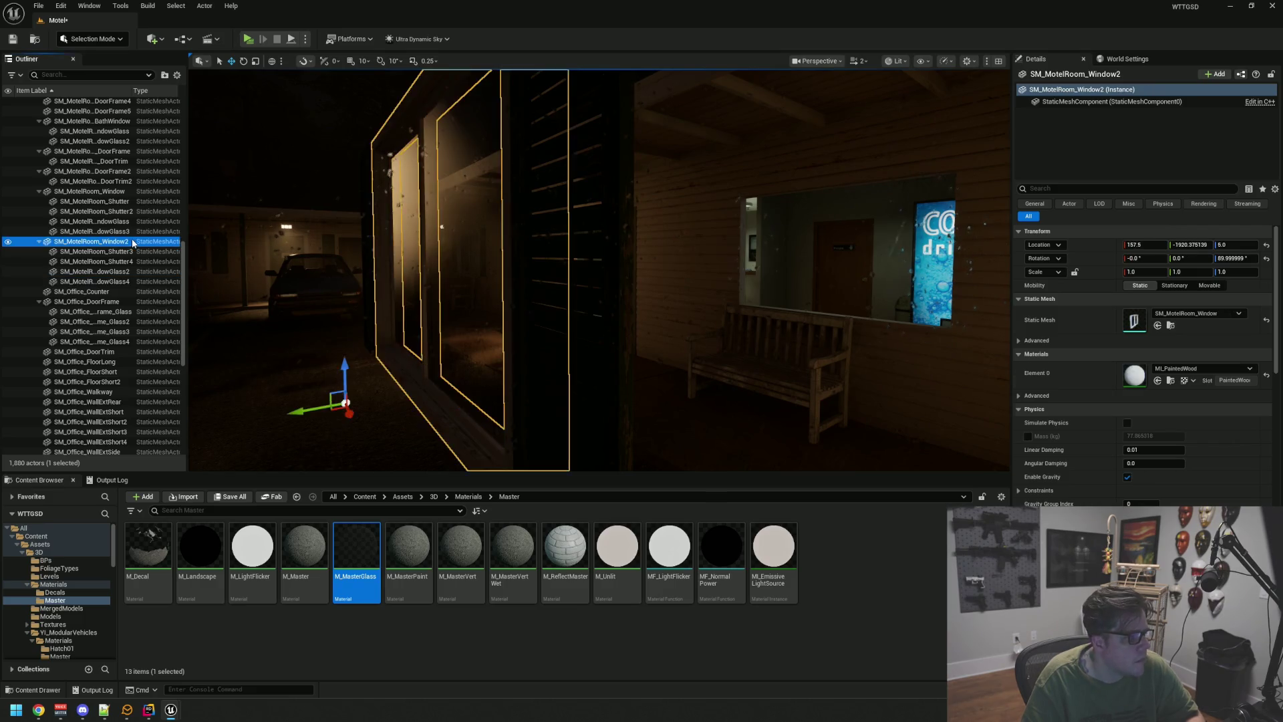
key(Return)
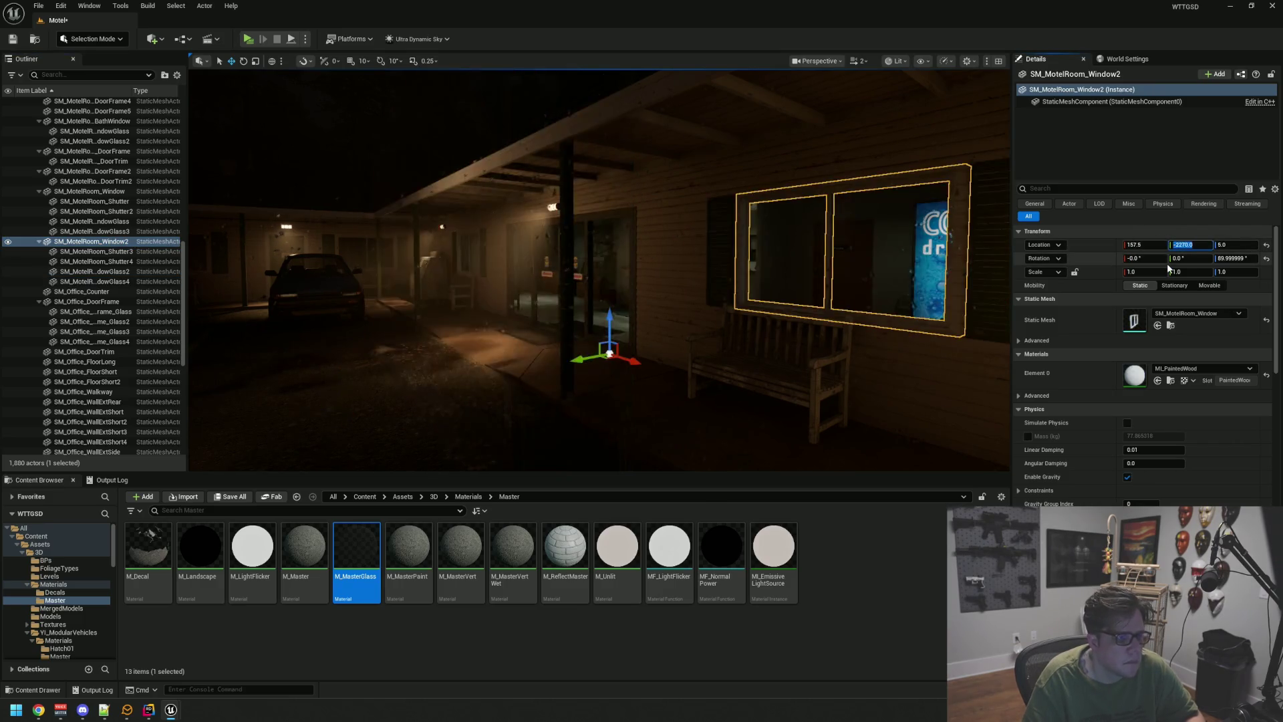
drag(735, 254, 767, 243)
key(ctrl+s)
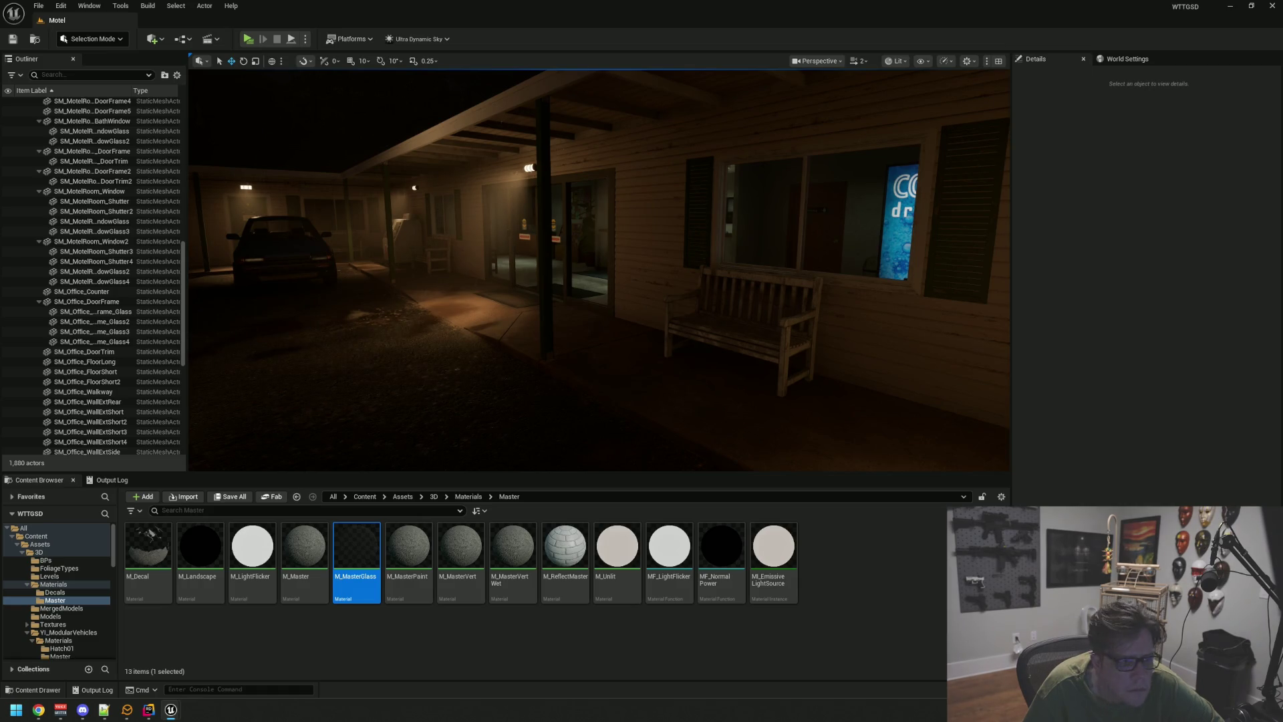
mouse_move(694, 233)
mouse_down()
mouse_move(635, 207)
mouse_move(614, 181)
mouse_move(608, 207)
mouse_move(601, 187)
mouse_move(548, 201)
mouse_move(575, 193)
mouse_move(640, 288)
mouse_move(686, 241)
mouse_up()
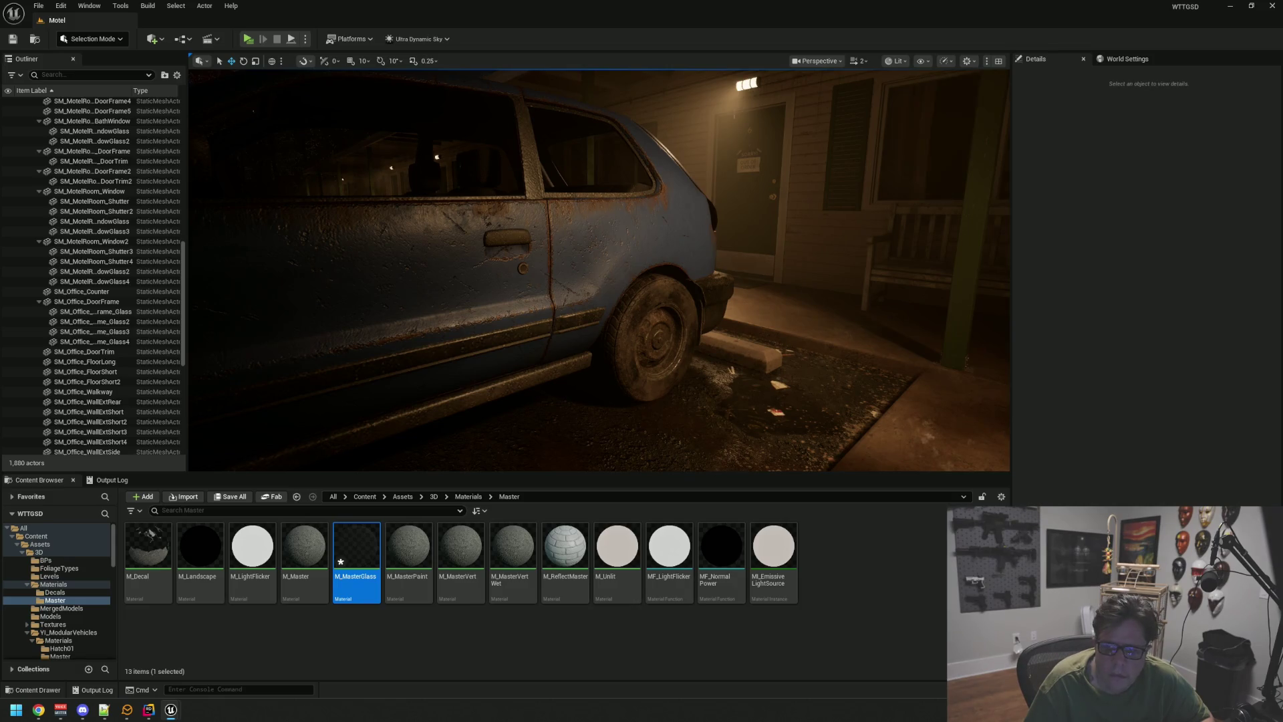
drag(686, 241, 686, 241)
mouse_move(667, 172)
mouse_down()
mouse_move(647, 182)
mouse_move(691, 160)
mouse_move(519, 171)
mouse_up()
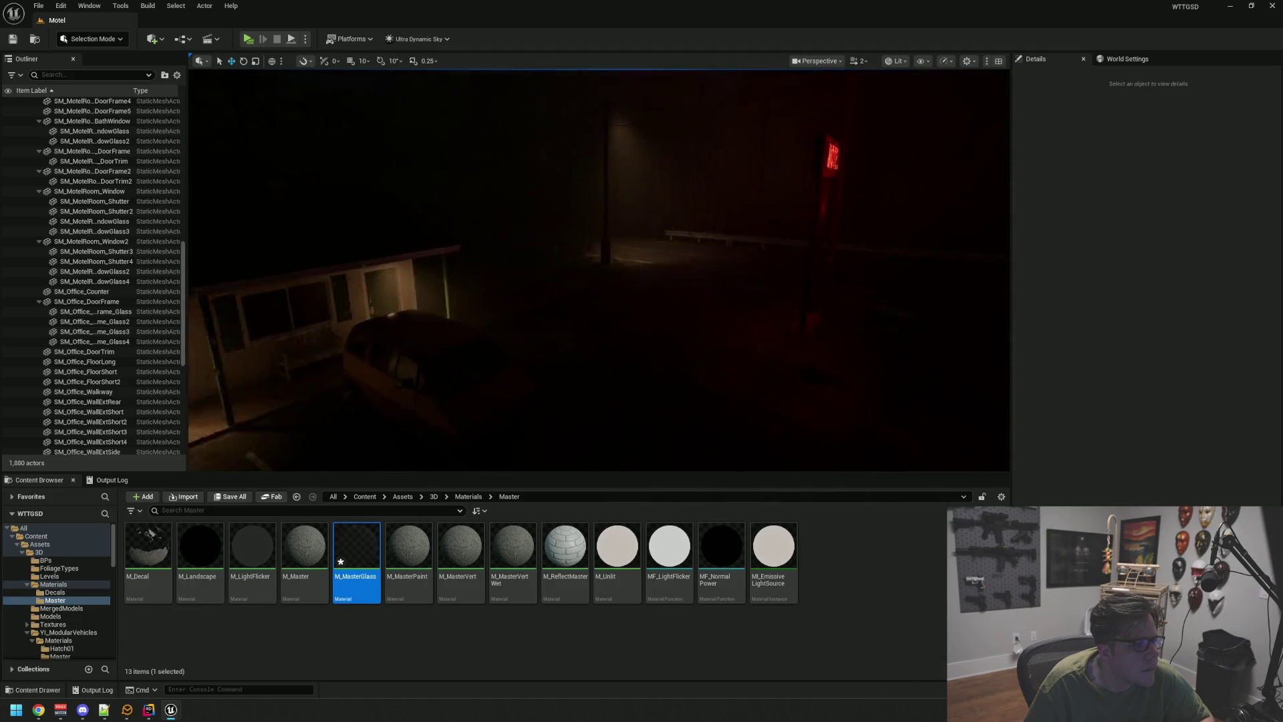
drag(599, 177, 599, 177)
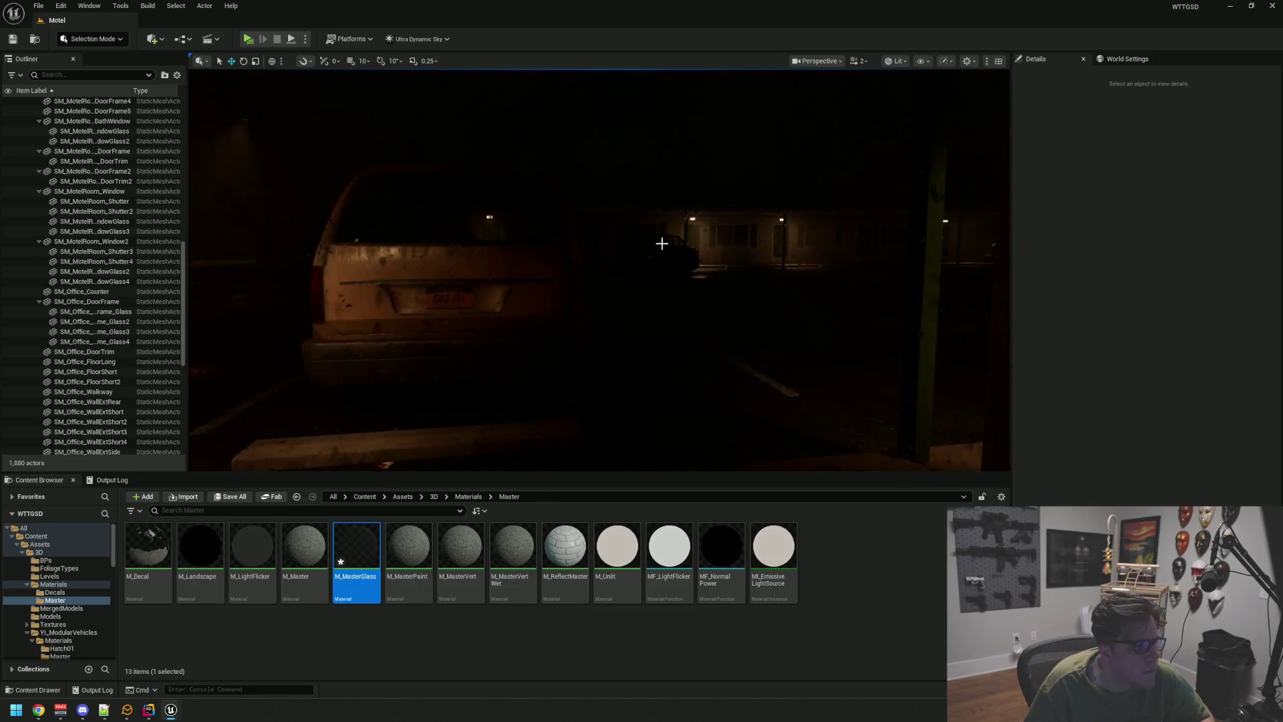
drag(621, 263, 621, 263)
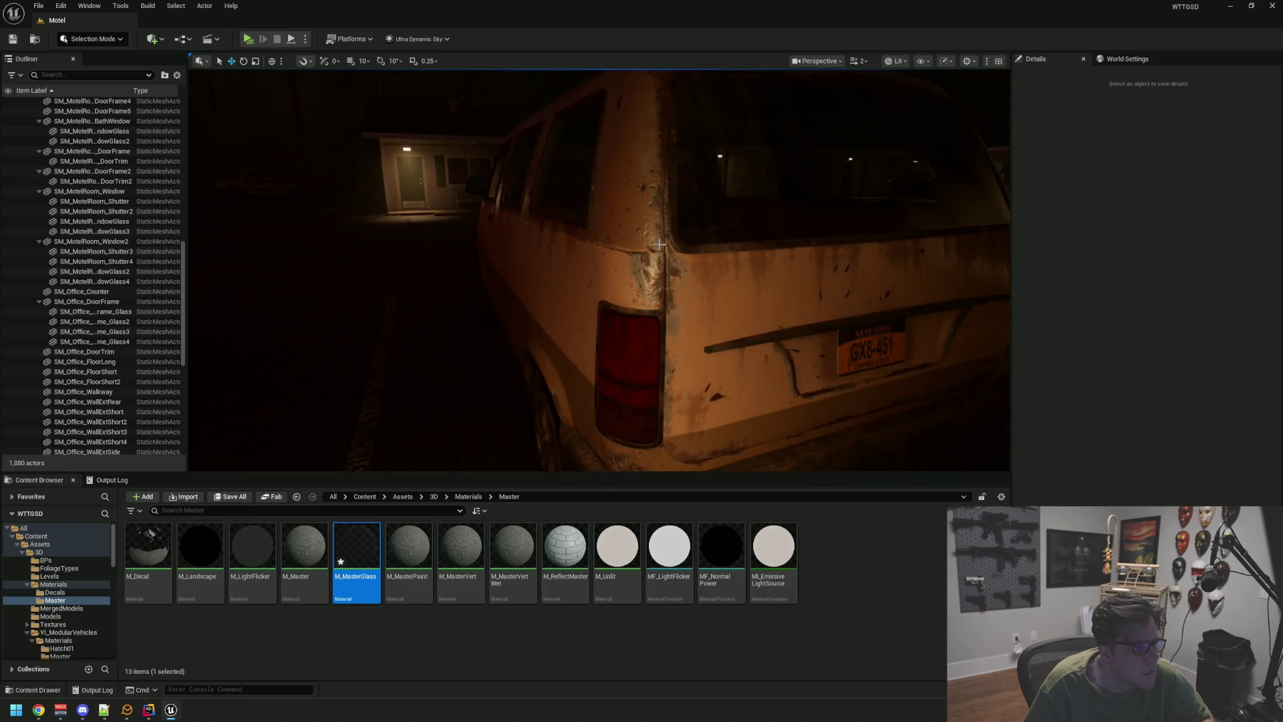
scroll(120, 133, up, 6)
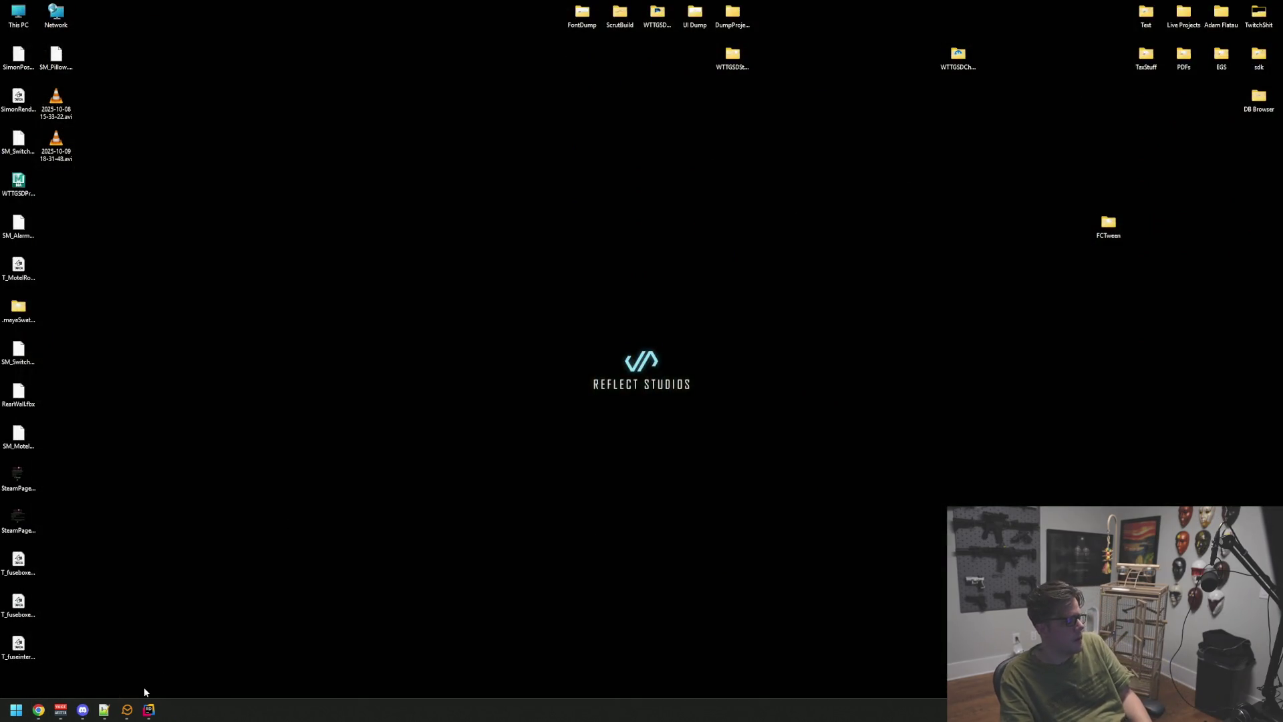
- Build and launch the project from WeatherManager.cpp in Rider, then return to Unreal
click(148, 710)
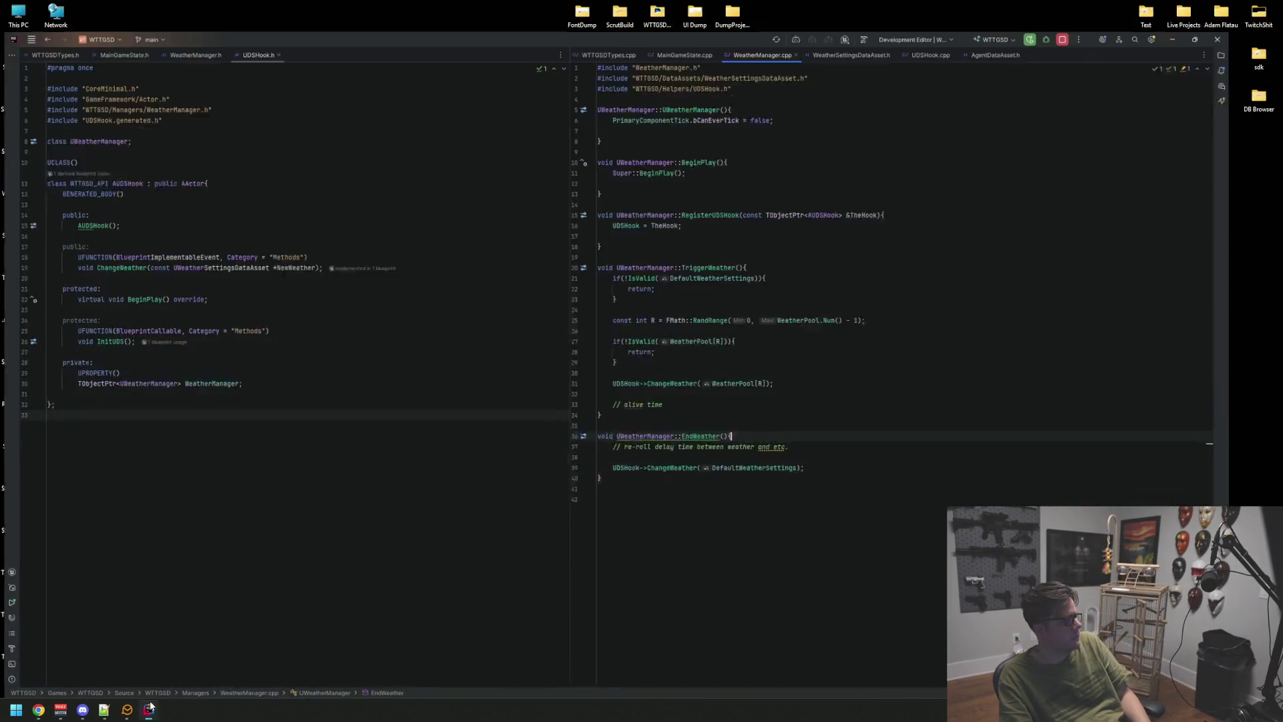
click(861, 362)
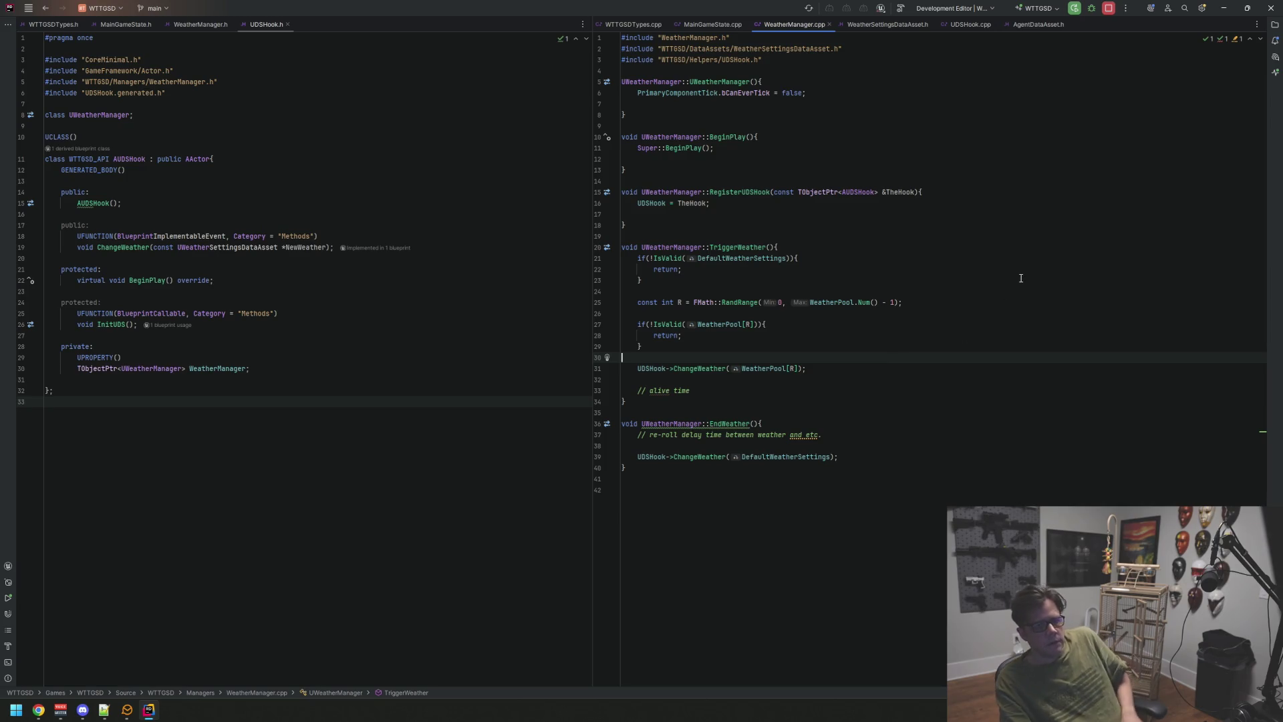
click(1073, 8)
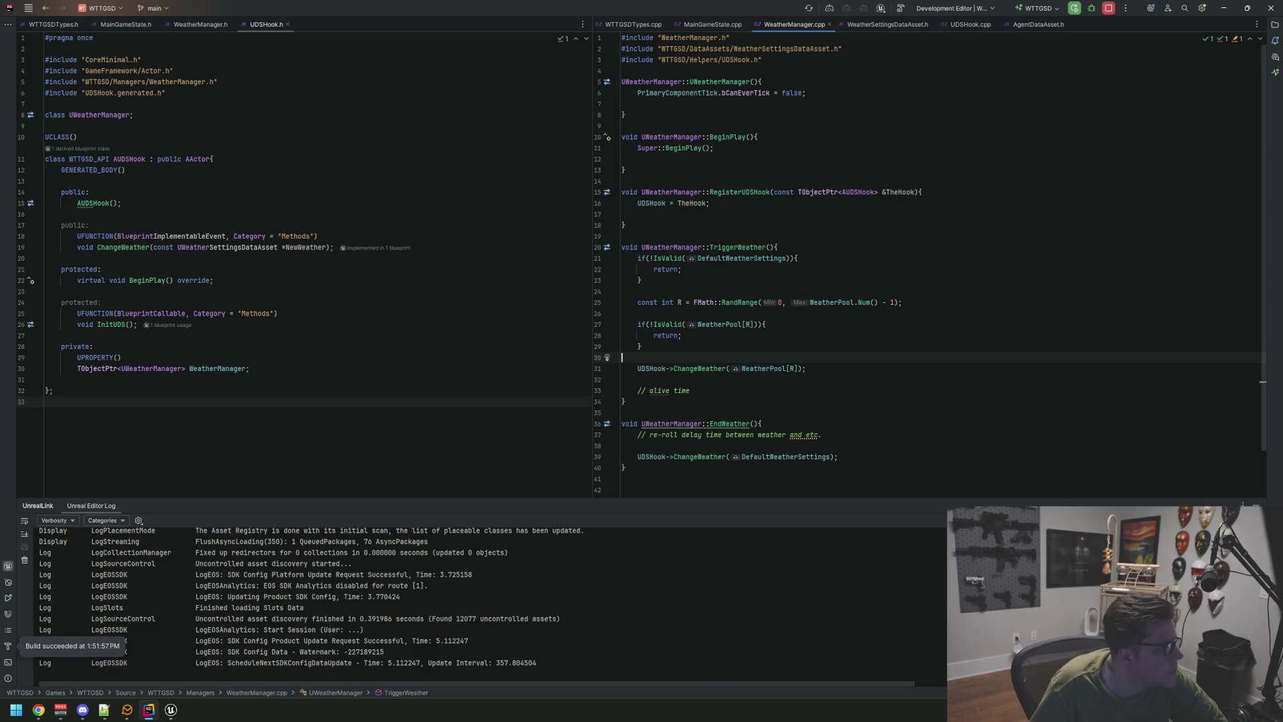
key(alt+Tab)
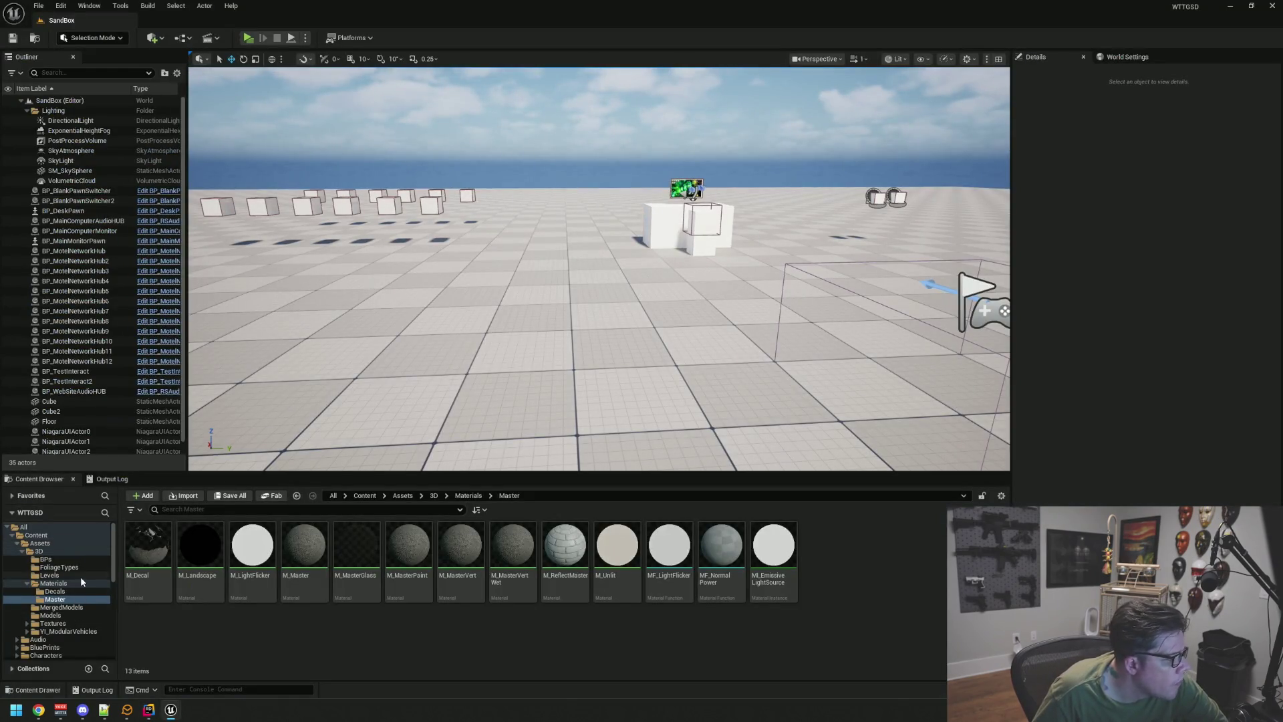
- Load the Motel level from the Content/Maps folder
scroll(80, 576, down, 3)
click(61, 615)
scroll(93, 611, down, 3)
click(93, 614)
click(289, 548)
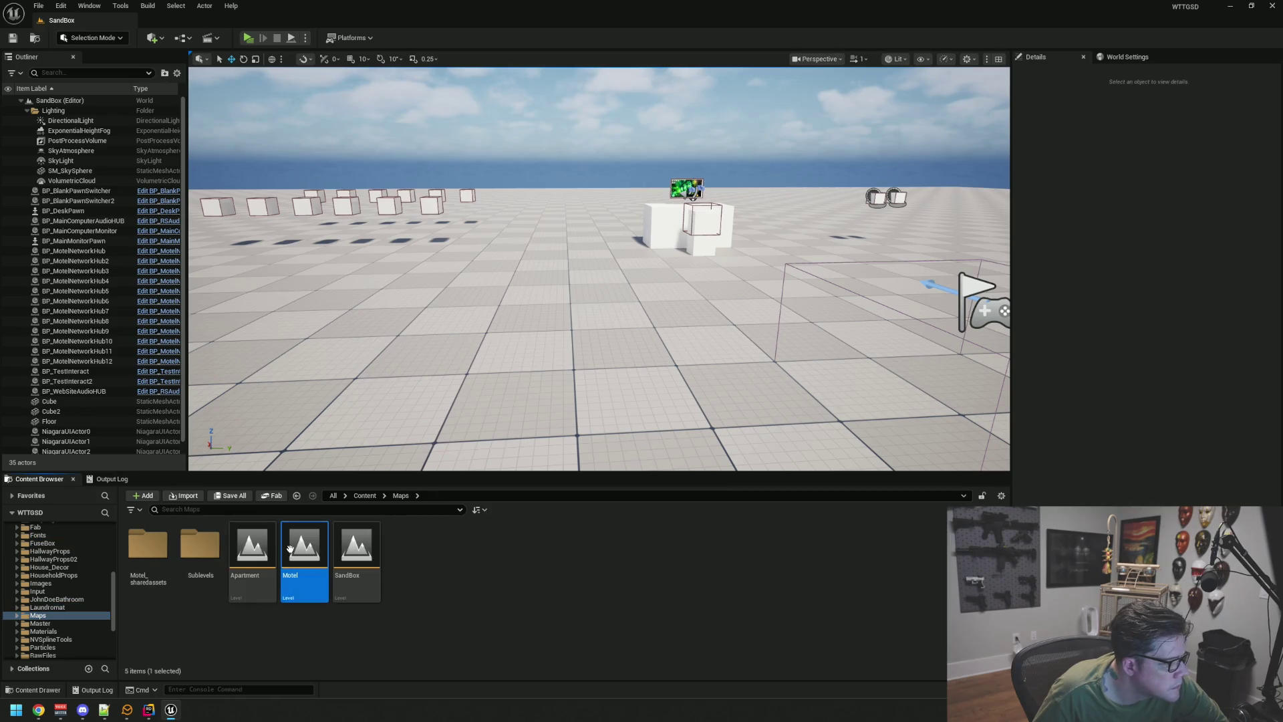
double_click(289, 547)
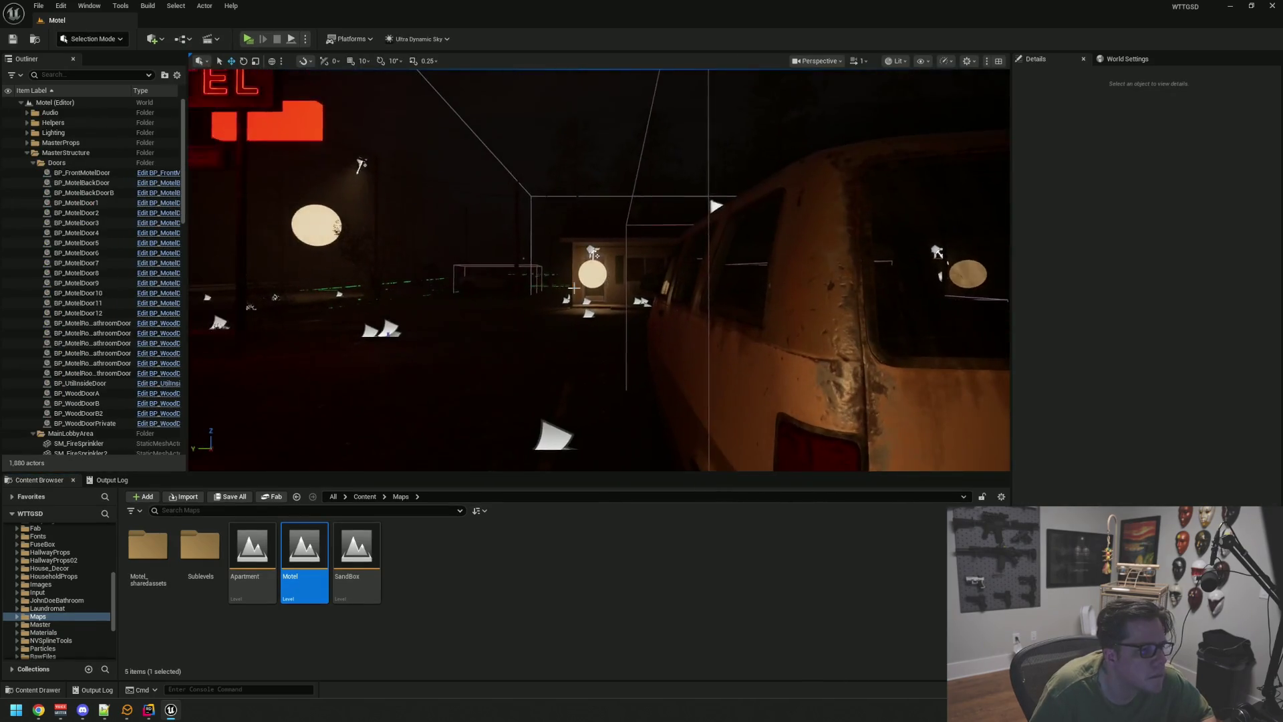
- Check the viewport settings, then select Ultra_Dynamic_Weather in the Outliner's Weather folder
mouse_move(574, 288)
mouse_down()
mouse_move(548, 364)
mouse_move(568, 311)
mouse_up()
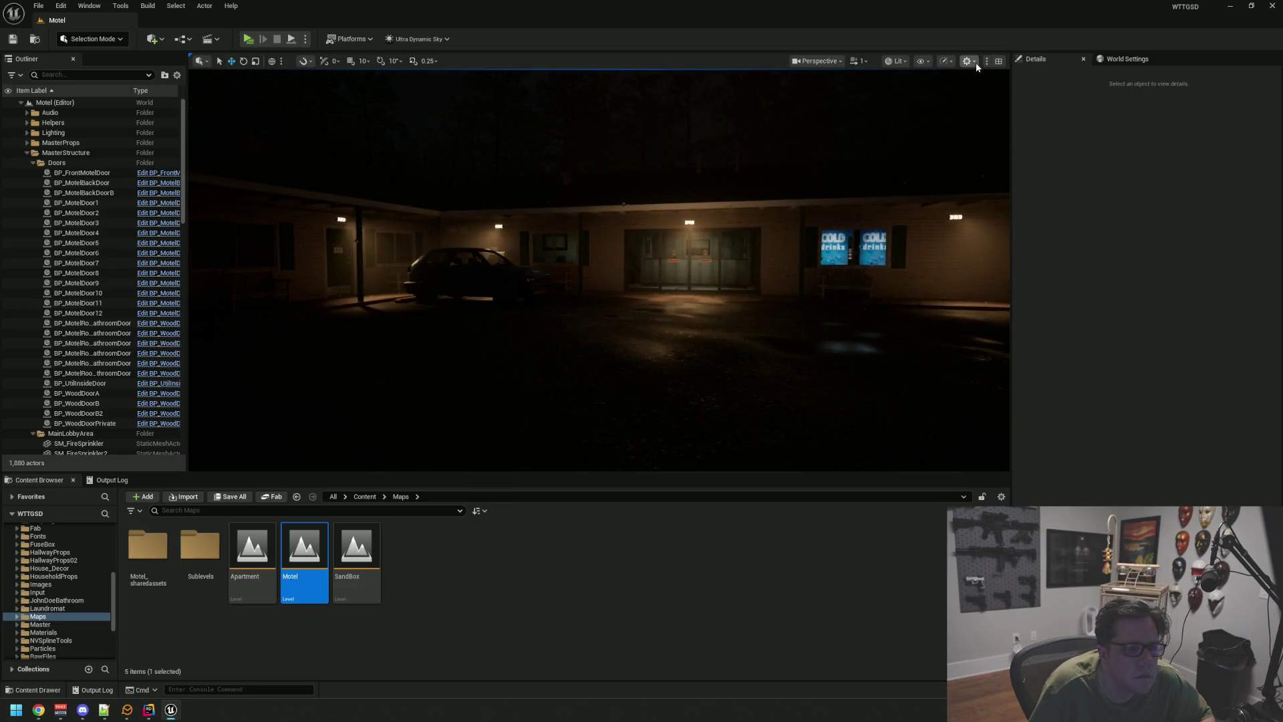
click(970, 61)
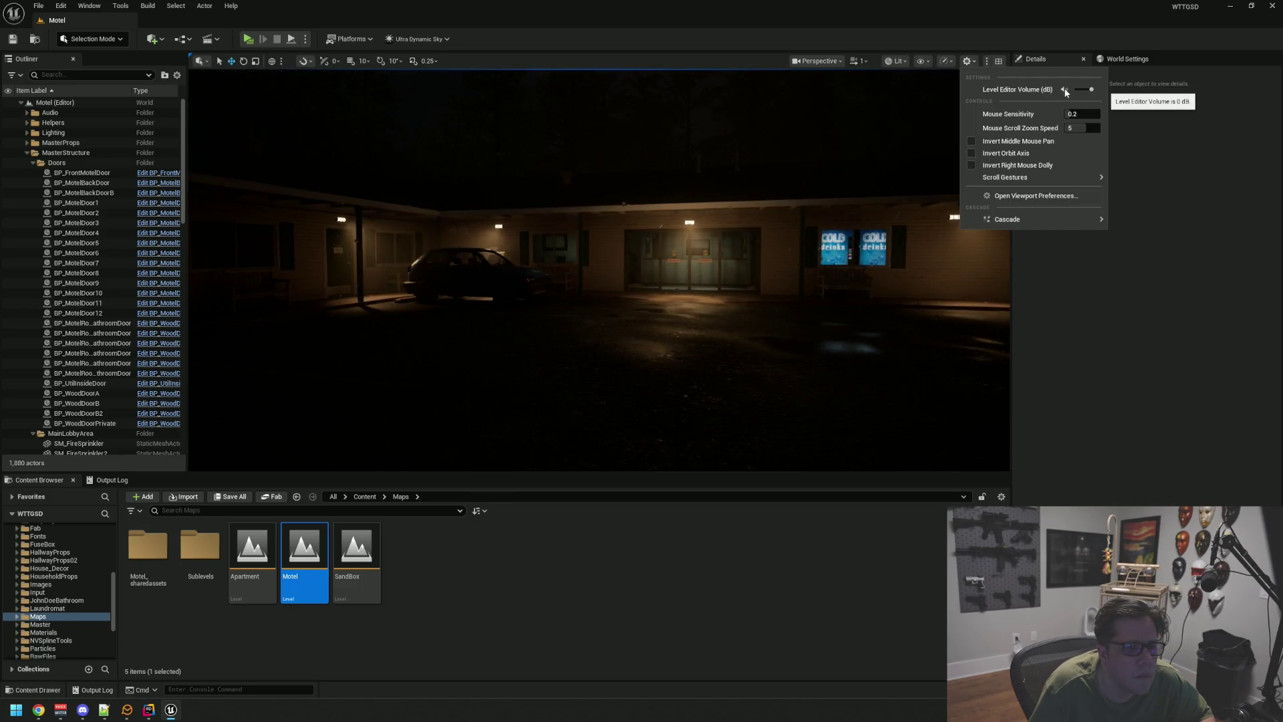
mouse_move(869, 201)
mouse_down()
mouse_move(701, 200)
mouse_move(655, 213)
mouse_move(753, 212)
mouse_up()
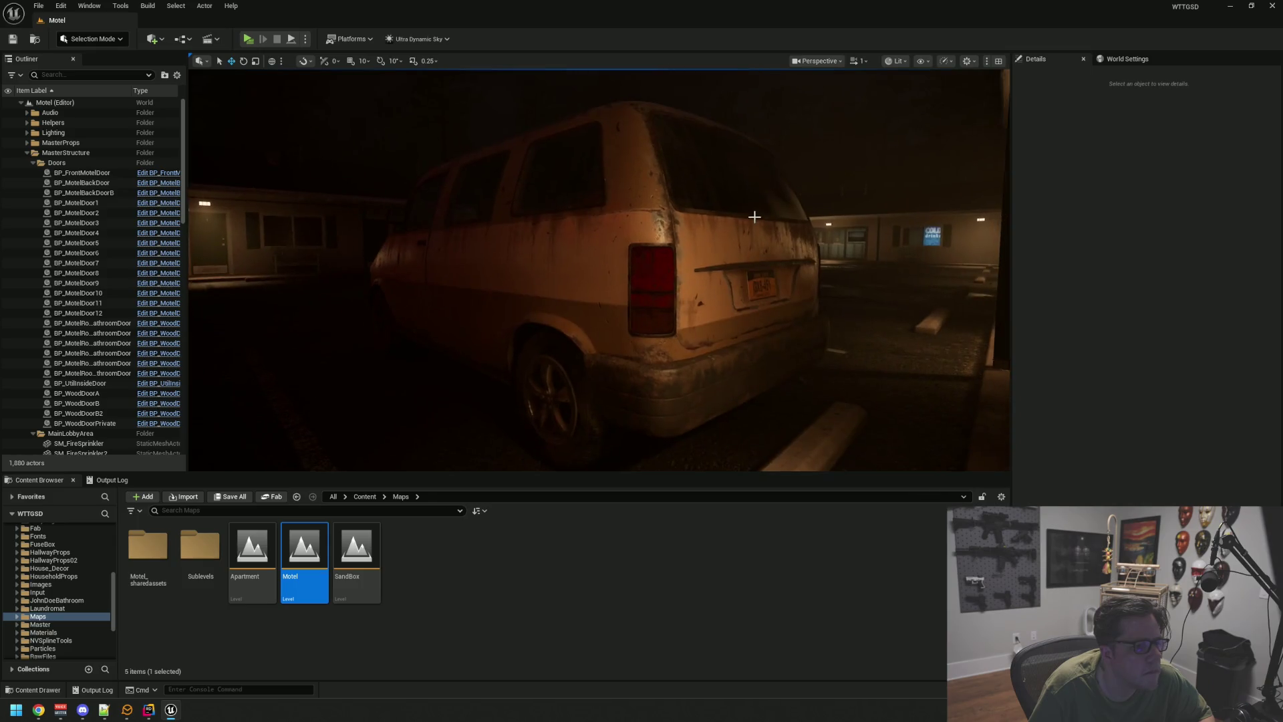
click(27, 152)
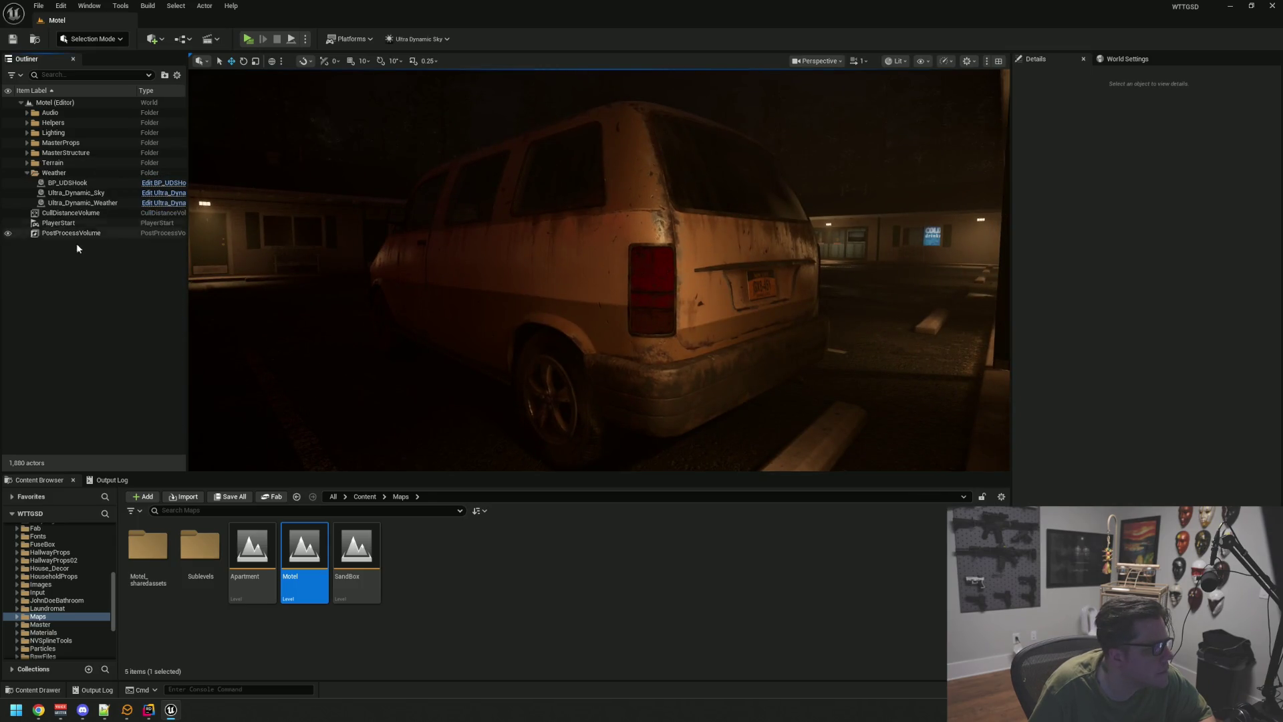
click(94, 206)
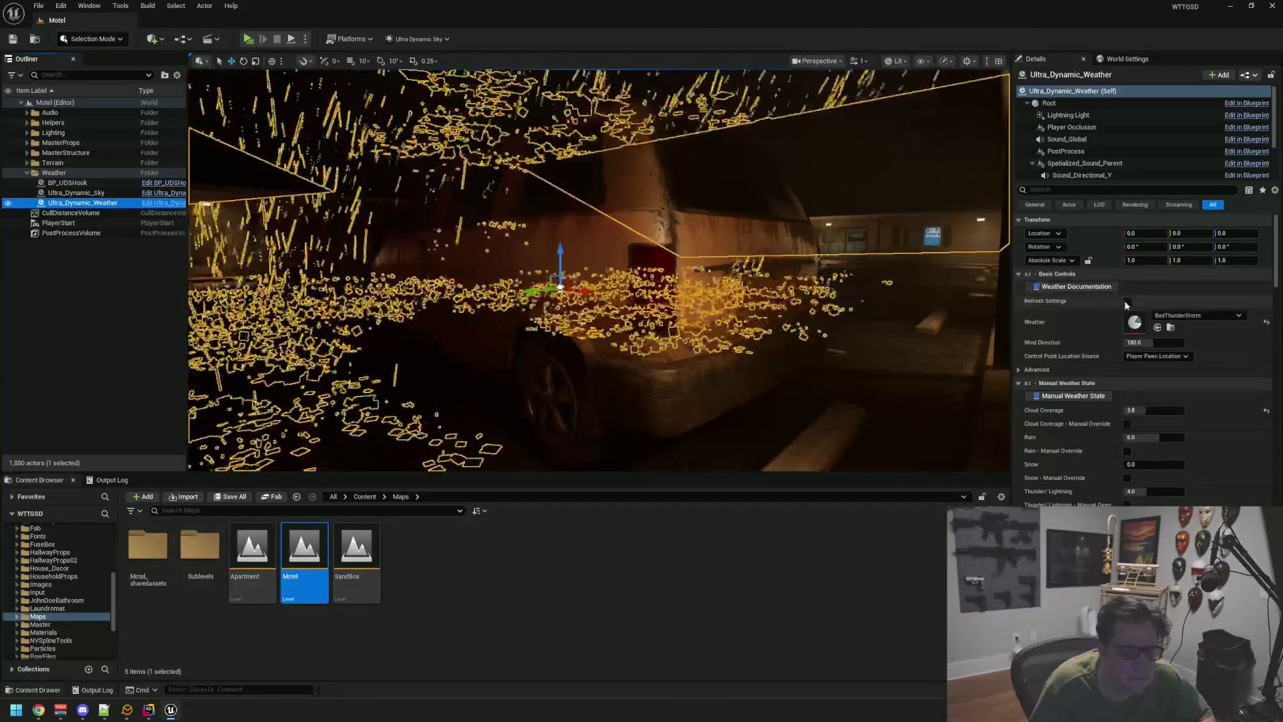
- Refresh the weather settings, select BP_Van01, save the level and browse to its assets
click(1128, 302)
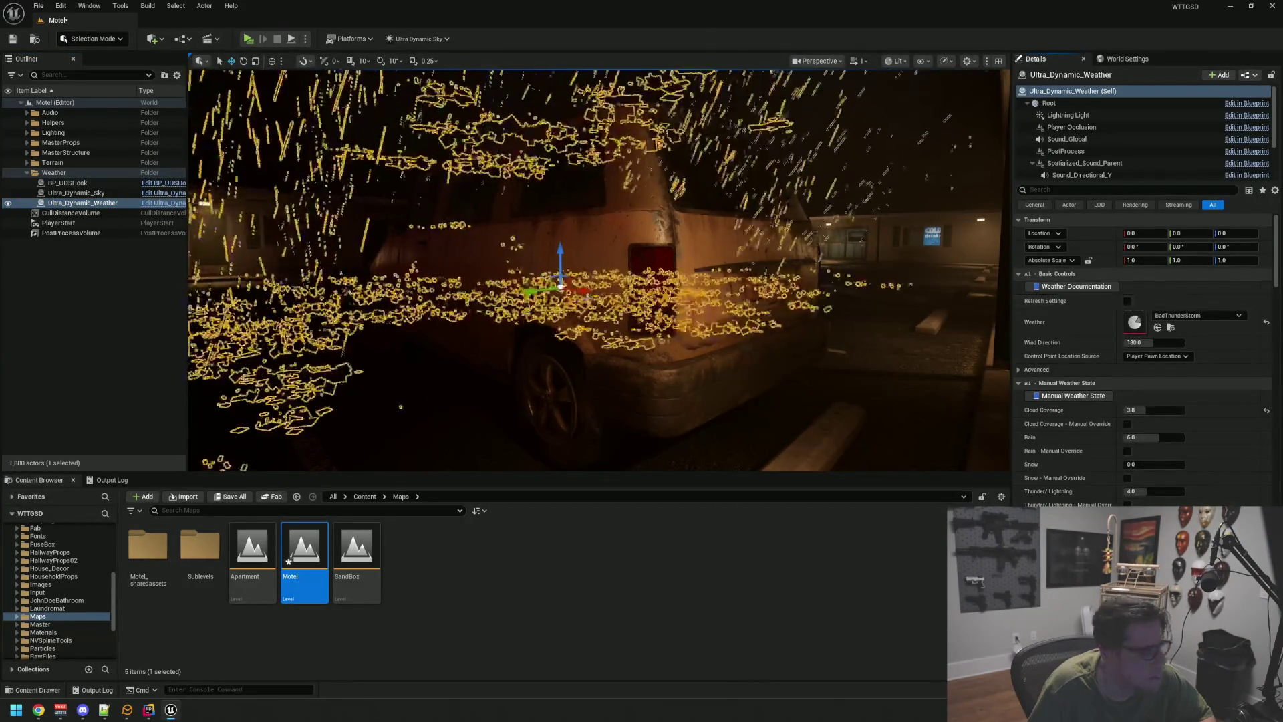
click(109, 328)
mouse_move(510, 272)
mouse_down()
mouse_move(545, 257)
mouse_move(535, 307)
mouse_up()
click(535, 307)
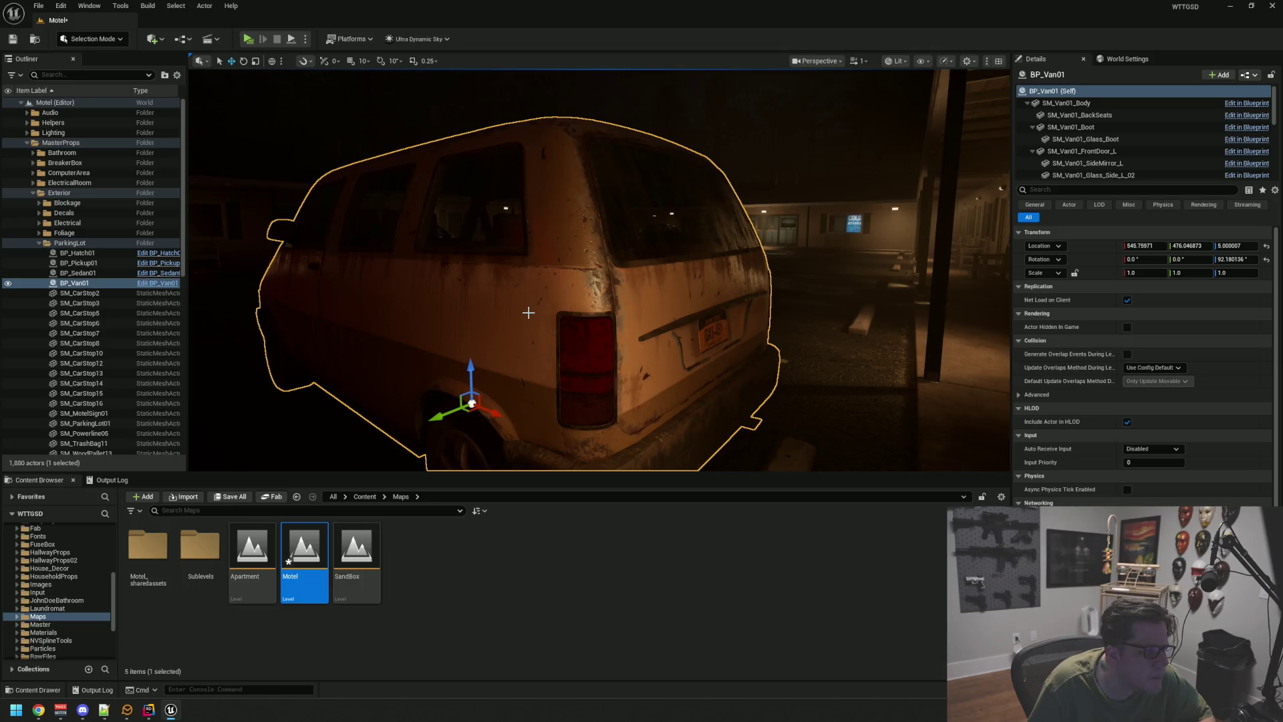
key(ctrl+s)
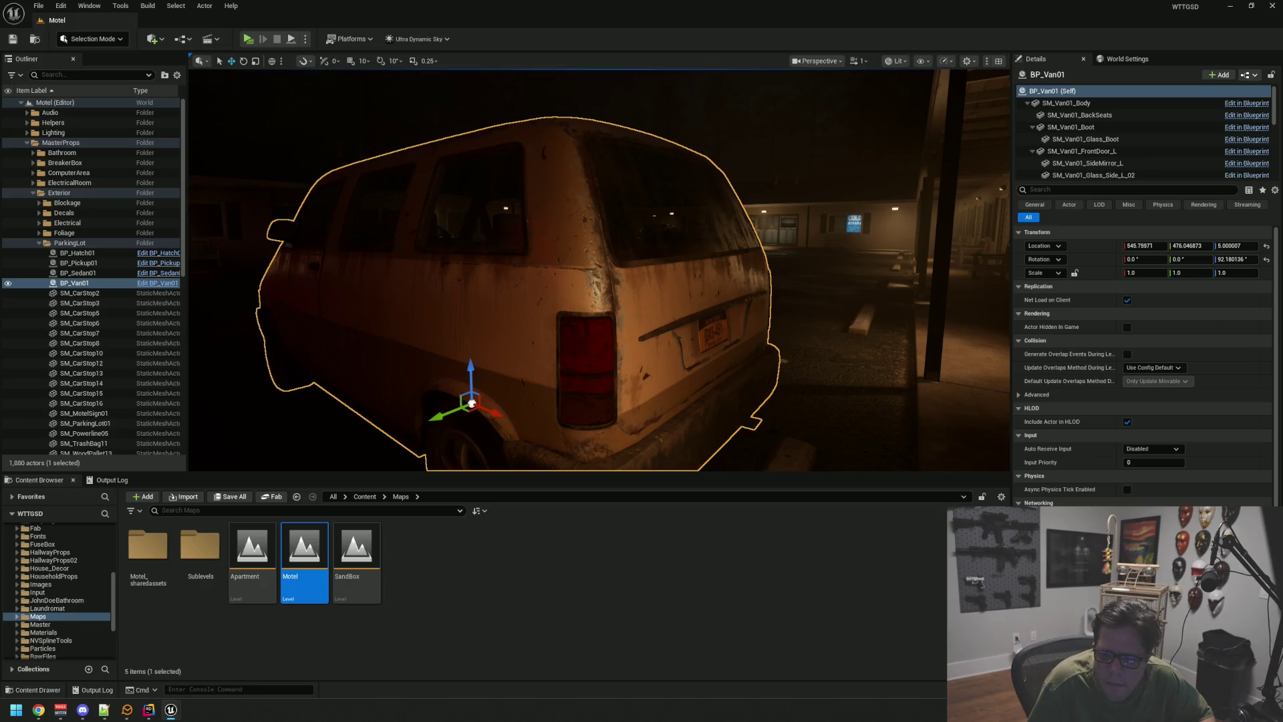
key(ctrl+b)
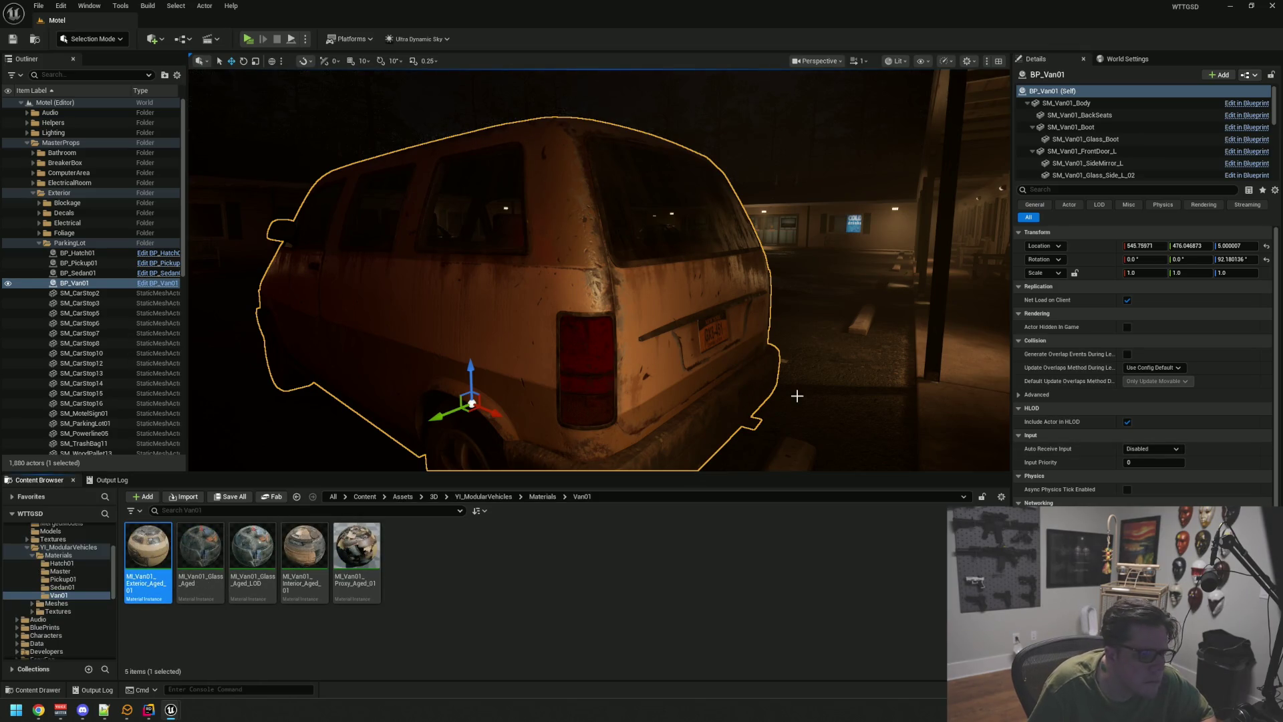
- Select M_Master_Standard in YI_ModularVehicles/Materials/Master and move the camera closer to the van
click(60, 570)
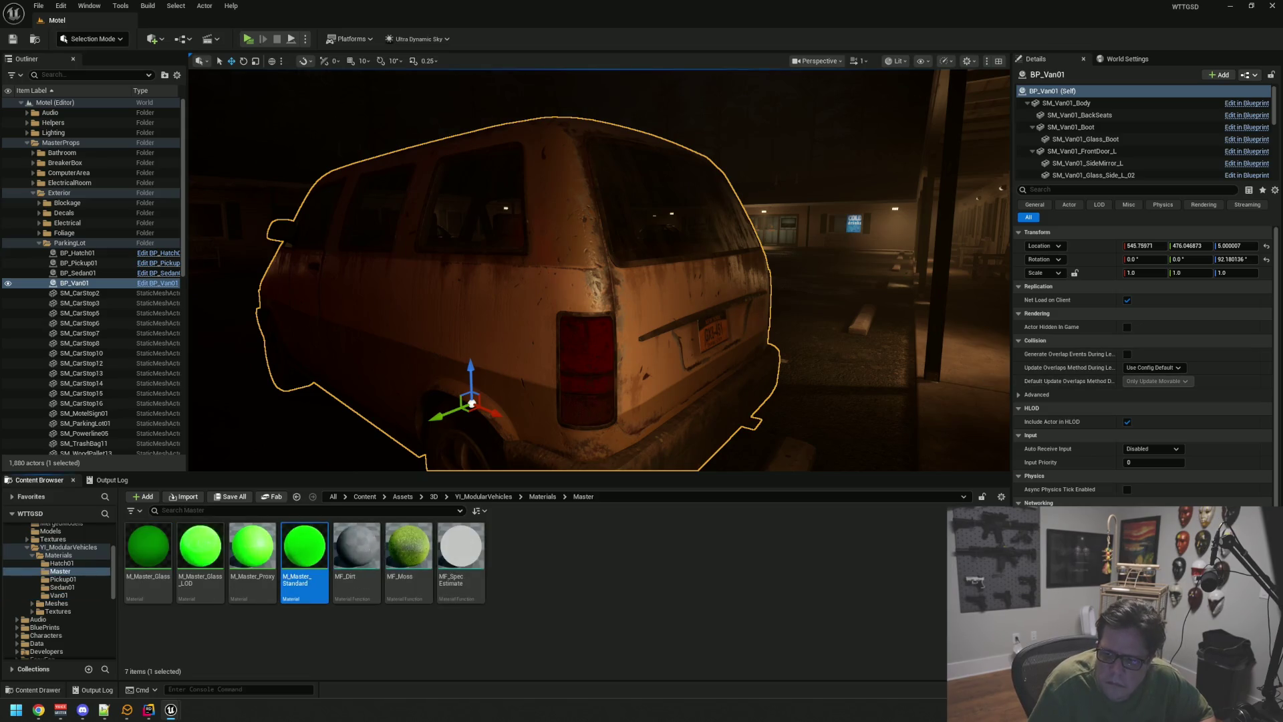
click(297, 543)
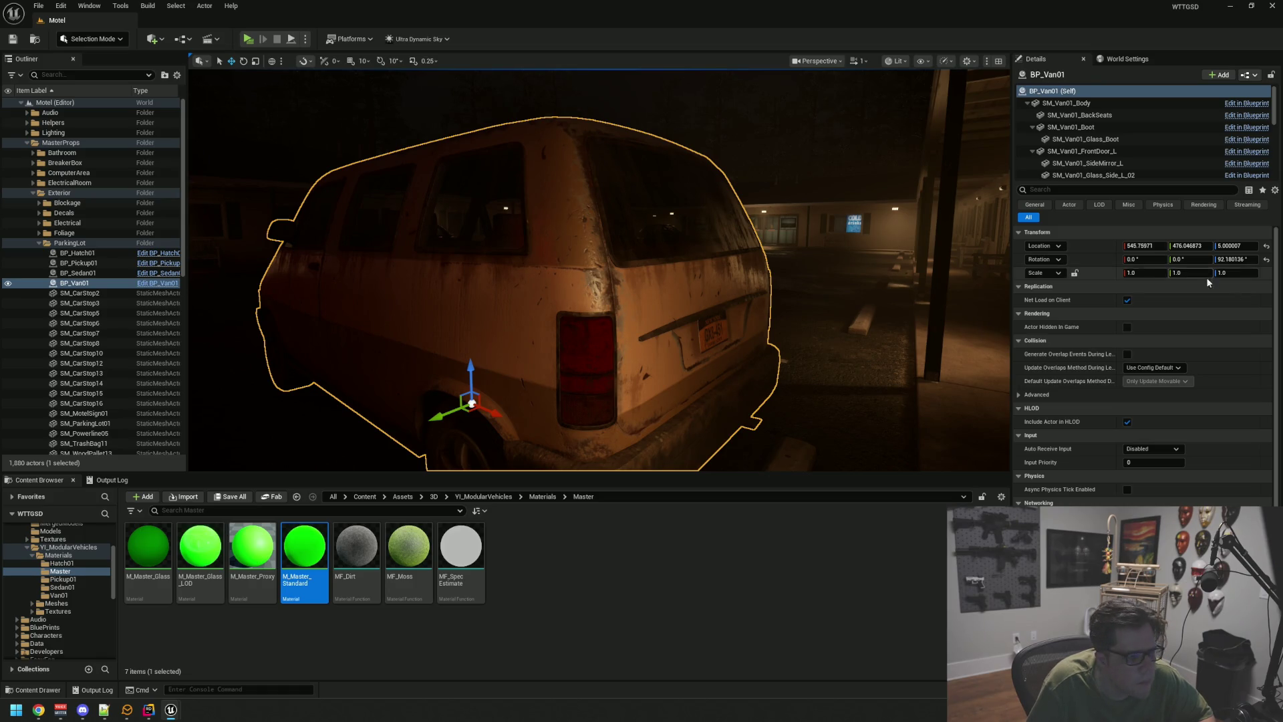
scroll(700, 252, up, 3)
mouse_move(700, 252)
mouse_down()
mouse_move(725, 147)
mouse_move(695, 234)
mouse_move(702, 224)
mouse_up()
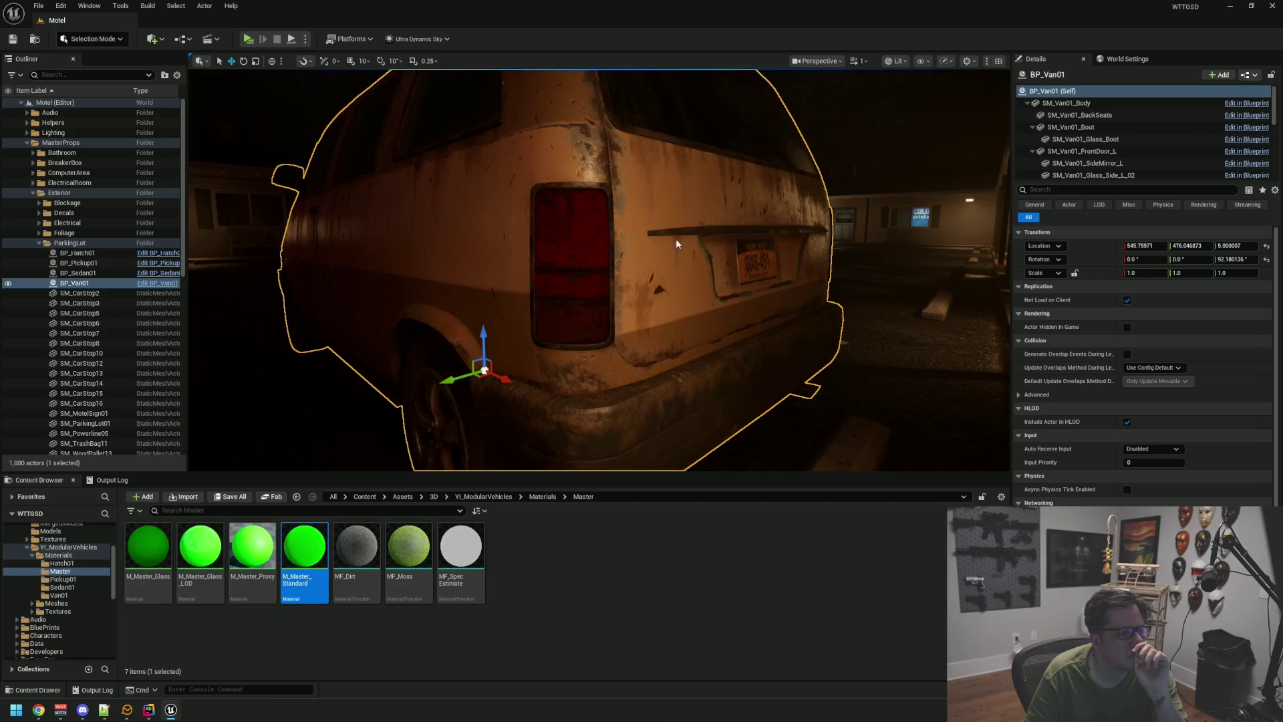
- Orbit the camera around the van's rear and collapse the MasterProps folder
scroll(676, 239, down, 3)
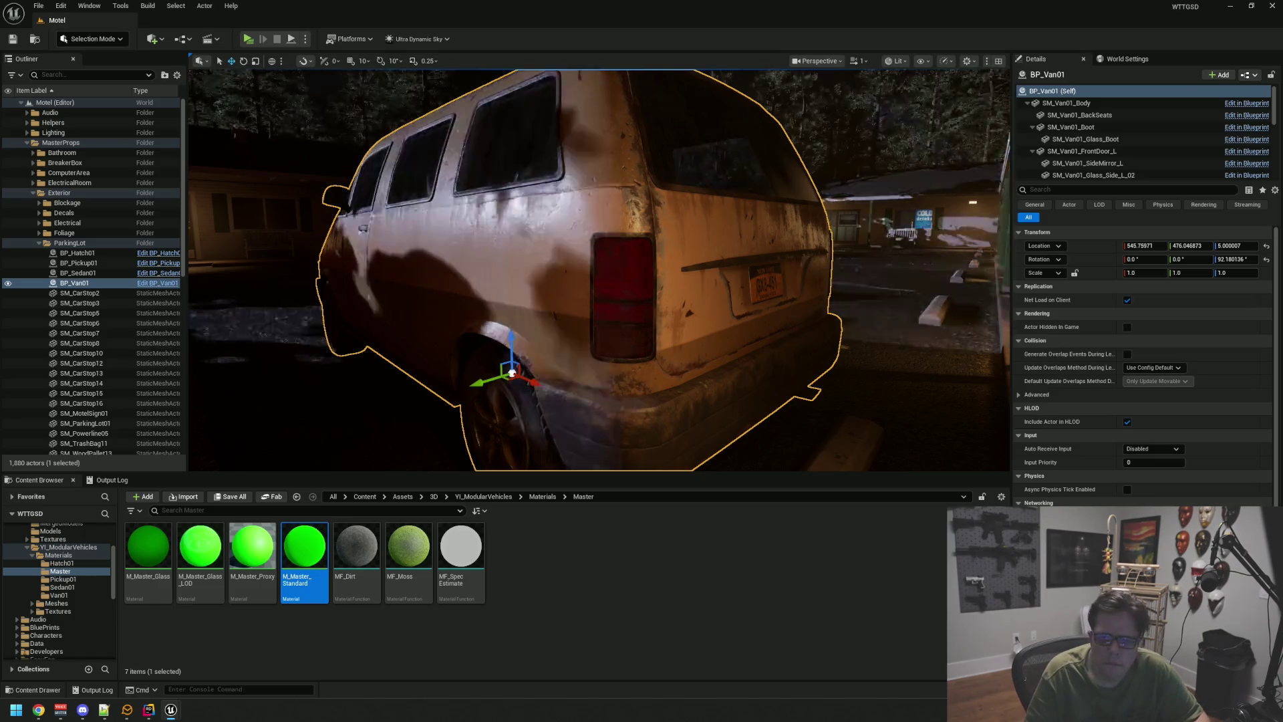
scroll(599, 270, down, 2)
scroll(695, 192, up, 2)
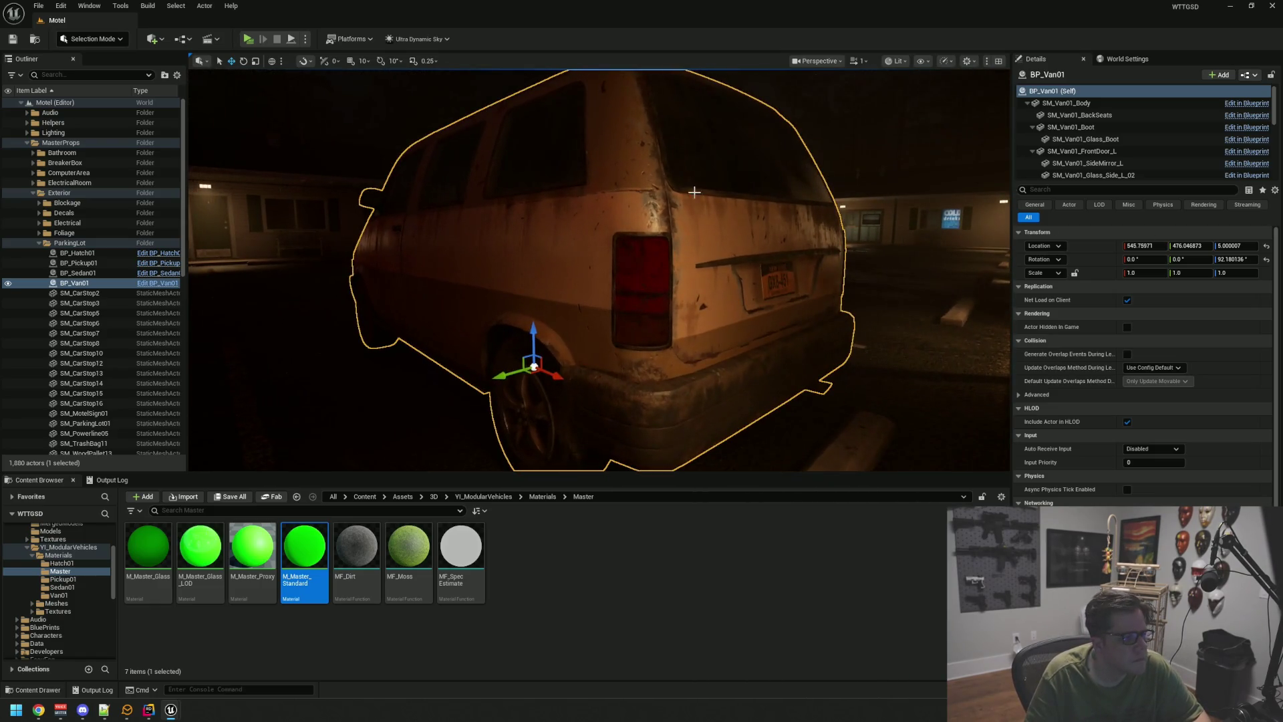
drag(628, 184, 621, 187)
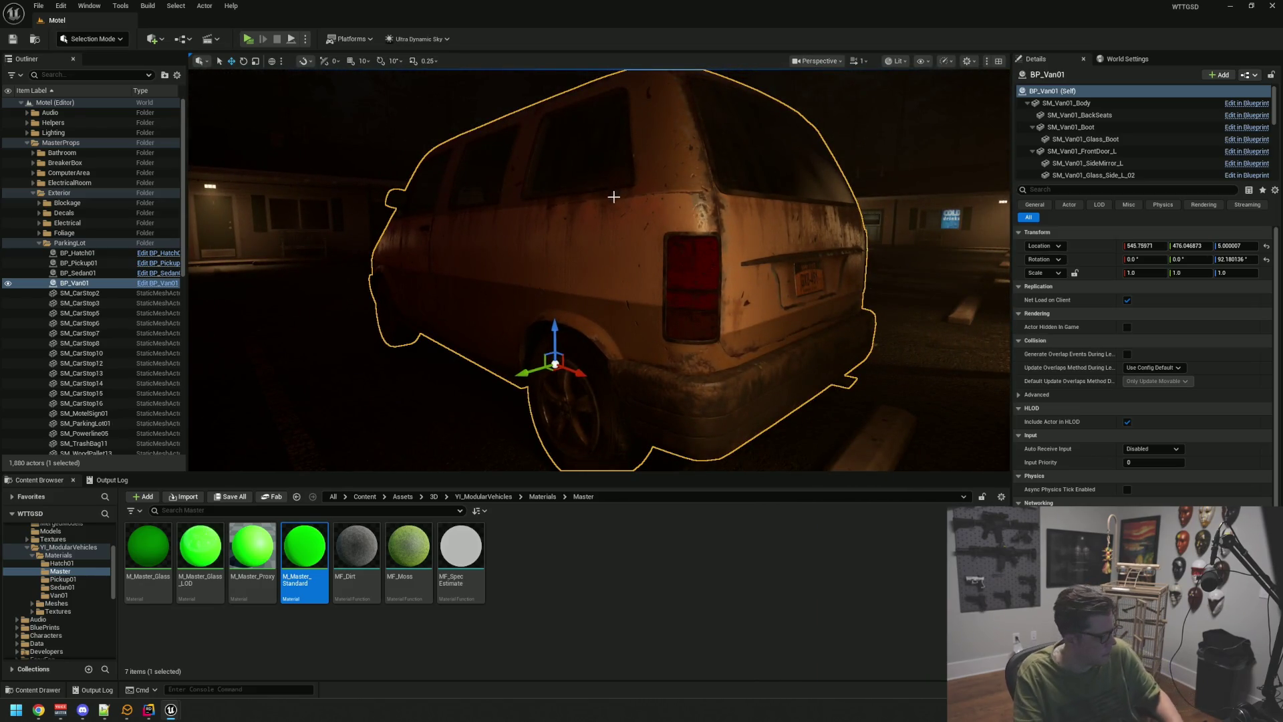
click(27, 142)
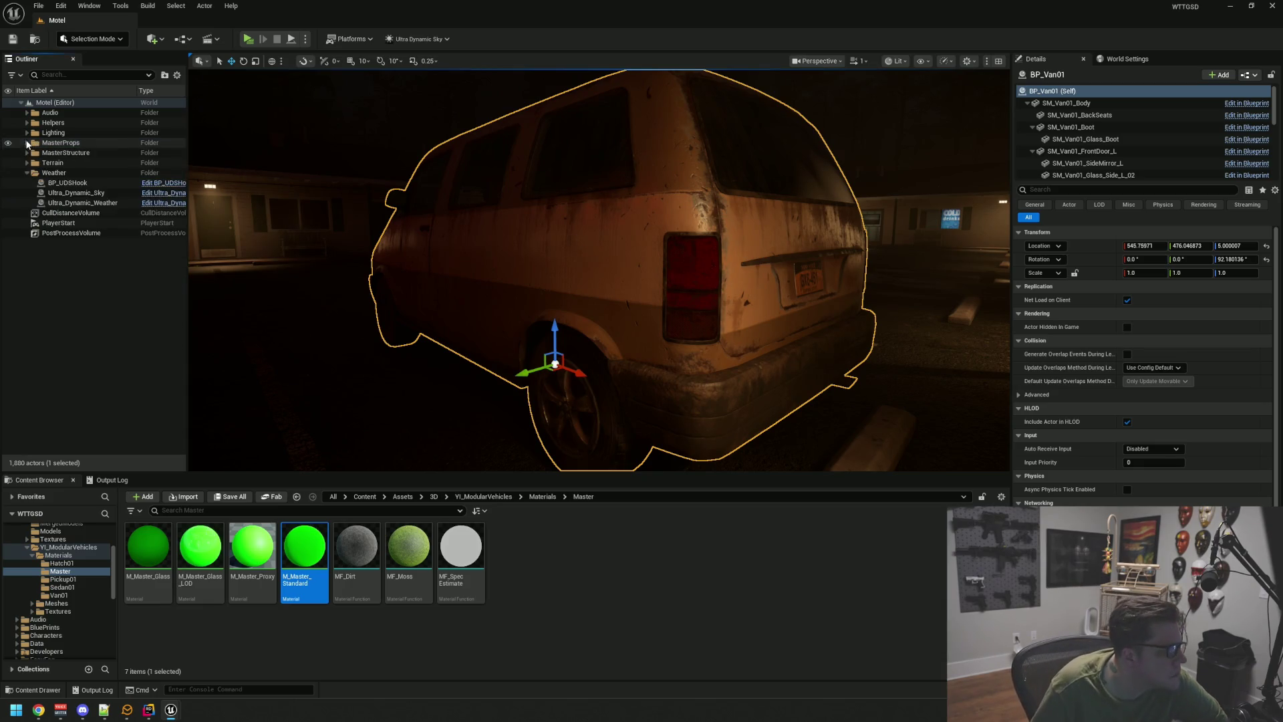
- Step through PlayerStart, Ultra_Dynamic_Sky and Ultra_Dynamic_Weather in the Outliner, moving the view off the car
click(58, 223)
click(70, 193)
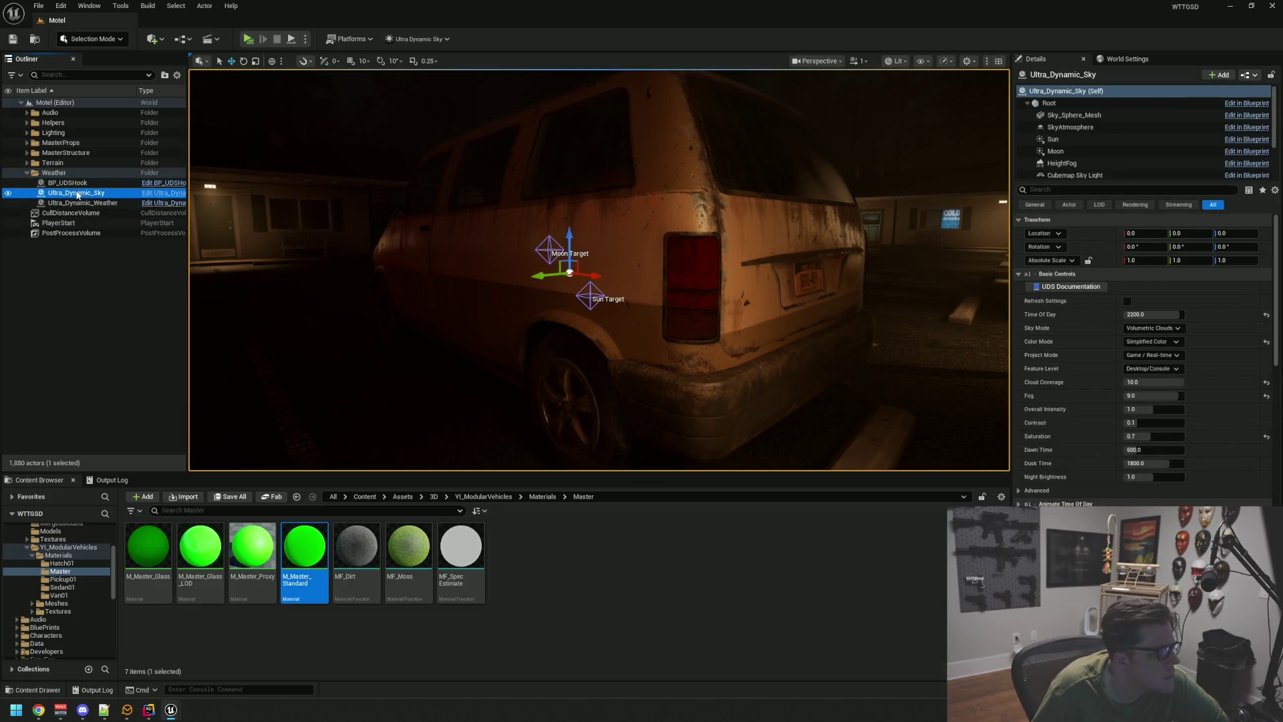
click(89, 202)
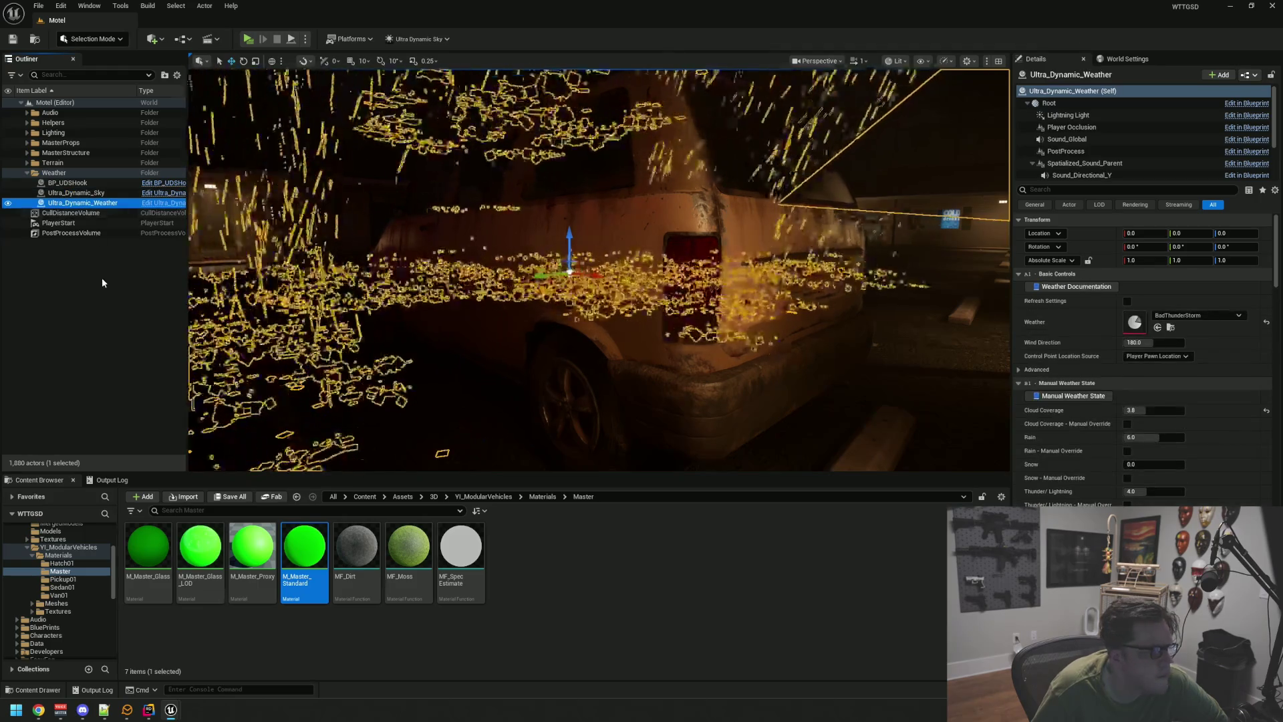
mouse_move(753, 368)
mouse_down()
mouse_move(621, 367)
mouse_move(722, 326)
mouse_move(679, 300)
mouse_up()
key(Escape)
- Tilt the view toward the porch bench, reselect Ultra_Dynamic_Weather and open the Weather presets folder
scroll(680, 299, up, 5)
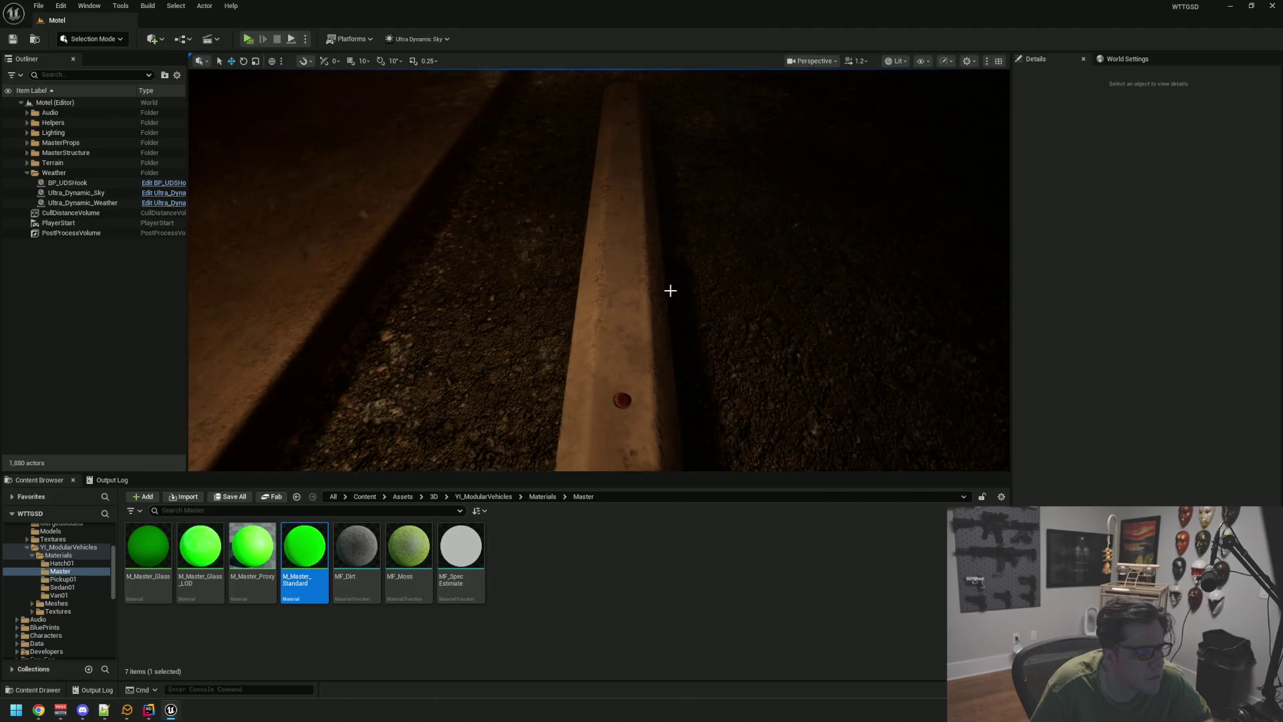
scroll(670, 290, down, 5)
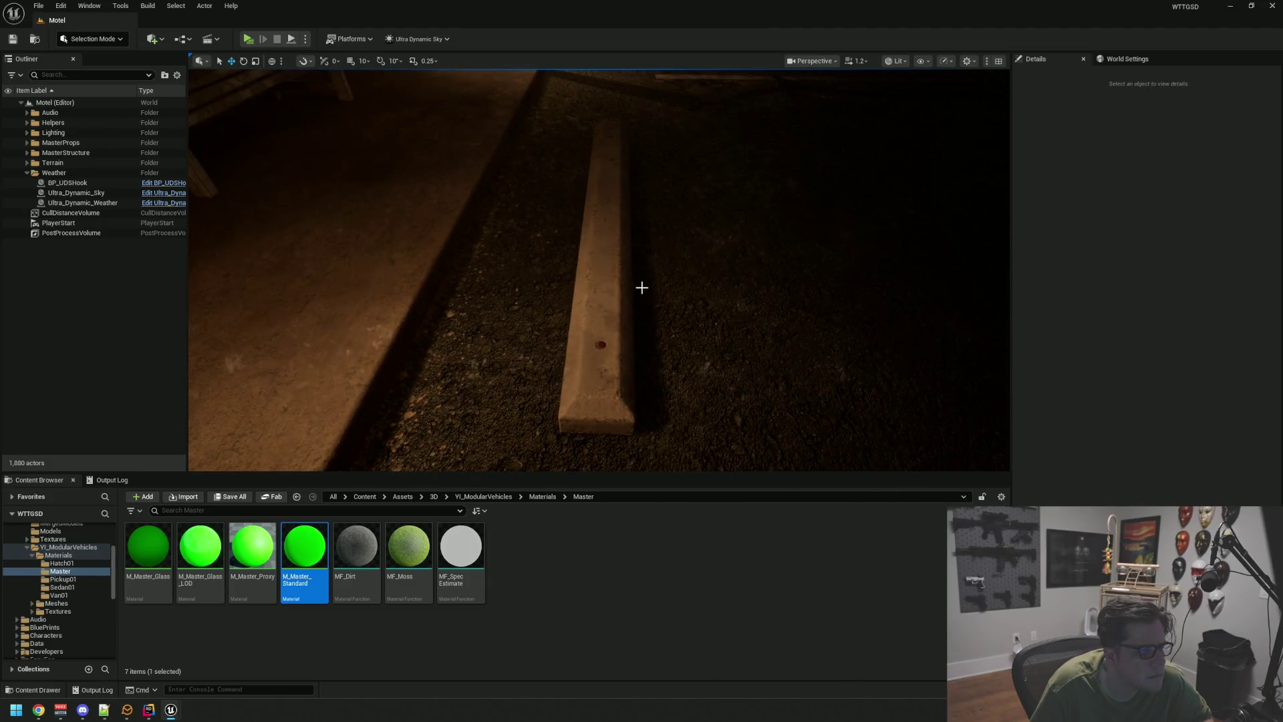
drag(642, 288, 642, 267)
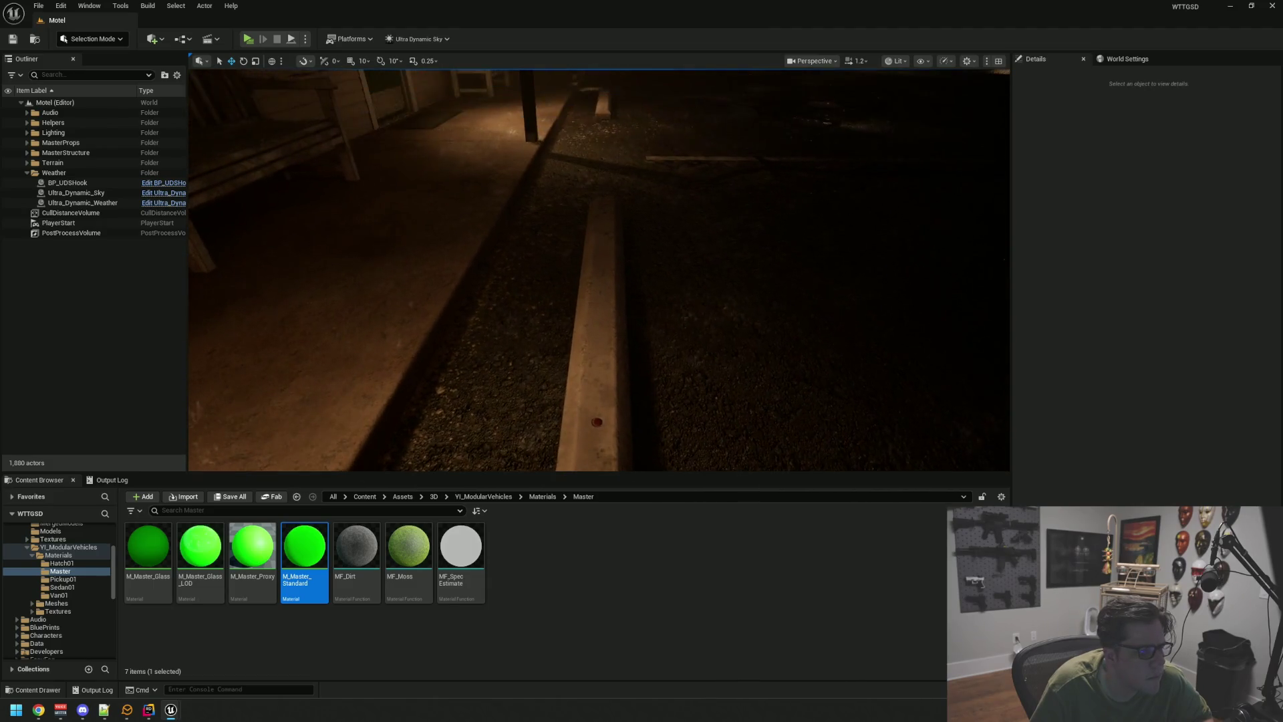
click(107, 203)
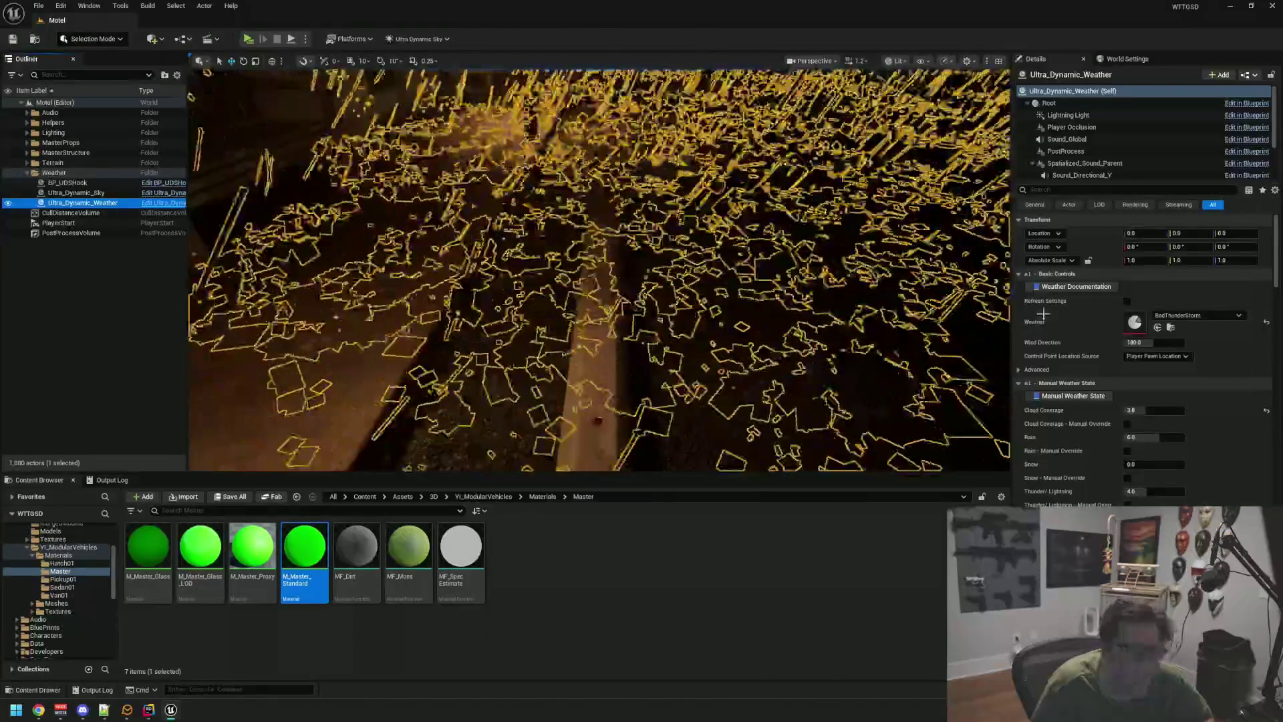
click(1170, 327)
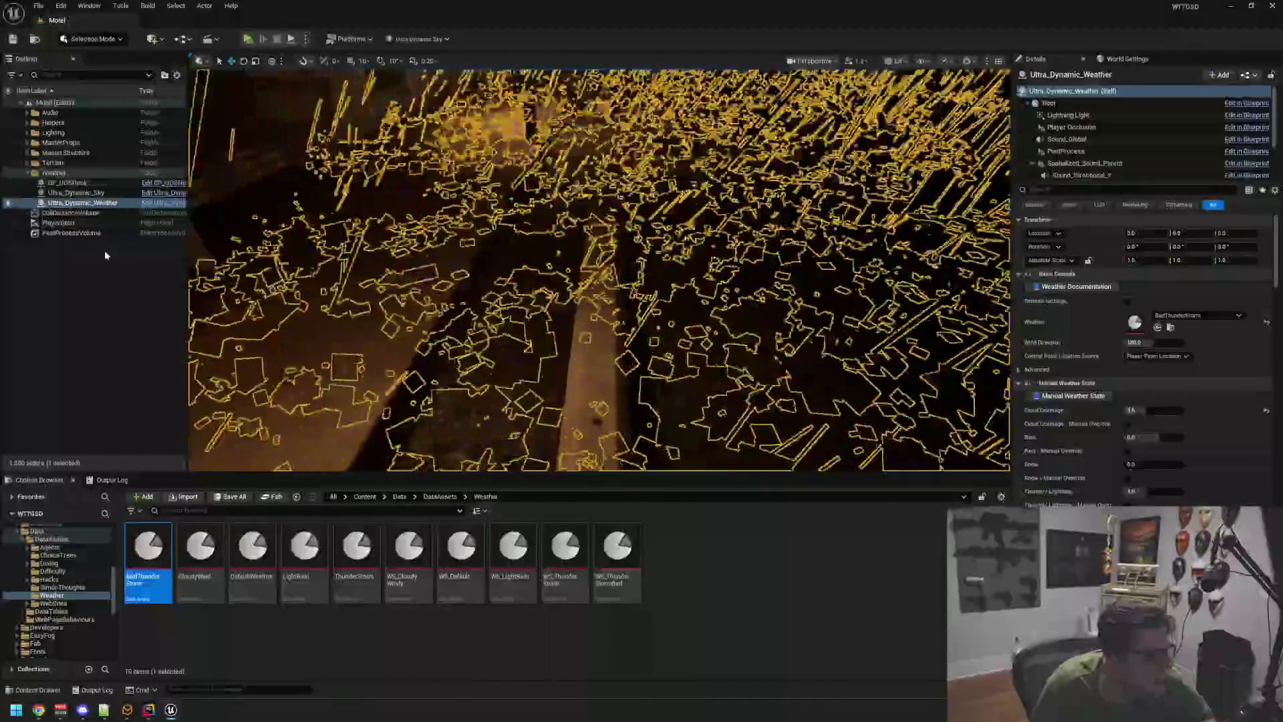
- Assign the BadThunderStorm preset to Ultra_Dynamic_Weather's Weather field
click(104, 250)
click(102, 205)
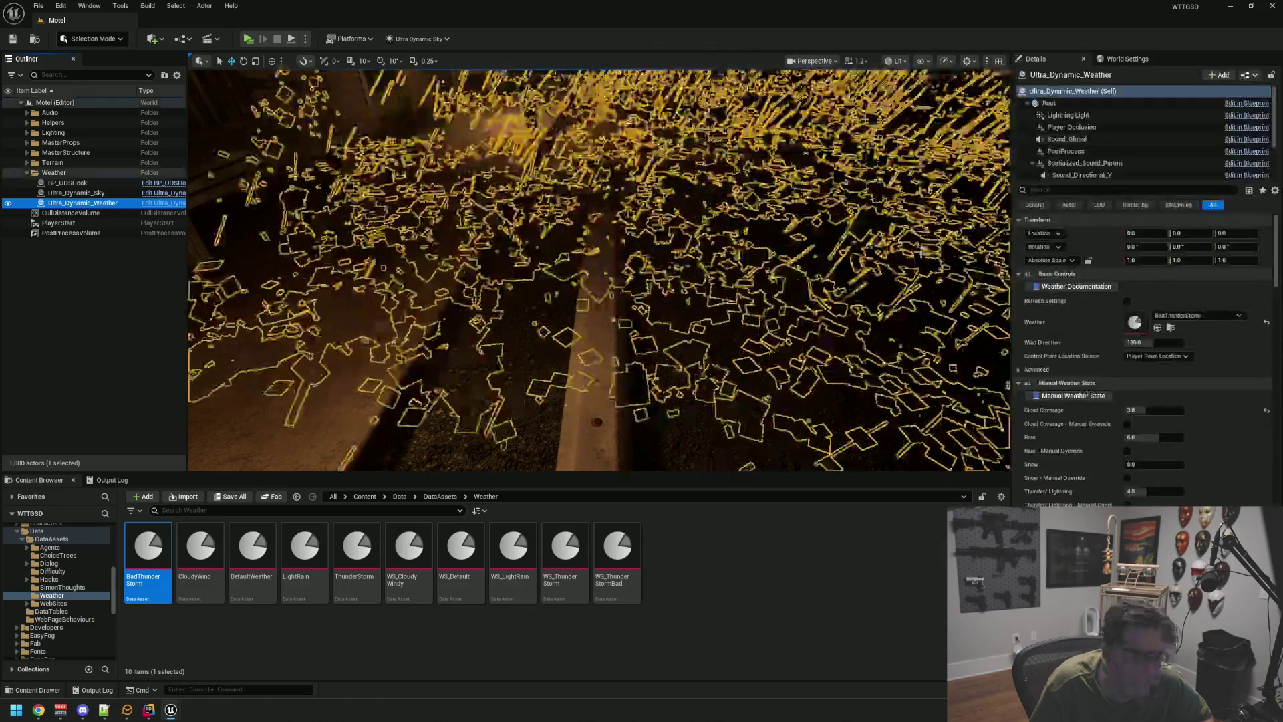
drag(1127, 307, 1130, 314)
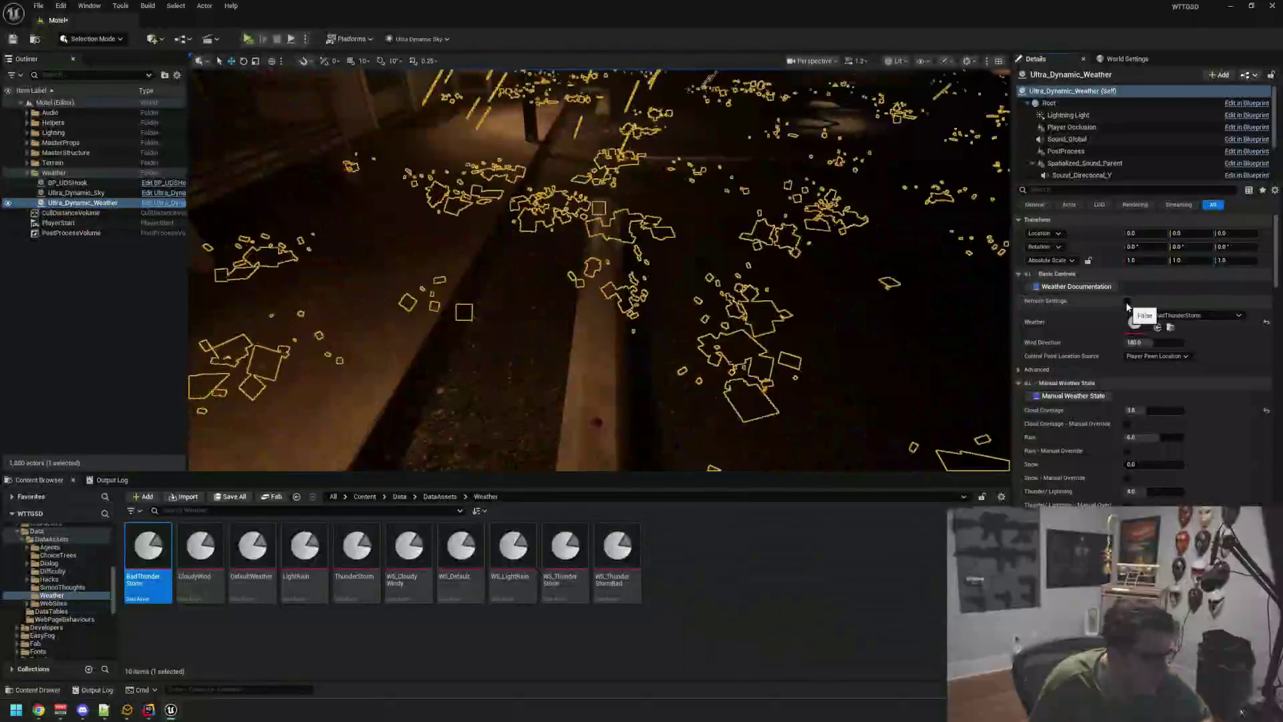
click(159, 339)
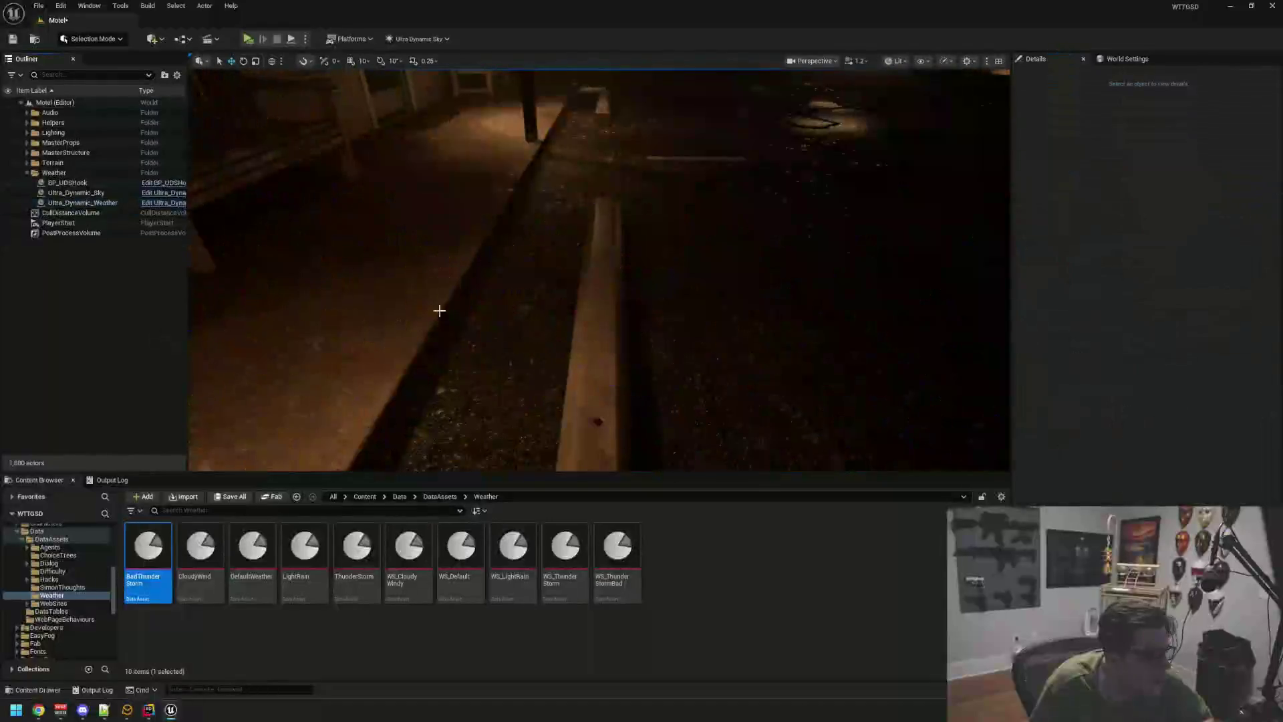
- Fly around the red van to preview the storm and save the level
key(w)
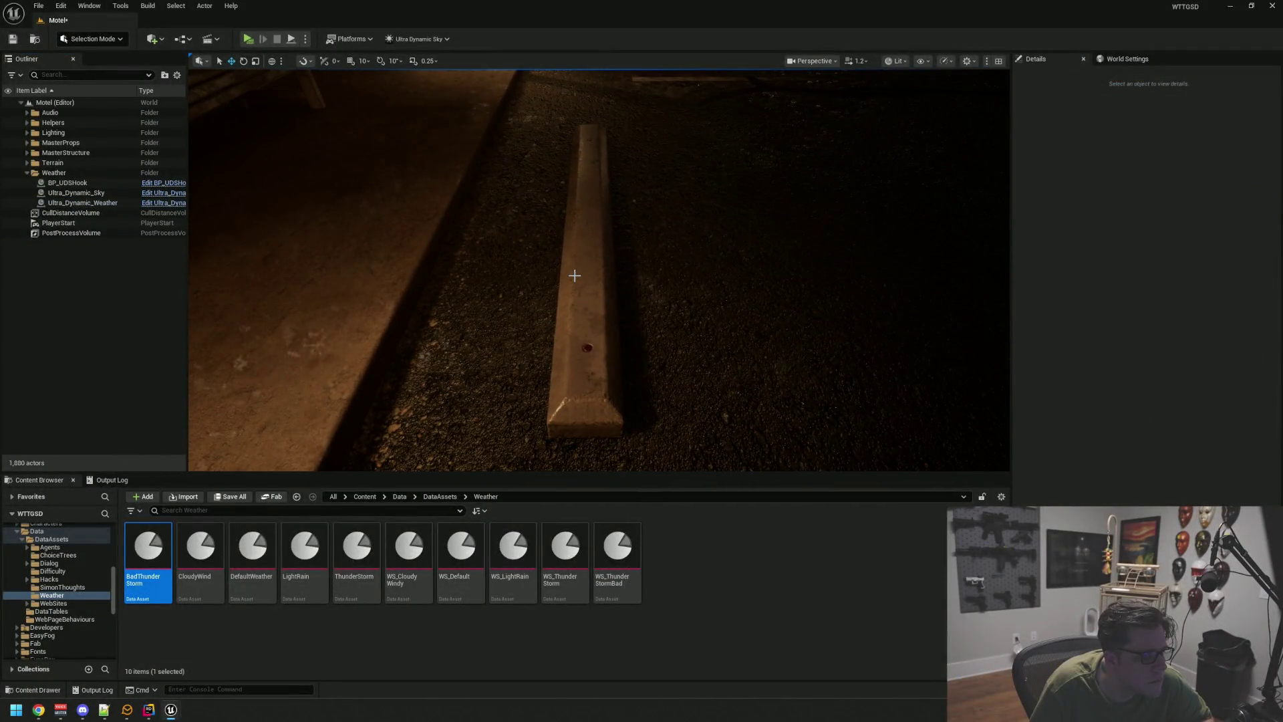
key(s)
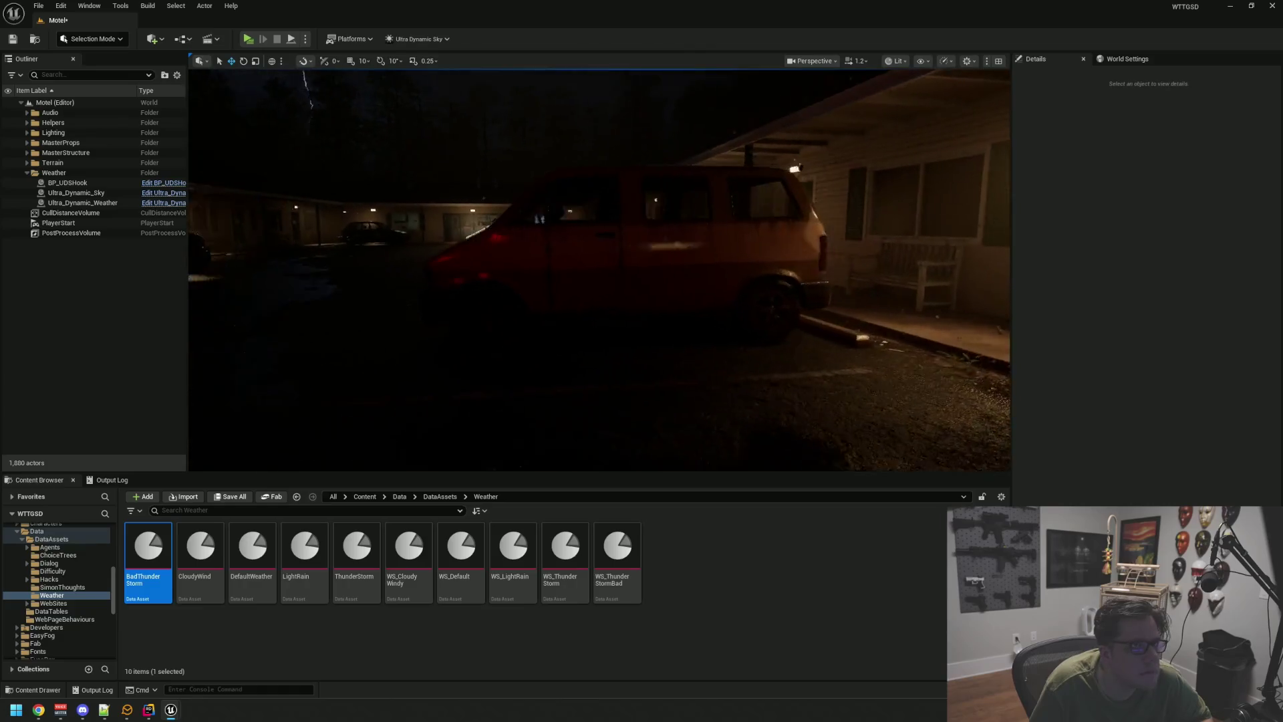
key(w)
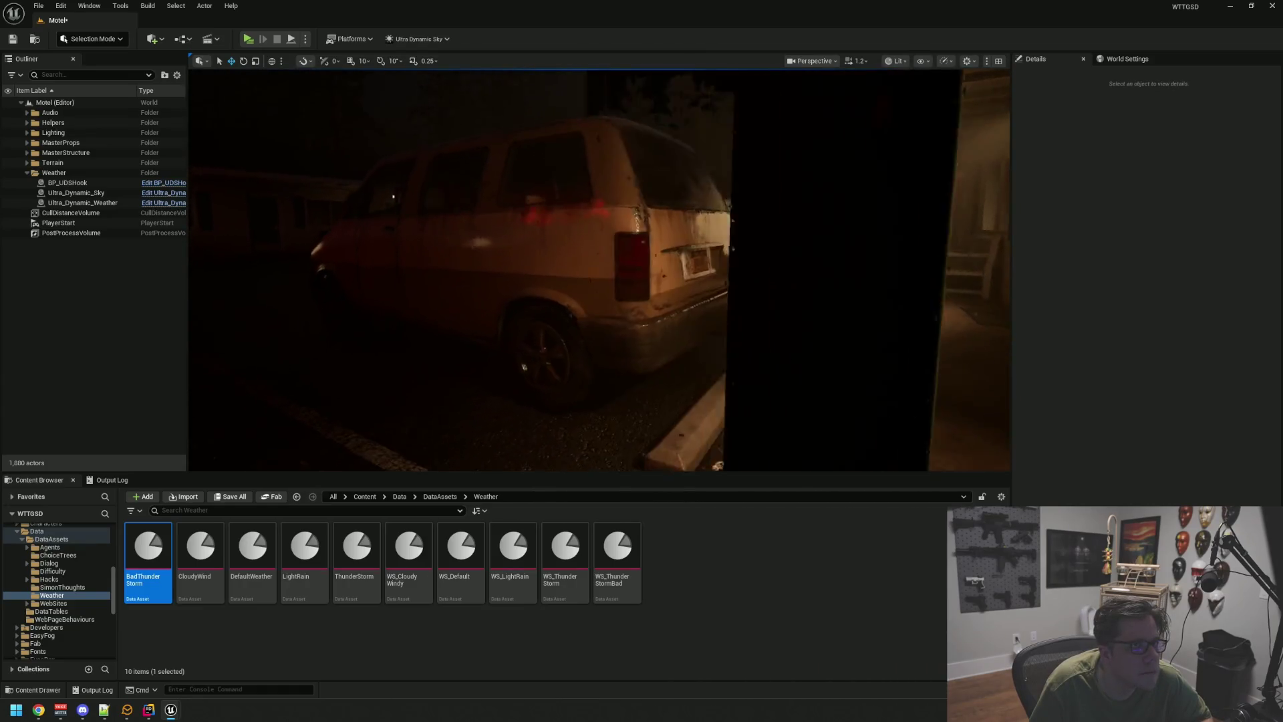
key(s)
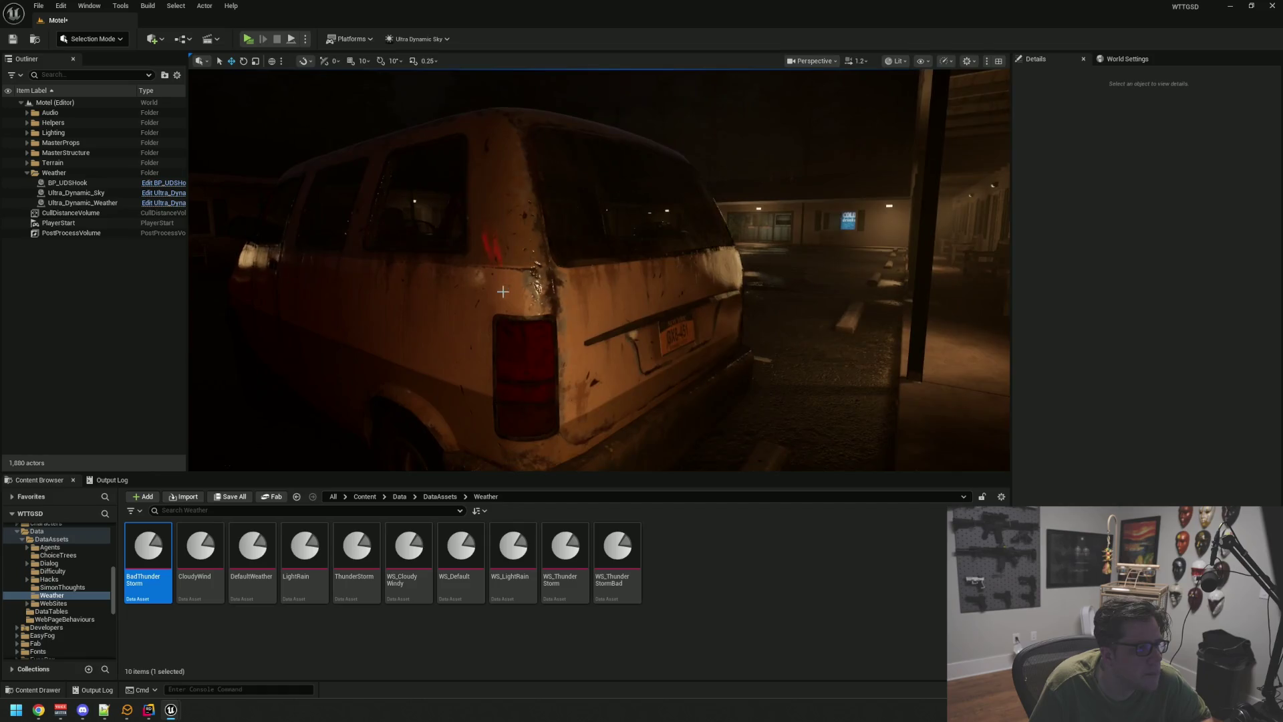
key(a)
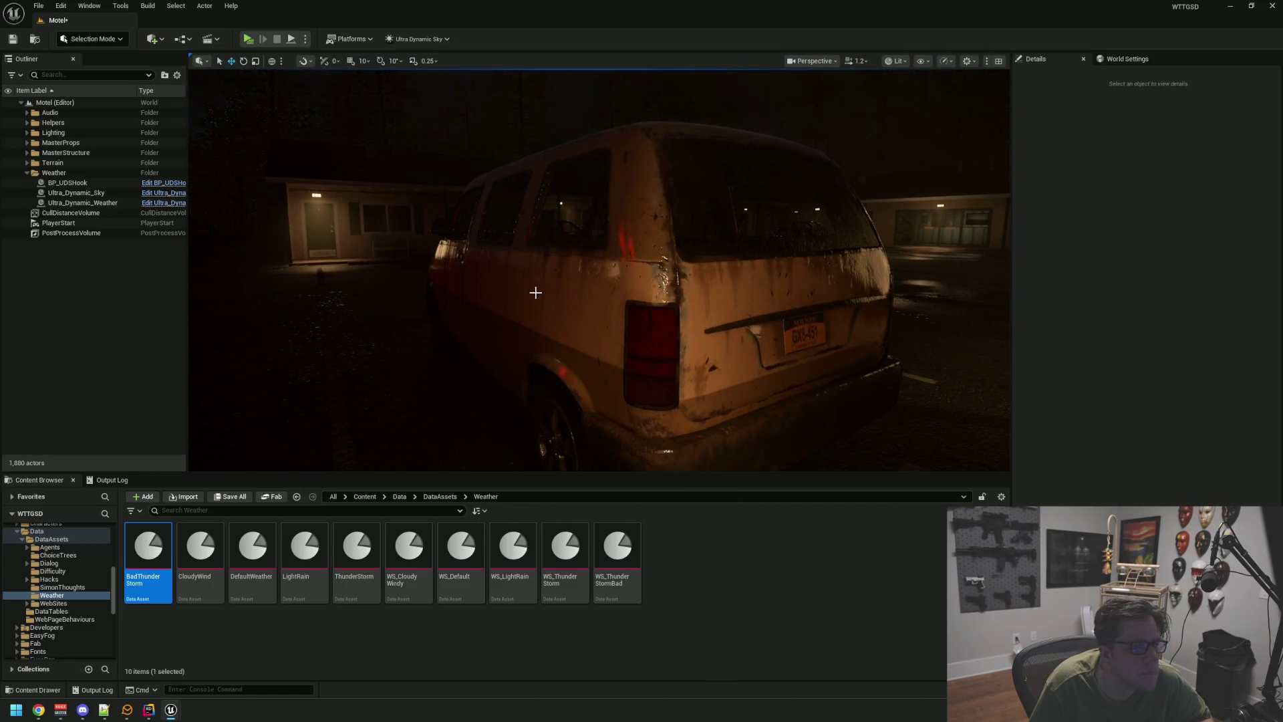
key(d)
key(ctrl+s)
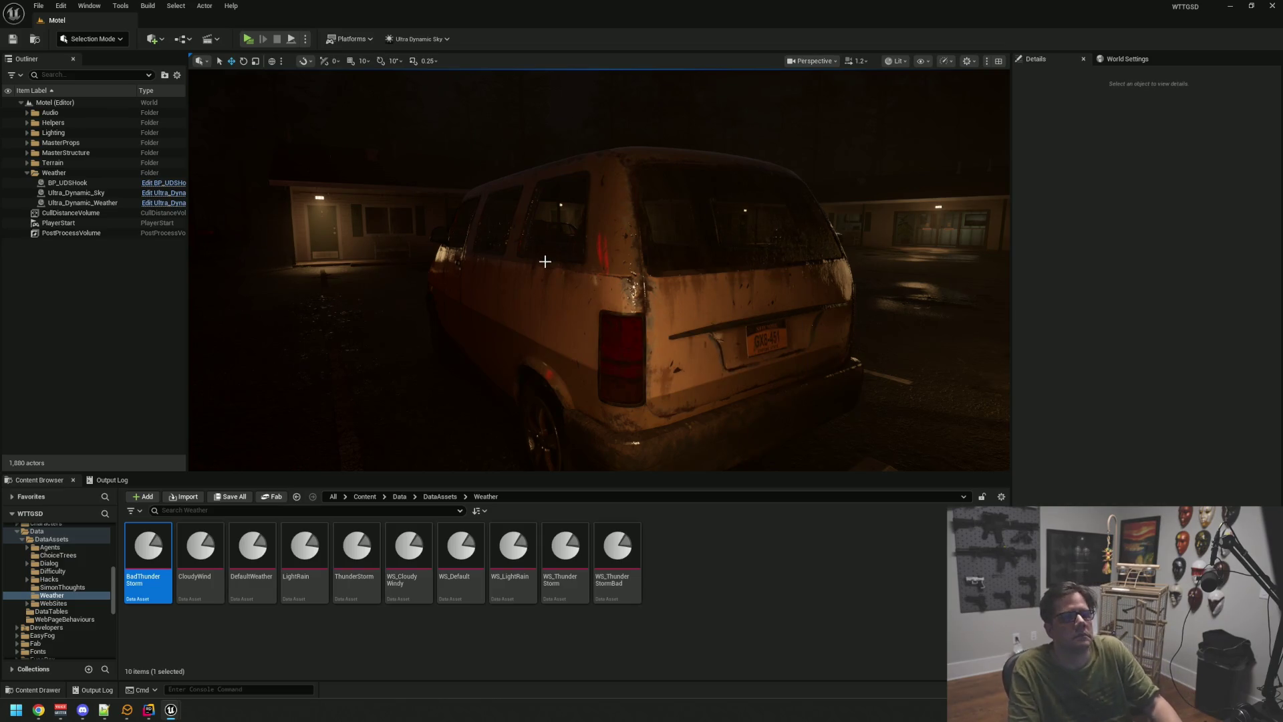
- Fly over the lot and porch toward the ICE machine, then reselect Ultra_Dynamic_Weather
mouse_move(599, 270)
mouse_down()
mouse_move(575, 254)
mouse_move(553, 143)
mouse_move(521, 201)
mouse_move(525, 241)
mouse_move(538, 224)
mouse_move(516, 268)
mouse_move(544, 301)
mouse_move(530, 320)
mouse_move(529, 302)
mouse_up()
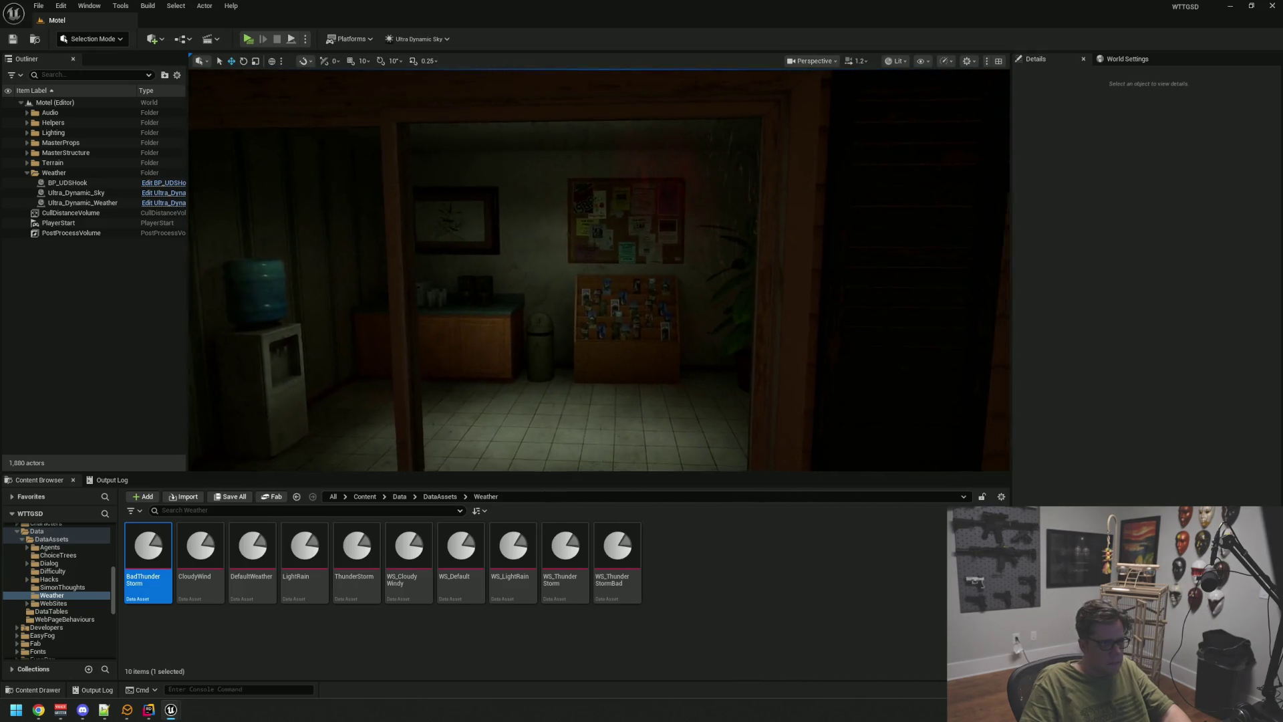
key(s)
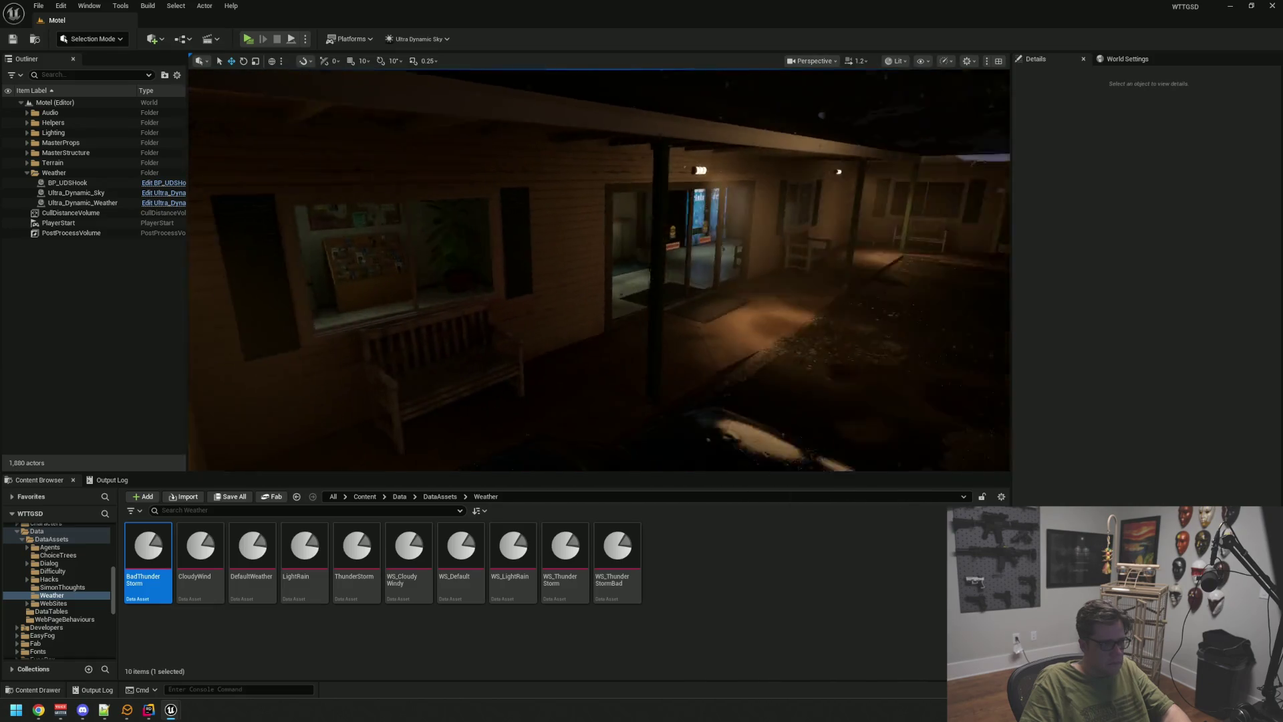
key(w)
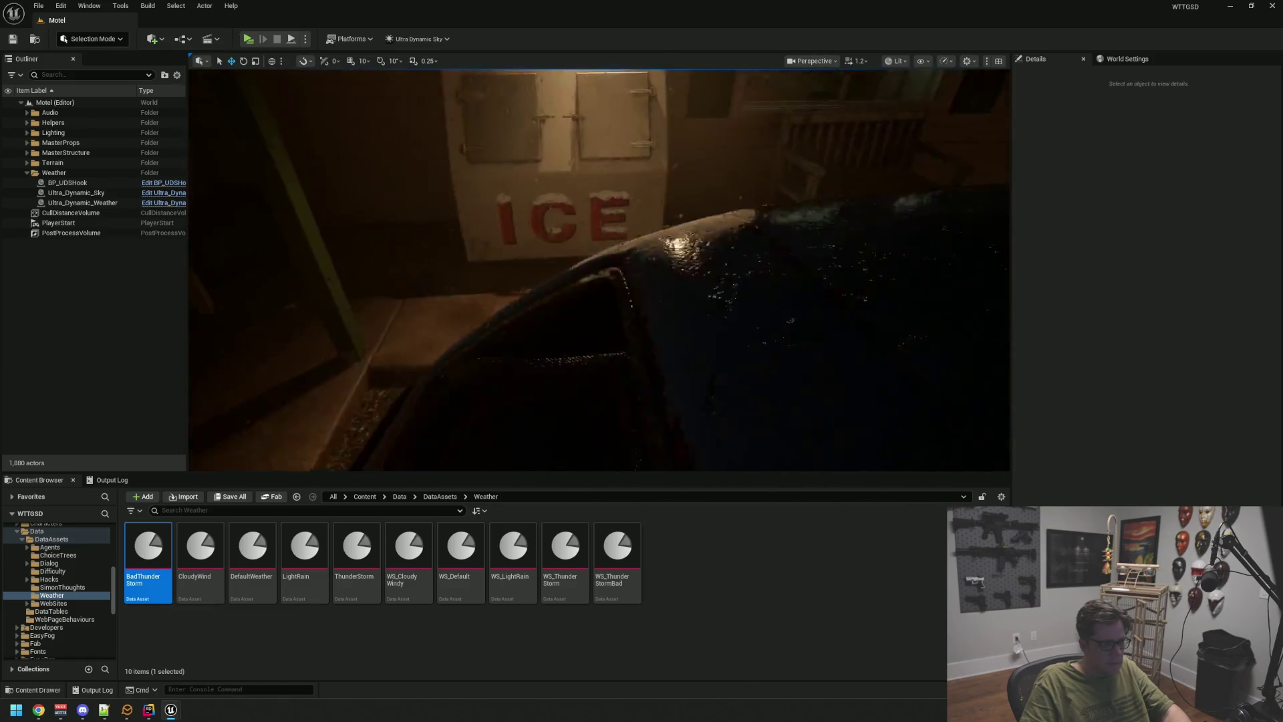
key(s)
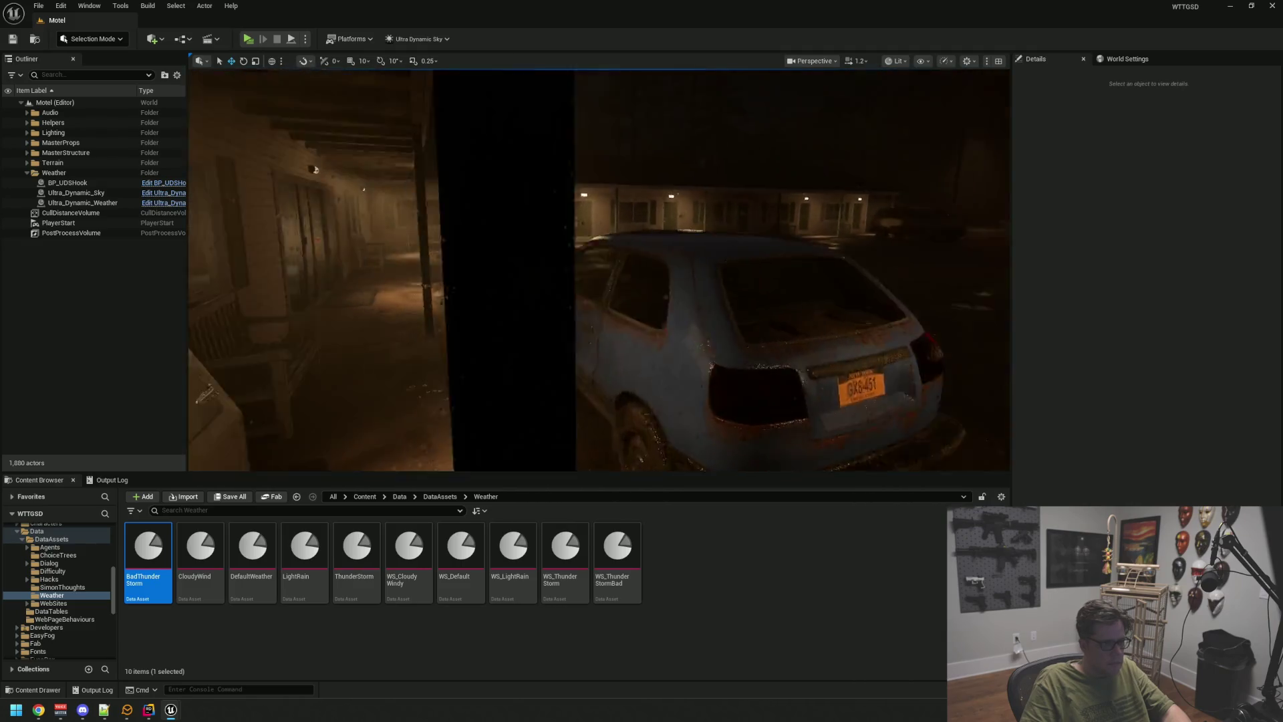
click(82, 202)
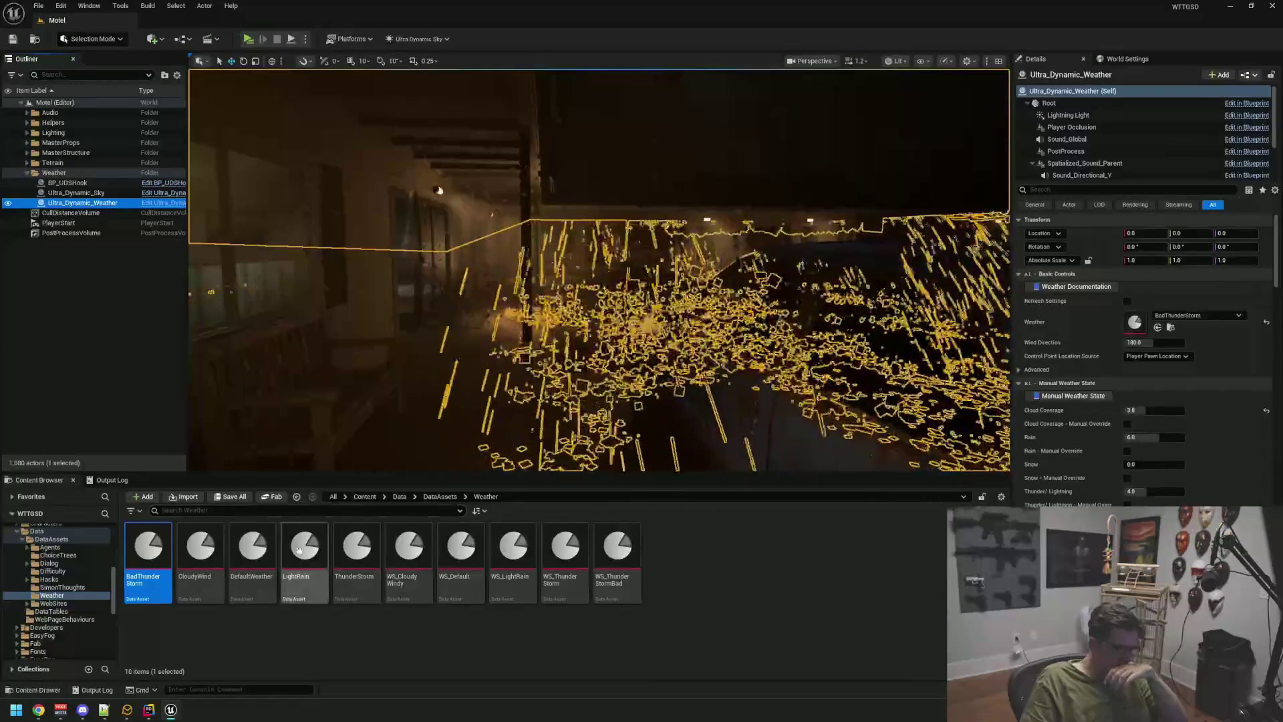
- Drop the LightRain preset onto the Weather slot after one cancelled attempt, then deselect
drag(299, 549, 1146, 319)
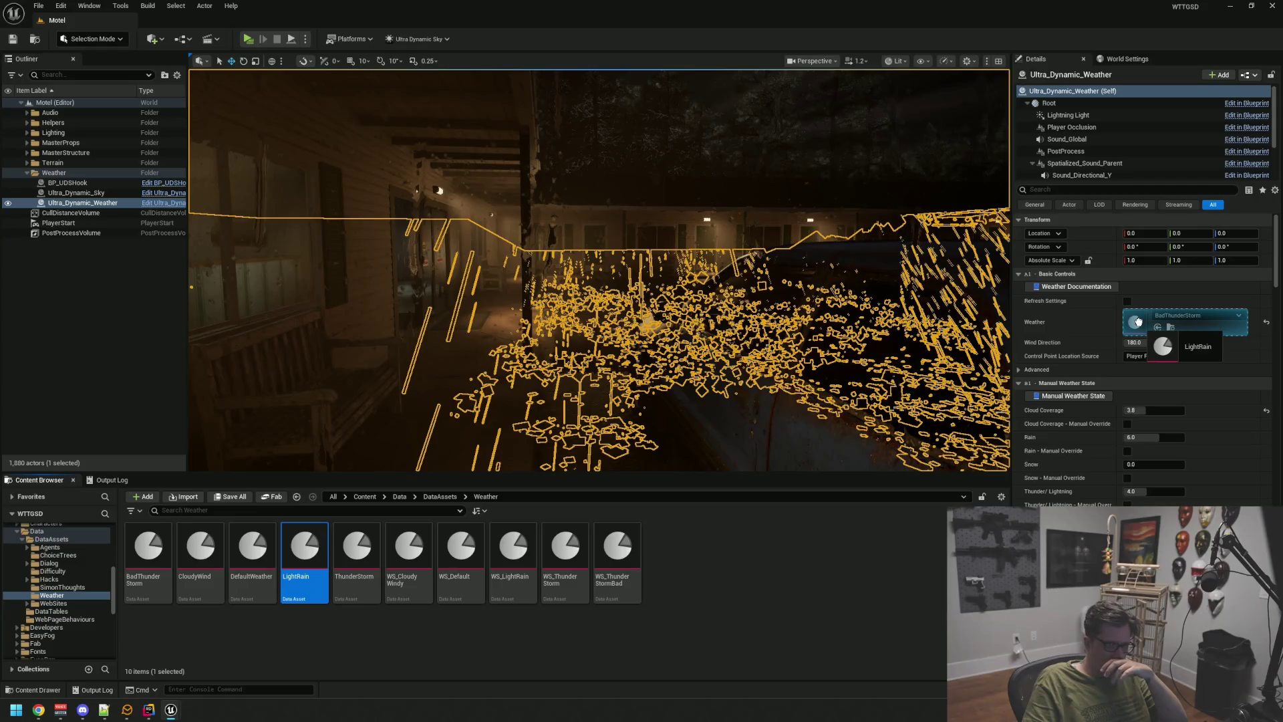
drag(905, 480, 768, 604)
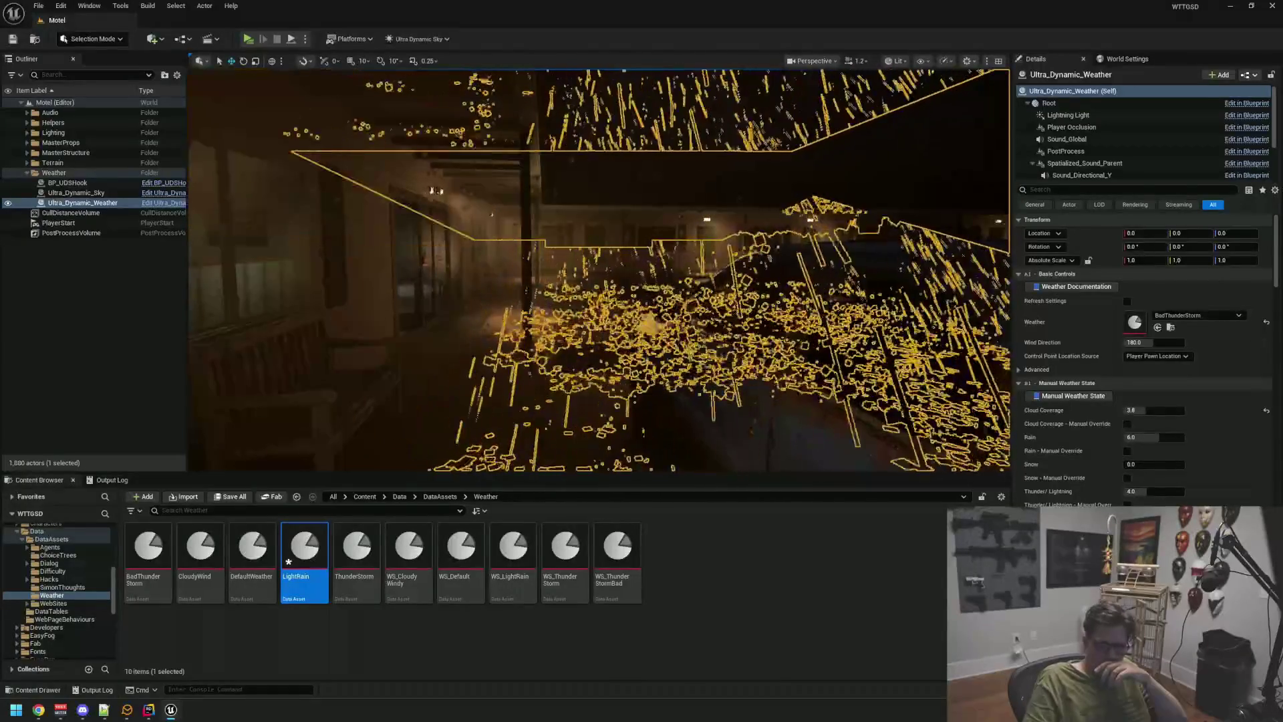
drag(298, 564, 1196, 317)
key(Escape)
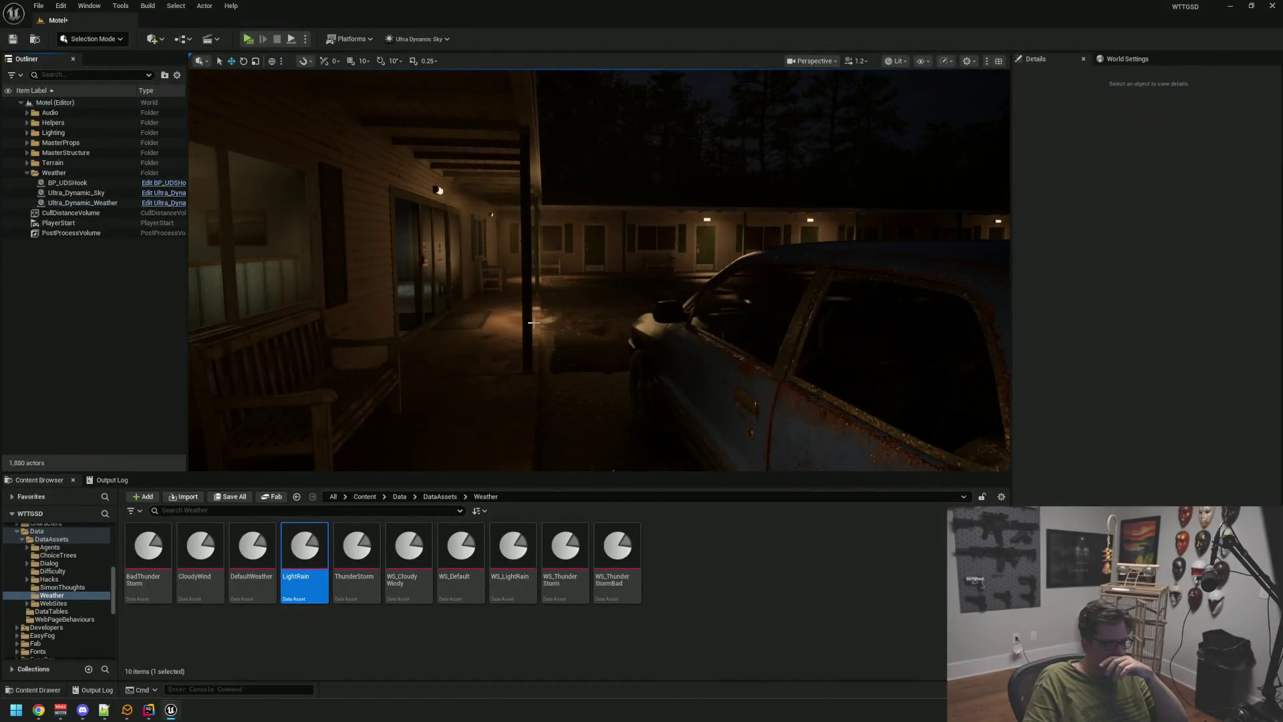
- Fly past the parking lot and porch, into the office to the front desk, and back outside
mouse_move(587, 310)
mouse_down()
mouse_move(468, 315)
mouse_move(190, 177)
mouse_move(1005, 212)
mouse_up()
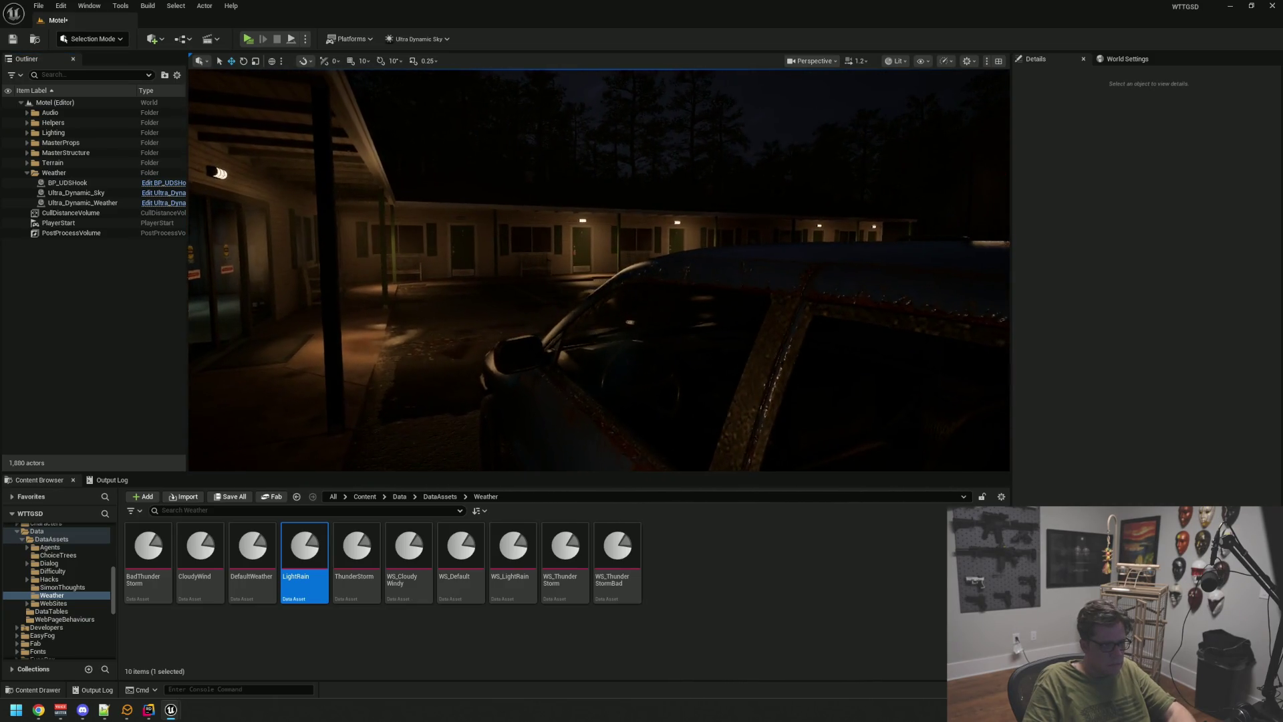
mouse_move(1005, 211)
mouse_down()
mouse_move(468, 194)
mouse_move(1002, 204)
mouse_up()
mouse_move(600, 271)
mouse_down()
mouse_move(702, 247)
mouse_move(711, 200)
mouse_up()
mouse_move(599, 310)
mouse_down()
mouse_move(597, 374)
mouse_move(548, 375)
mouse_up()
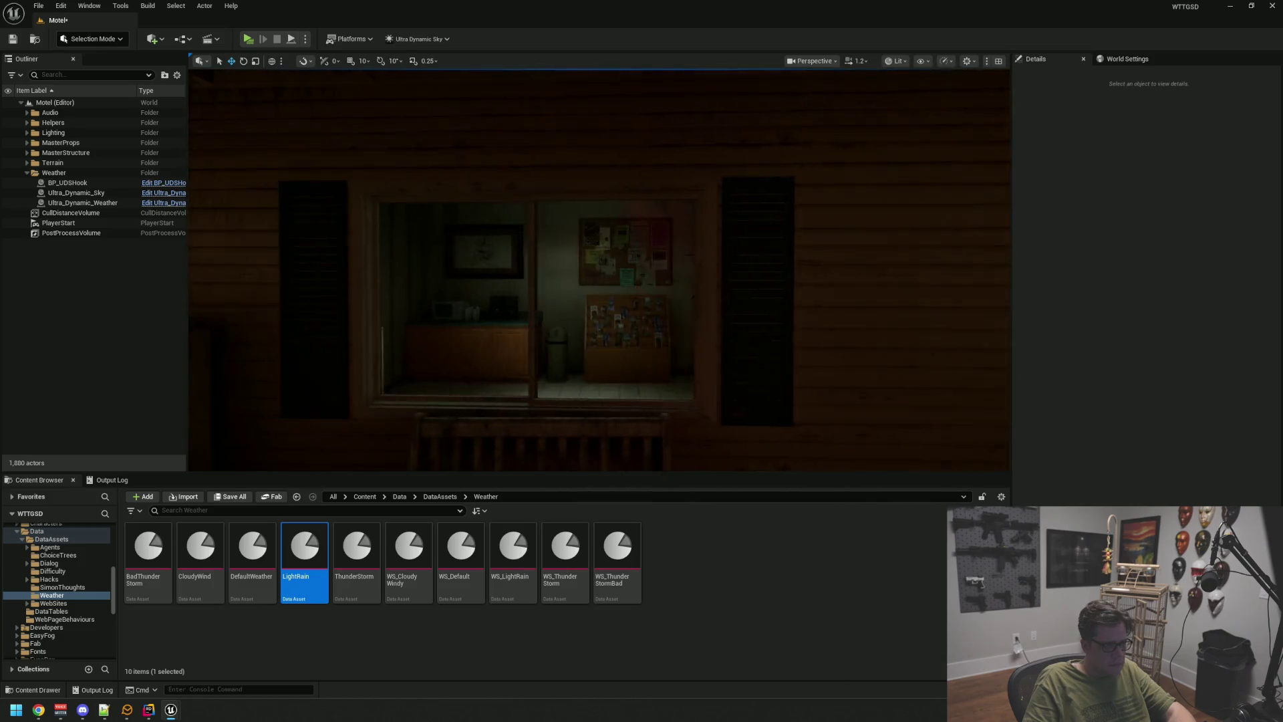
mouse_move(599, 300)
mouse_down()
mouse_move(668, 301)
mouse_move(583, 307)
mouse_move(589, 319)
mouse_move(566, 329)
mouse_move(566, 314)
mouse_up()
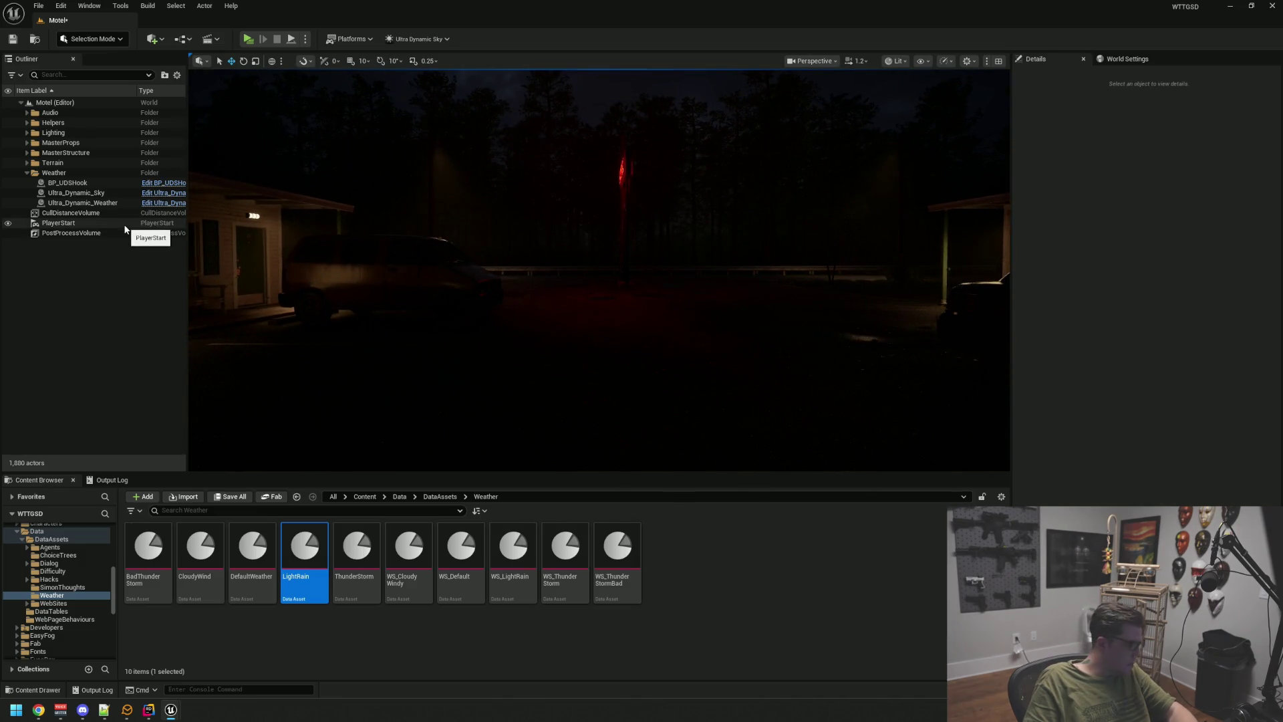
- Assign the ThunderStorm data asset to Ultra_Dynamic_Weather's Weather field and save Motel
click(112, 204)
mouse_move(357, 548)
mouse_down()
mouse_move(739, 458)
mouse_move(1125, 323)
mouse_up()
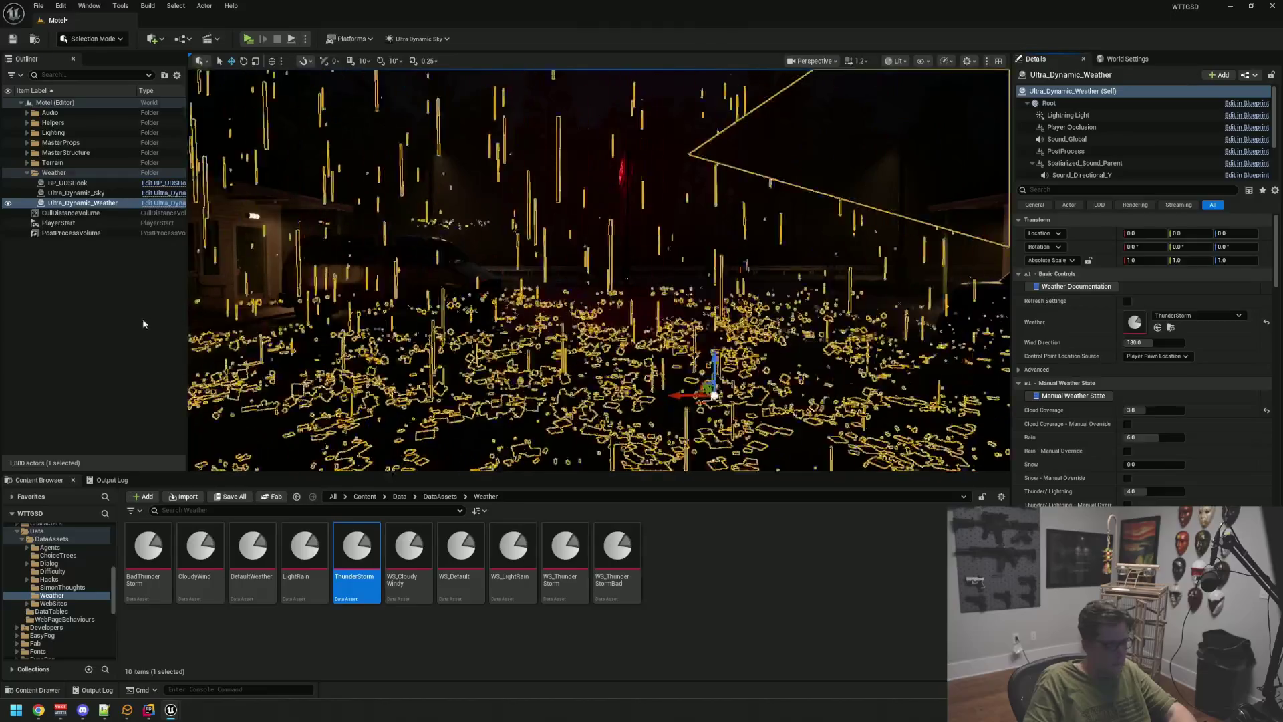
click(621, 303)
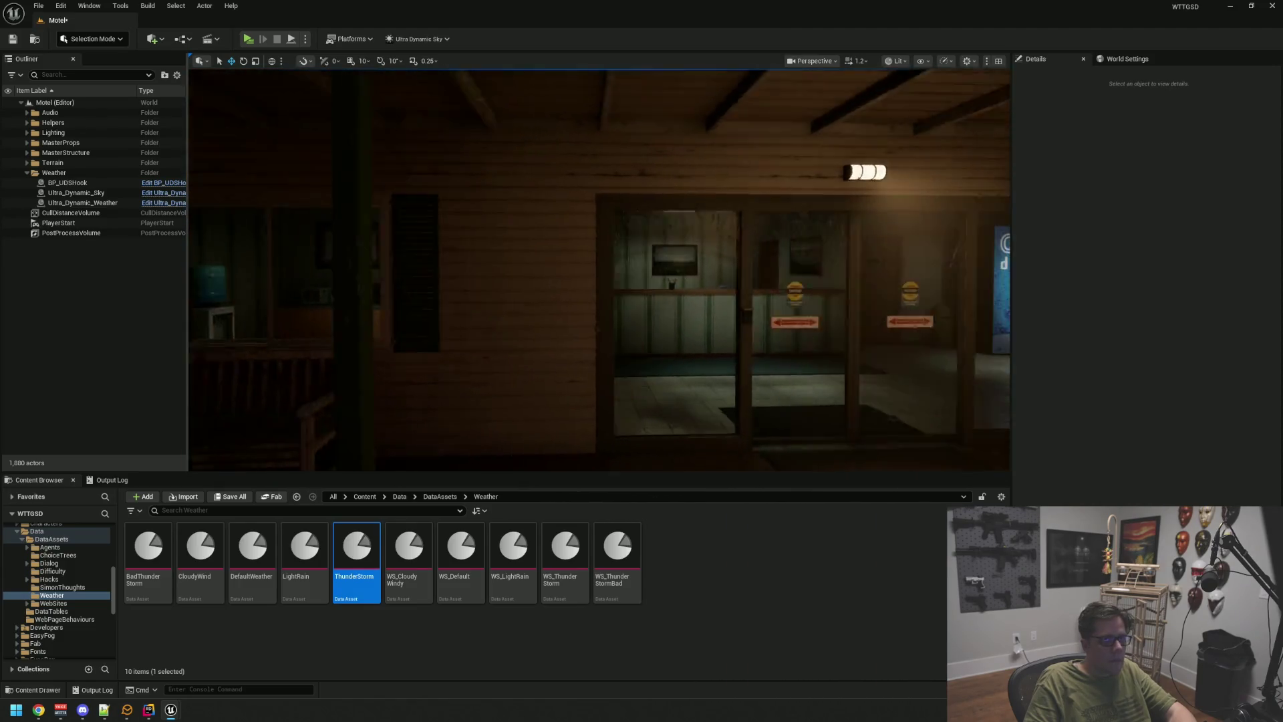
key(ctrl+s)
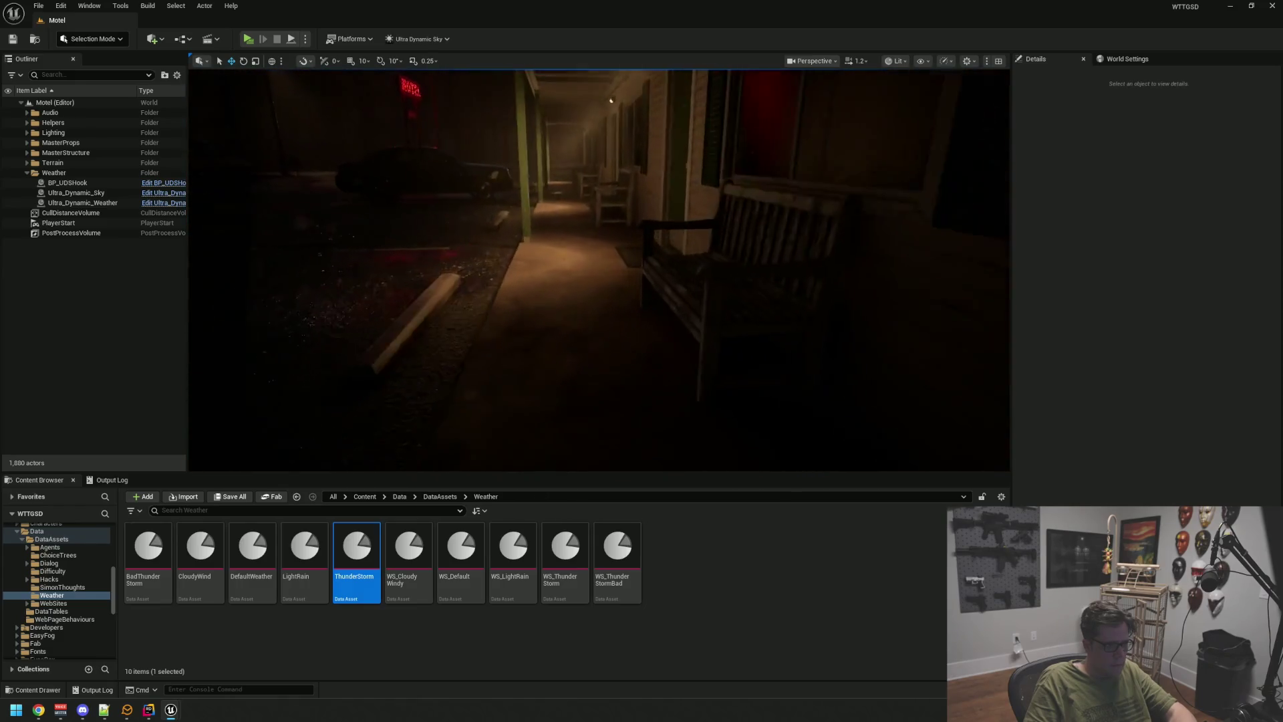
- Select the porch walkway floor and locate its MI_Concrete material in the Content Browser
click(584, 209)
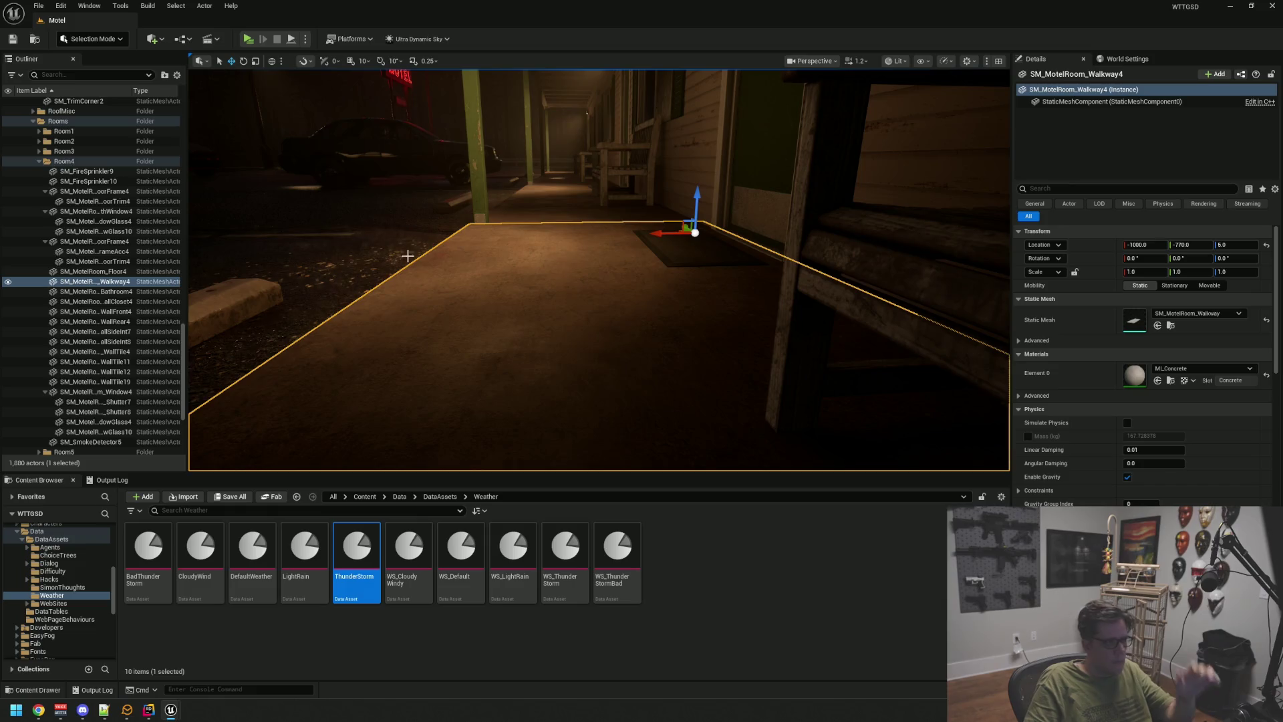
click(1170, 381)
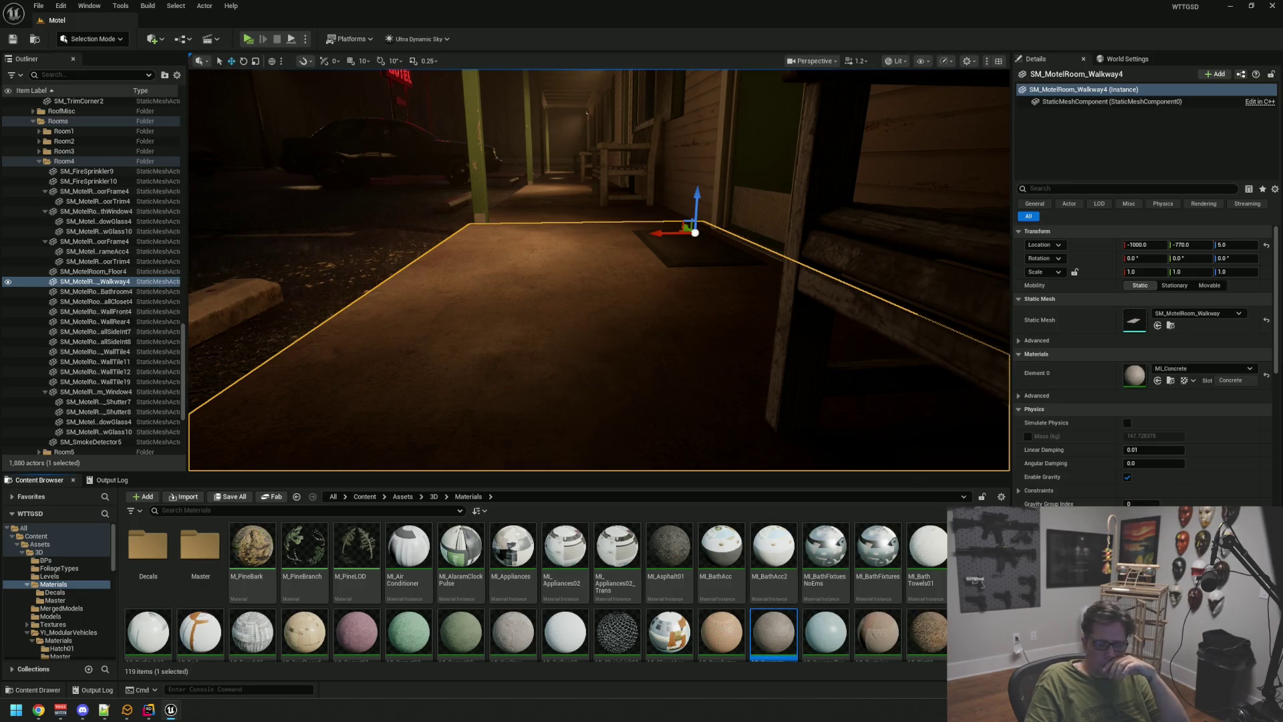
drag(863, 282, 788, 291)
key(f)
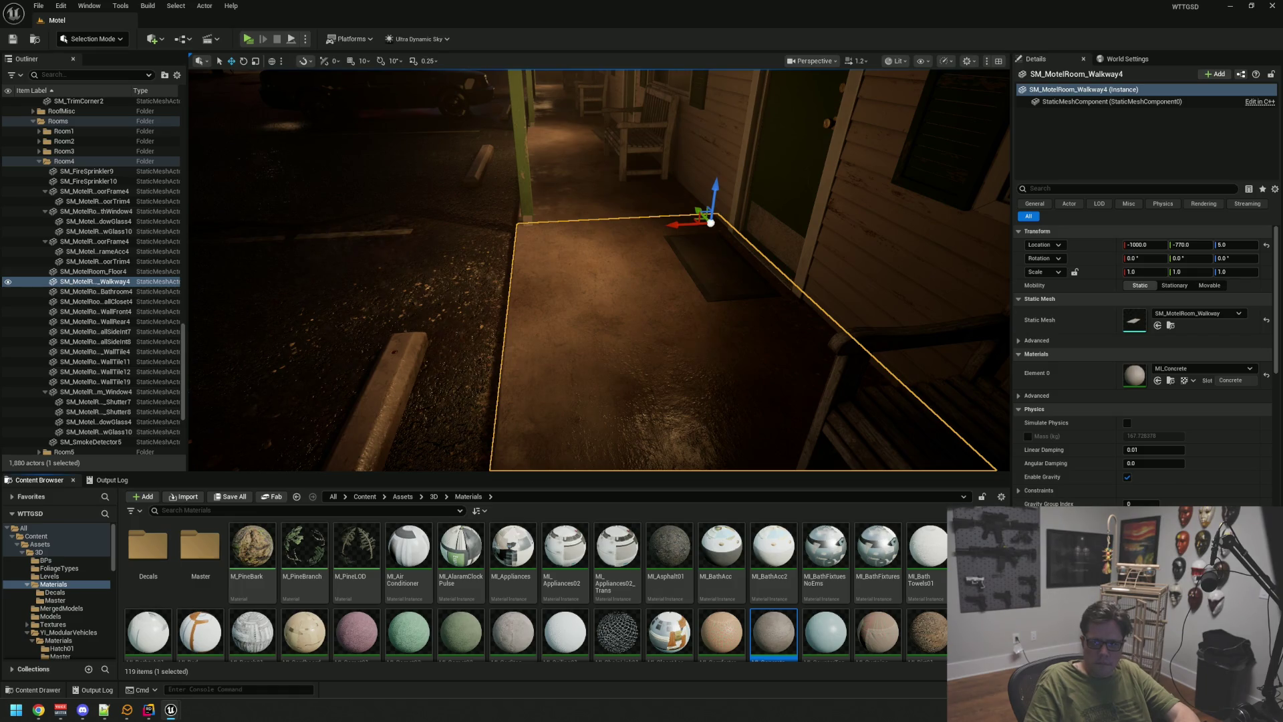
key(Escape)
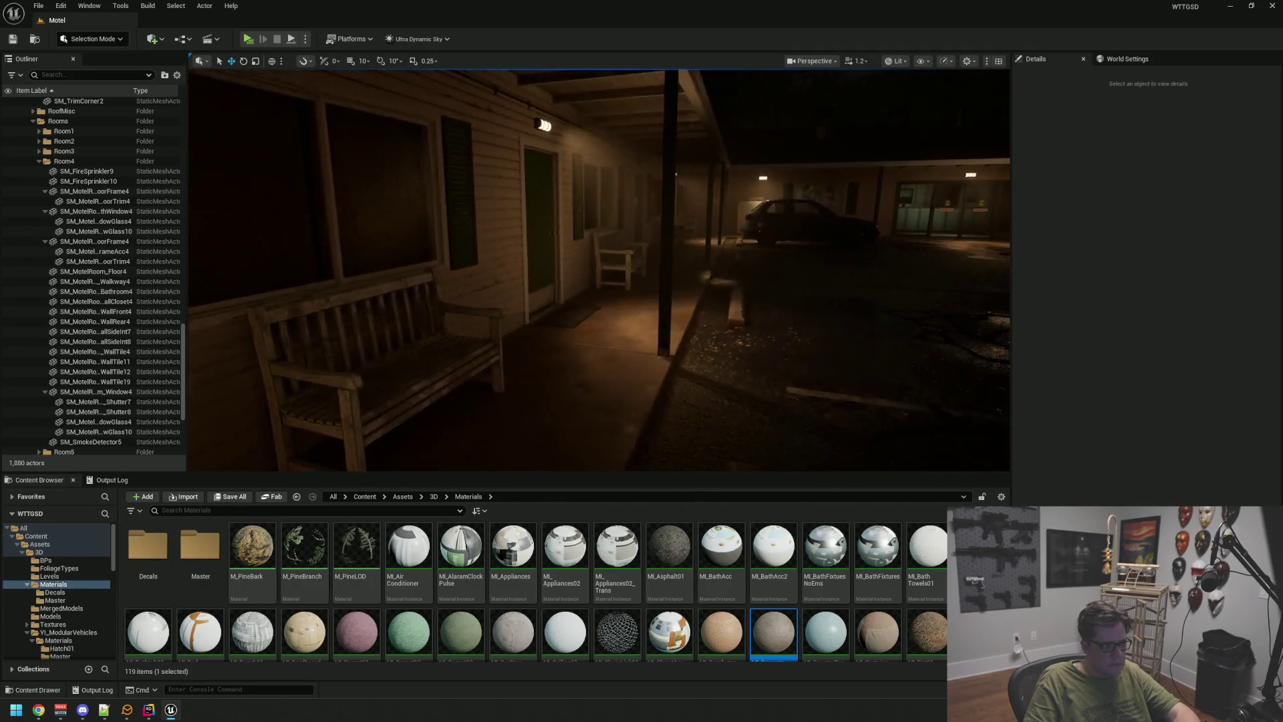
- Fly along the porch, selecting the porch bench and then the room's front wall
mouse_move(676, 215)
mouse_down()
mouse_move(668, 241)
mouse_move(641, 220)
mouse_move(621, 241)
mouse_move(582, 220)
mouse_move(555, 227)
mouse_move(687, 214)
mouse_move(614, 221)
mouse_move(687, 210)
mouse_move(656, 206)
mouse_up()
click(650, 211)
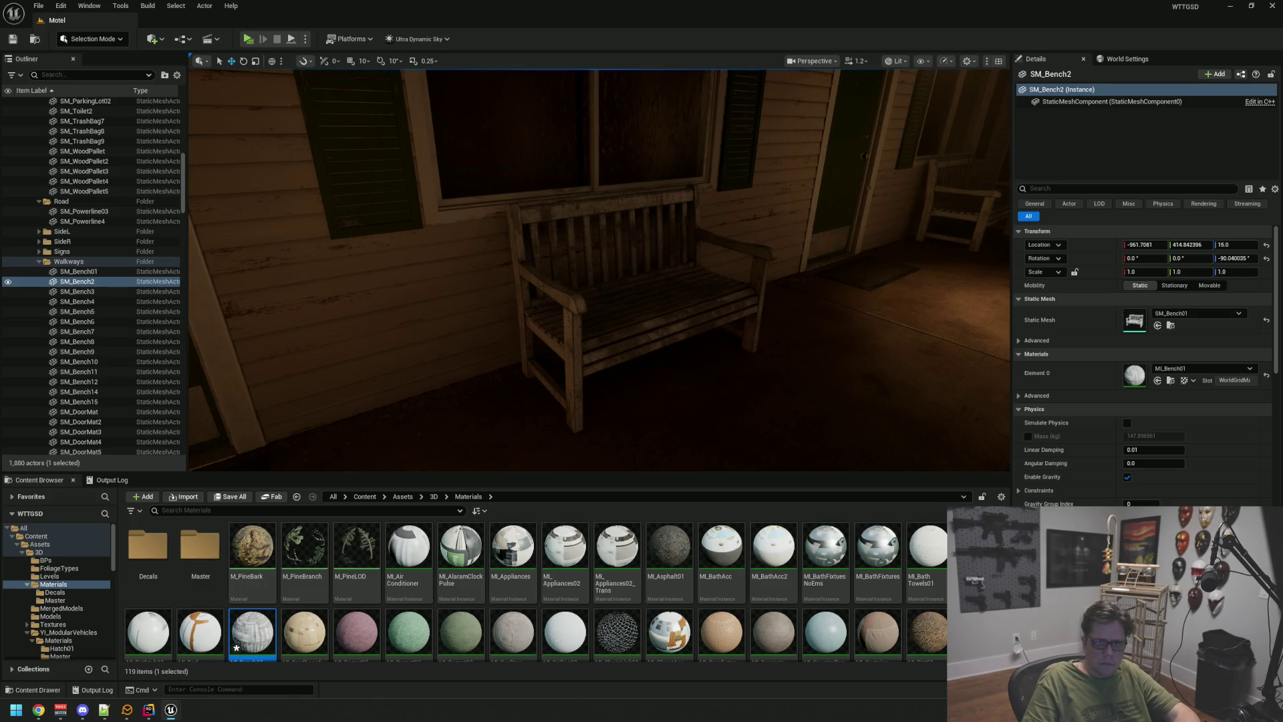
drag(753, 203, 681, 292)
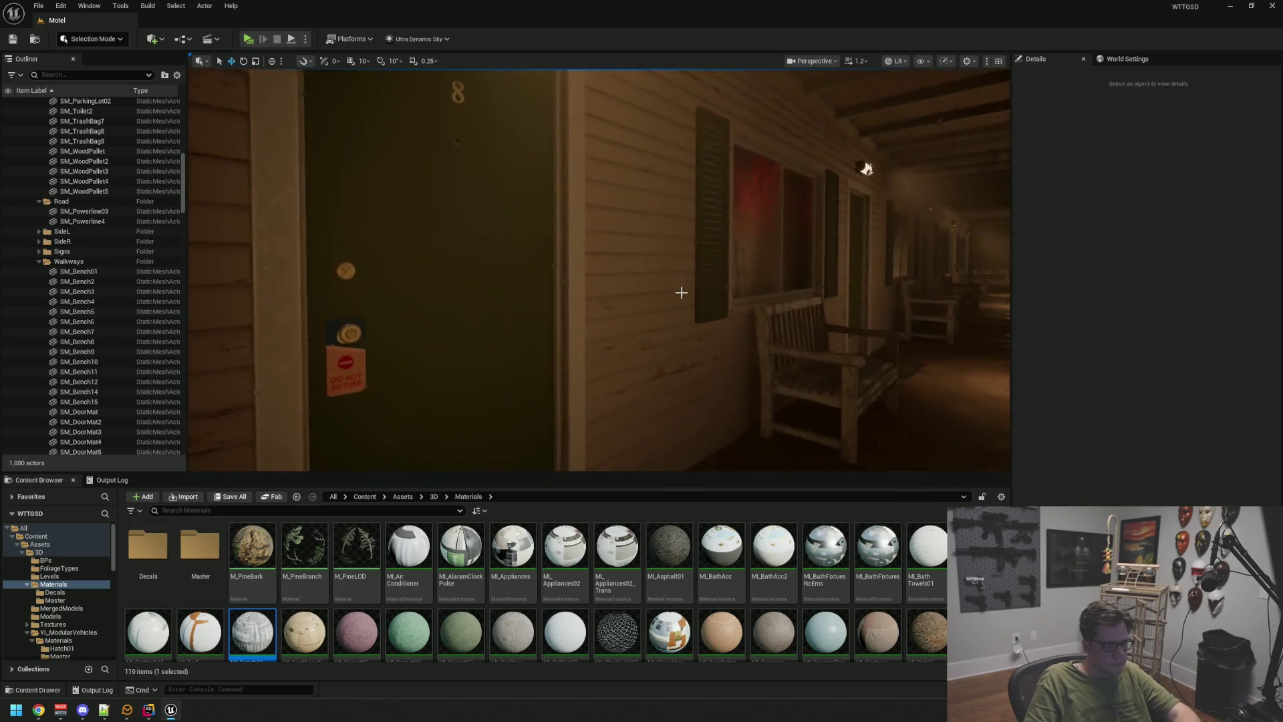
click(681, 292)
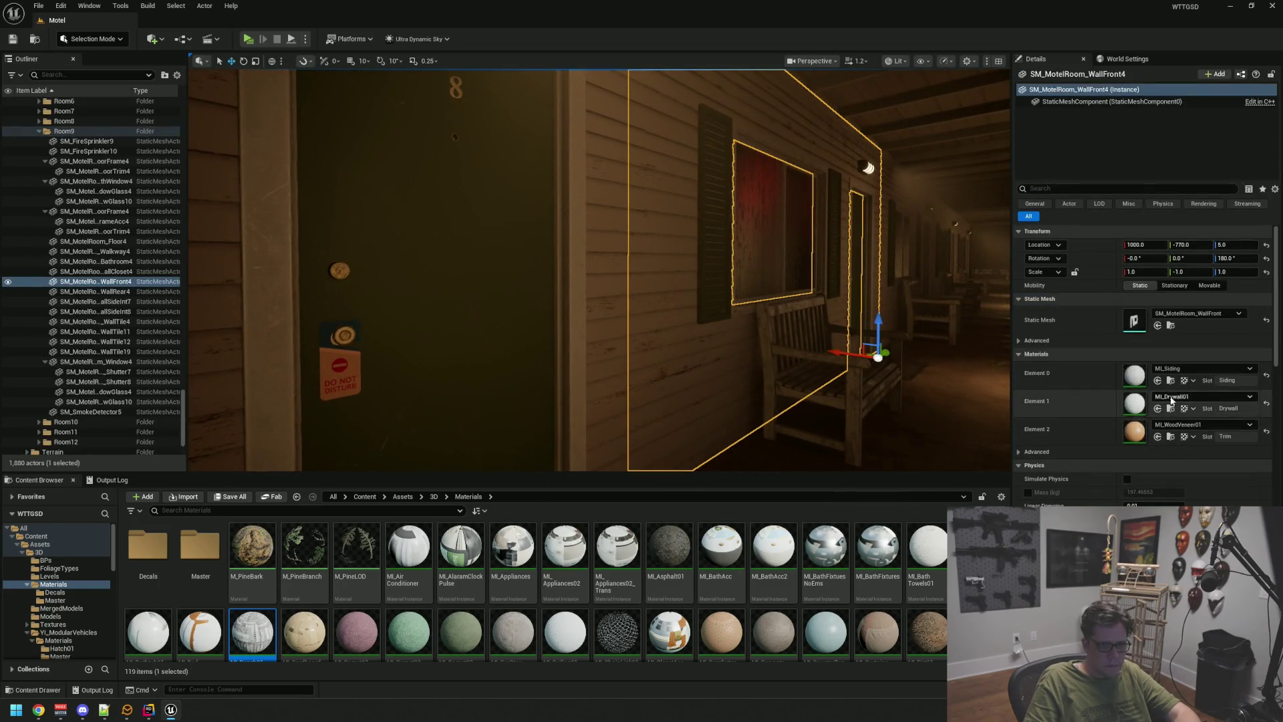
- Select the front wall beside door 1 and find its drywall and siding materials
drag(753, 203, 753, 204)
mouse_move(738, 306)
mouse_down()
mouse_move(761, 296)
mouse_move(678, 286)
mouse_up()
click(678, 286)
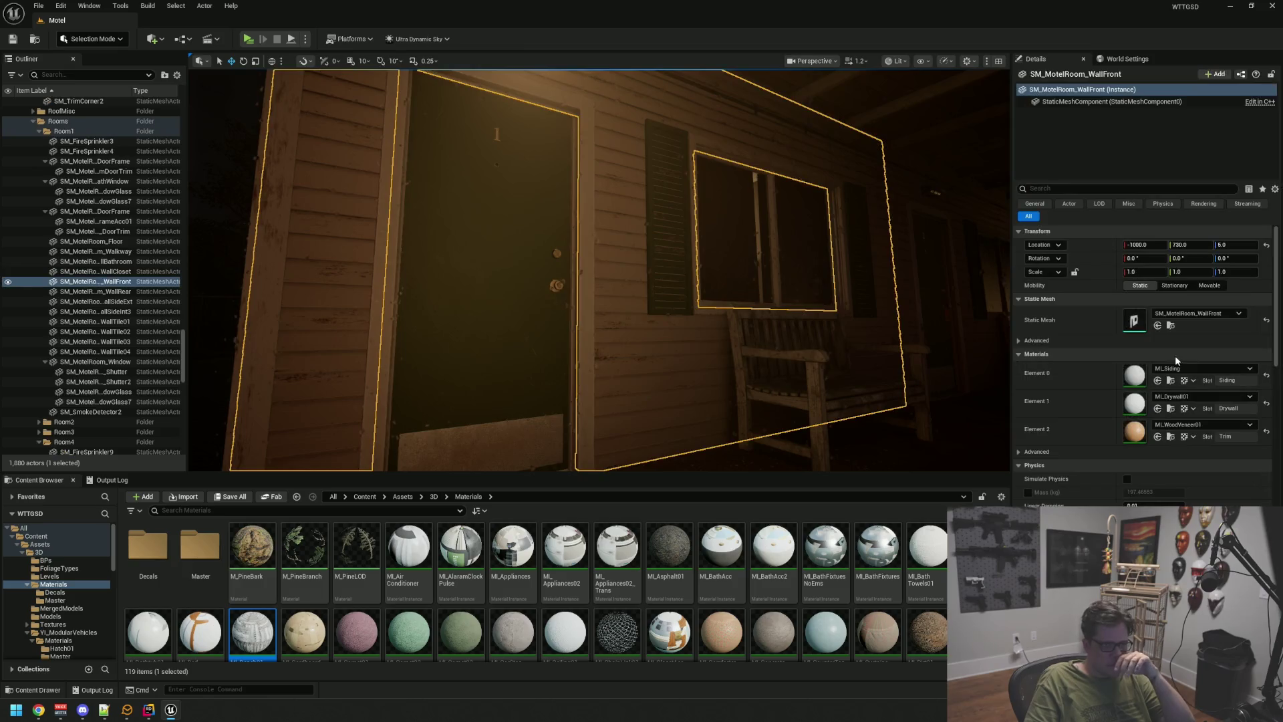
click(1170, 407)
click(1170, 380)
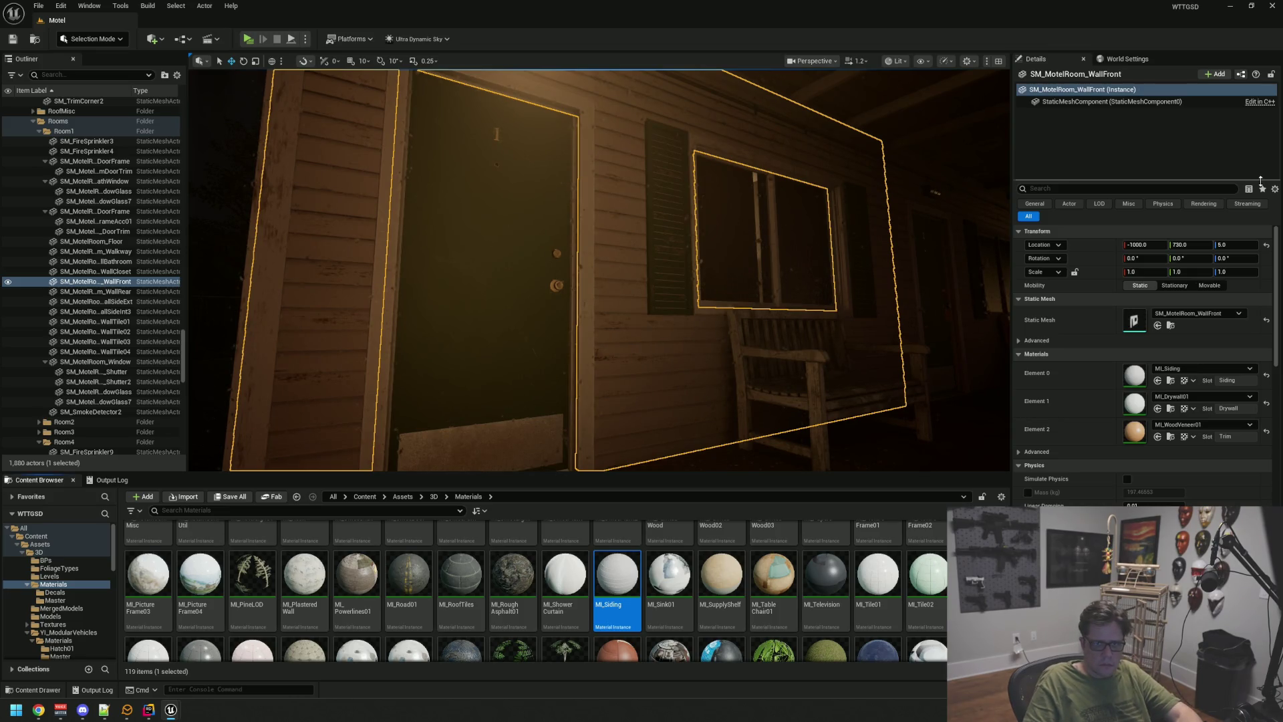
- Deselect the wall and fly along the porch down toward the doorway floor
key(Escape)
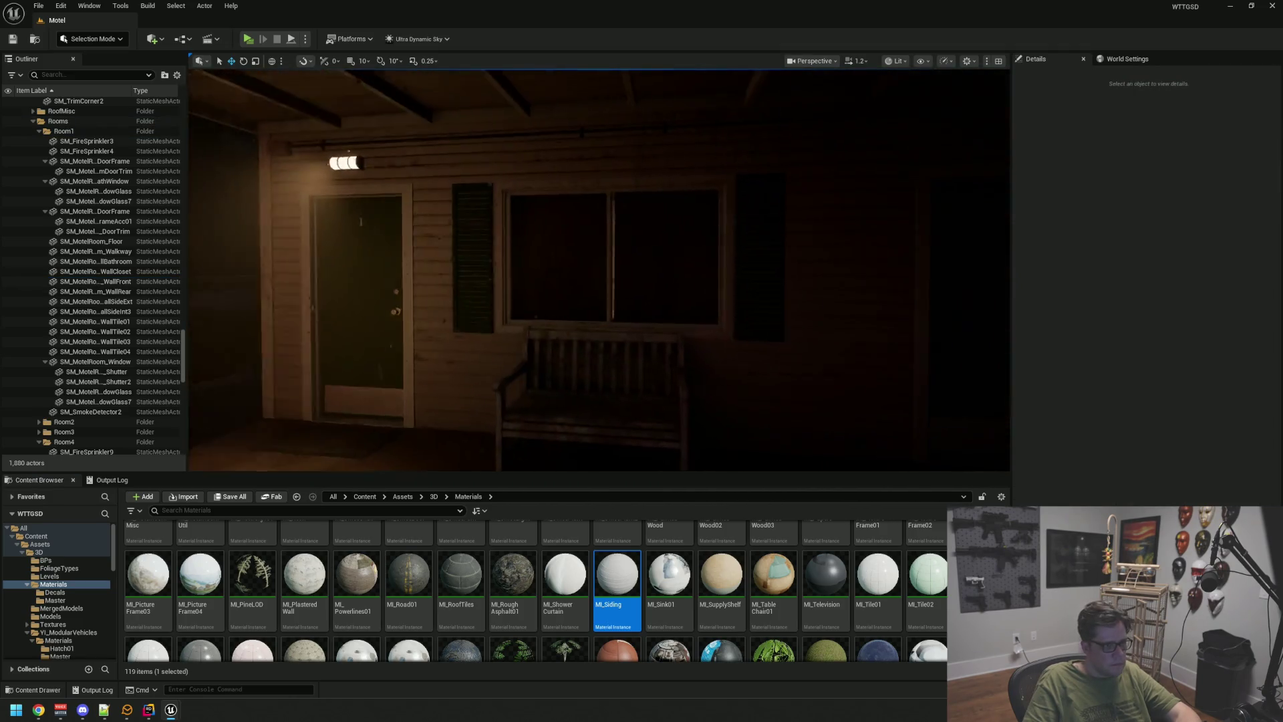
mouse_move(634, 234)
mouse_down()
mouse_move(535, 227)
mouse_move(615, 233)
mouse_move(595, 234)
mouse_move(615, 233)
mouse_move(608, 214)
mouse_move(674, 231)
mouse_move(645, 210)
mouse_up()
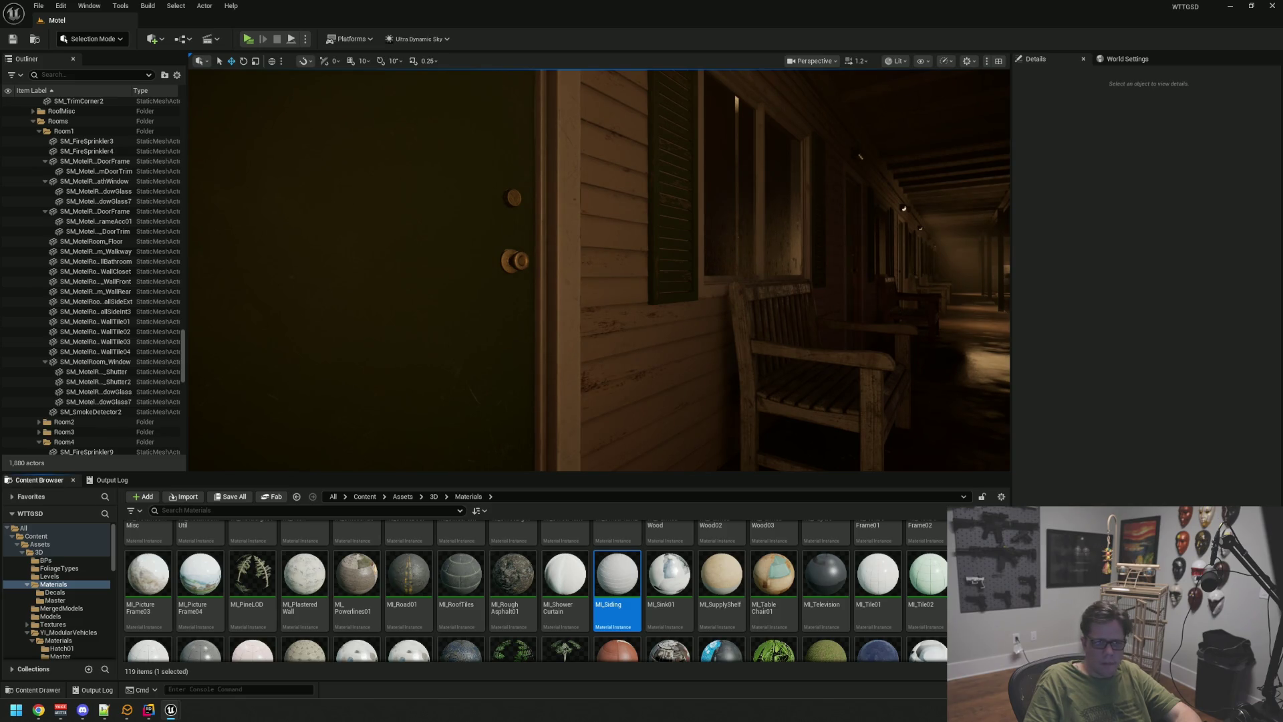
drag(856, 210, 668, 194)
- Browse the content tree to UltraDynamicSky > Blueprints and open the Weather_Effects folder
drag(644, 153, 643, 153)
scroll(44, 187, up, 8)
scroll(44, 187, up, 3)
click(17, 544)
click(22, 584)
scroll(64, 603, down, 5)
click(63, 615)
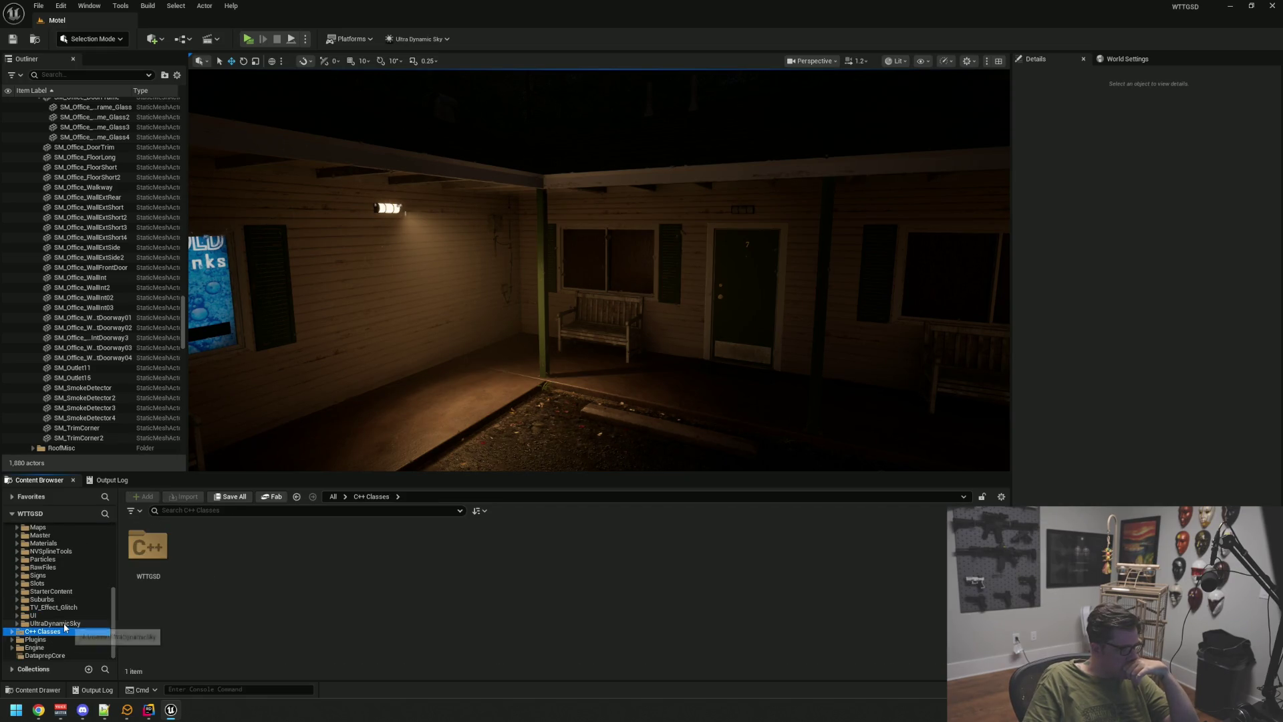
click(64, 622)
double_click(164, 559)
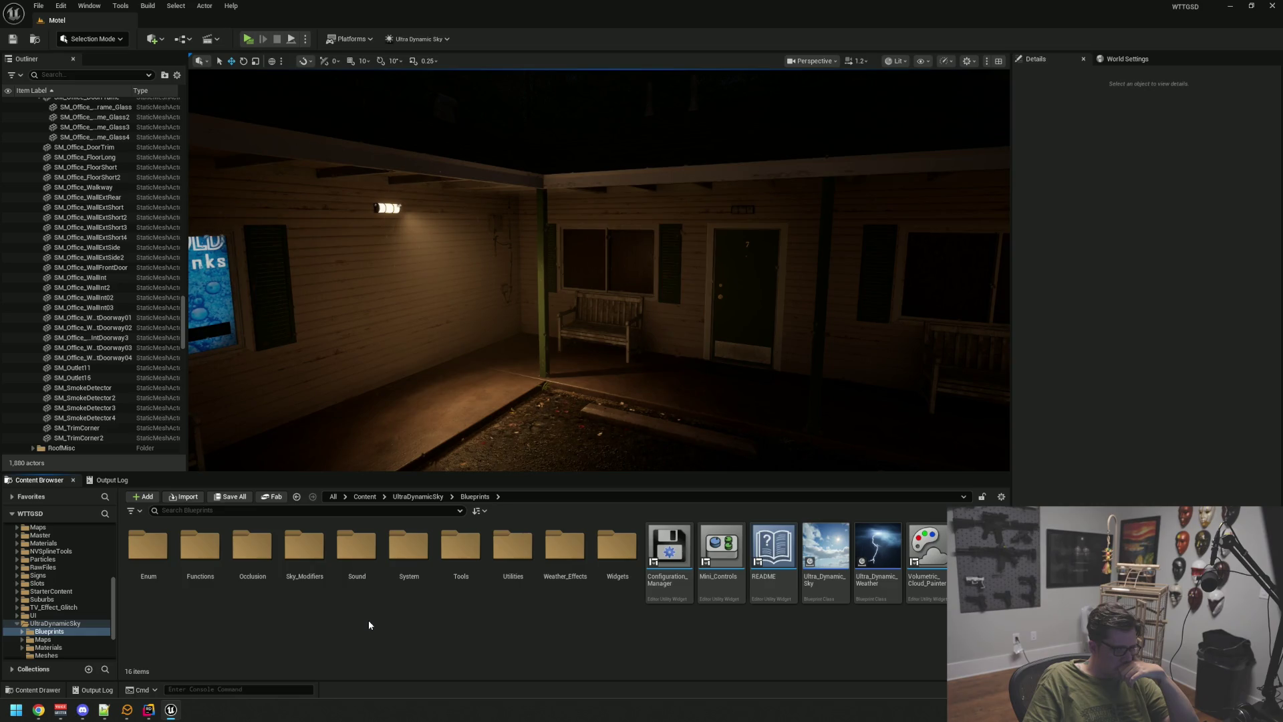
click(564, 553)
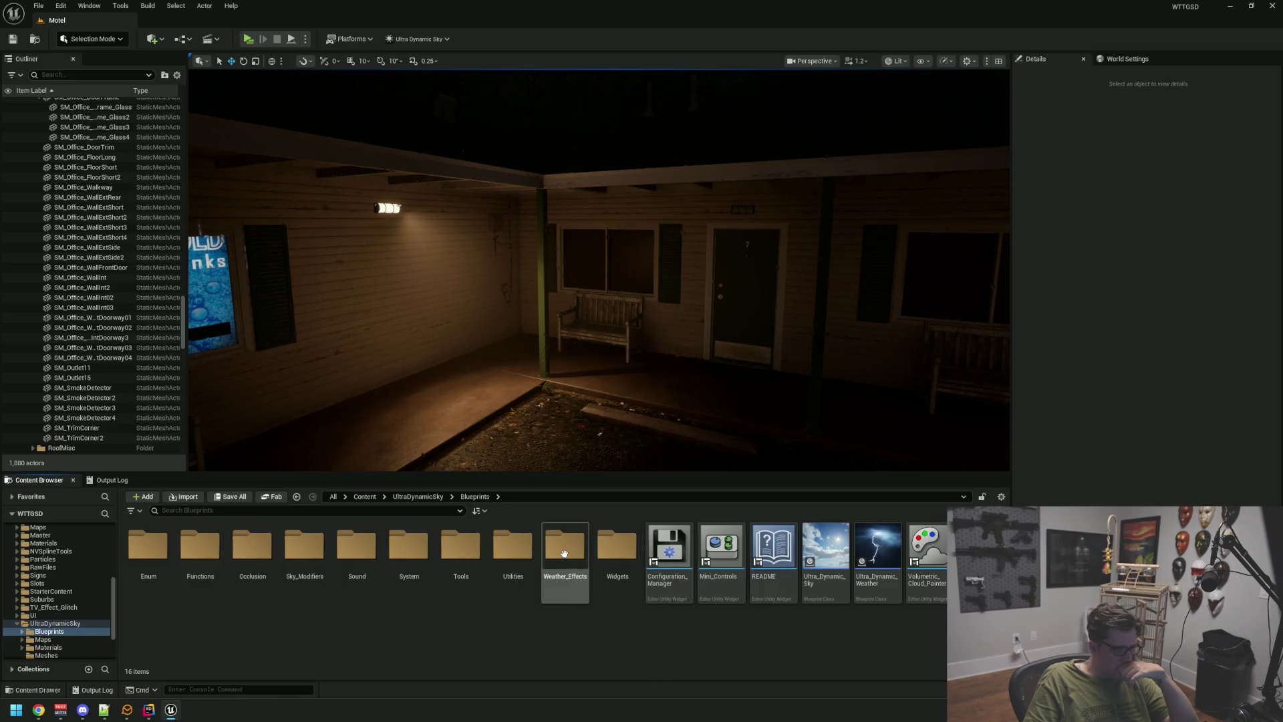
double_click(564, 553)
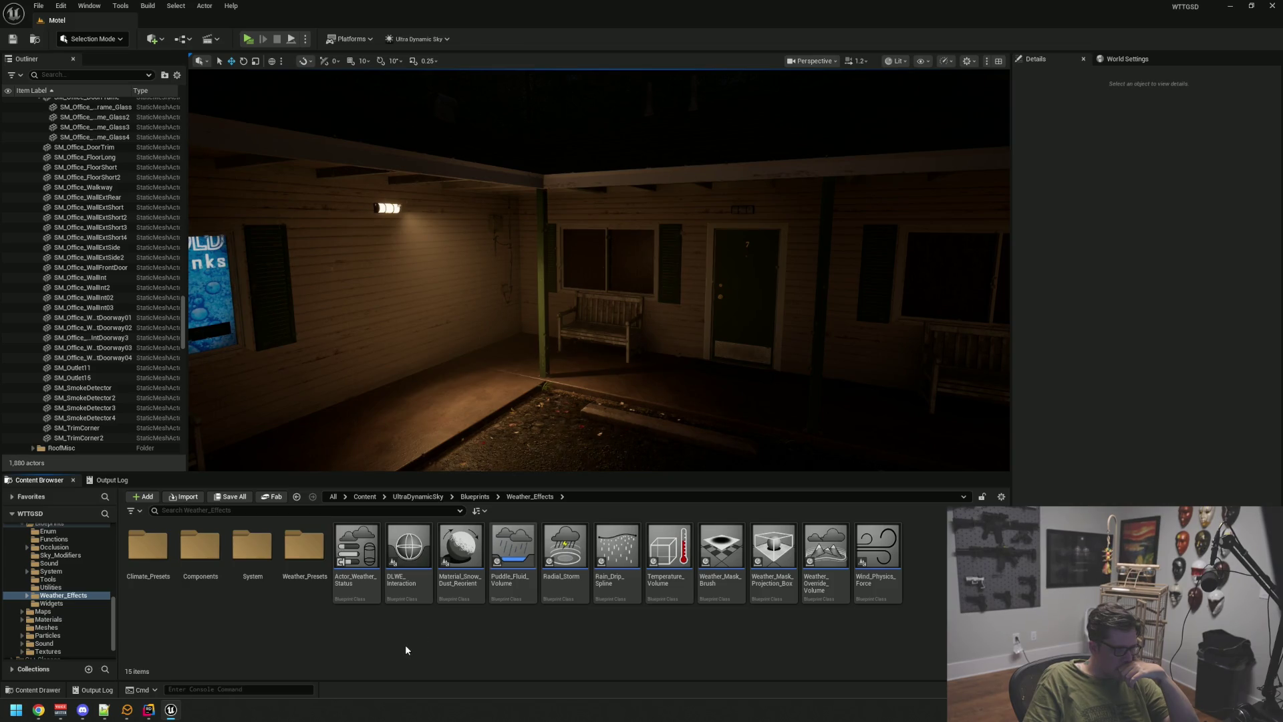
- Look through the Ultra Dynamic Sky System folder's contents
click(71, 572)
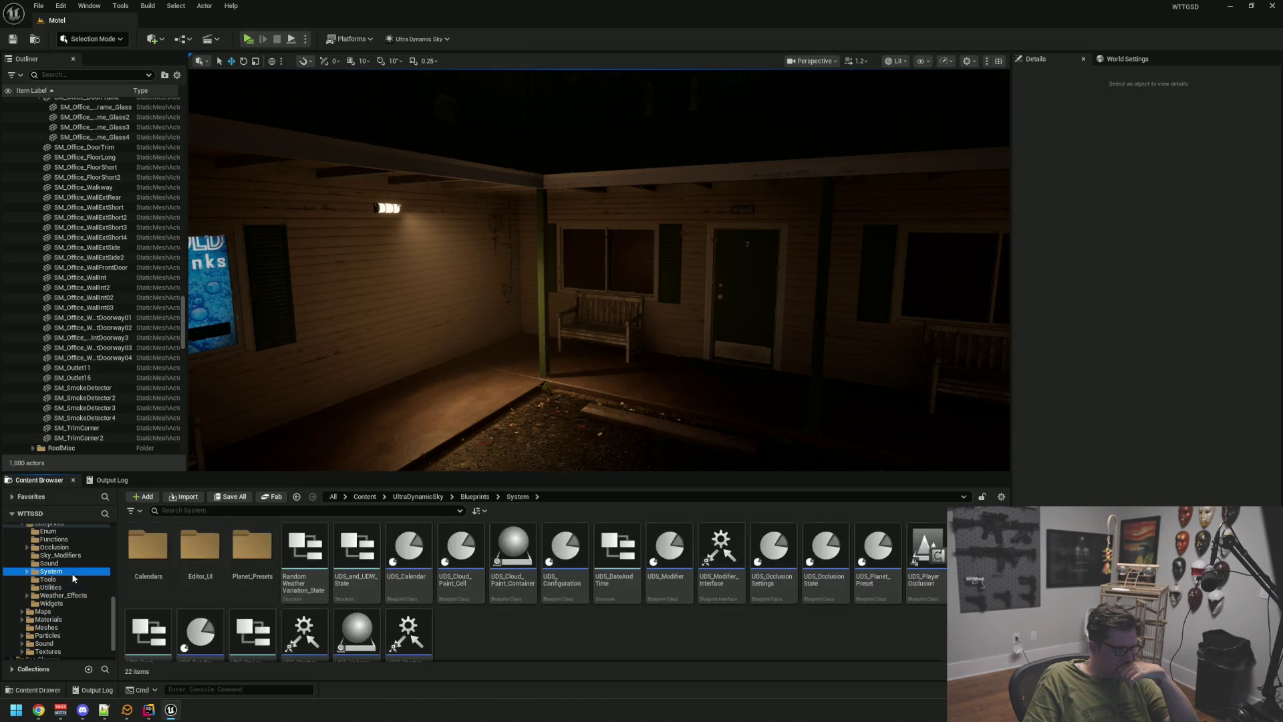
scroll(72, 557, up, 1)
click(72, 555)
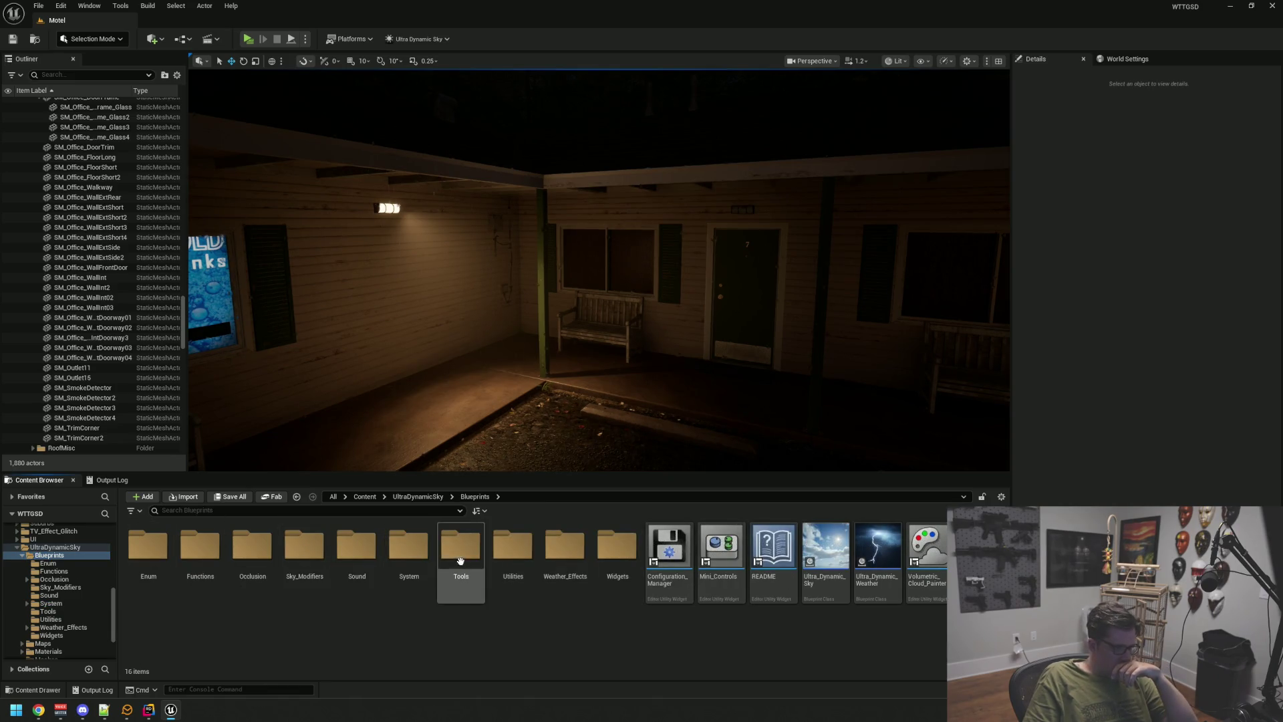
double_click(412, 555)
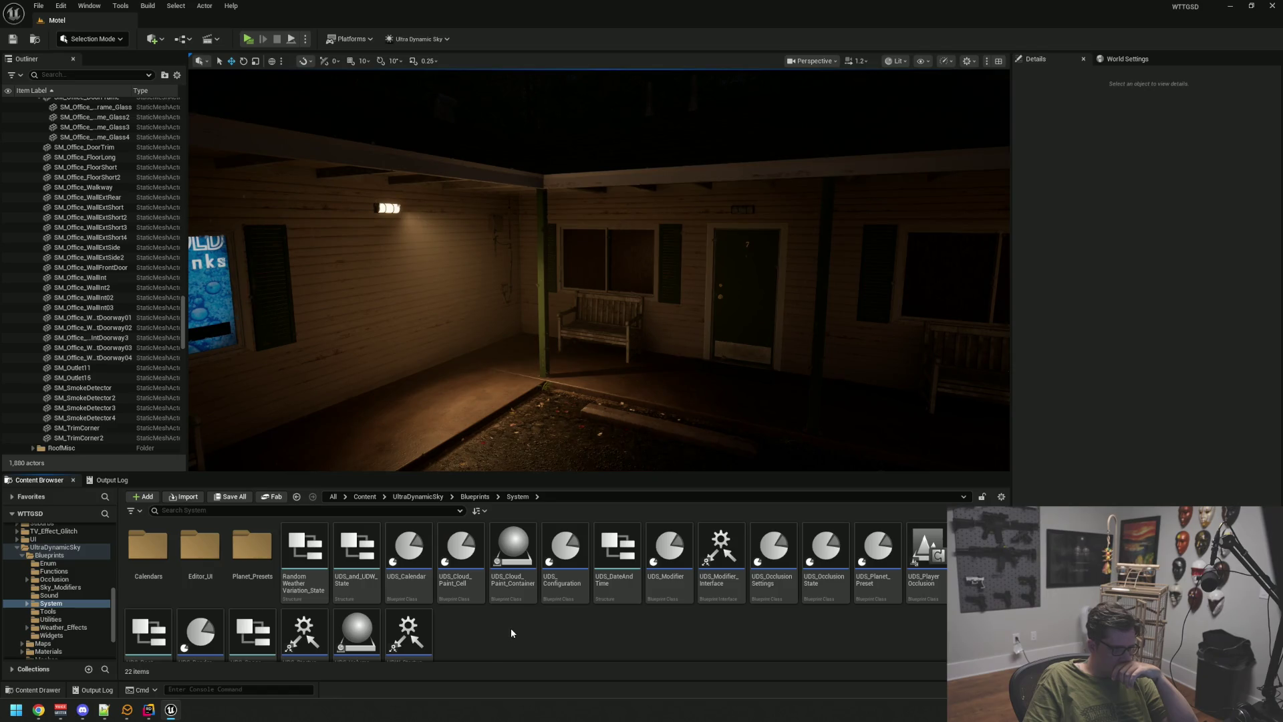
scroll(544, 622, down, 1)
scroll(544, 623, up, 1)
scroll(544, 623, down, 1)
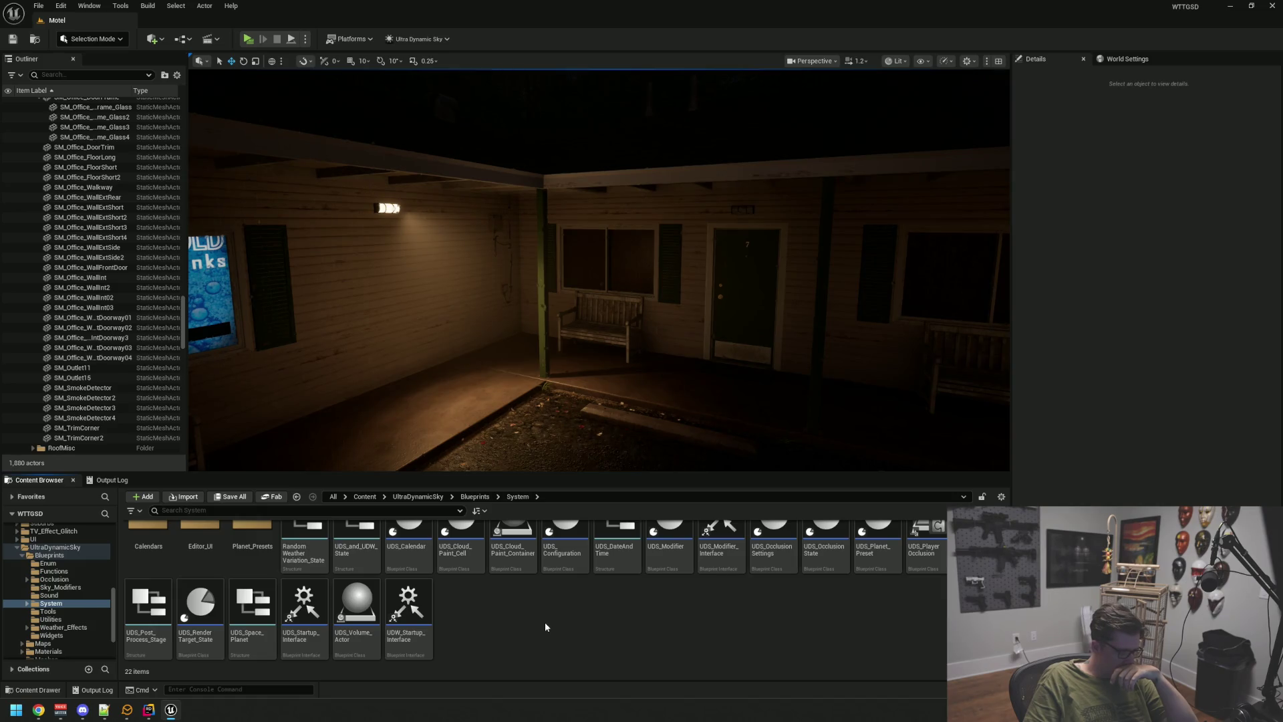
- Collapse the ParkingLot, Exterior, MasterProps and MasterStructure Outliner folders, then return to Weather_Effects
scroll(135, 242, up, 10)
scroll(145, 287, up, 15)
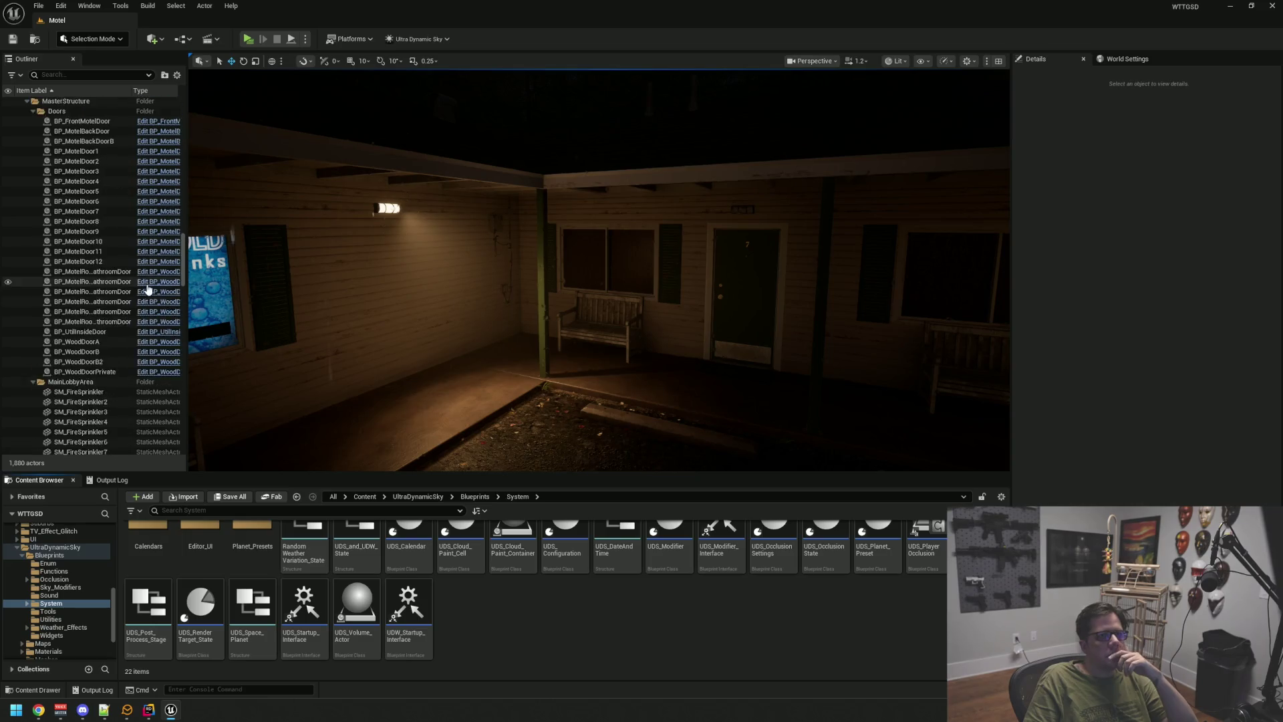
scroll(146, 287, up, 15)
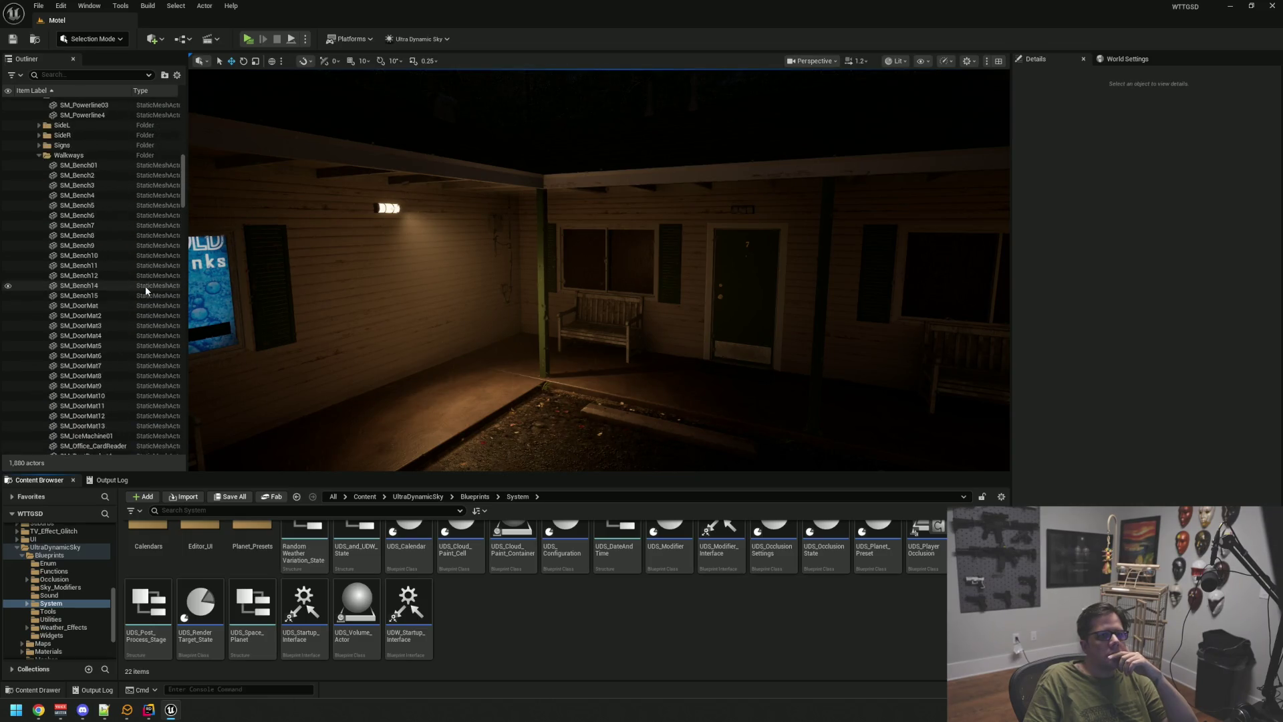
scroll(144, 286, up, 5)
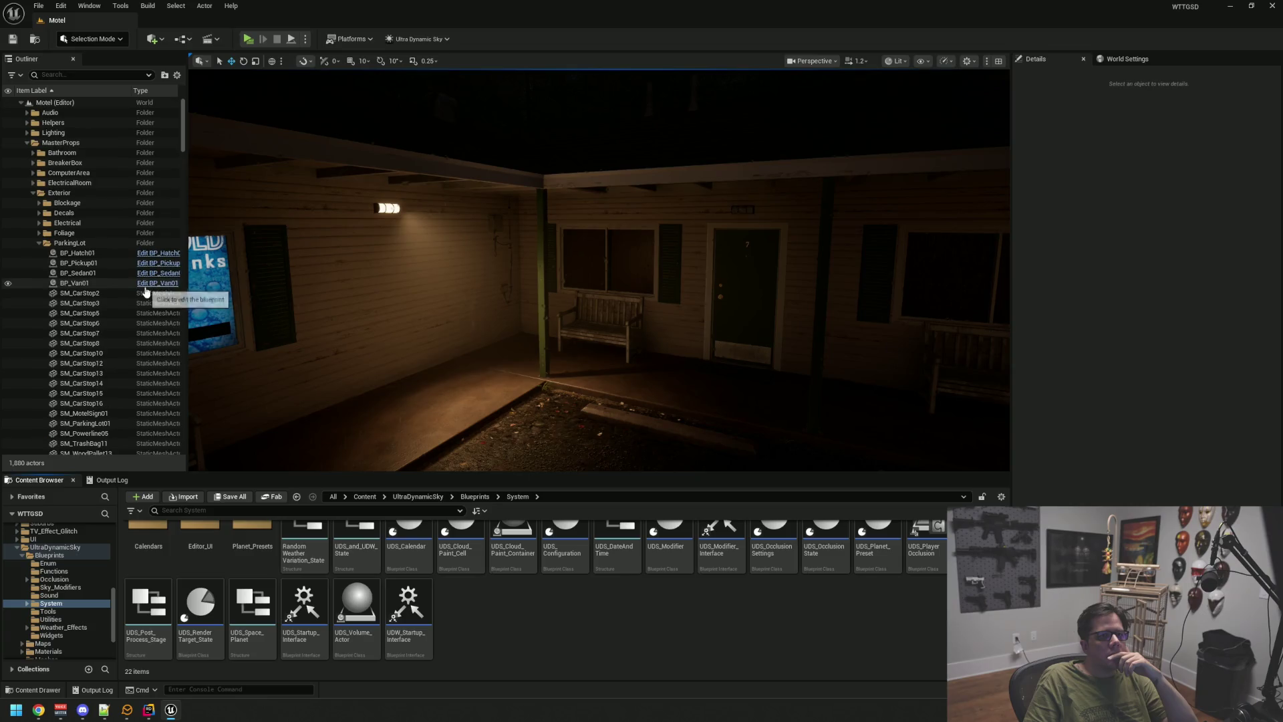
click(40, 243)
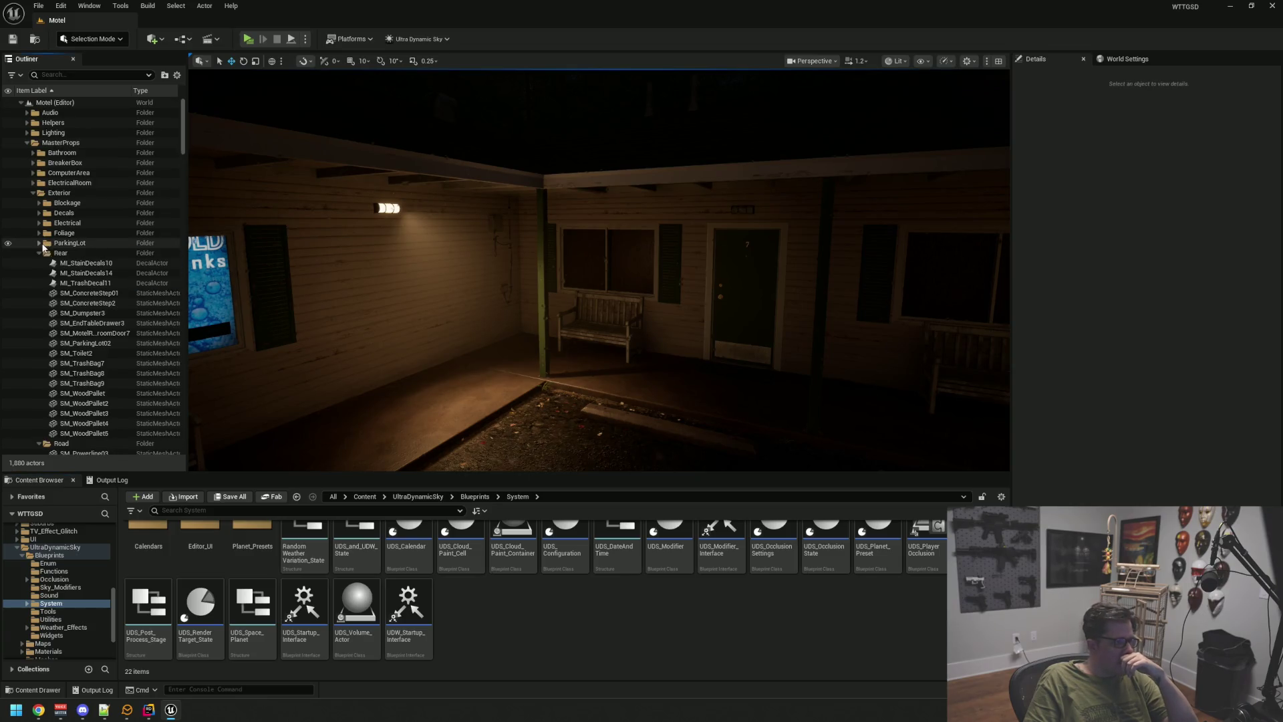
click(33, 192)
click(27, 143)
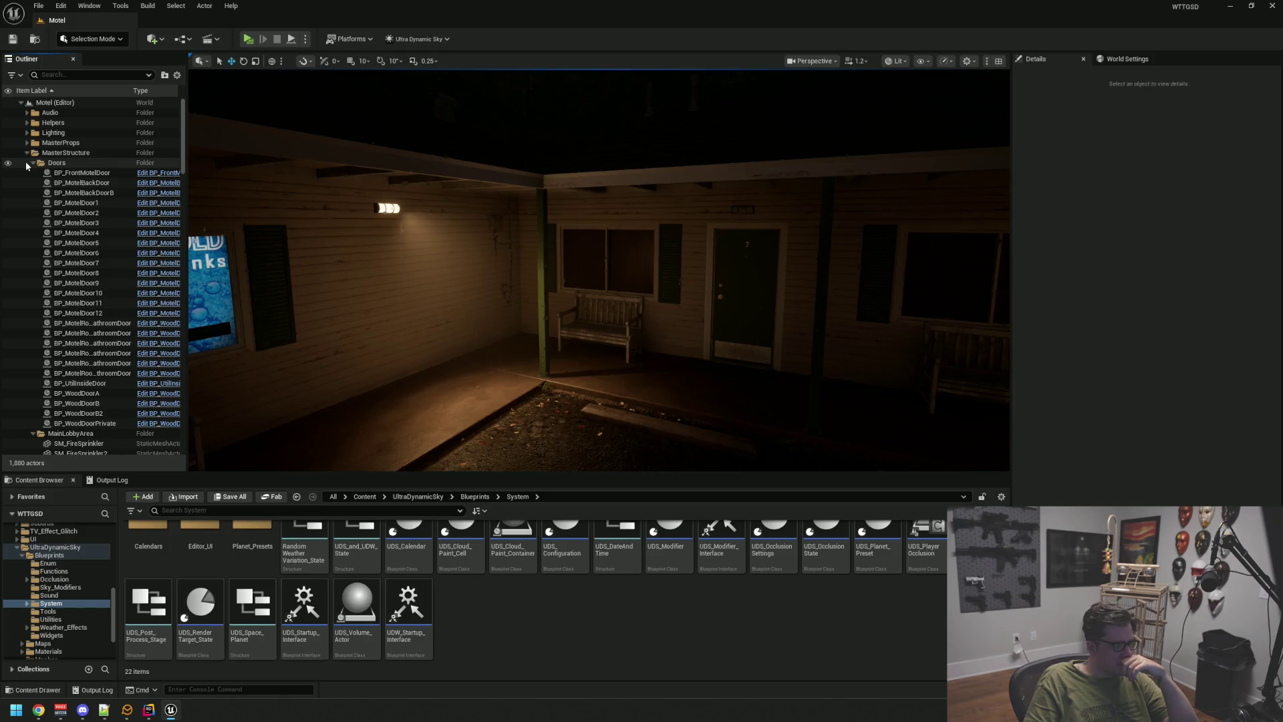
click(27, 154)
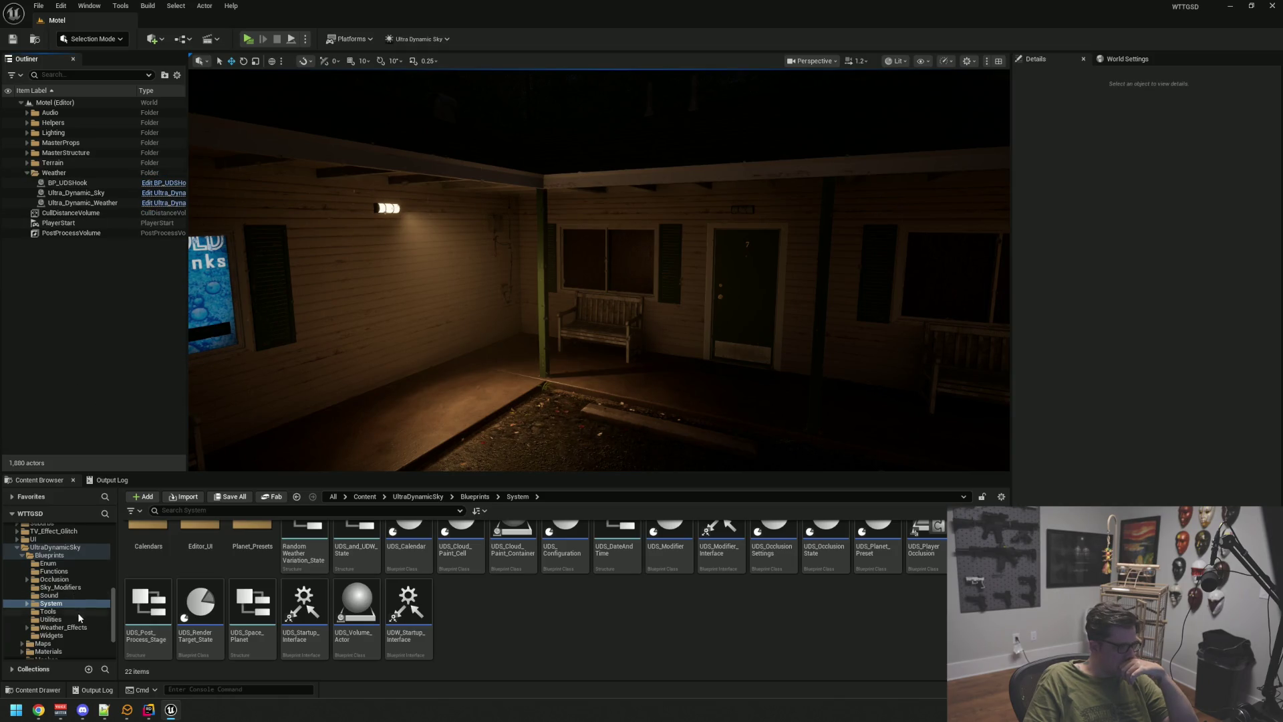
click(73, 635)
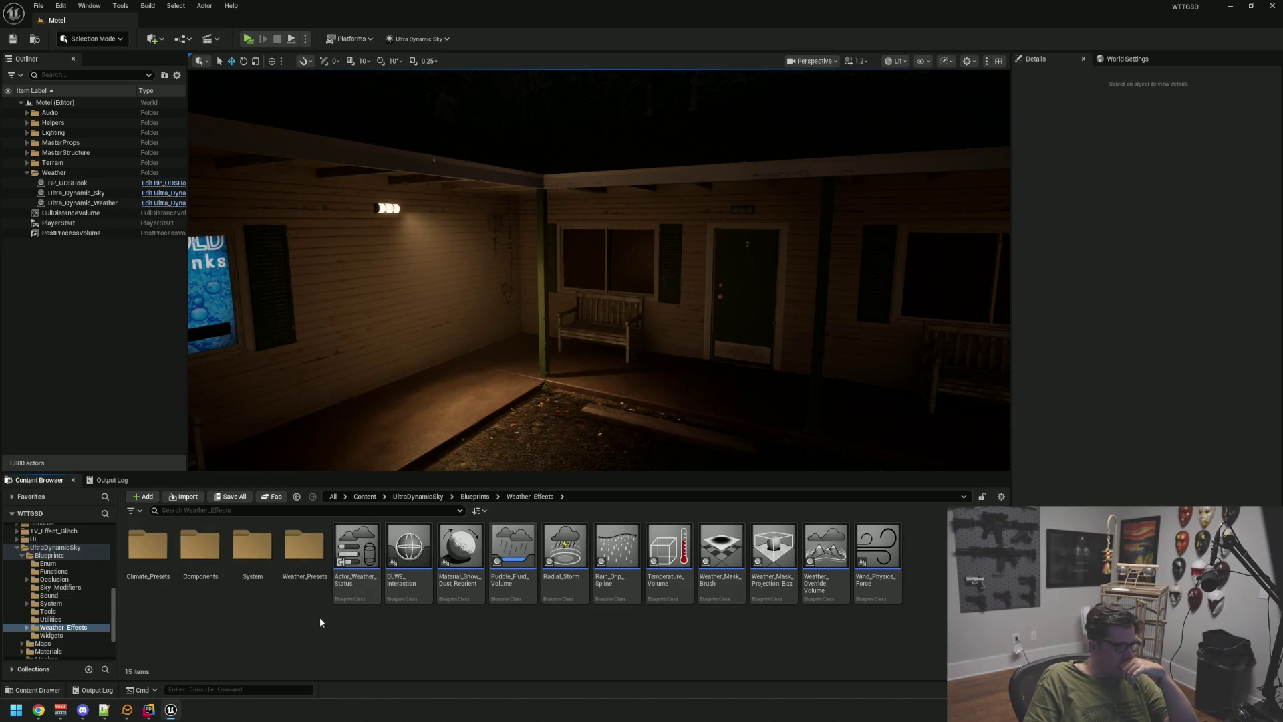
- Drop a Rain_Drip_Spline onto the porch and raise it up to the porch roof
mouse_move(616, 555)
mouse_down()
mouse_move(563, 391)
mouse_move(555, 340)
mouse_move(566, 340)
mouse_up()
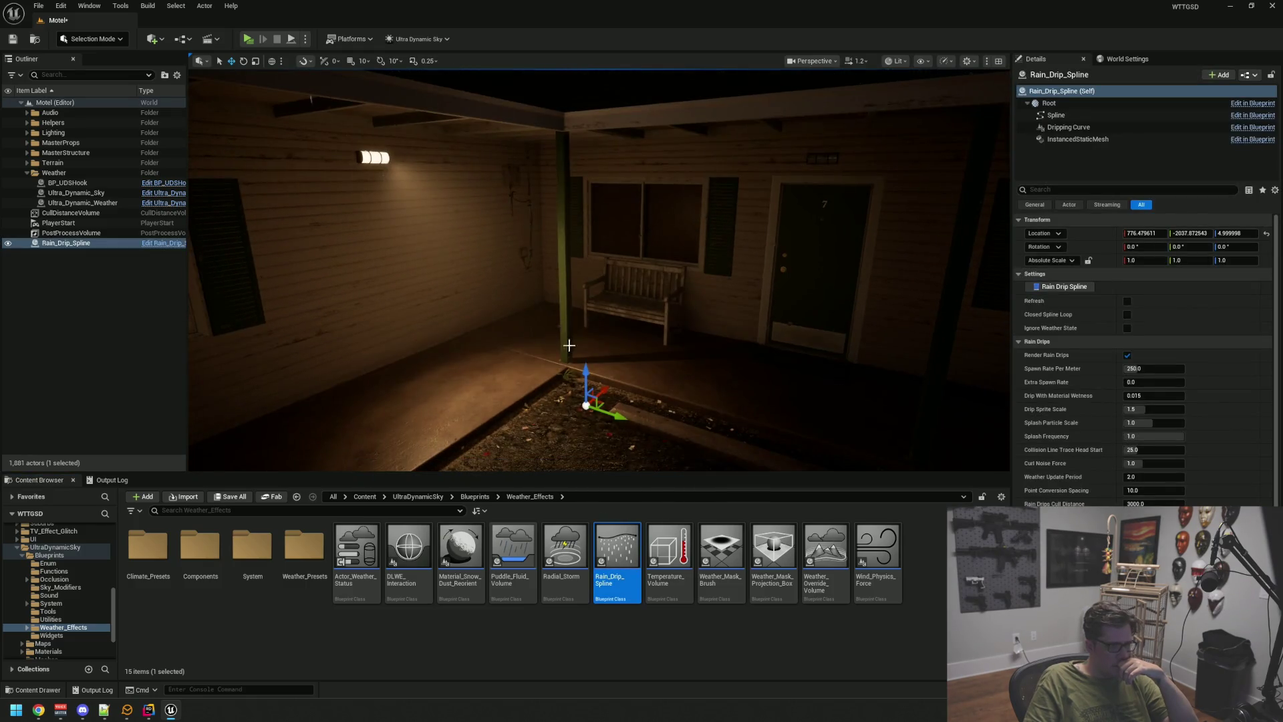
drag(581, 296, 580, 107)
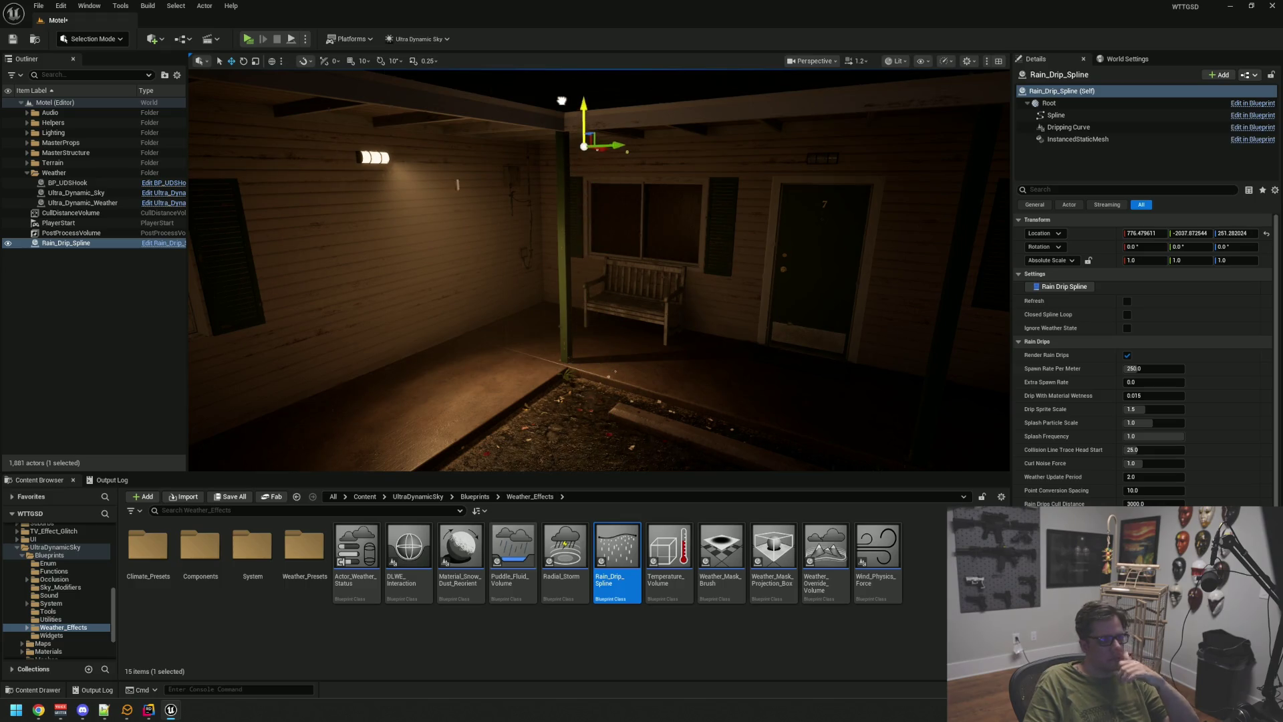
drag(653, 180, 624, 183)
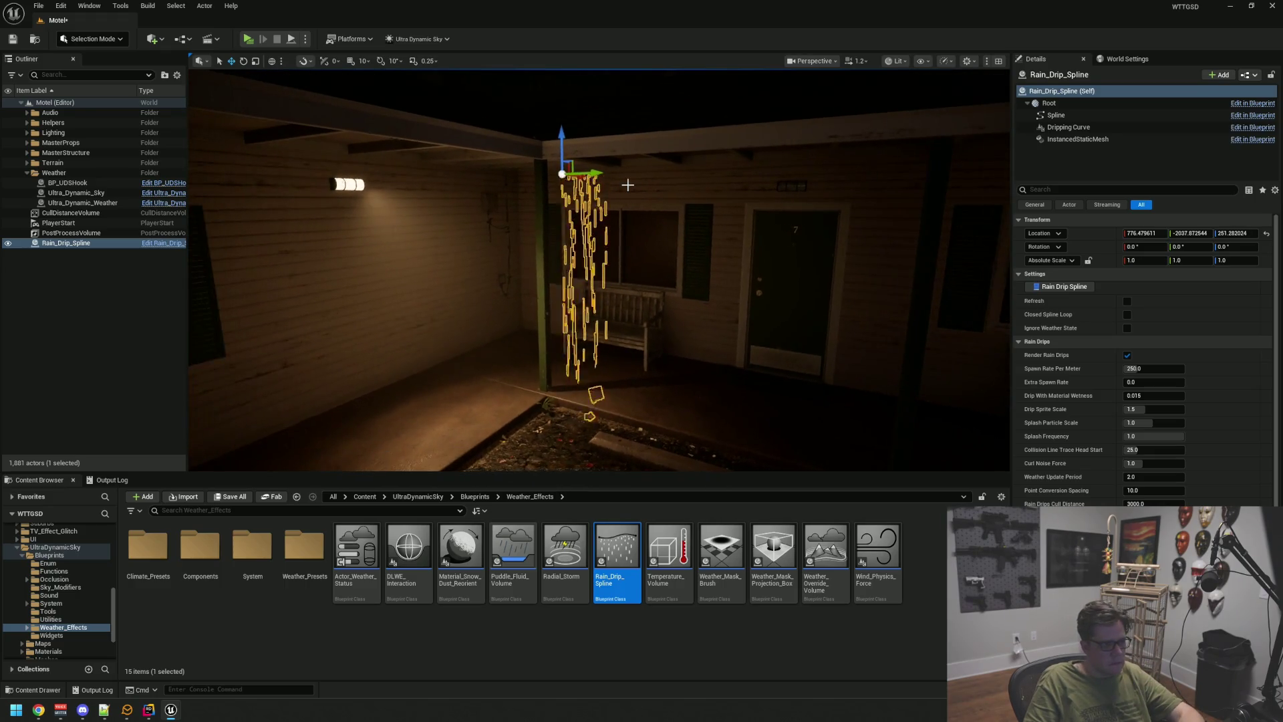
key(g)
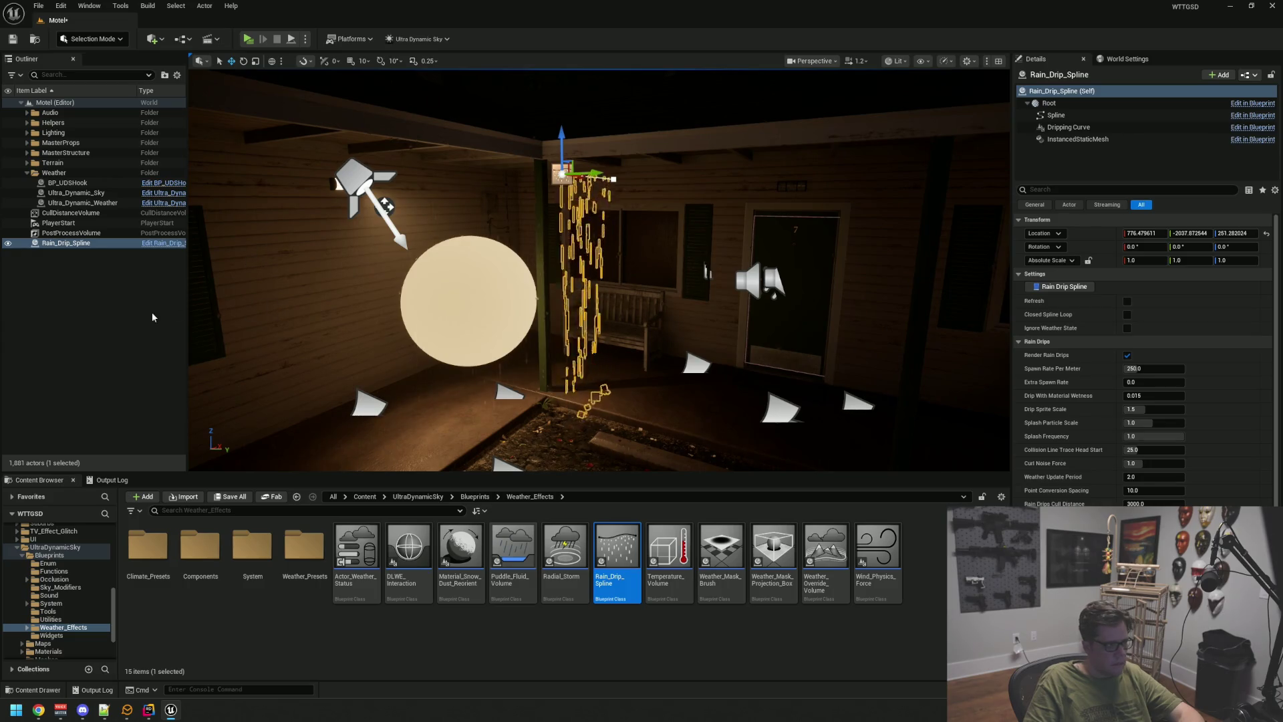
key(Escape)
mouse_move(481, 278)
mouse_down()
mouse_move(491, 294)
mouse_move(575, 263)
mouse_up()
- Slide the rain drip spline slightly along X, then select its end point
click(612, 348)
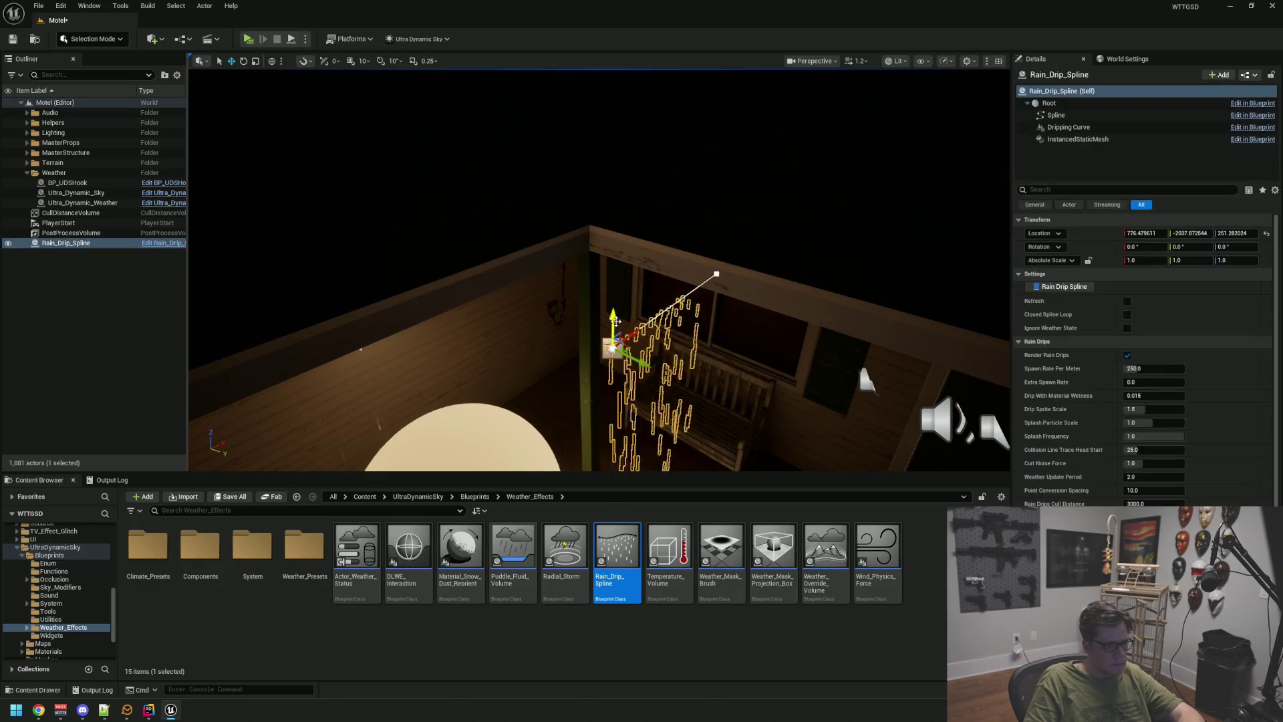
key(f)
scroll(717, 344, down, 10)
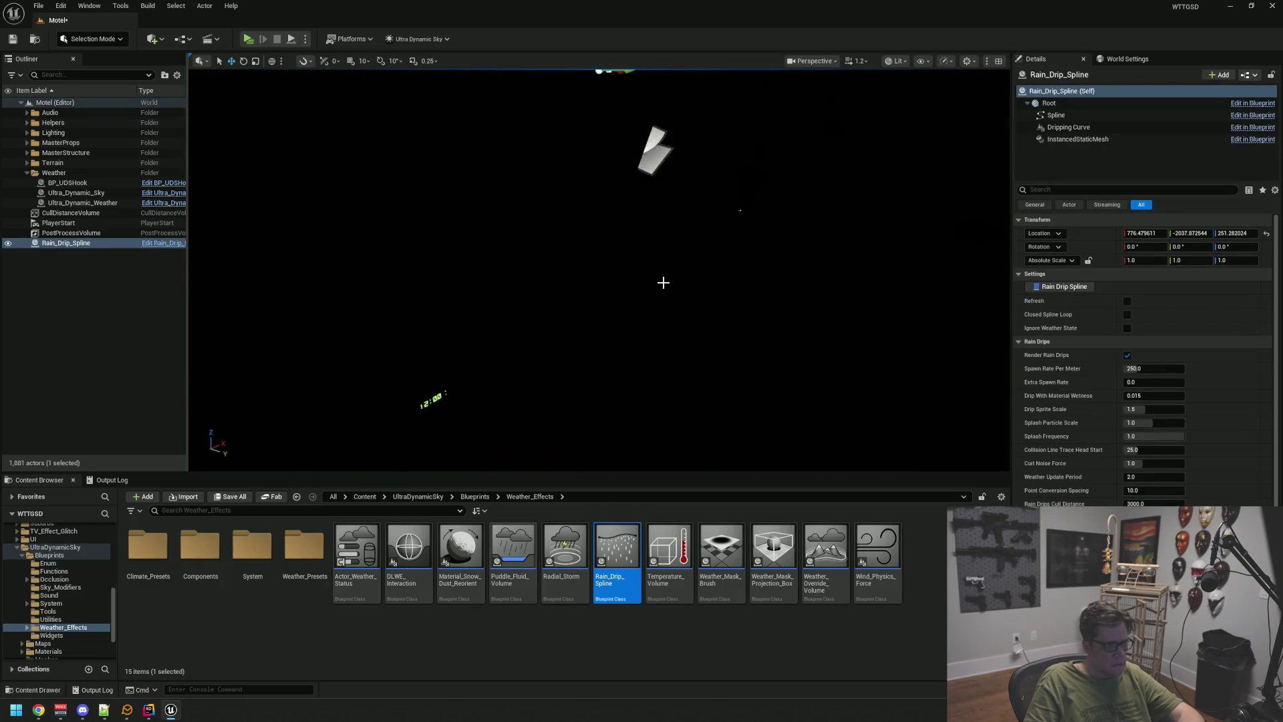
scroll(662, 283, up, 3)
scroll(627, 239, up, 10)
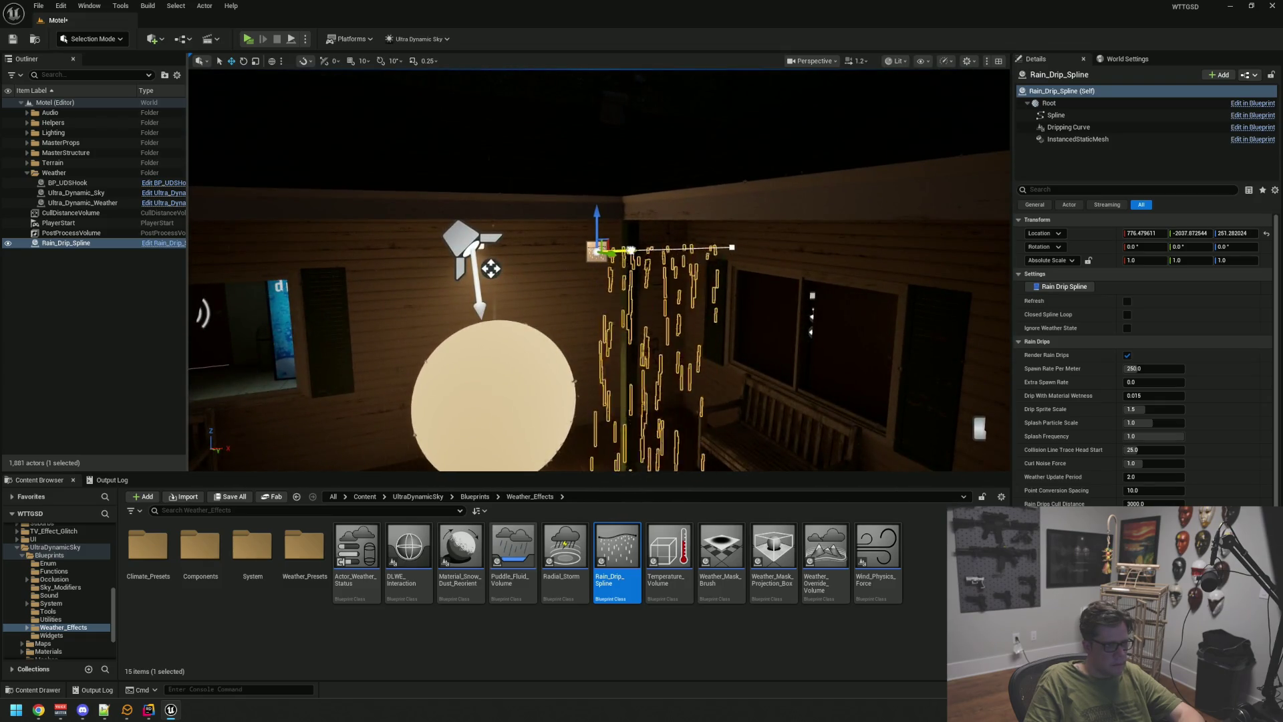
drag(353, 268, 267, 268)
key(Escape)
mouse_move(432, 304)
mouse_down()
mouse_move(535, 287)
mouse_move(478, 296)
mouse_up()
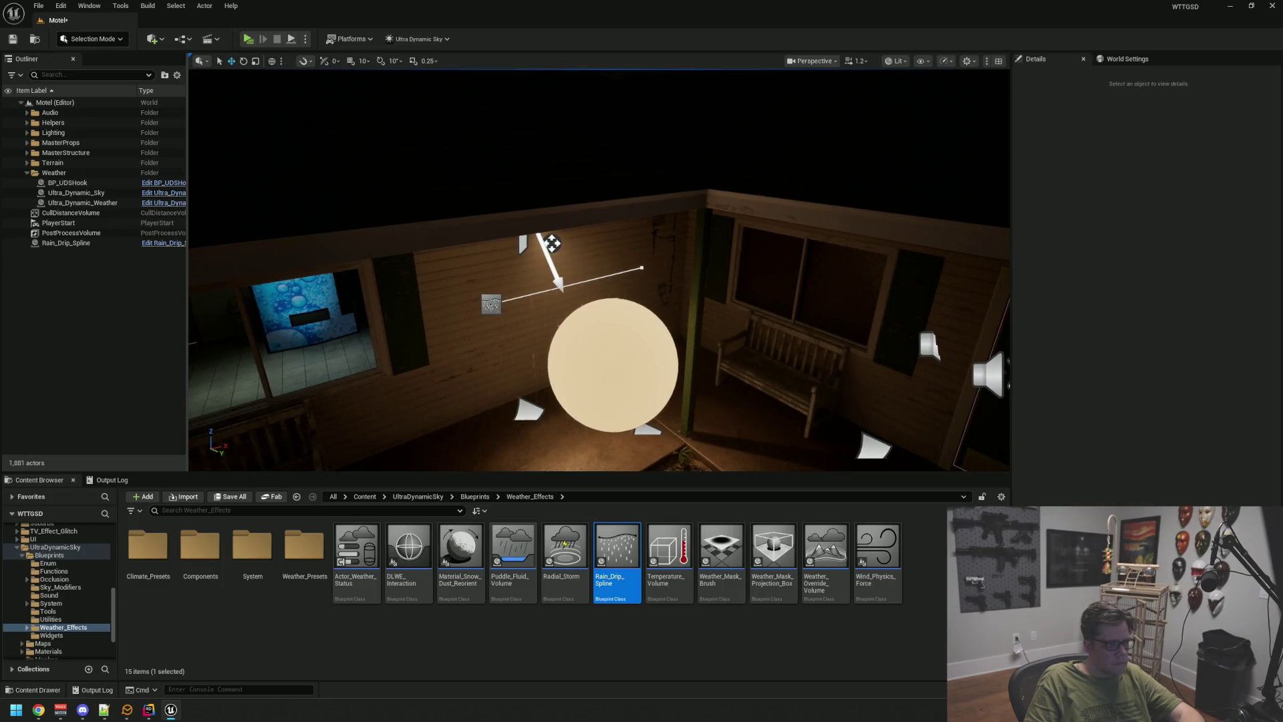
click(492, 302)
click(641, 268)
- Drag the spline end point outward along the porch, then reselect and frame Rain_Drip_Spline
key(f)
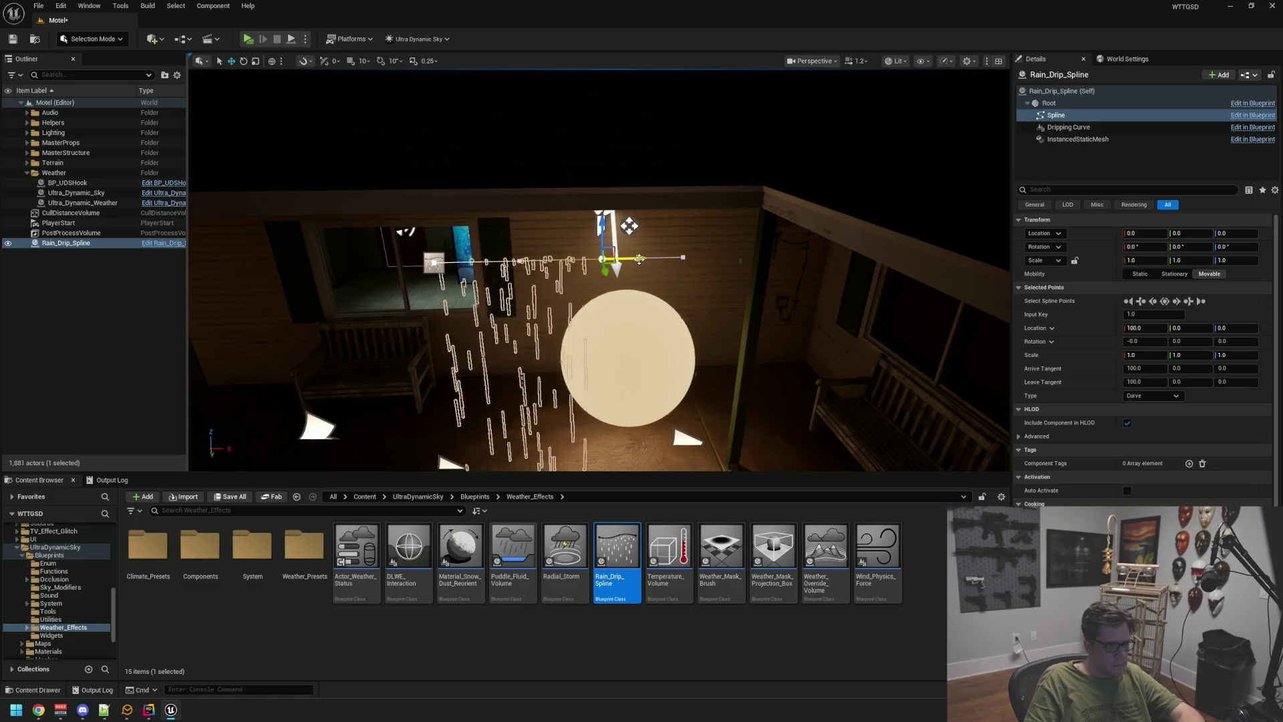
drag(640, 259, 667, 258)
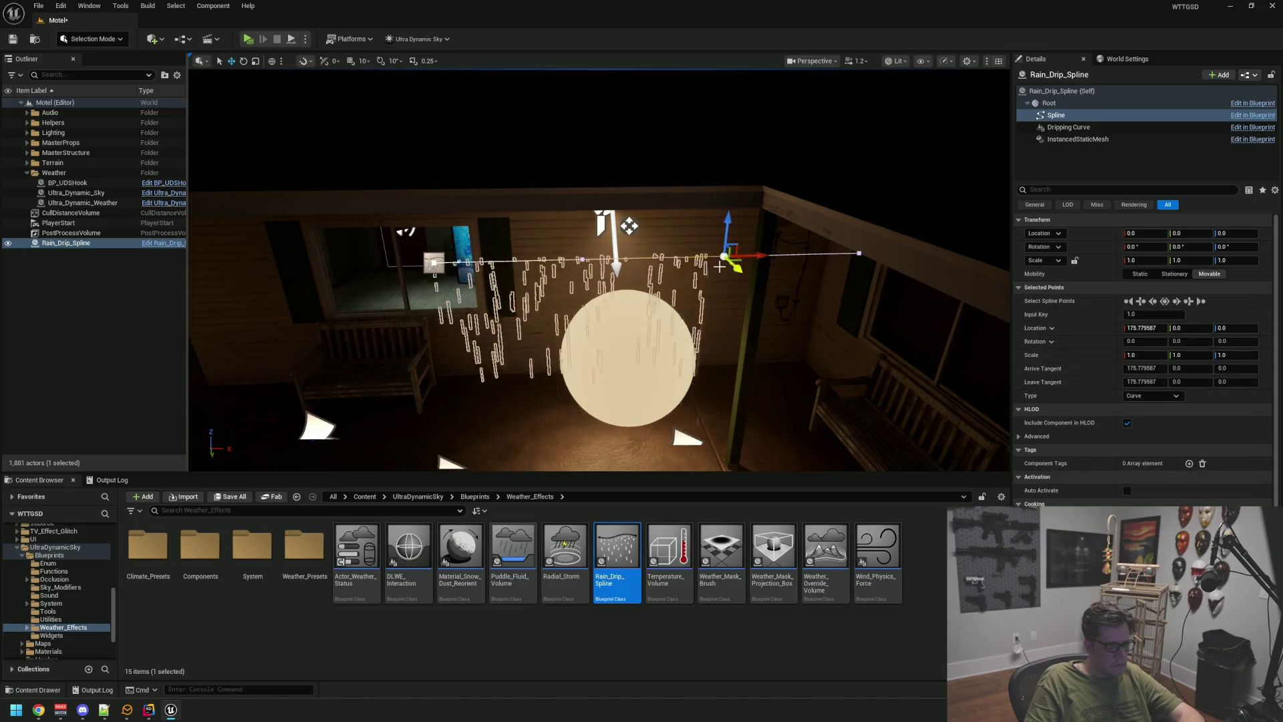
key(Escape)
mouse_move(660, 173)
mouse_down()
mouse_move(630, 263)
mouse_move(630, 237)
mouse_move(612, 277)
mouse_move(695, 263)
mouse_move(692, 237)
mouse_up()
click(699, 309)
mouse_move(699, 309)
mouse_down()
mouse_move(627, 127)
mouse_move(741, 297)
mouse_up()
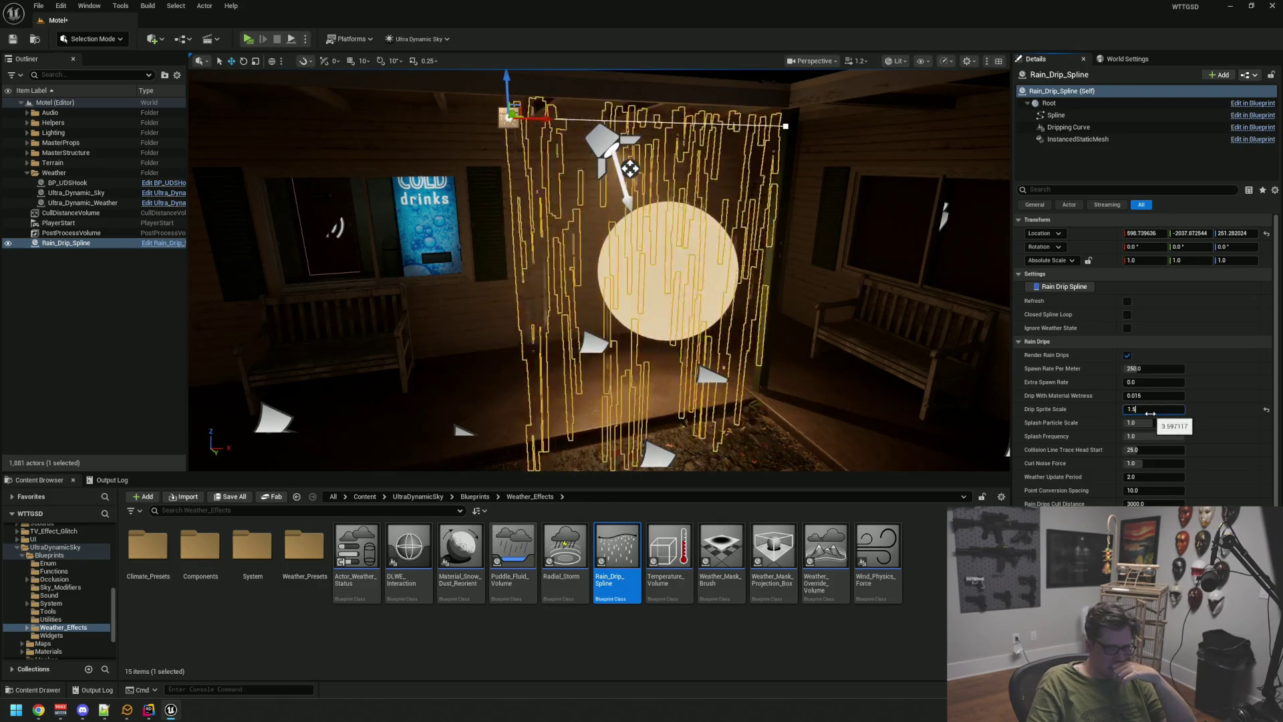
- Commit Drip Sprite Scale 1.5 and slide the spline further along the porch
key(Return)
drag(602, 267, 348, 227)
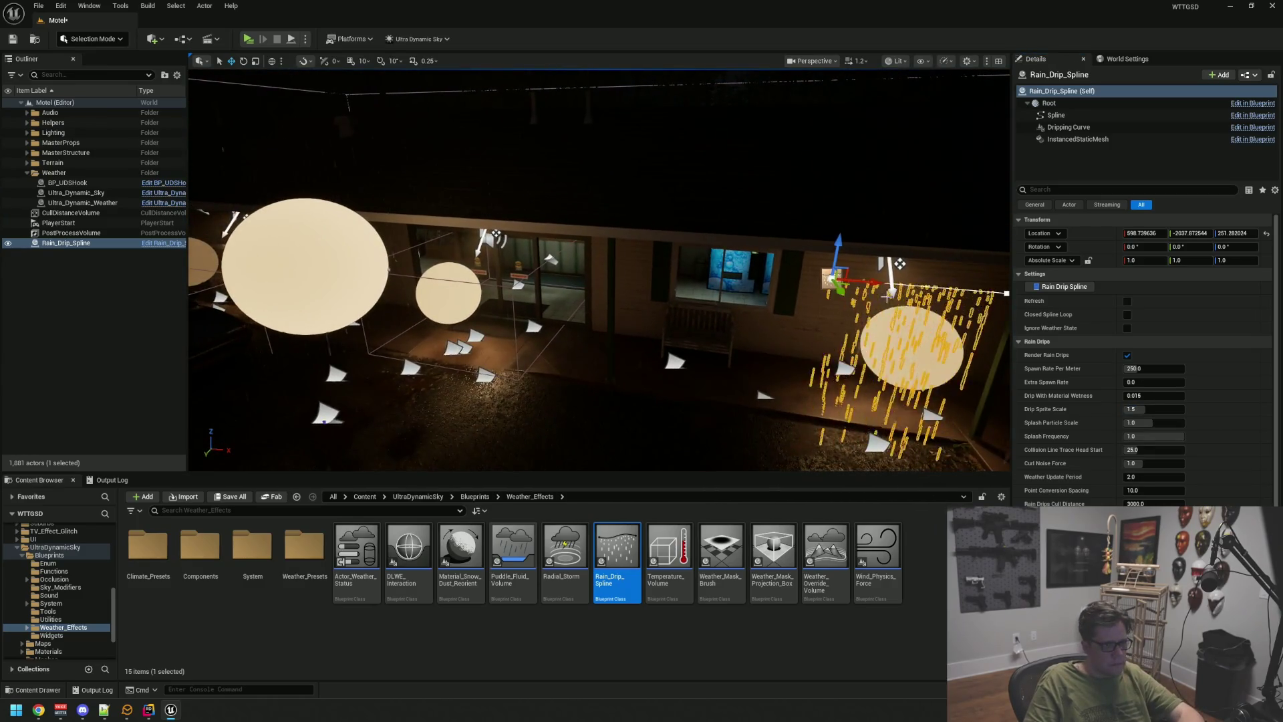
drag(862, 284, 681, 267)
- Check the porch corner, focus on the spline and move it into the Weather folder
mouse_move(300, 226)
mouse_down()
mouse_move(868, 280)
mouse_move(769, 280)
mouse_up()
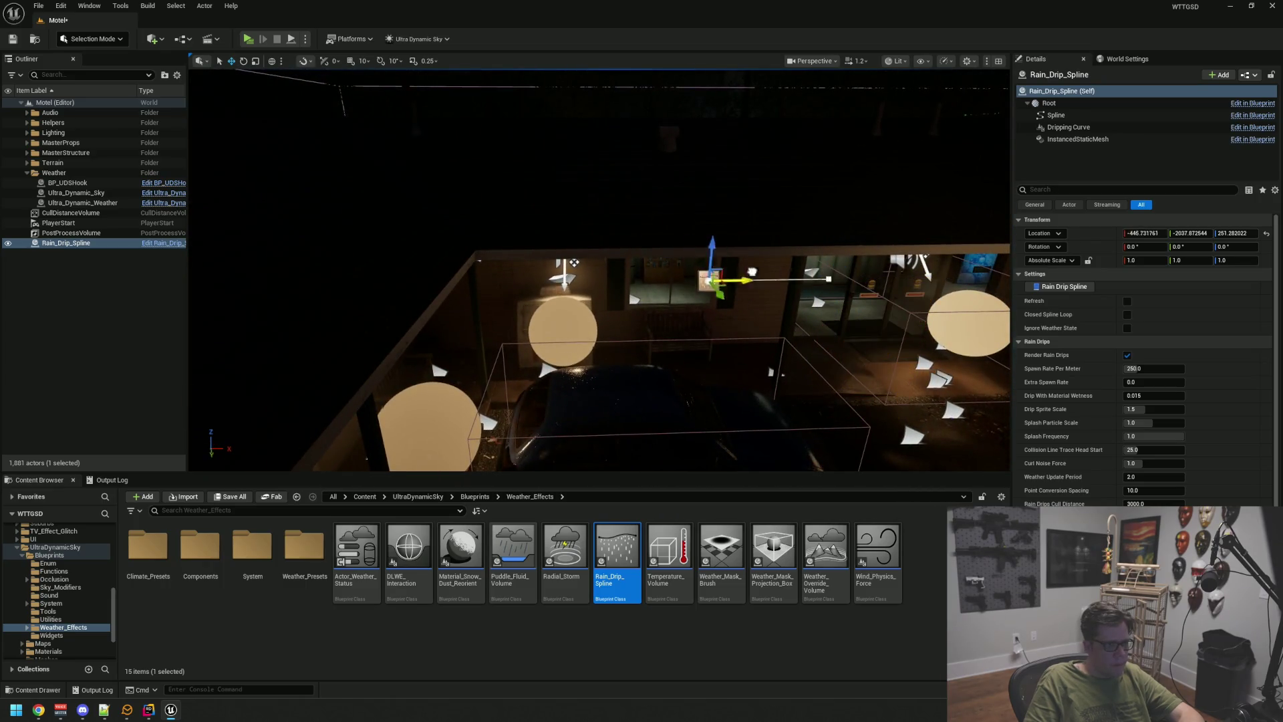
drag(573, 263, 604, 260)
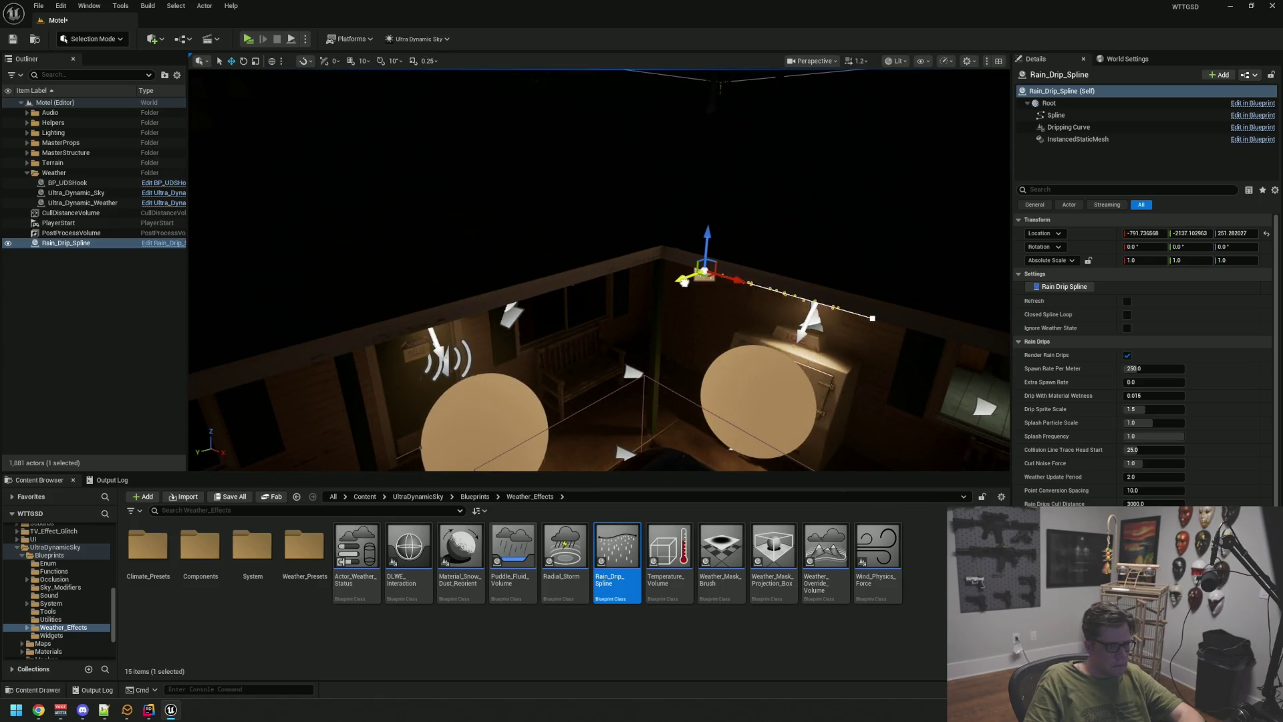
drag(717, 296, 719, 295)
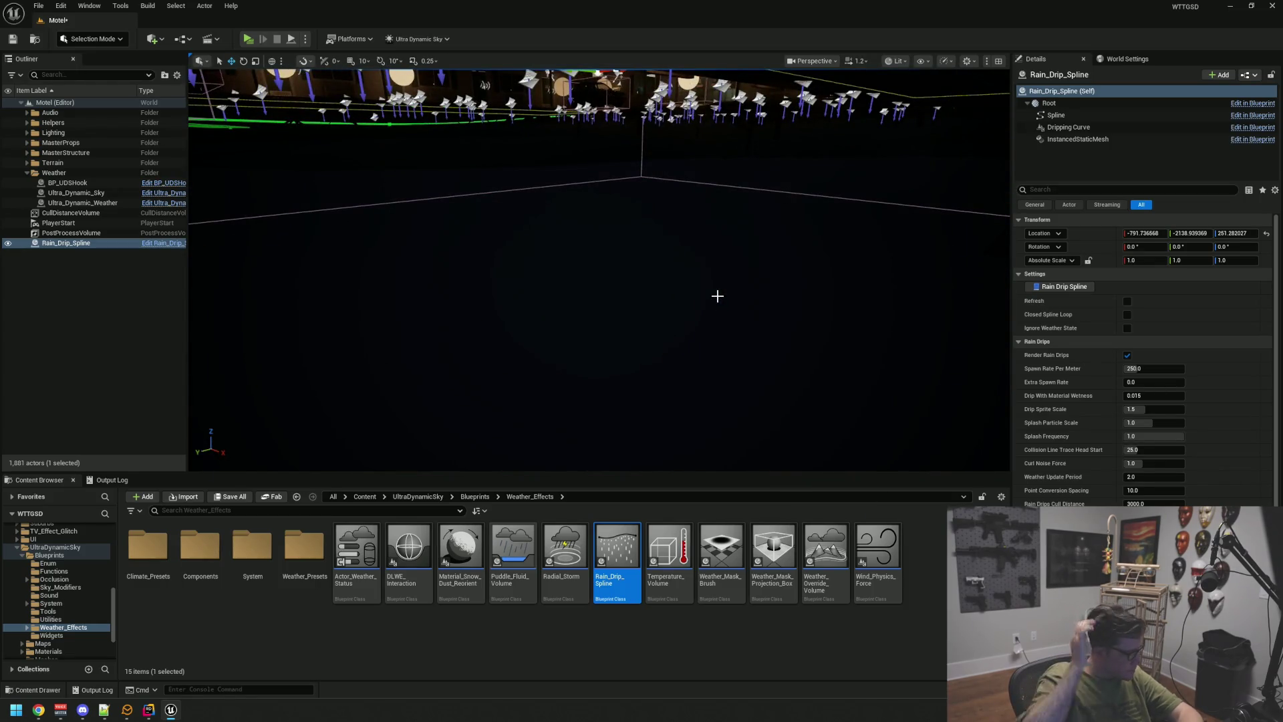
key(f)
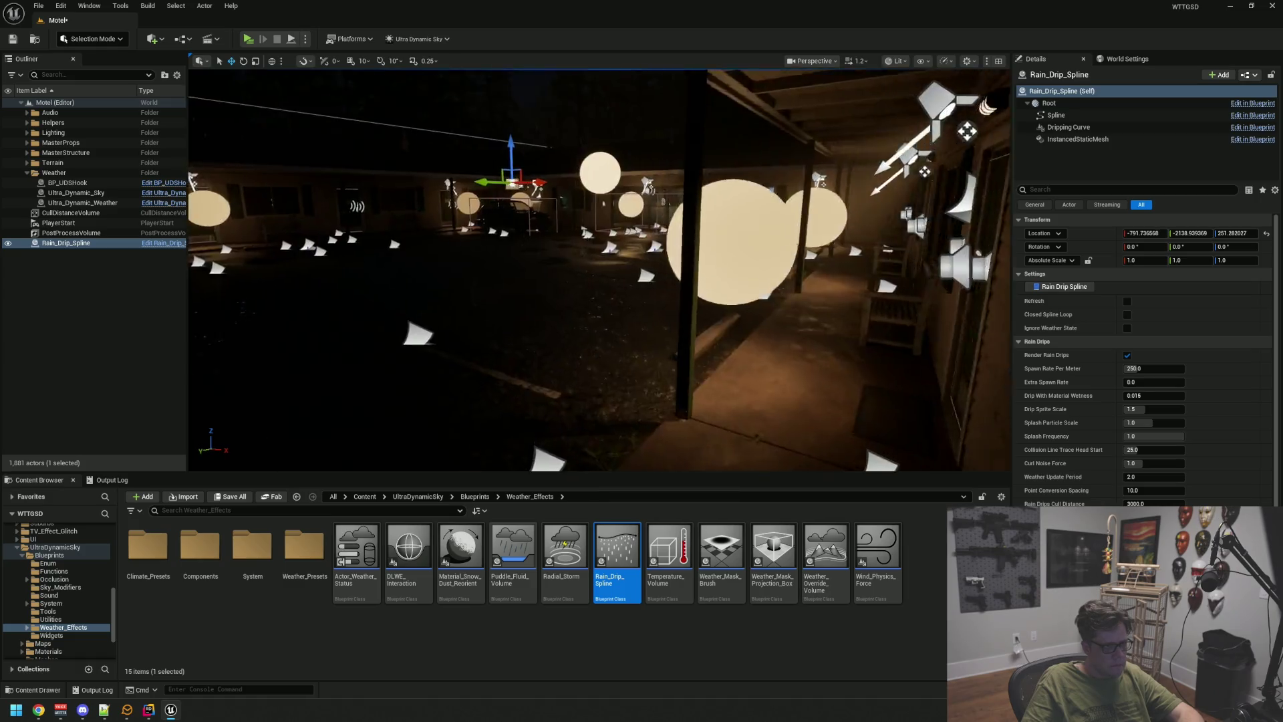
drag(65, 243, 53, 172)
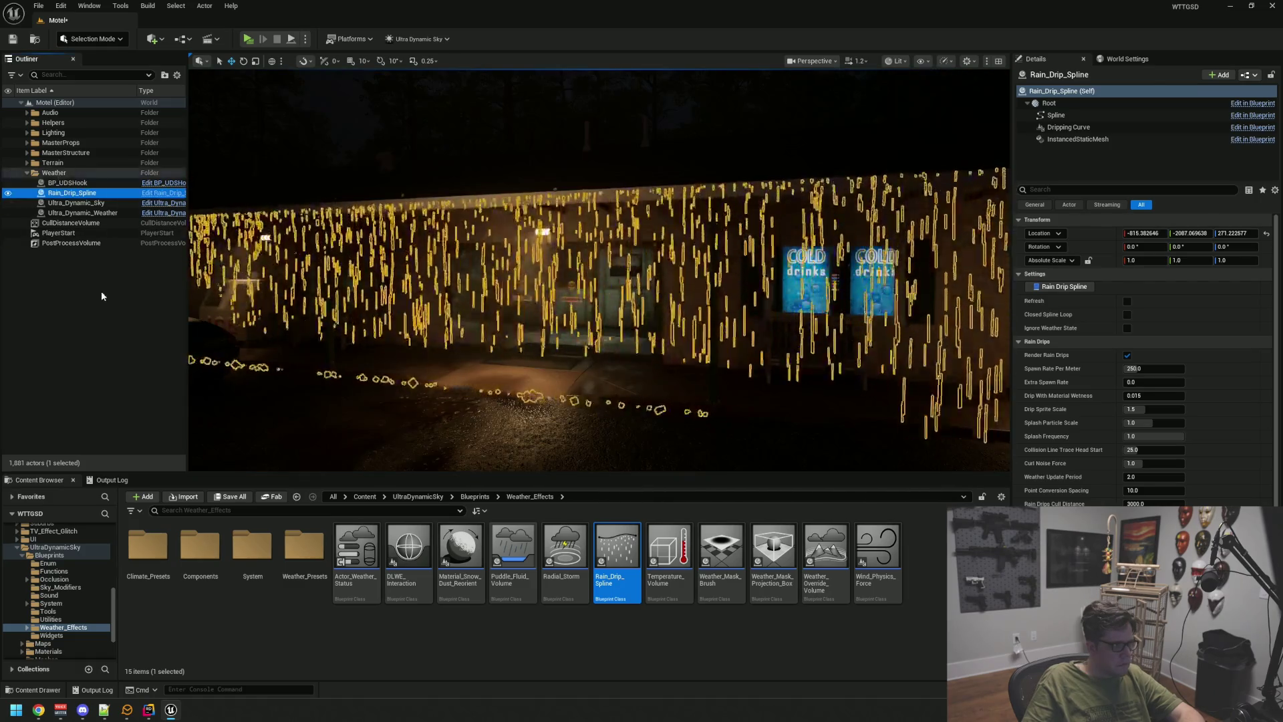
click(102, 291)
drag(335, 300, 264, 266)
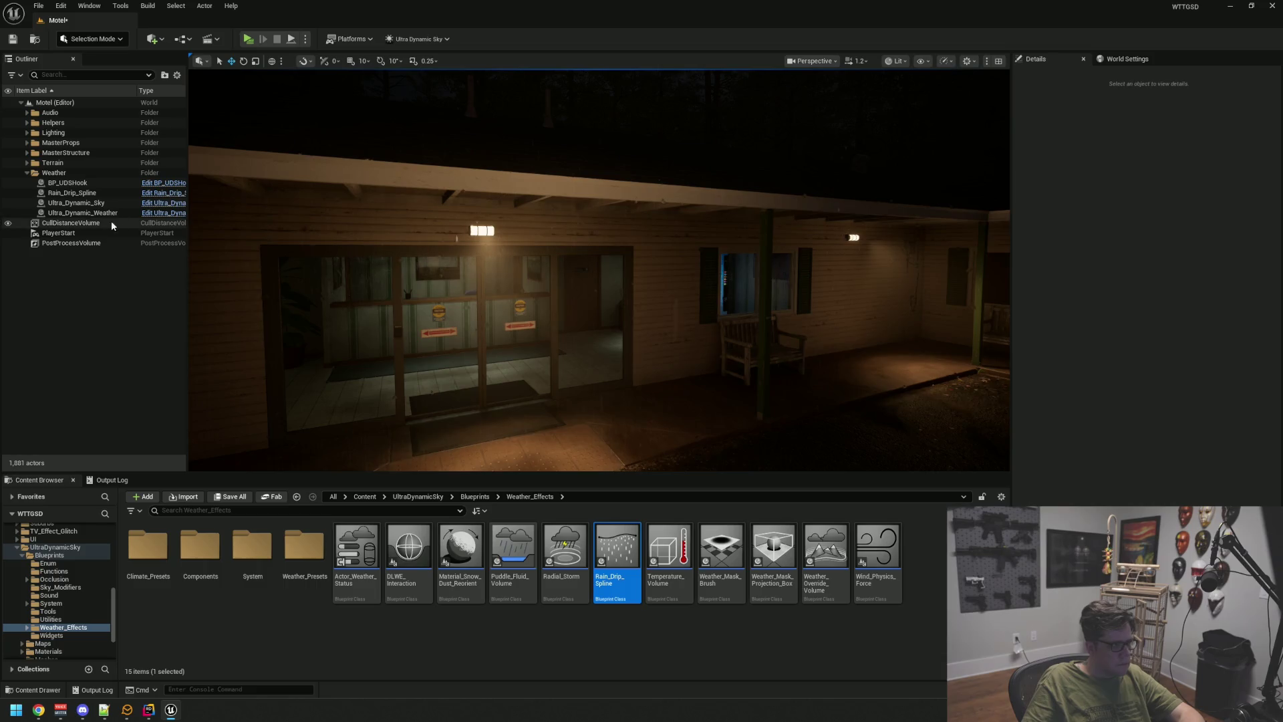
double_click(71, 192)
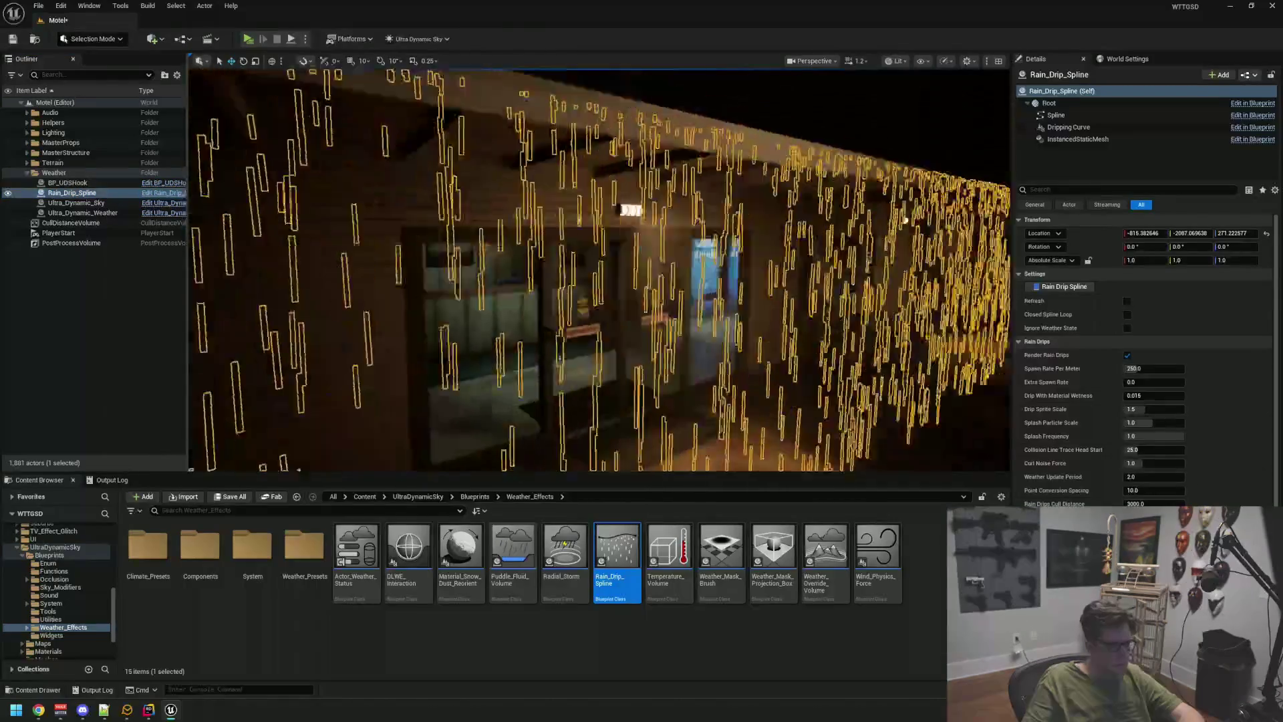
click(1166, 367)
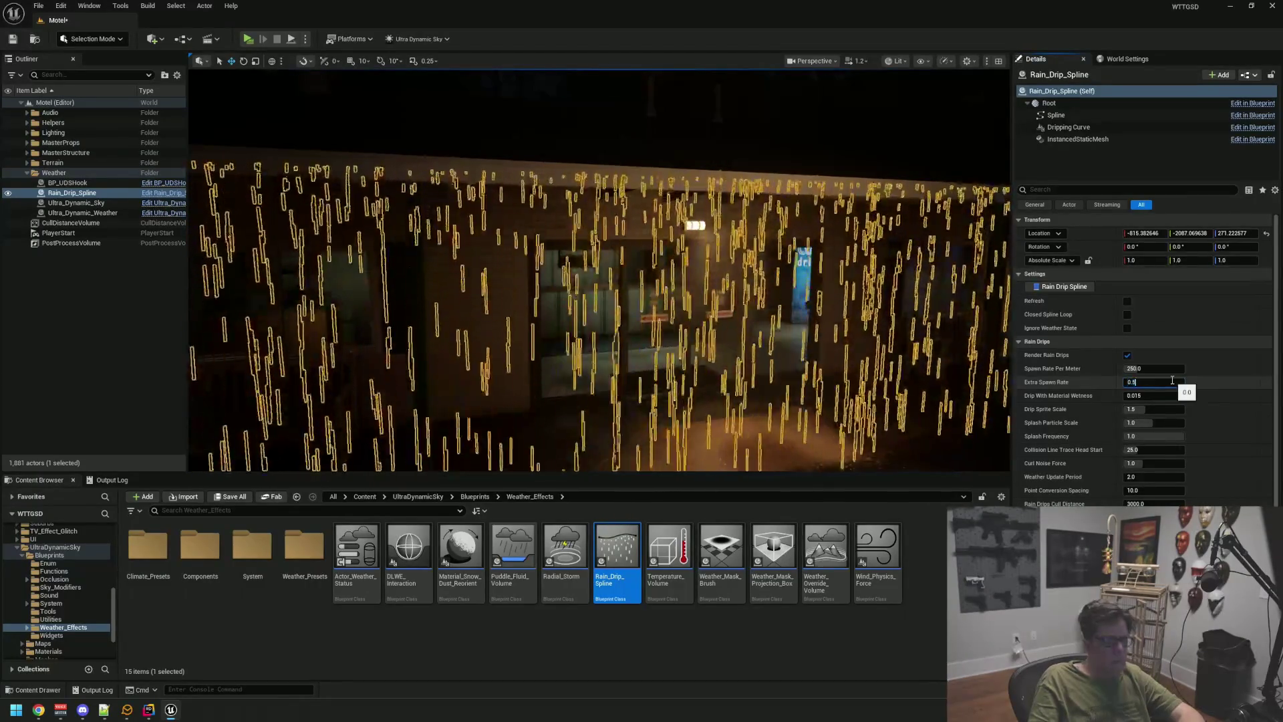
text(10)
key(Return)
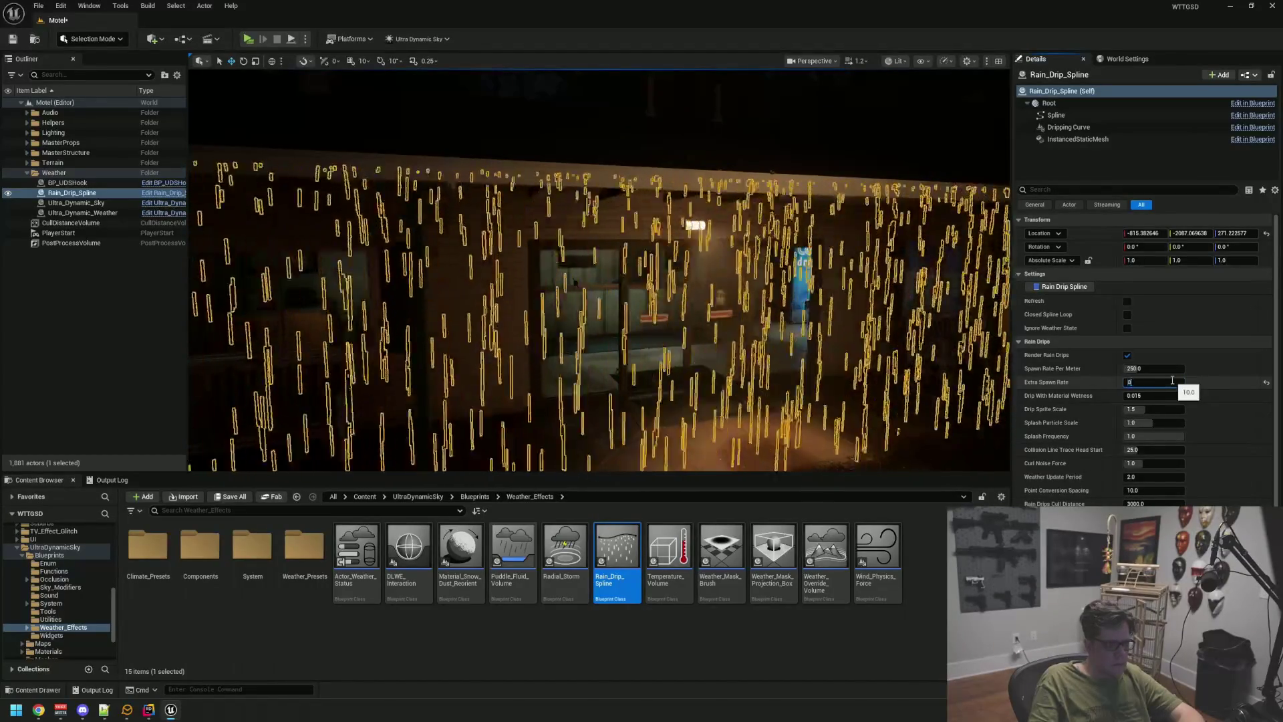
key(Return)
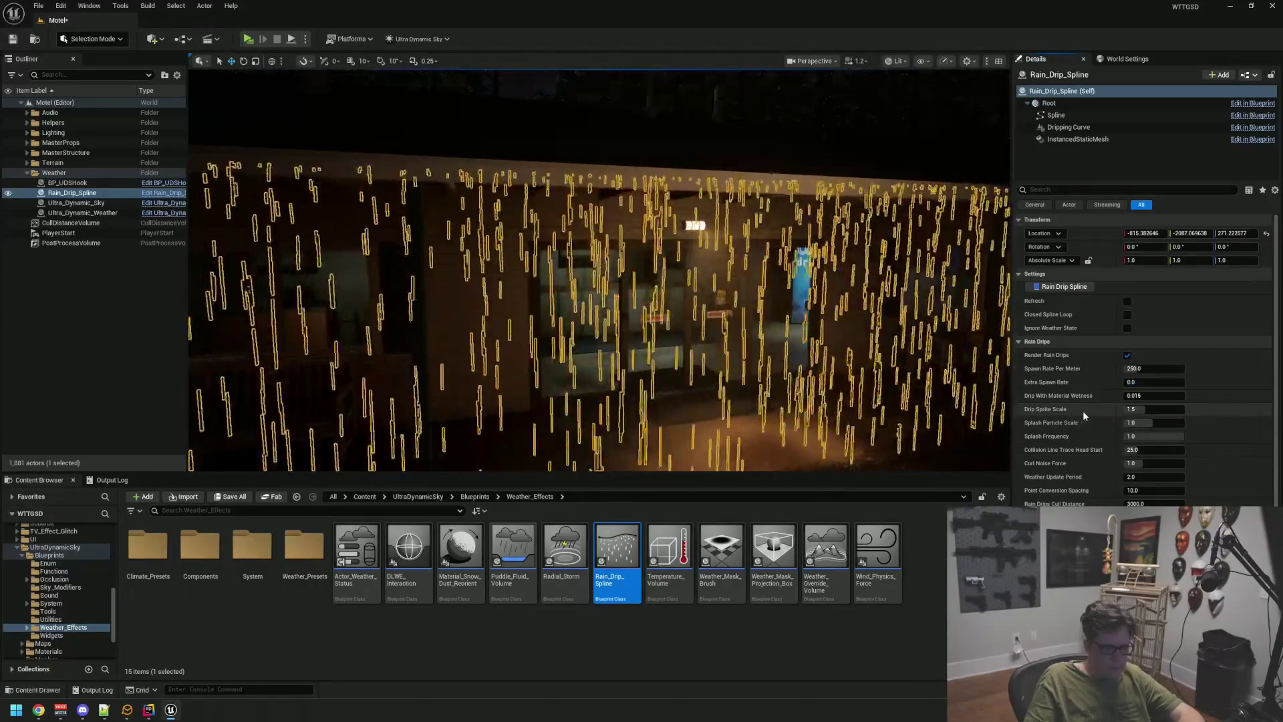
click(1142, 409)
text(2)
text(5)
key(Return)
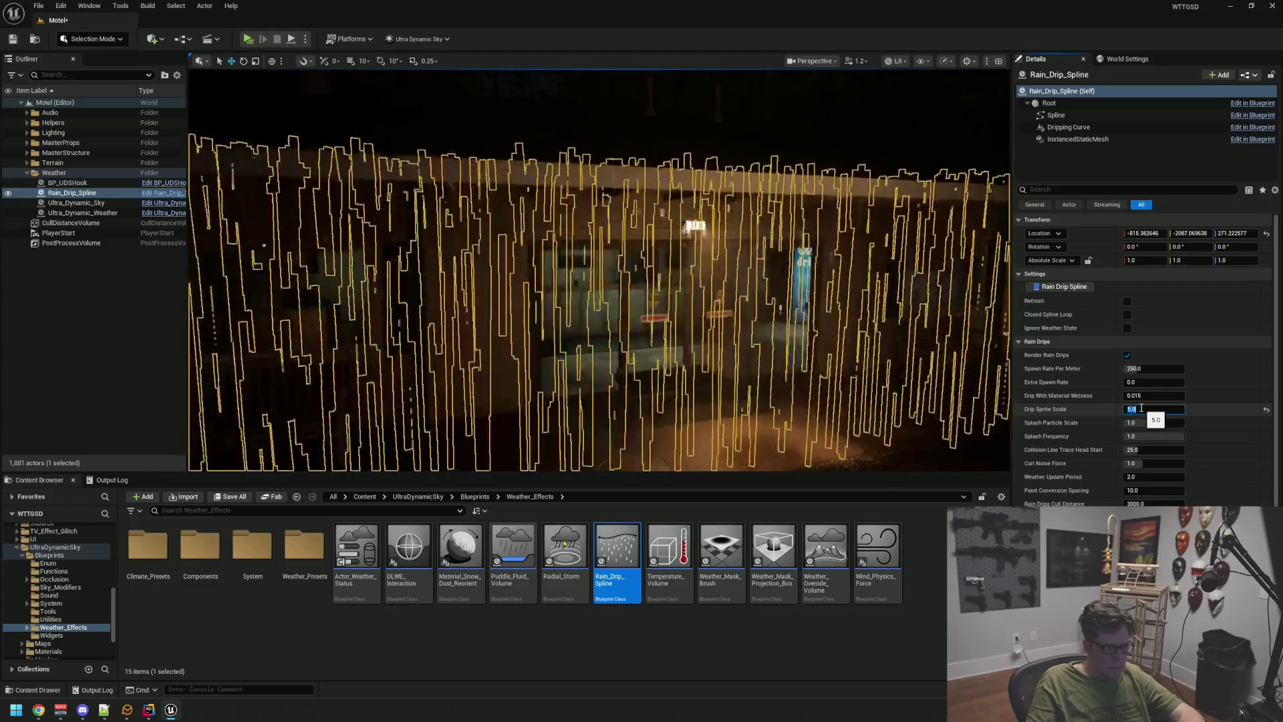
click(133, 358)
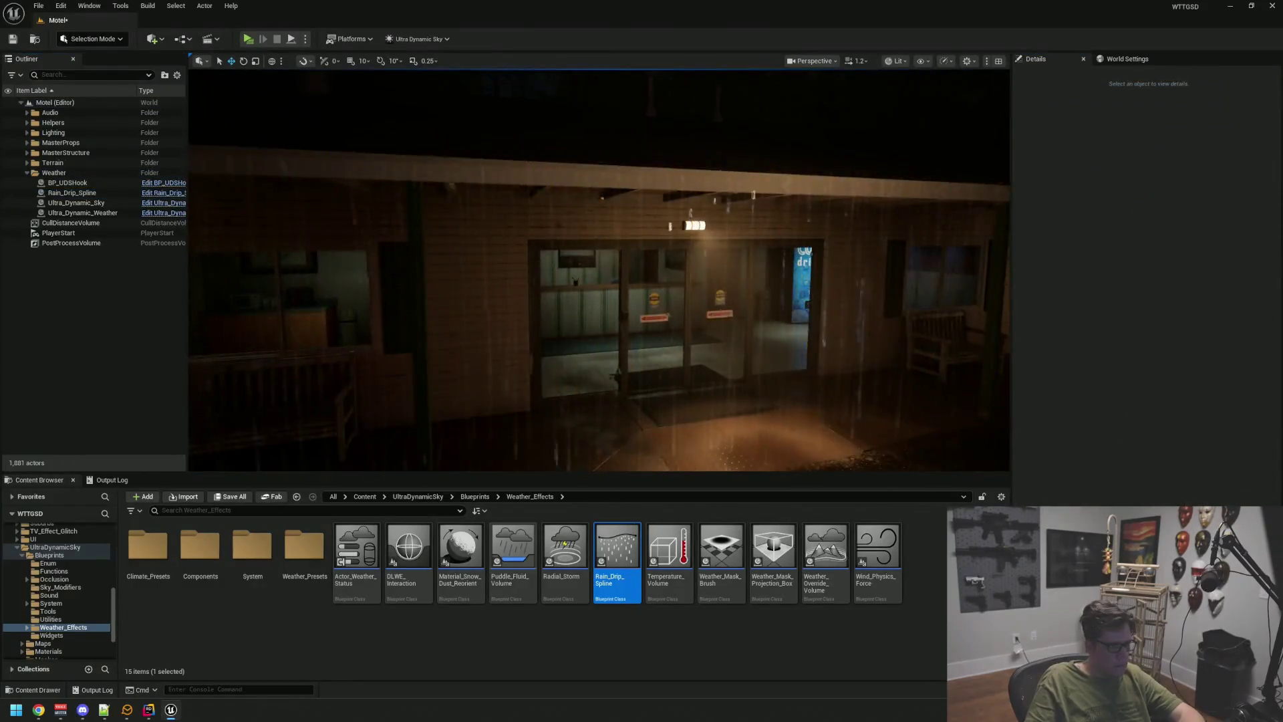
key(s)
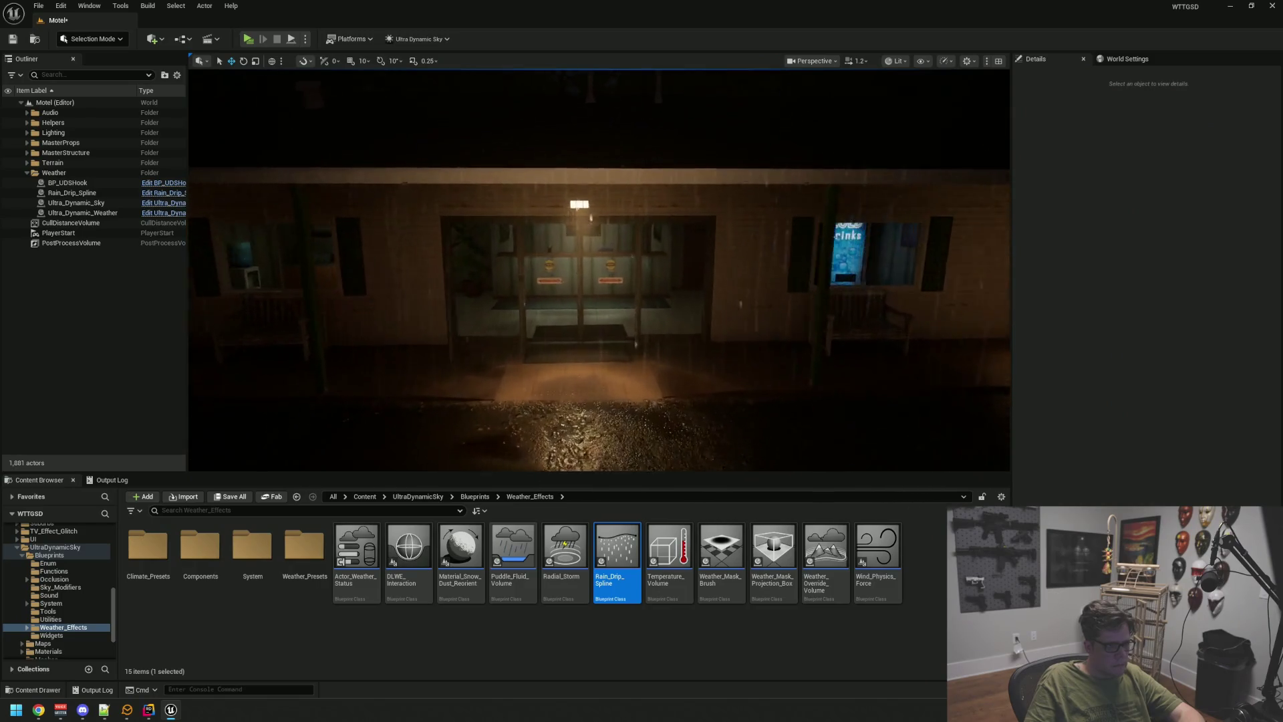
key(s)
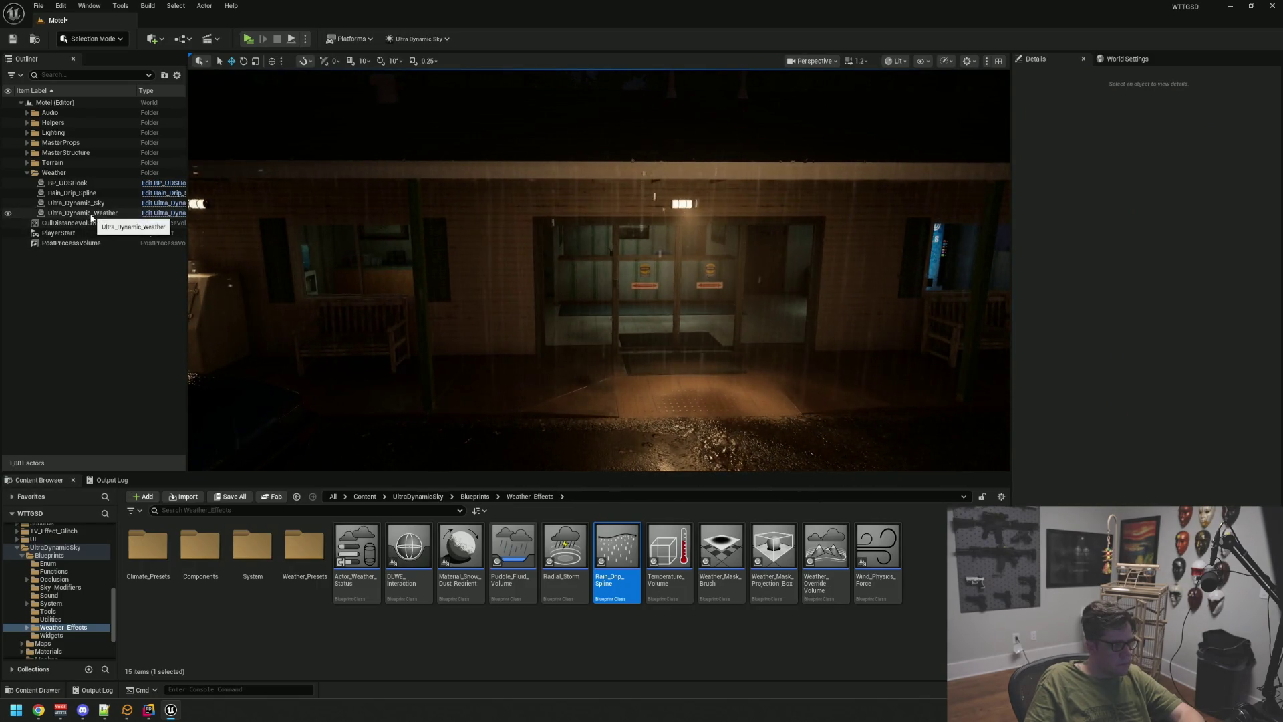
click(100, 192)
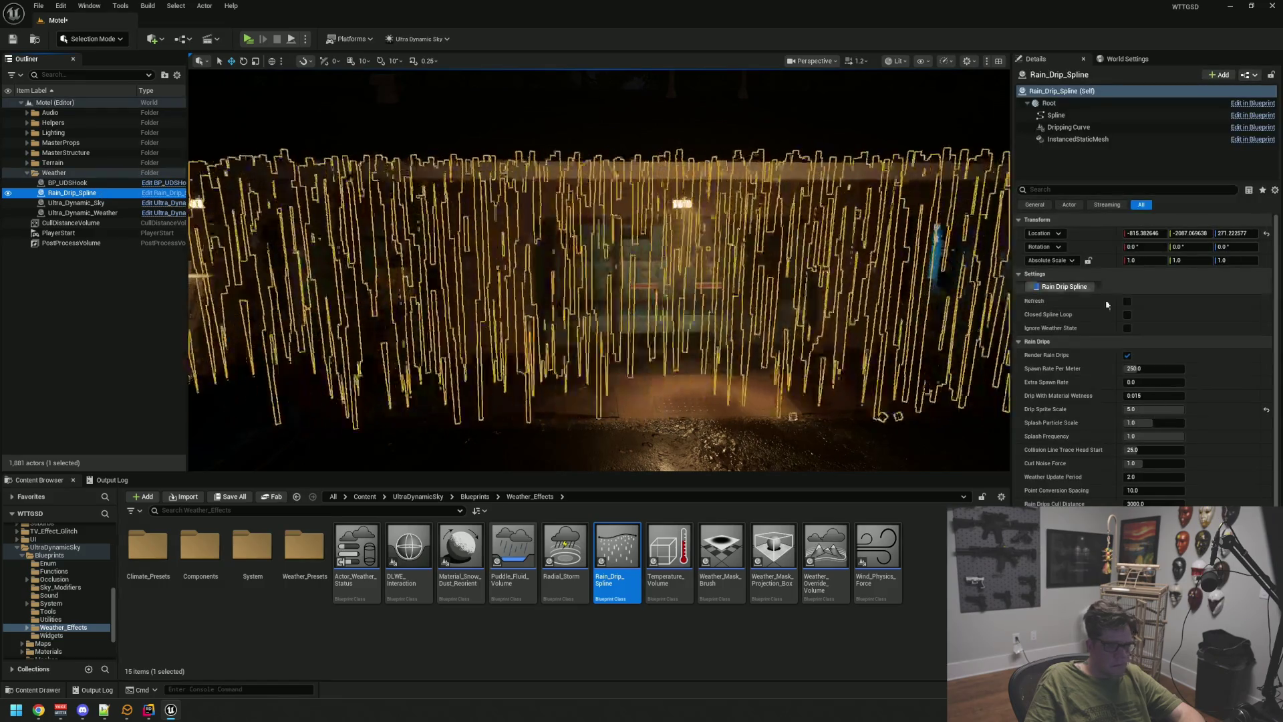
click(1154, 409)
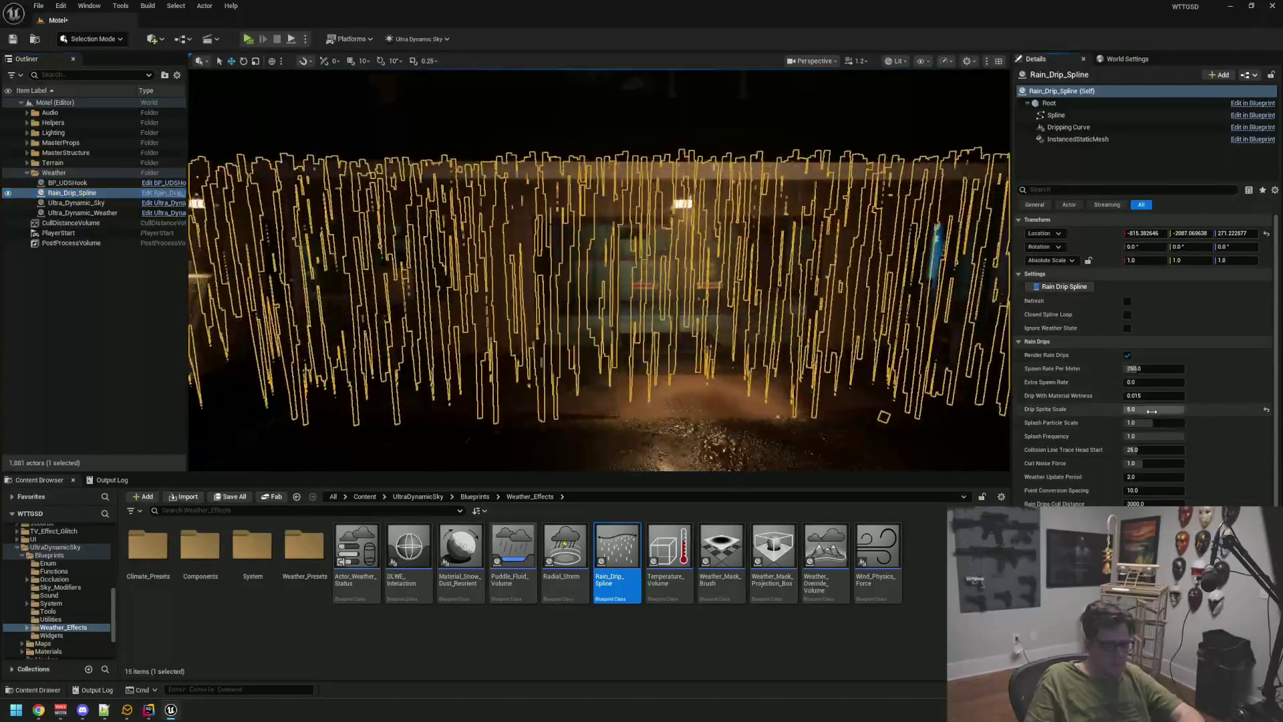
text(1.5)
key(Return)
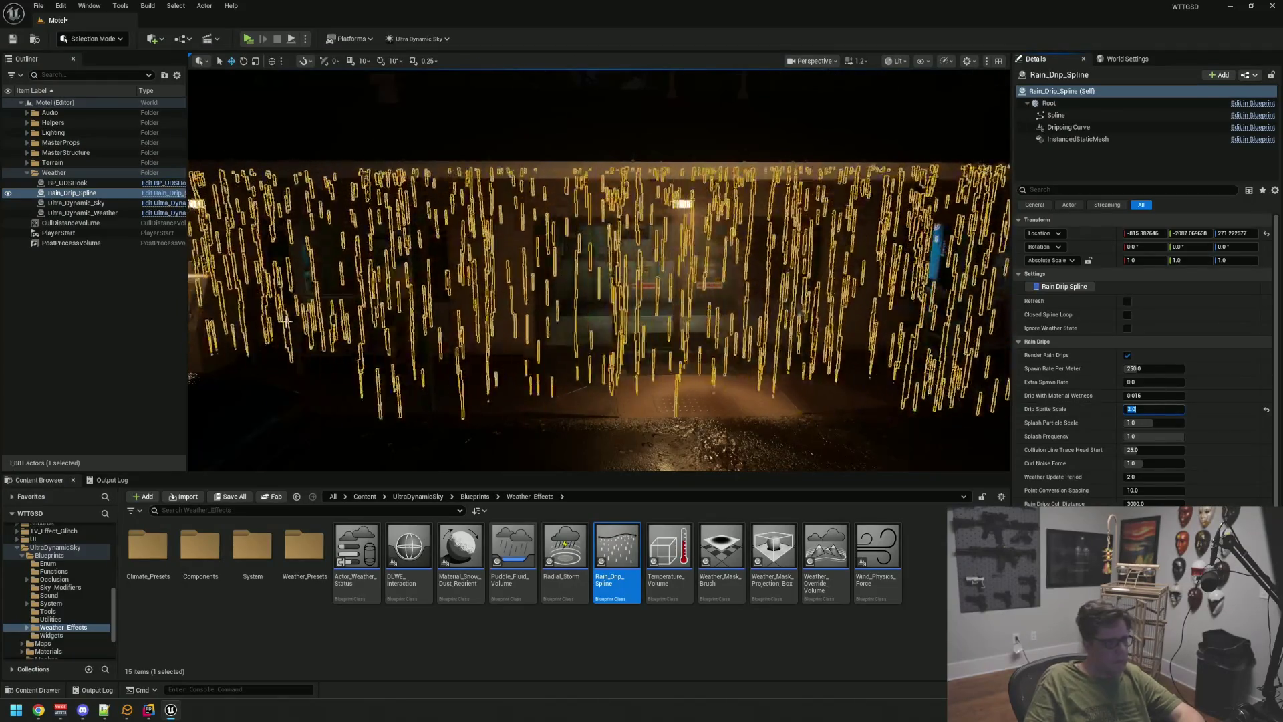
click(155, 321)
mouse_move(468, 300)
mouse_down()
mouse_move(431, 254)
mouse_move(384, 273)
mouse_move(341, 270)
mouse_move(401, 264)
mouse_move(682, 298)
mouse_move(534, 301)
mouse_up()
- Save the level with Ctrl+S, look around the porch, and select Ultra_Dynamic_Weather
key(ctrl+s)
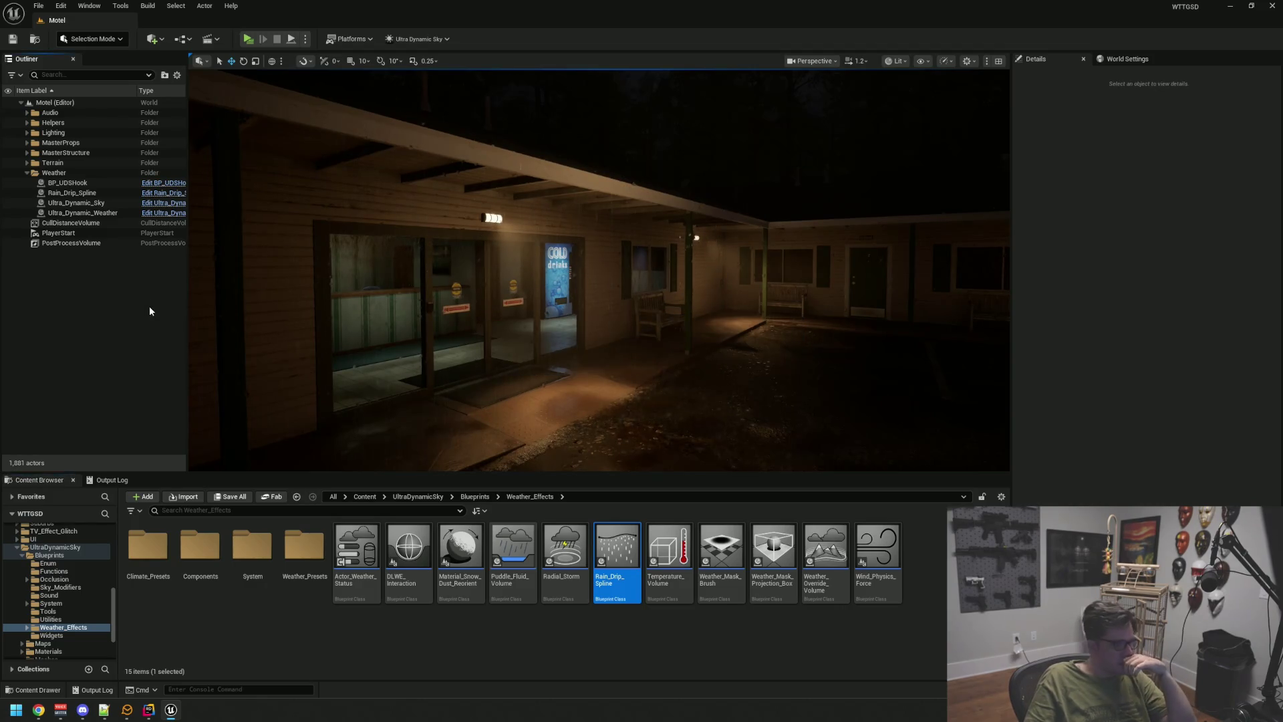
mouse_move(562, 358)
mouse_down()
mouse_move(868, 396)
mouse_move(865, 418)
mouse_up()
scroll(631, 304, down, 4)
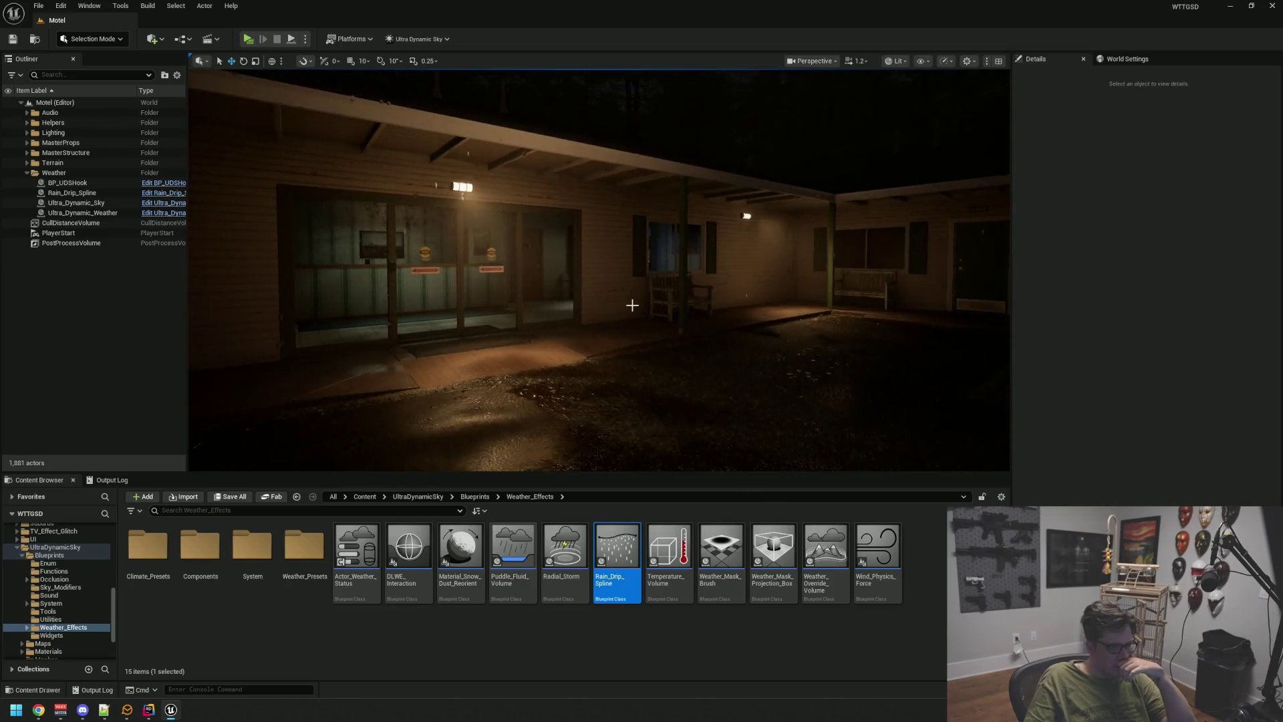
mouse_move(632, 300)
mouse_down()
mouse_move(508, 307)
mouse_move(642, 290)
mouse_up()
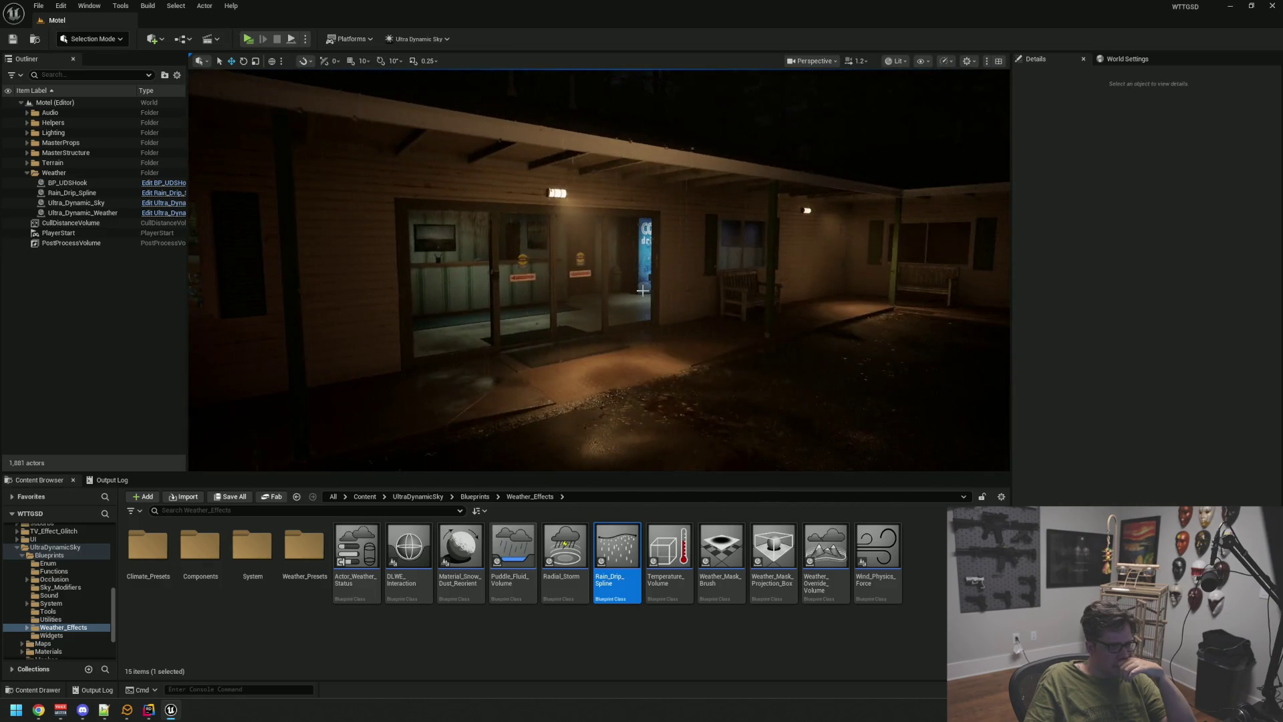
click(114, 213)
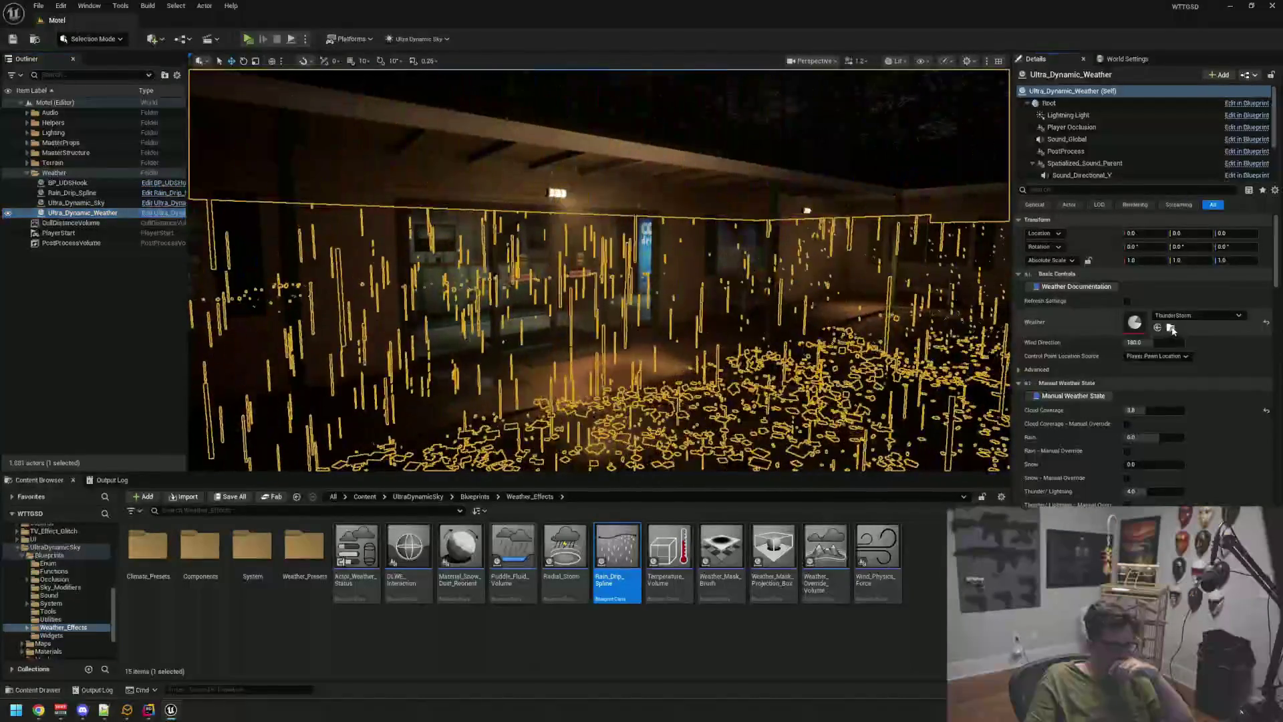
- Assign the BadThunderStorm data asset as the Ultra_Dynamic_Weather preset
click(1170, 326)
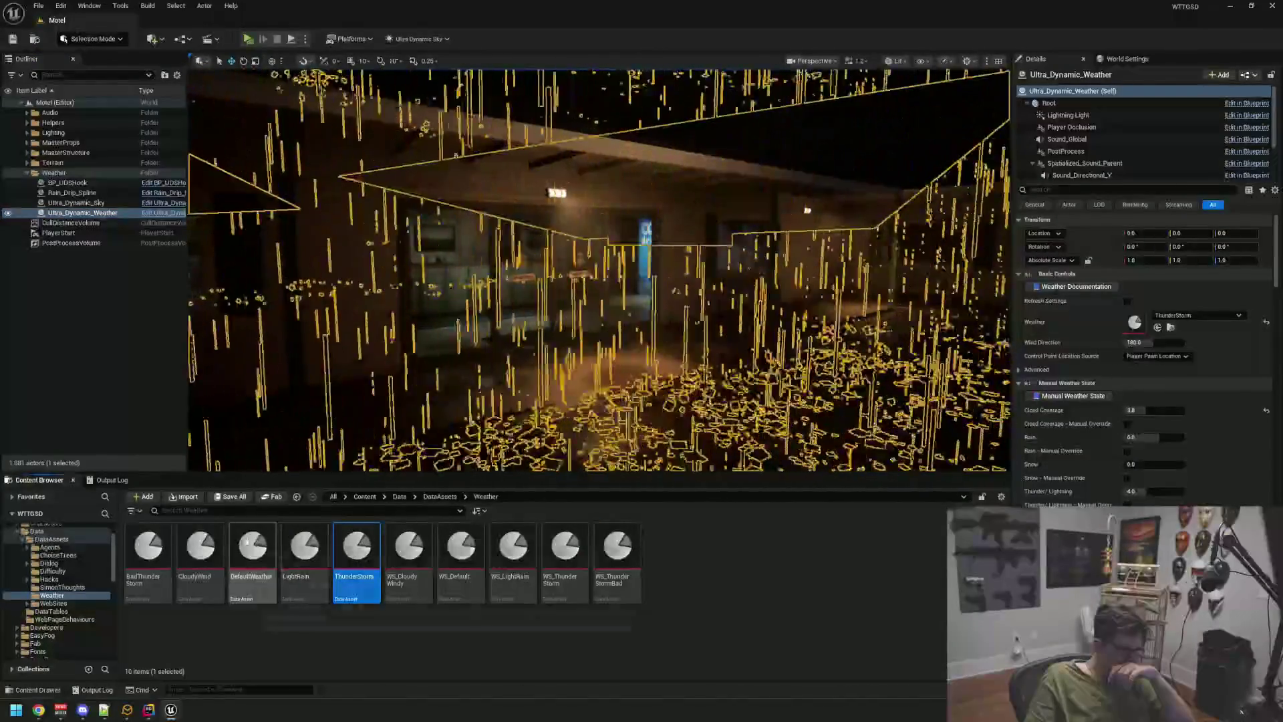
drag(154, 545, 956, 416)
drag(1110, 320, 1112, 321)
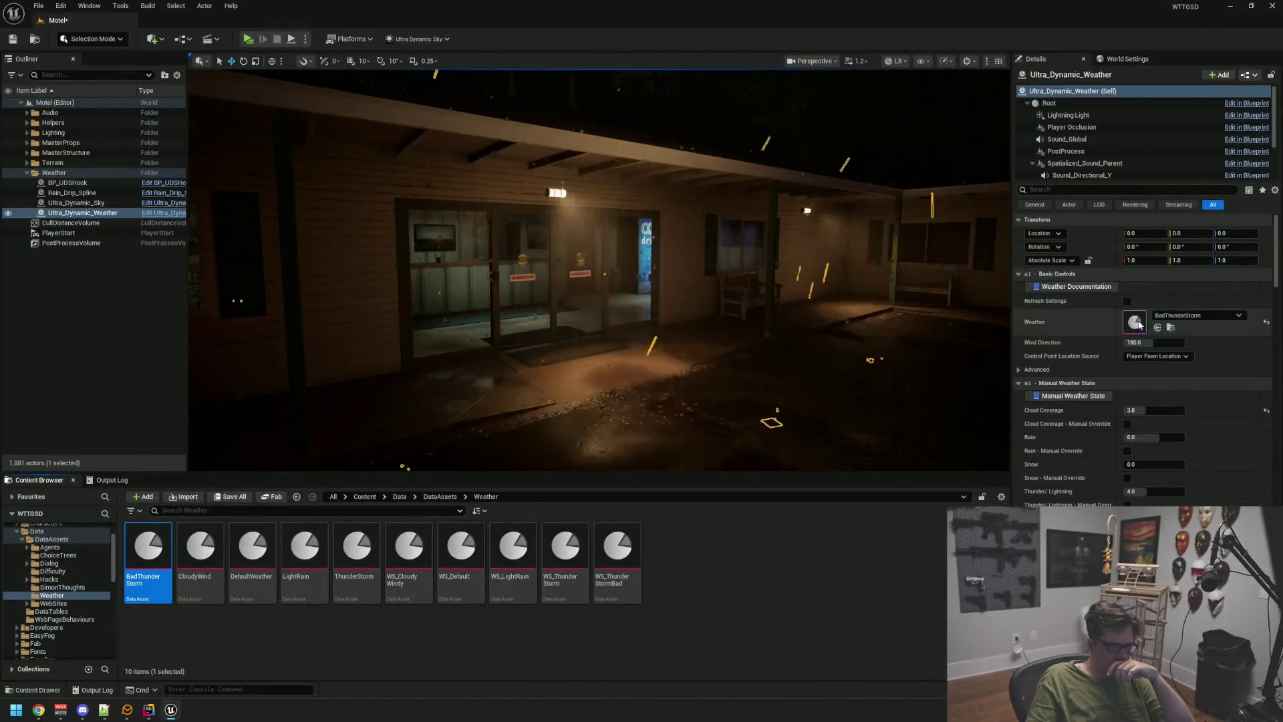
- Check the rain on the motel front, briefly selecting Rain_Drip_Spline, then pull back wide
click(161, 325)
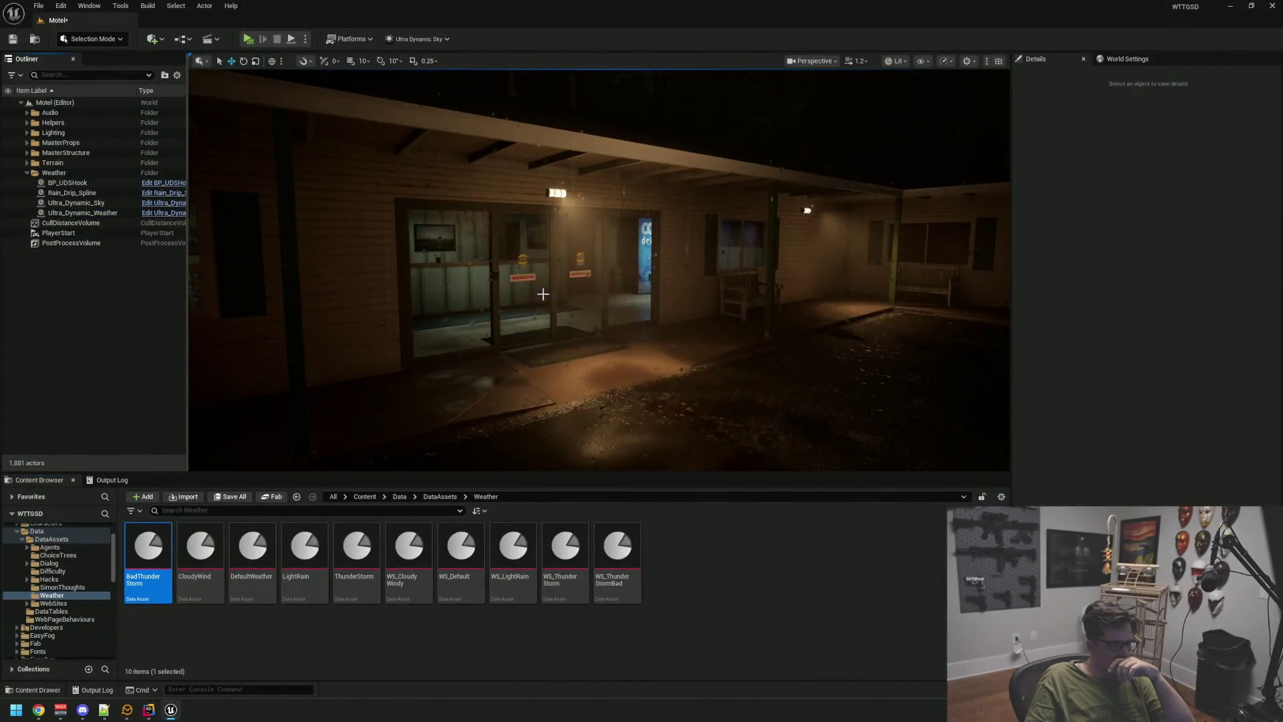
drag(532, 296, 564, 282)
click(93, 193)
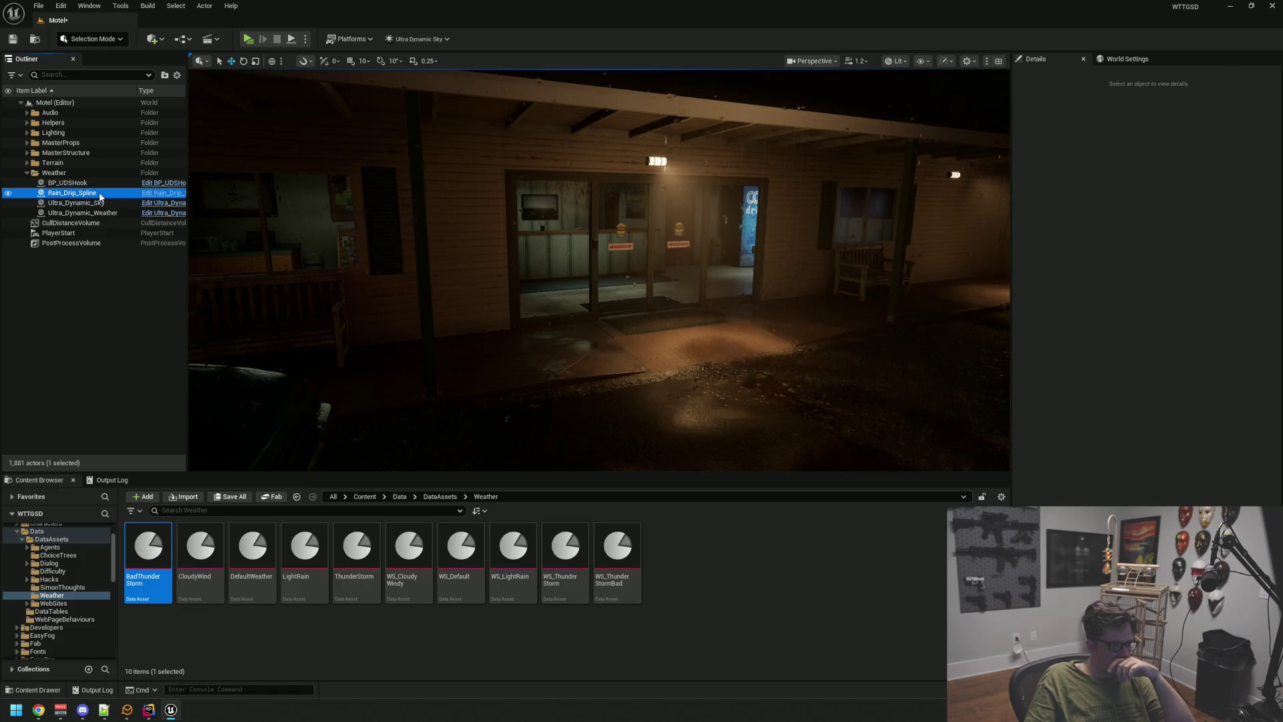
click(92, 289)
drag(610, 301, 335, 228)
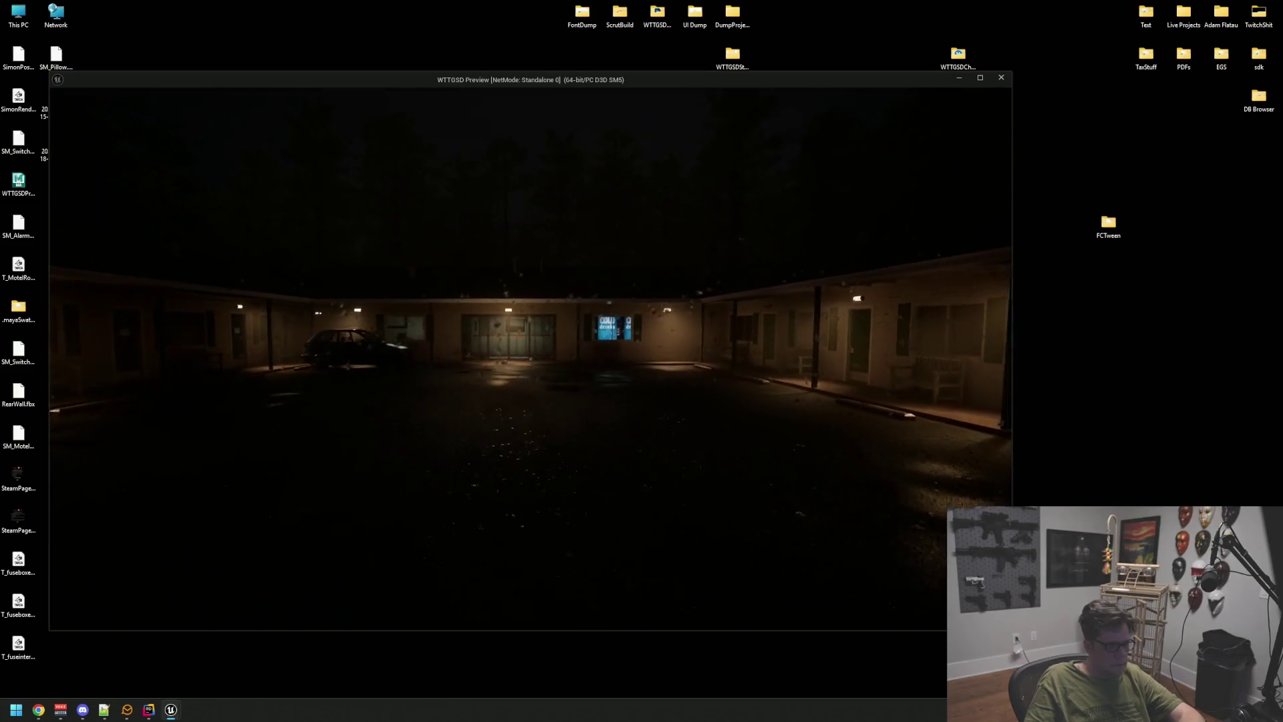
- Turn on the stat fps readout and walk through the office to the waiting-area window
key(grave)
text(stat fp)
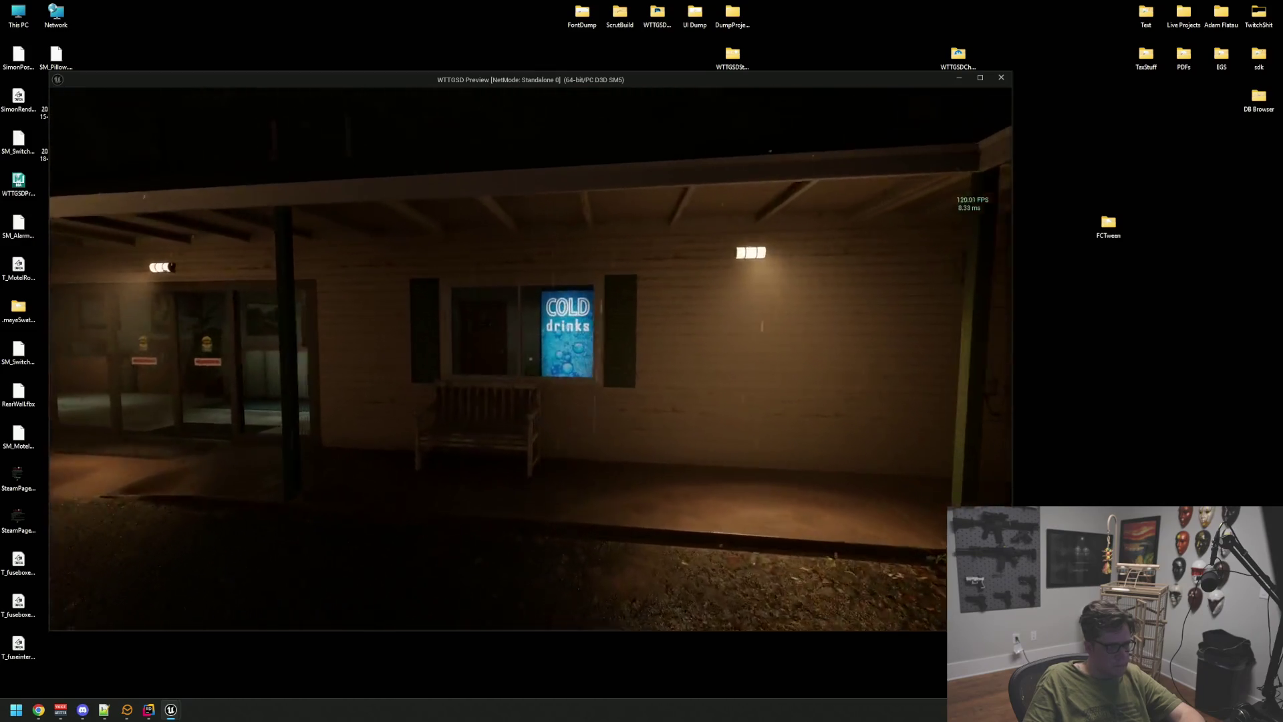
key(w)
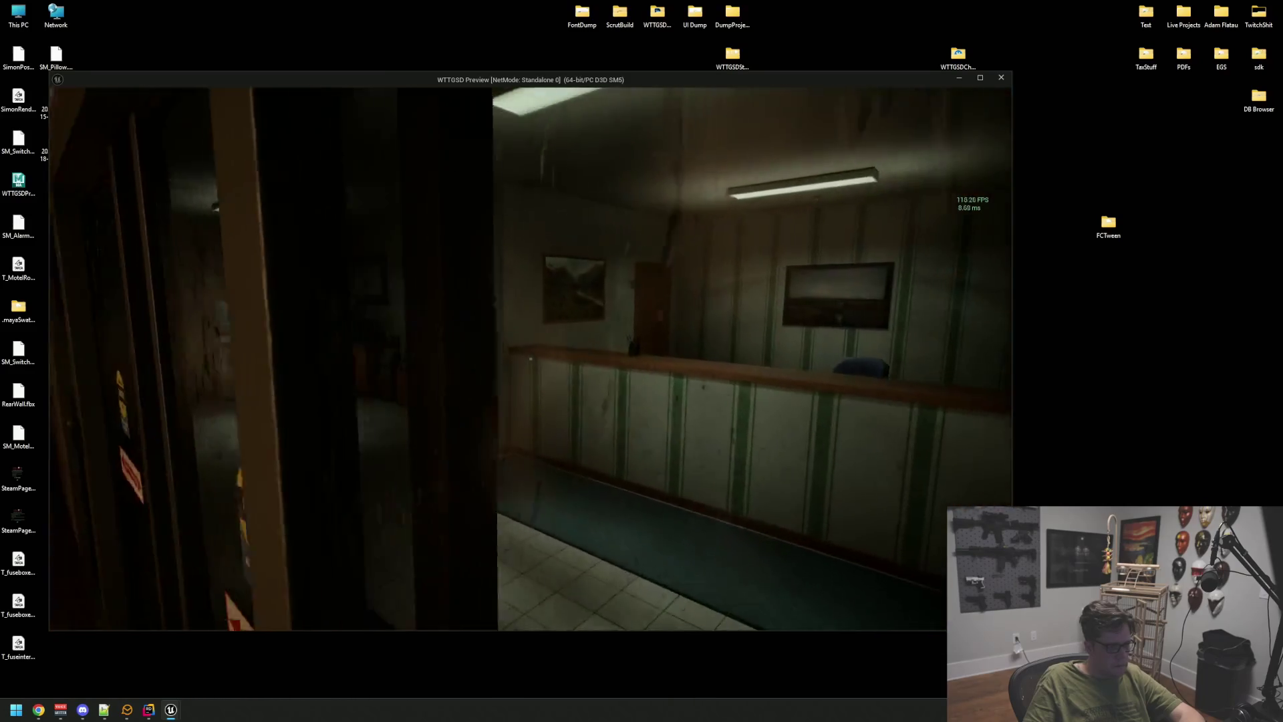
key(w)
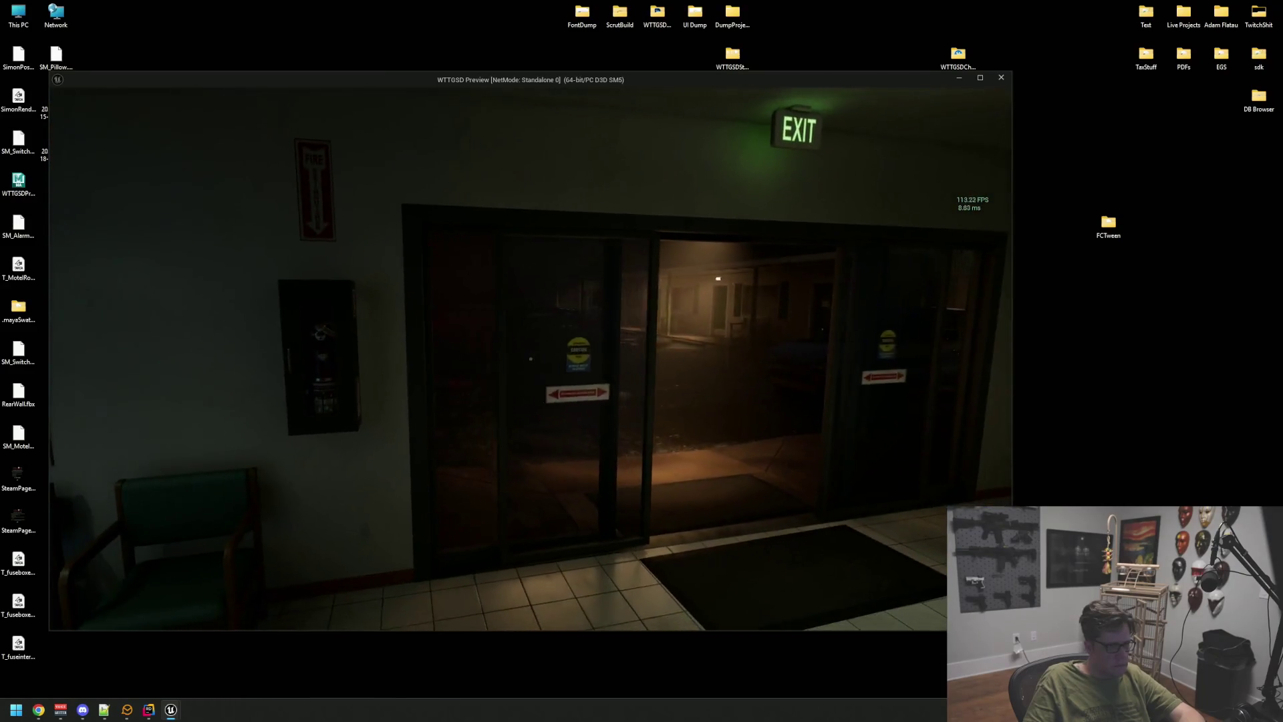
key(w)
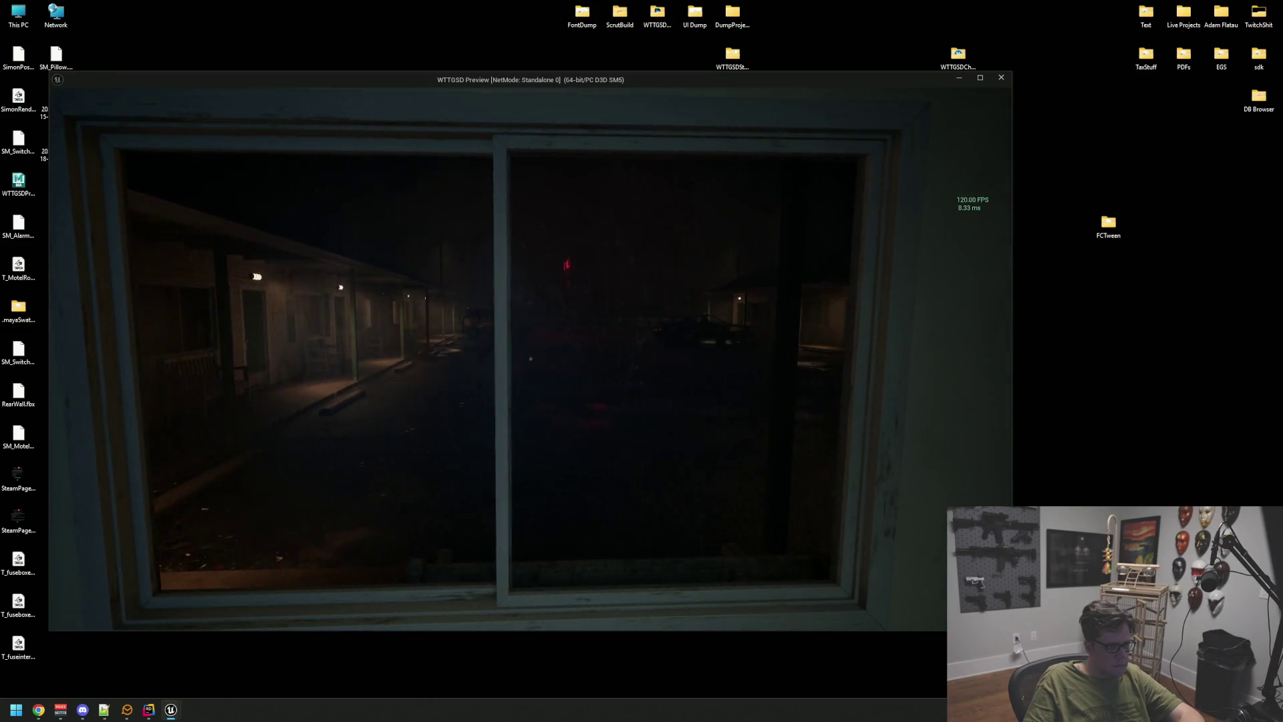
- Walk out the glass doors and along the motel walkway past the Out of Order door
key(w)
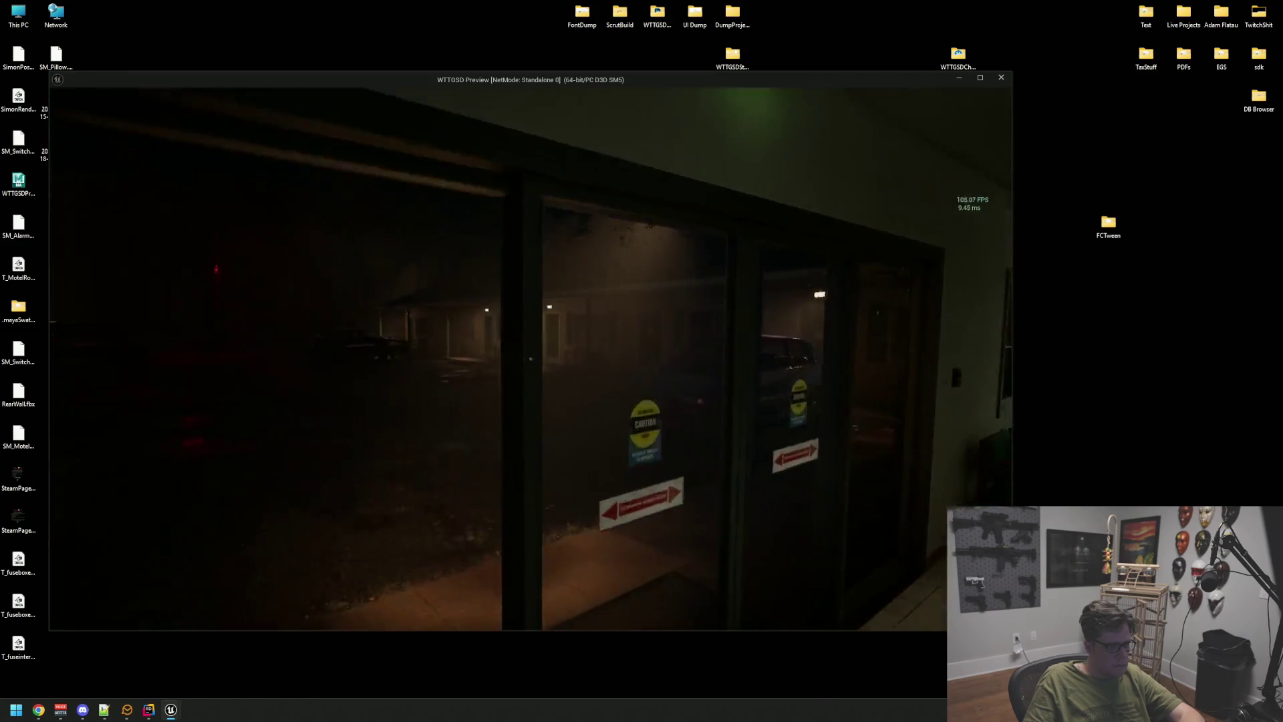
key(w)
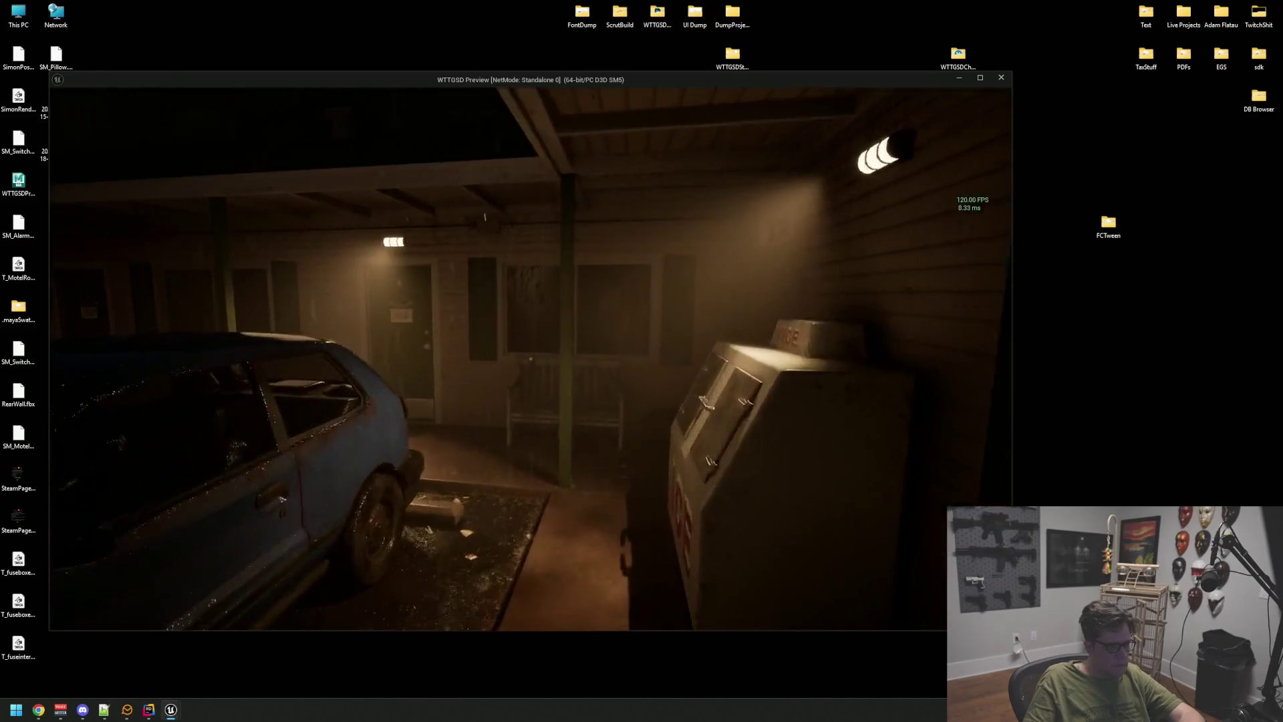
key(w)
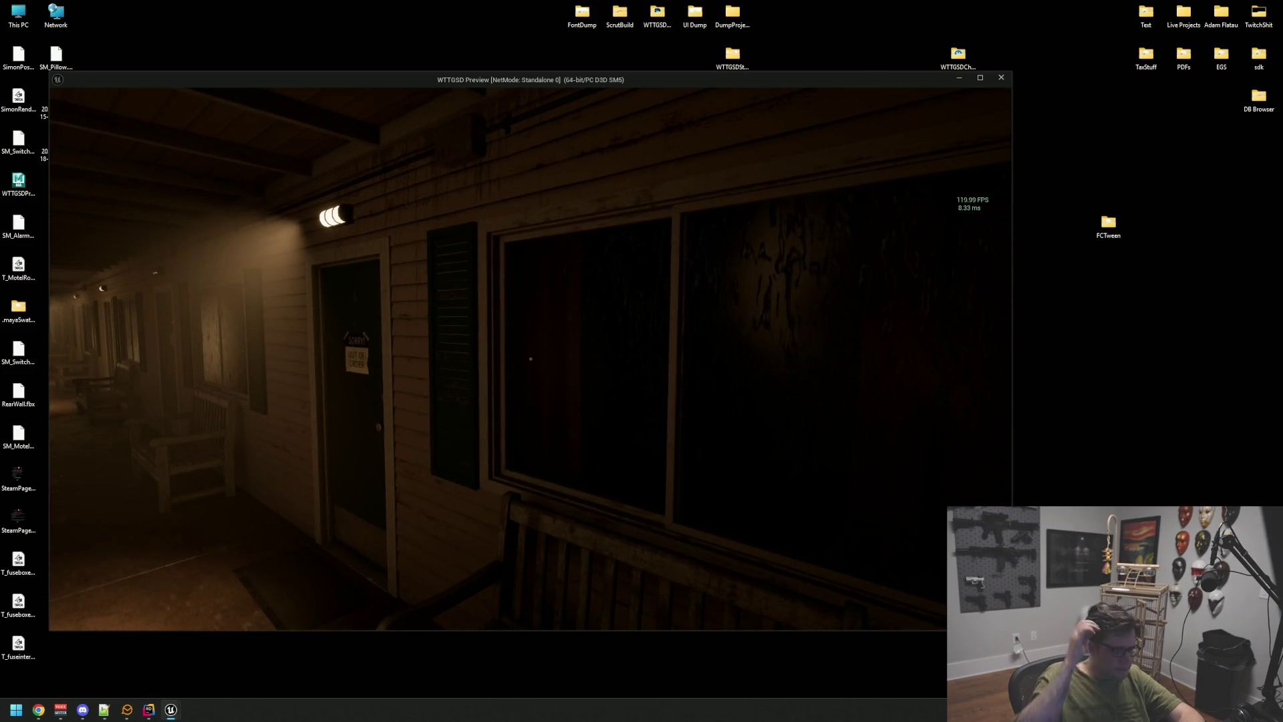
key(a)
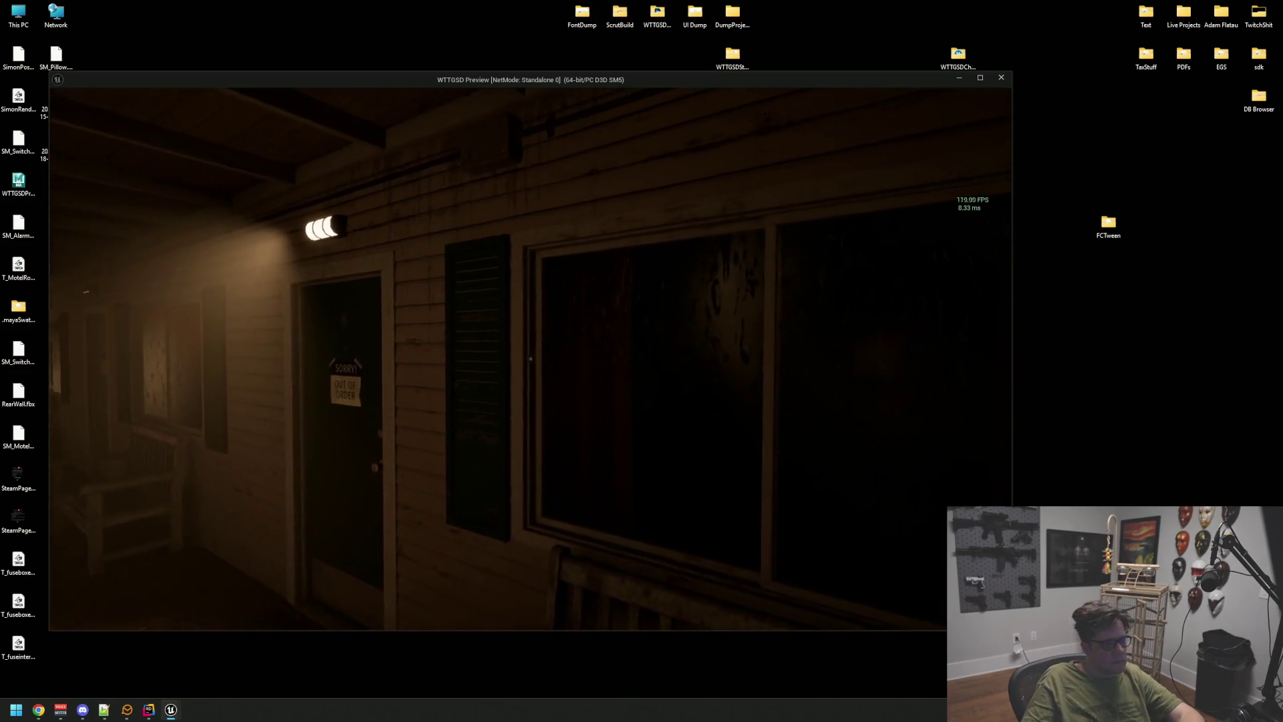
key(a)
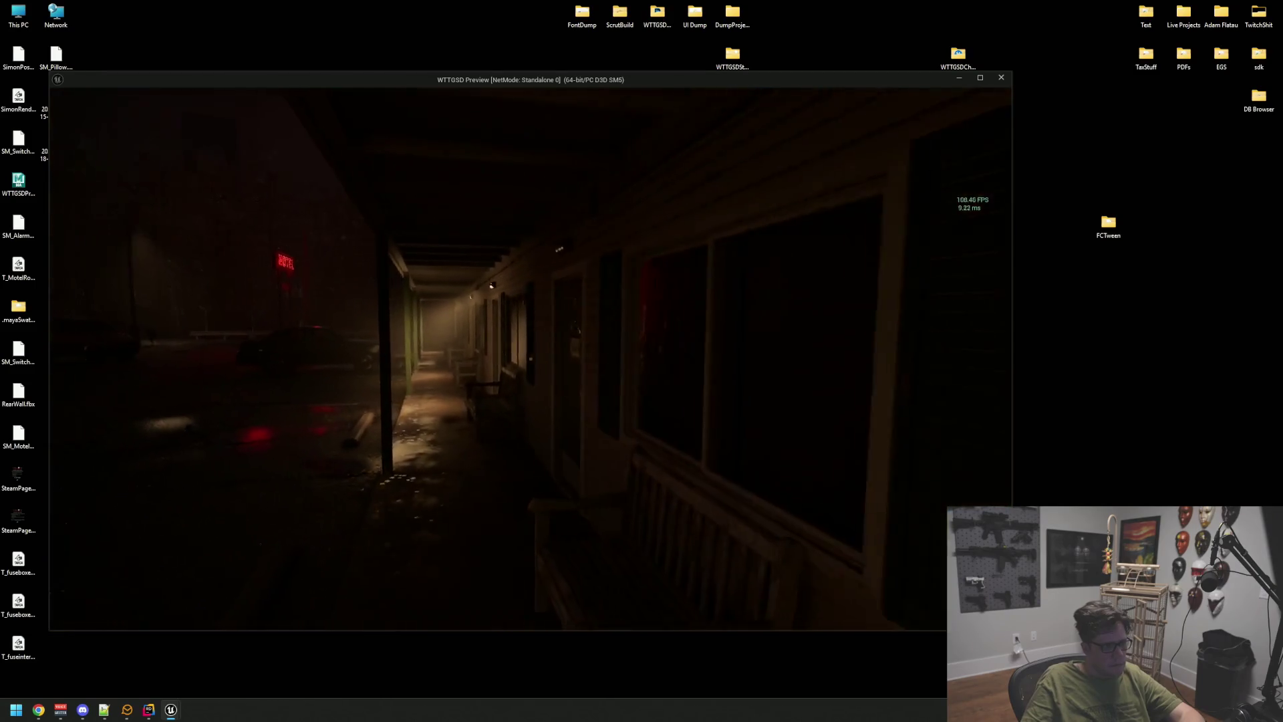
- Walk along the porch walkway and into the office lobby by the vending machines
key(w)
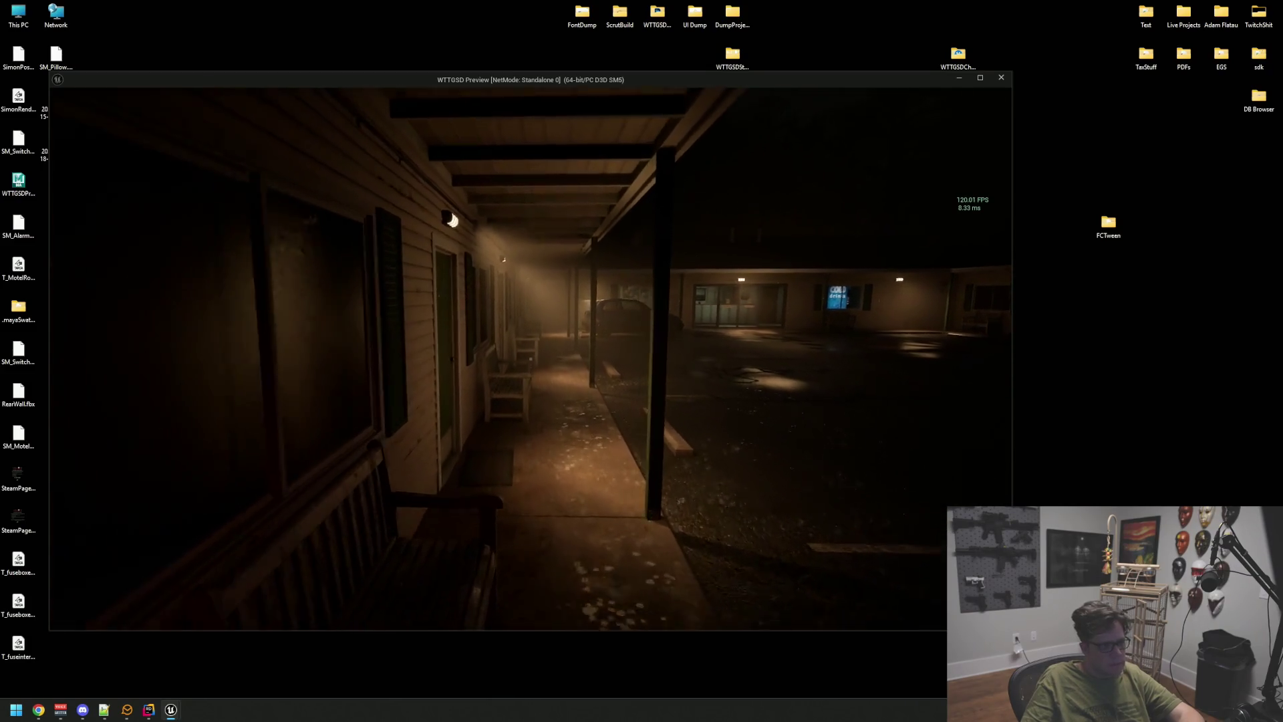
key(w)
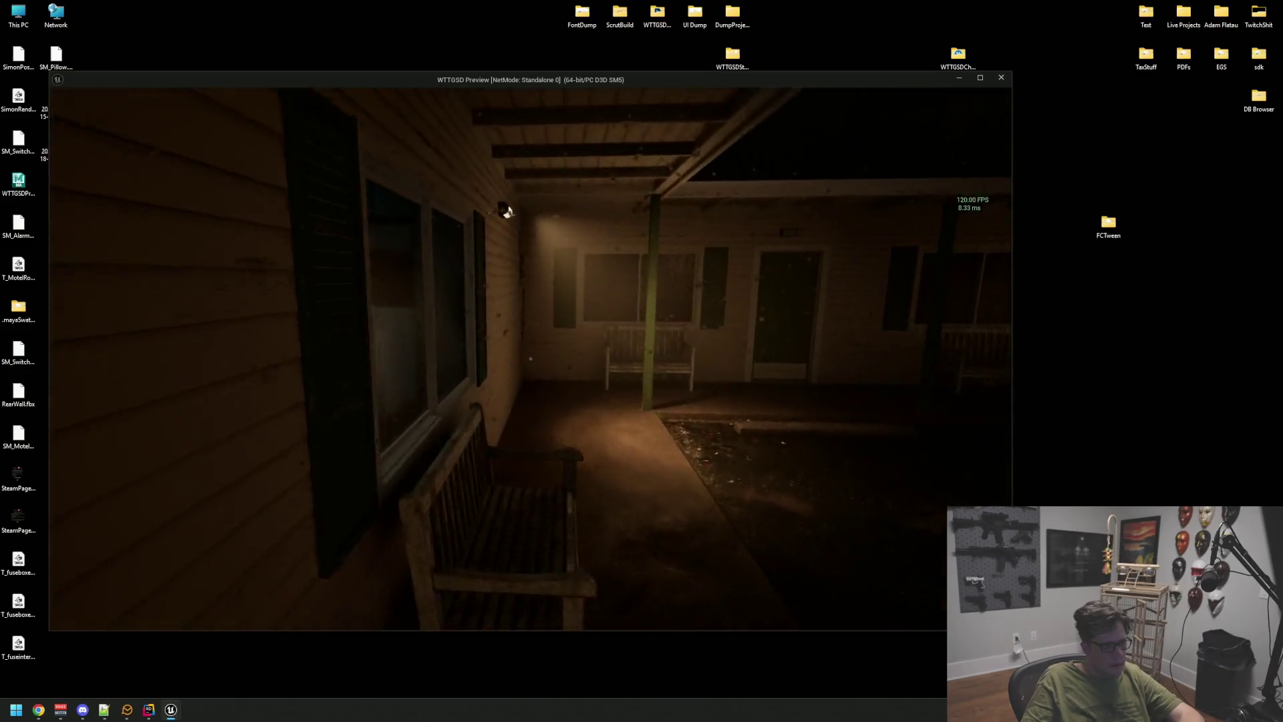
key(w)
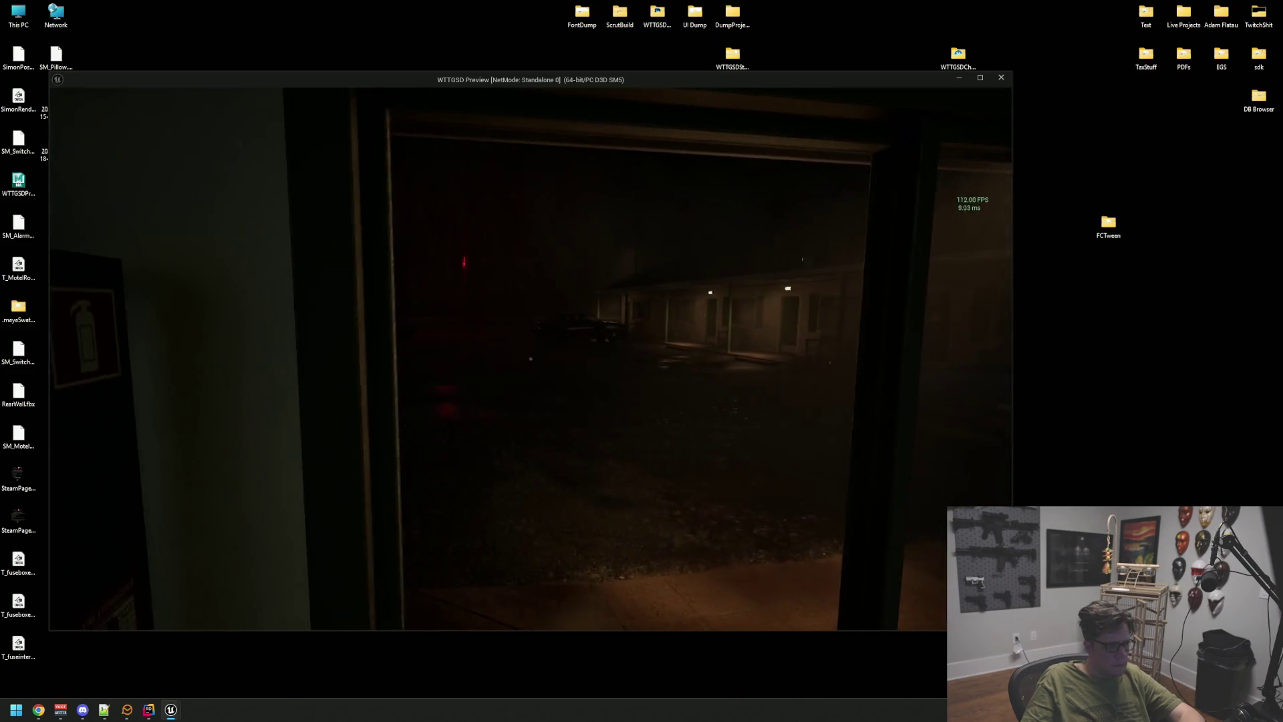
key(w)
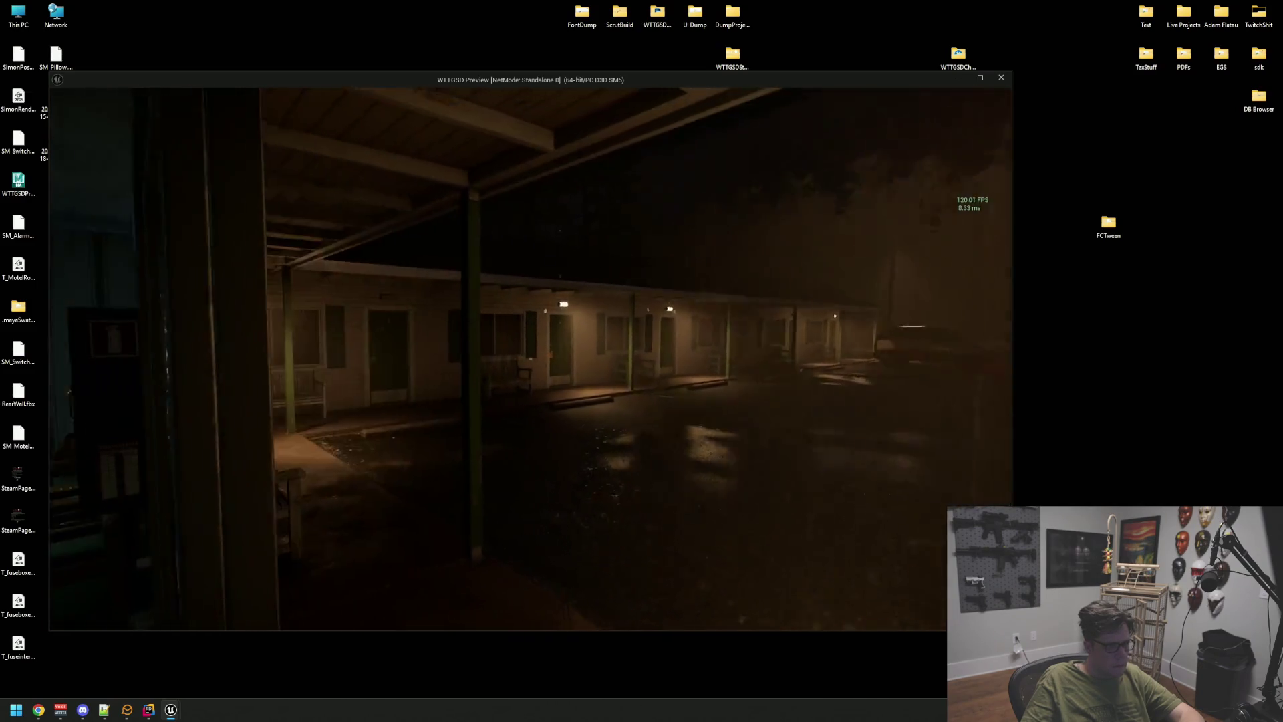
key(w)
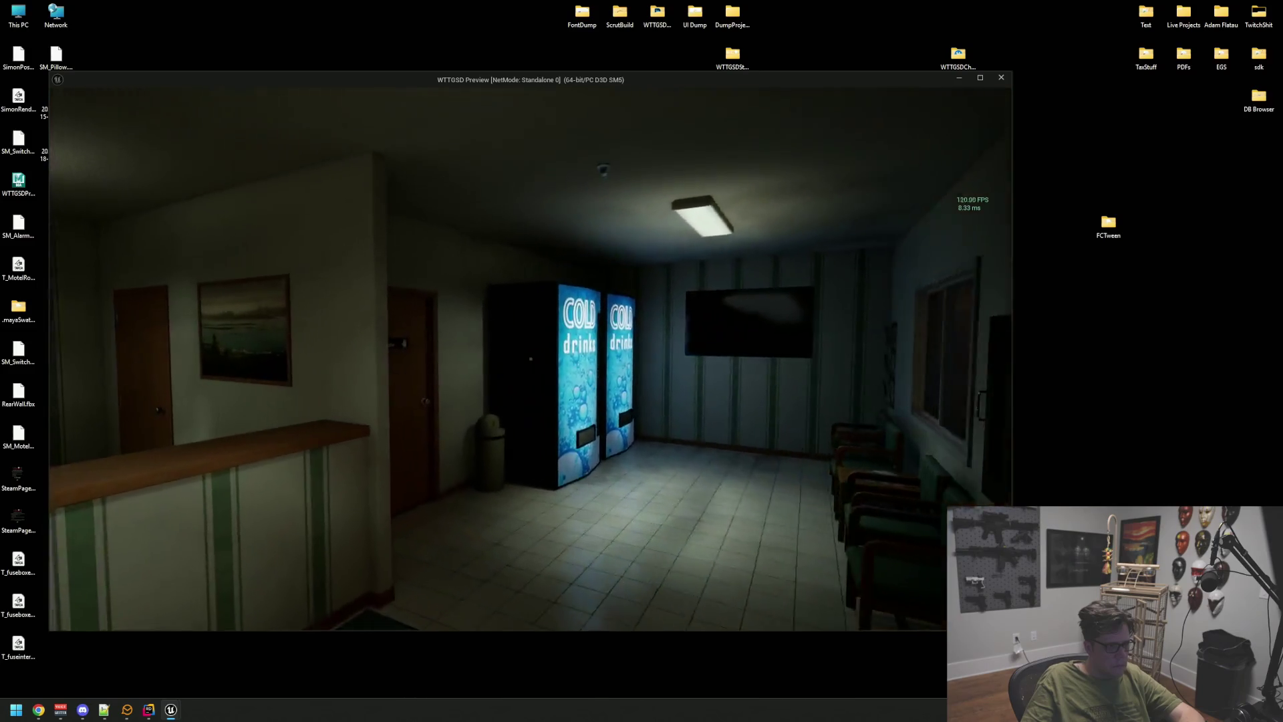
- Go through the Private storage room to the back alley, then close the preview
key(w)
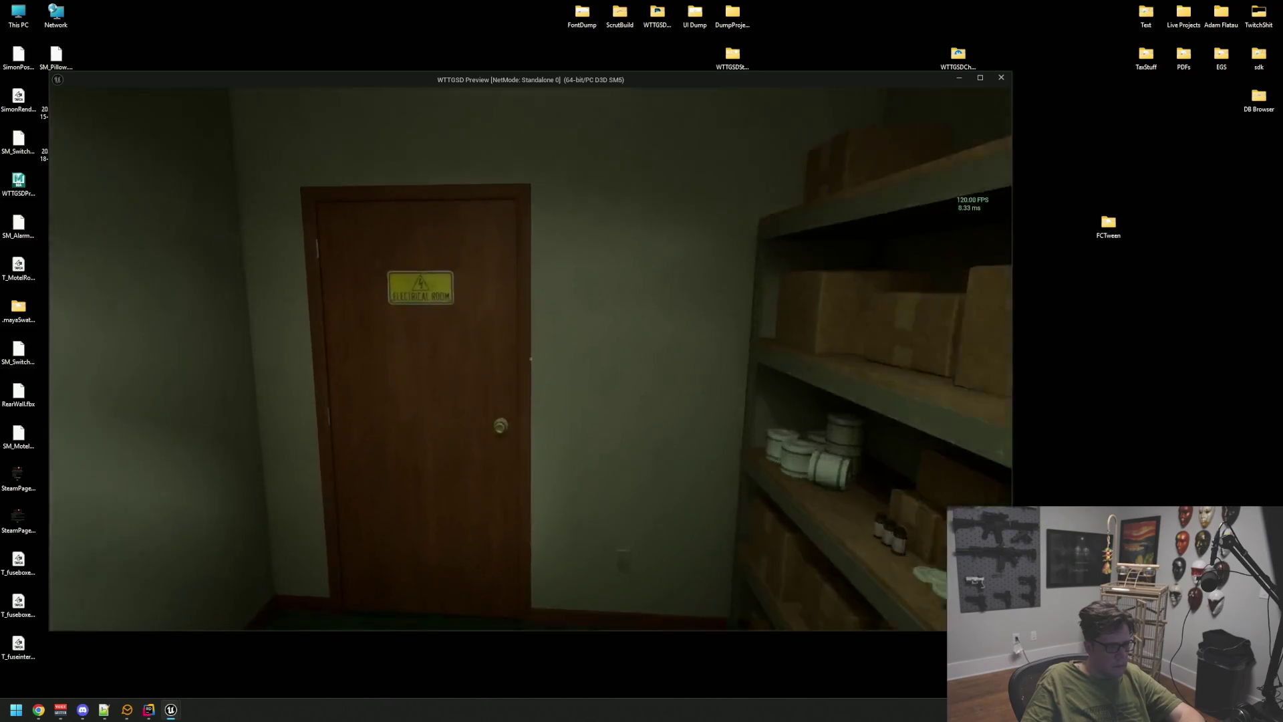
key(w)
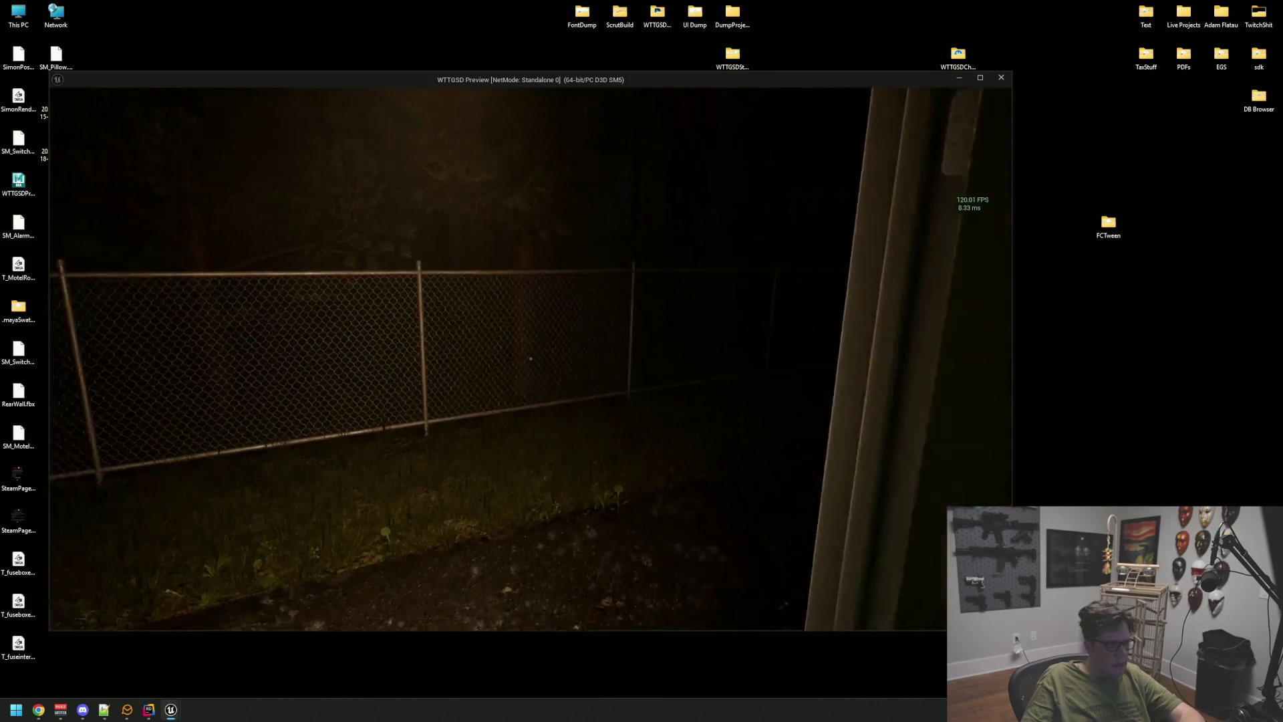
key(w)
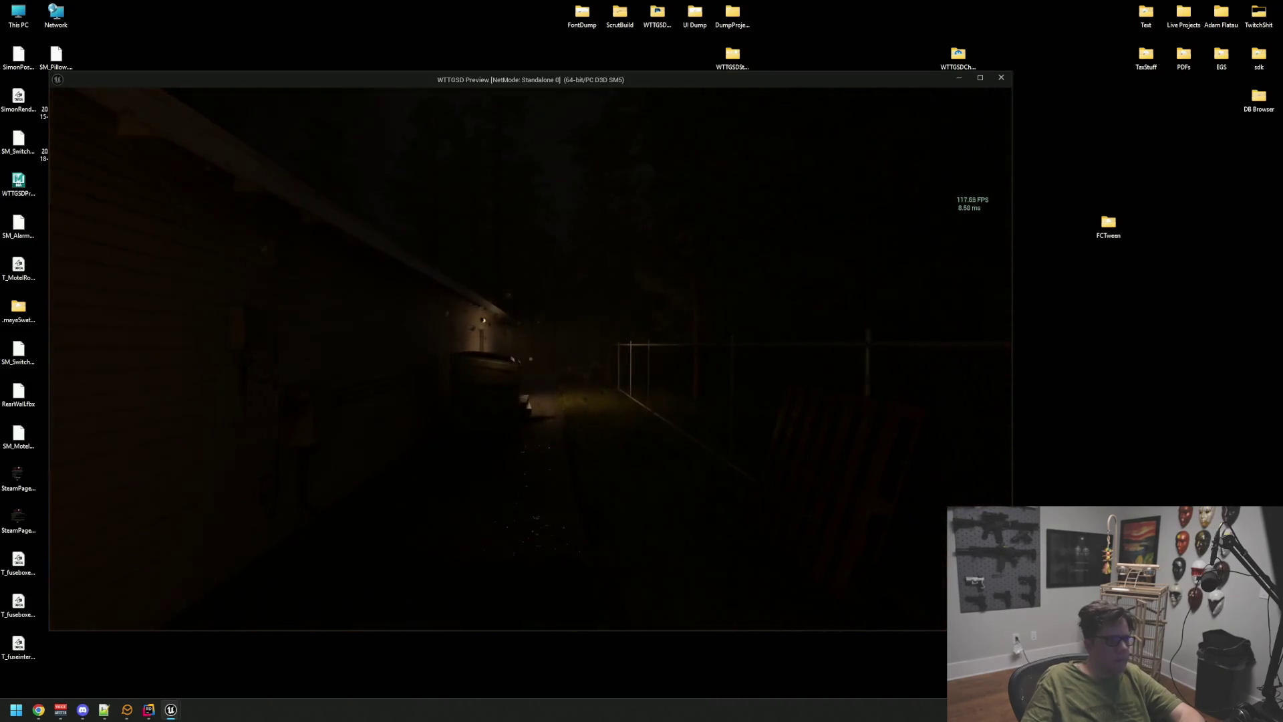
key(w)
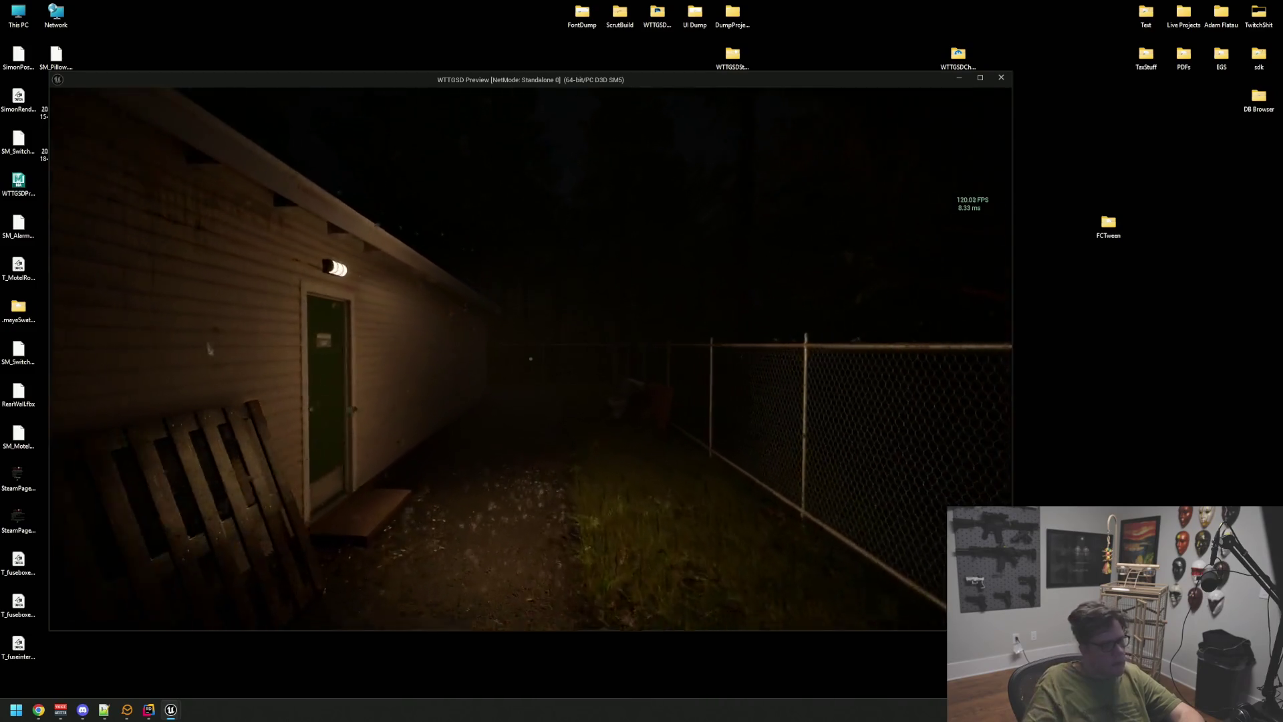
key(w)
key(w)
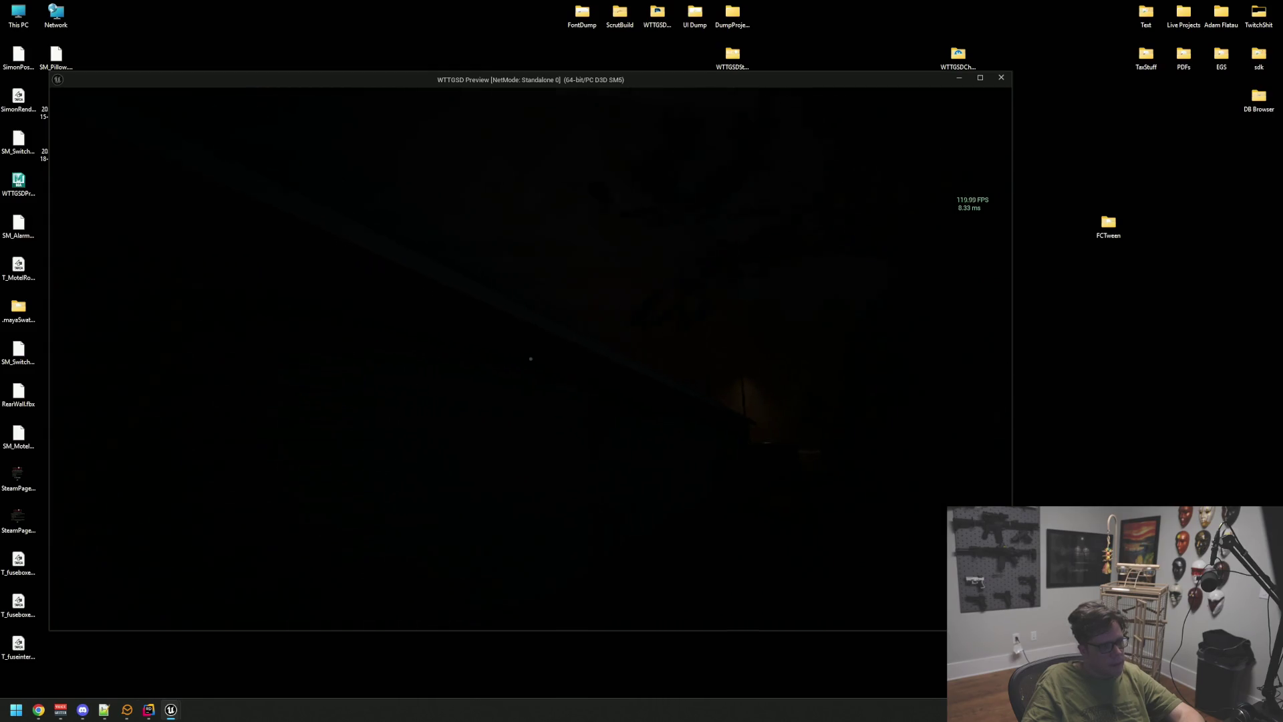
key(Escape)
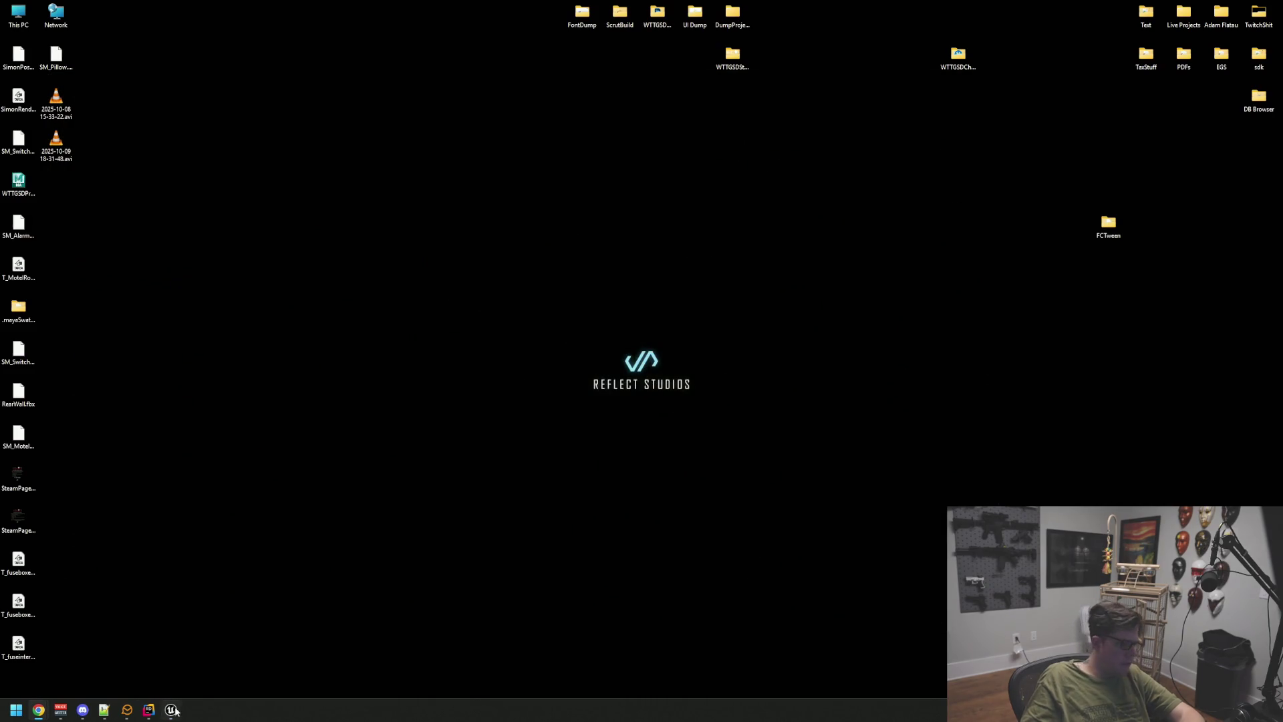
- Select Rain_Drip_Spline2 and rotate it to -90° yaw
click(171, 709)
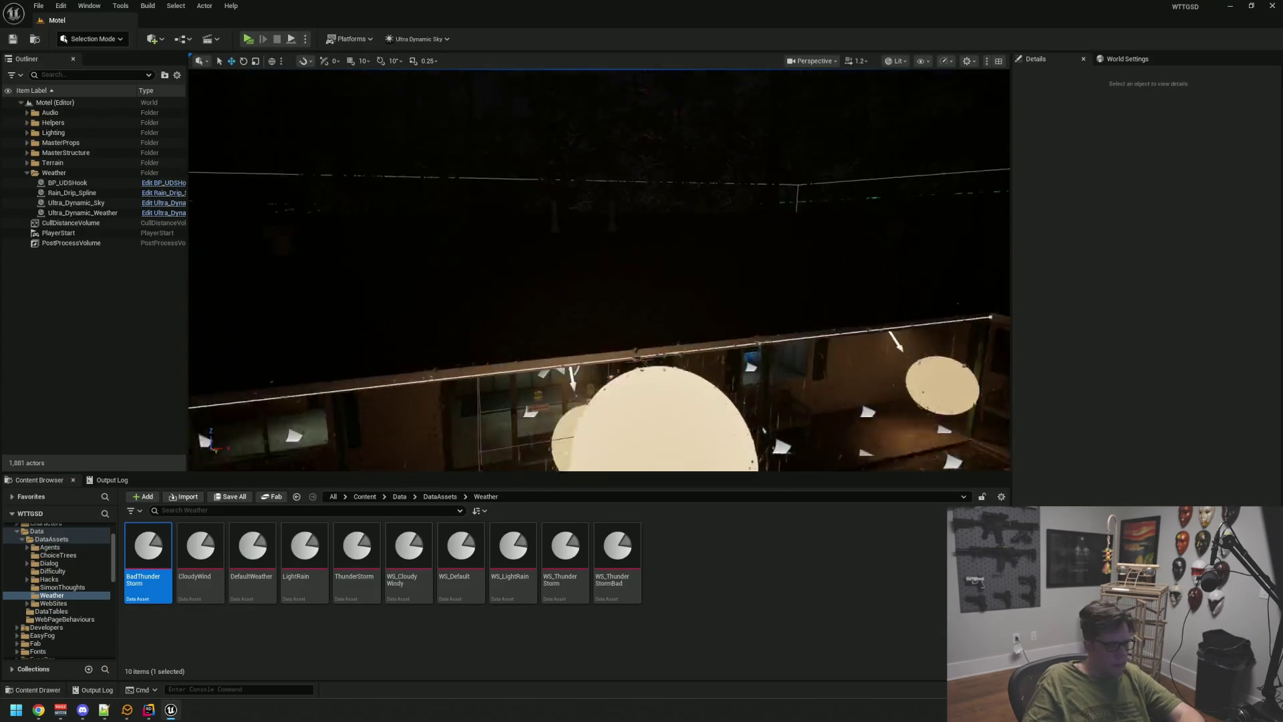
double_click(103, 193)
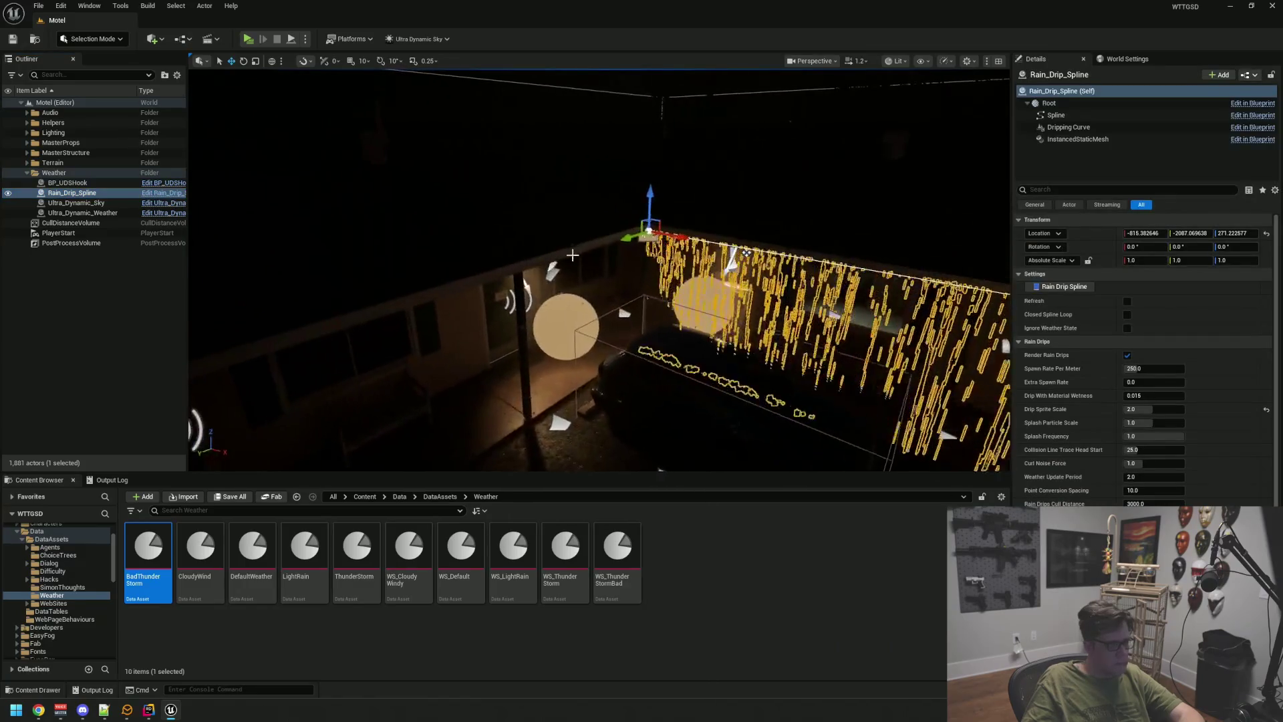
drag(622, 253, 571, 262)
mouse_move(746, 252)
mouse_down()
mouse_move(660, 250)
mouse_move(712, 252)
mouse_up()
key(e)
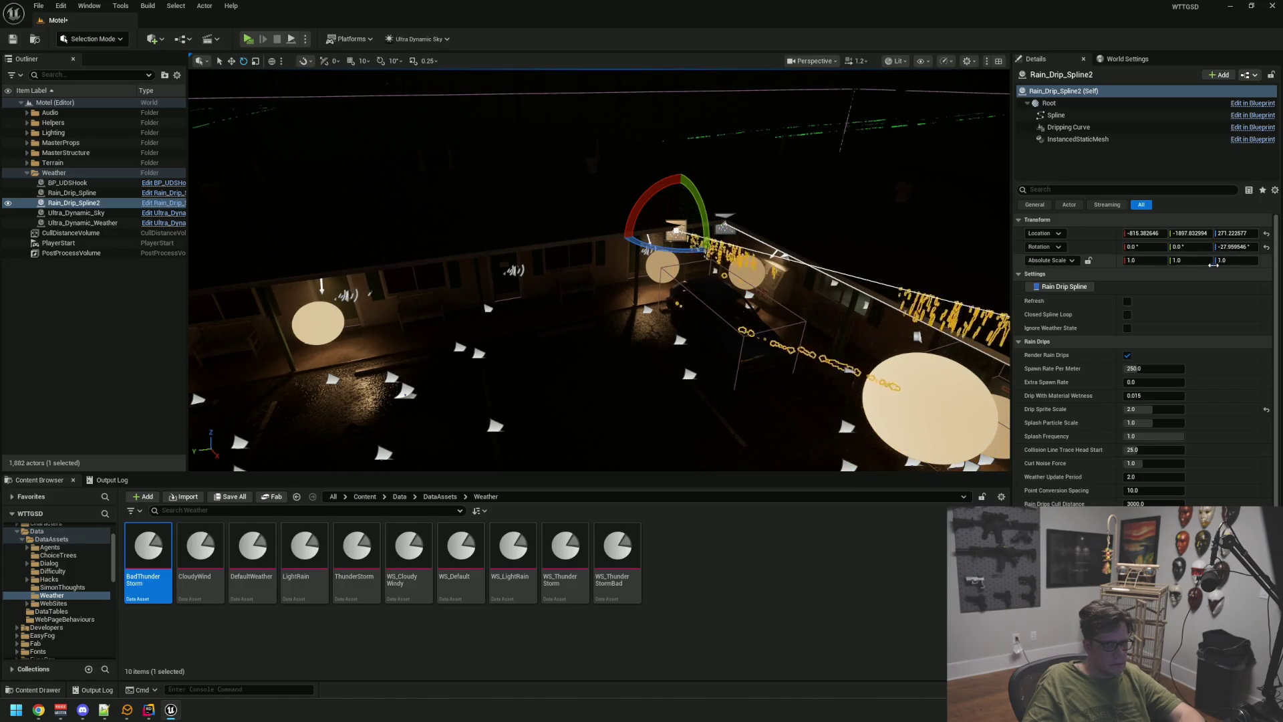
text(90)
key(Return)
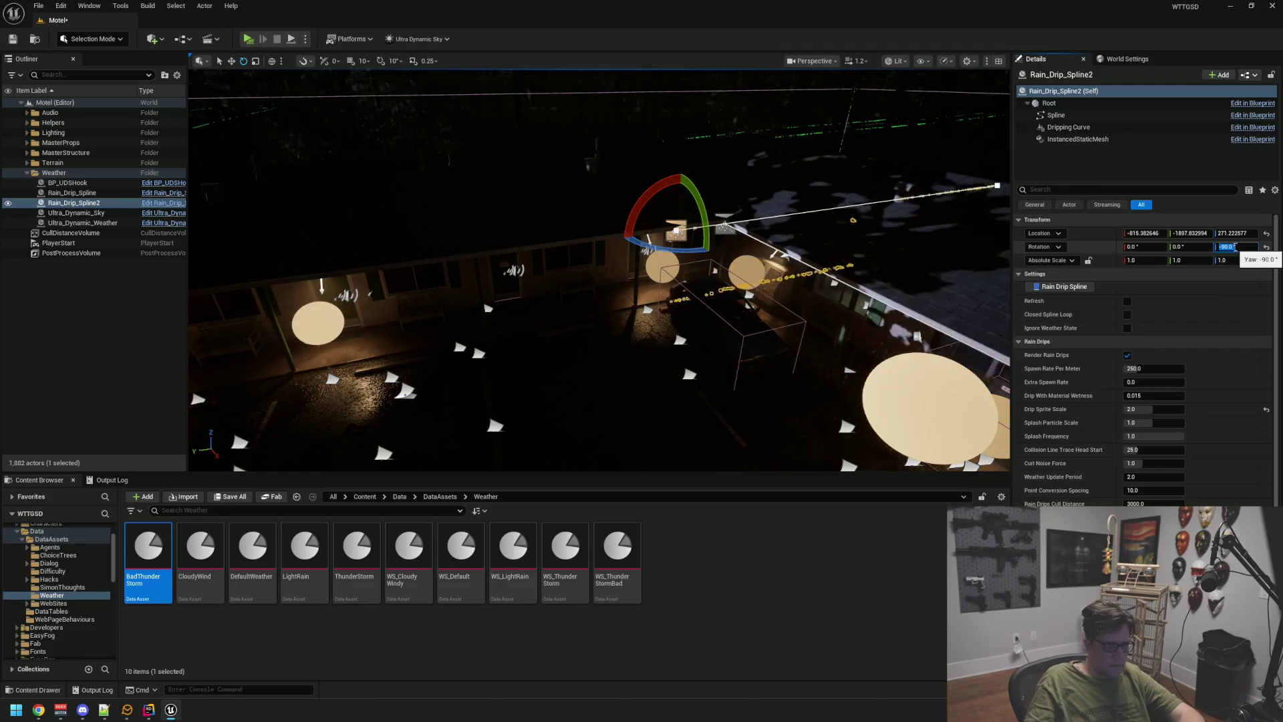
key(w)
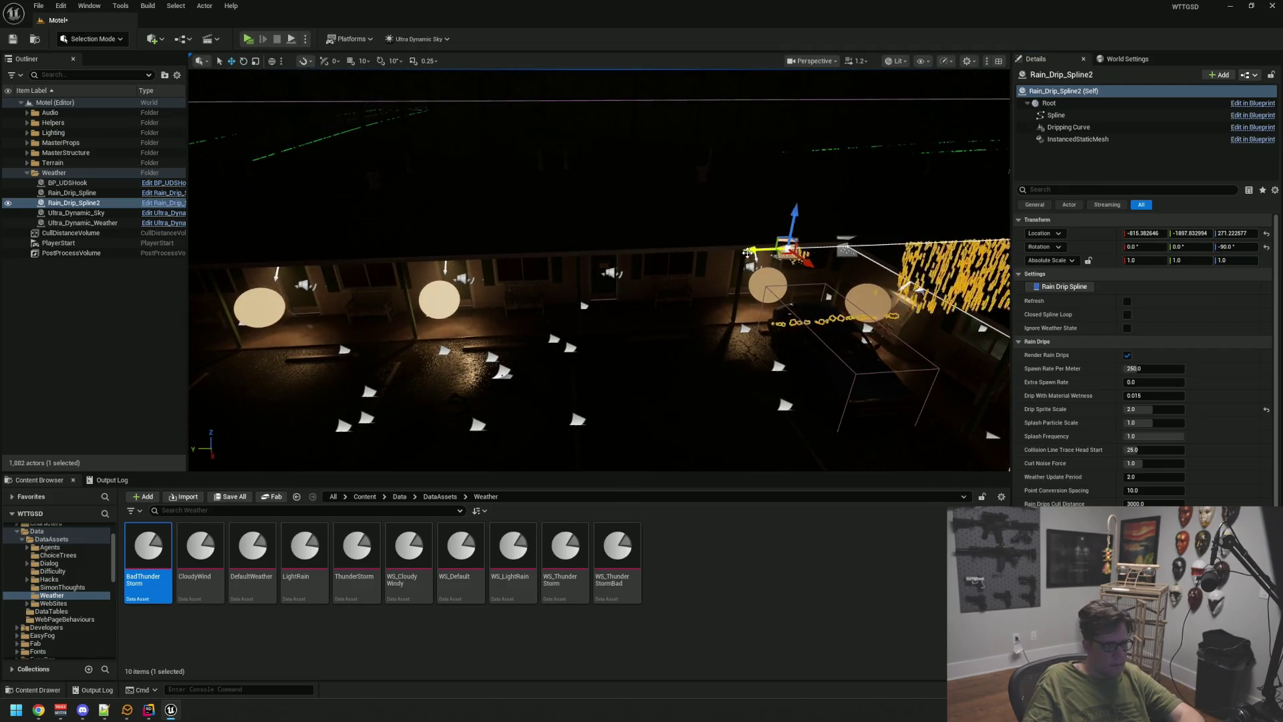
- Adjust Rain_Drip_Spline2's points along the porch roof edge and corner
drag(246, 274, 776, 245)
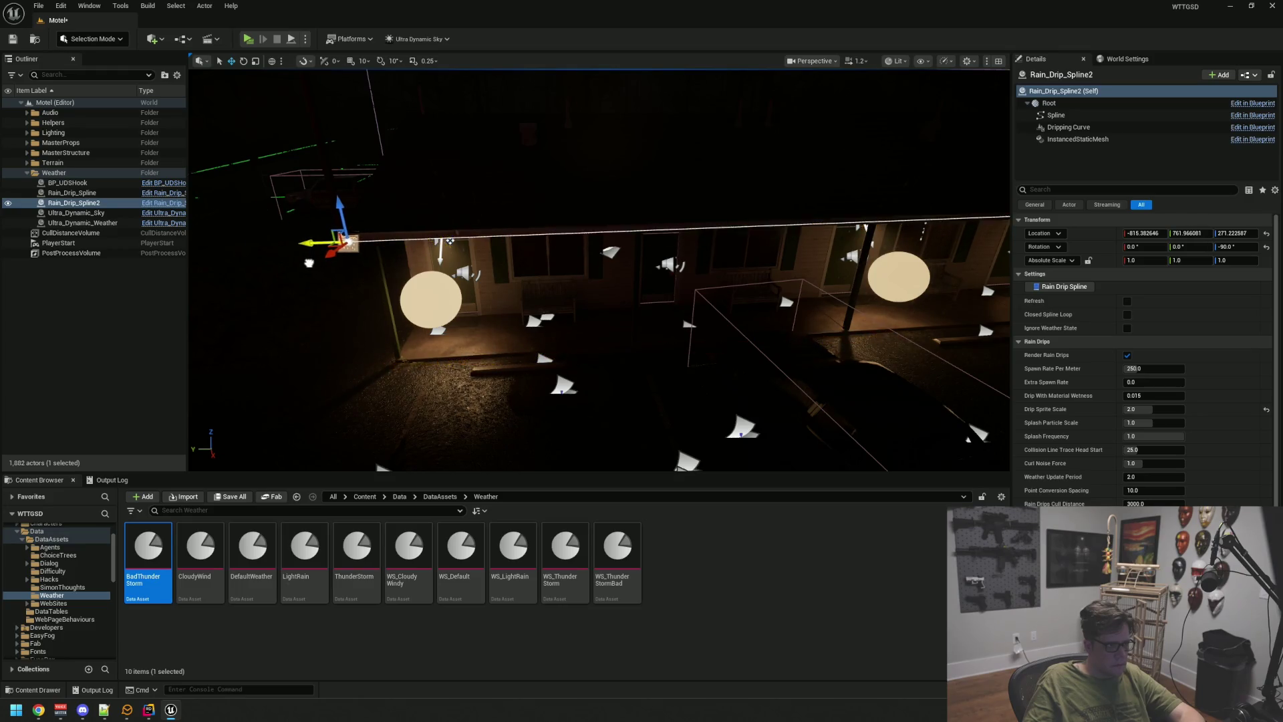
drag(373, 289, 749, 289)
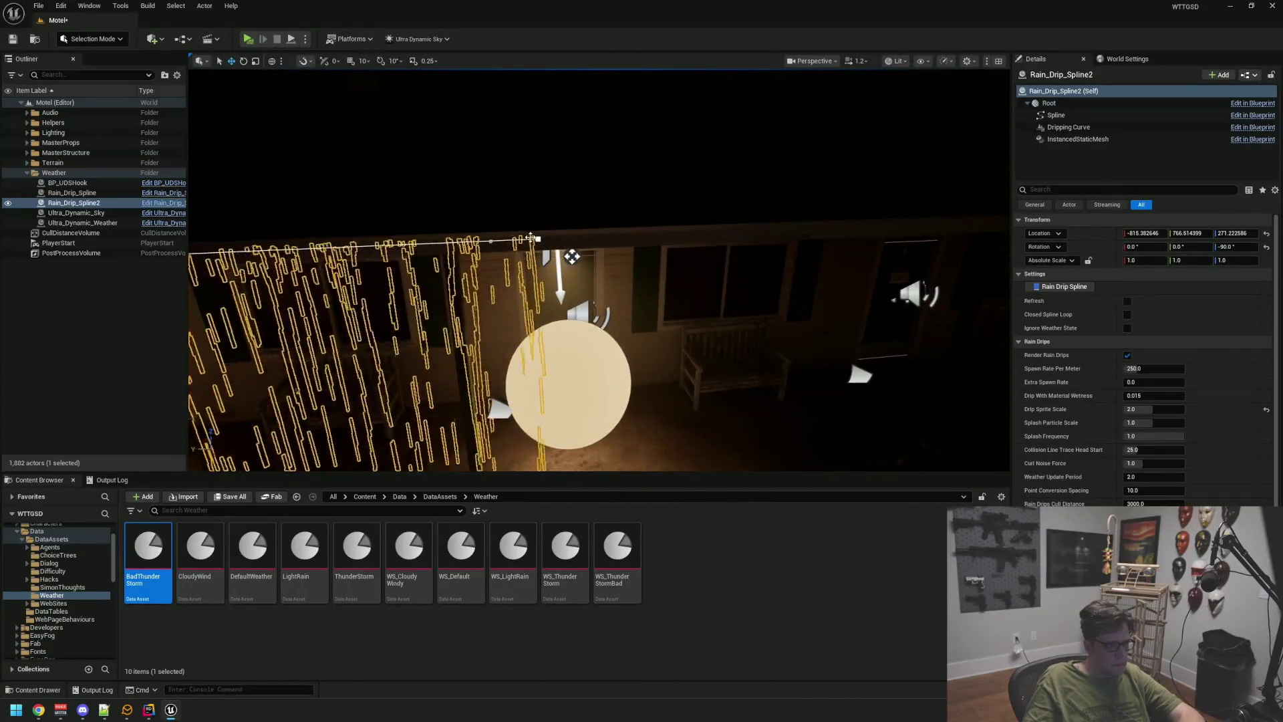
click(572, 257)
mouse_move(572, 256)
mouse_down()
mouse_move(570, 236)
mouse_move(492, 237)
mouse_up()
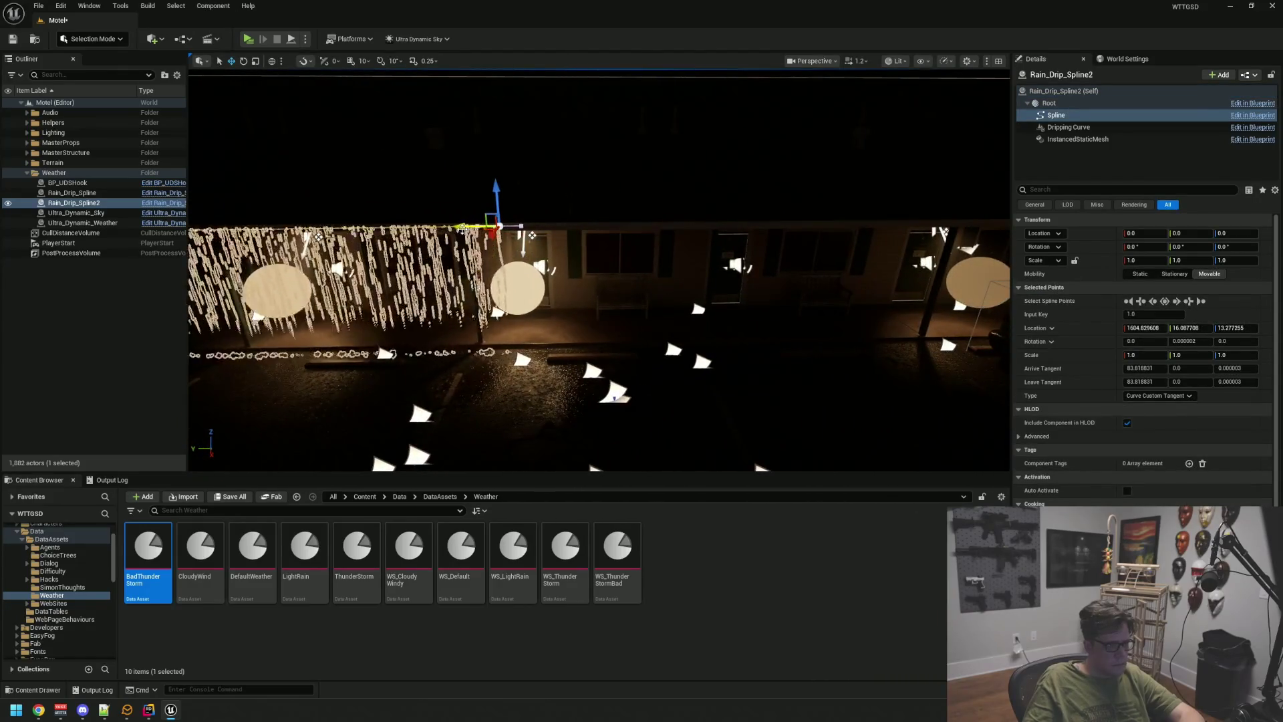
click(479, 225)
click(843, 224)
mouse_move(843, 223)
mouse_down()
mouse_move(702, 167)
mouse_move(485, 233)
mouse_up()
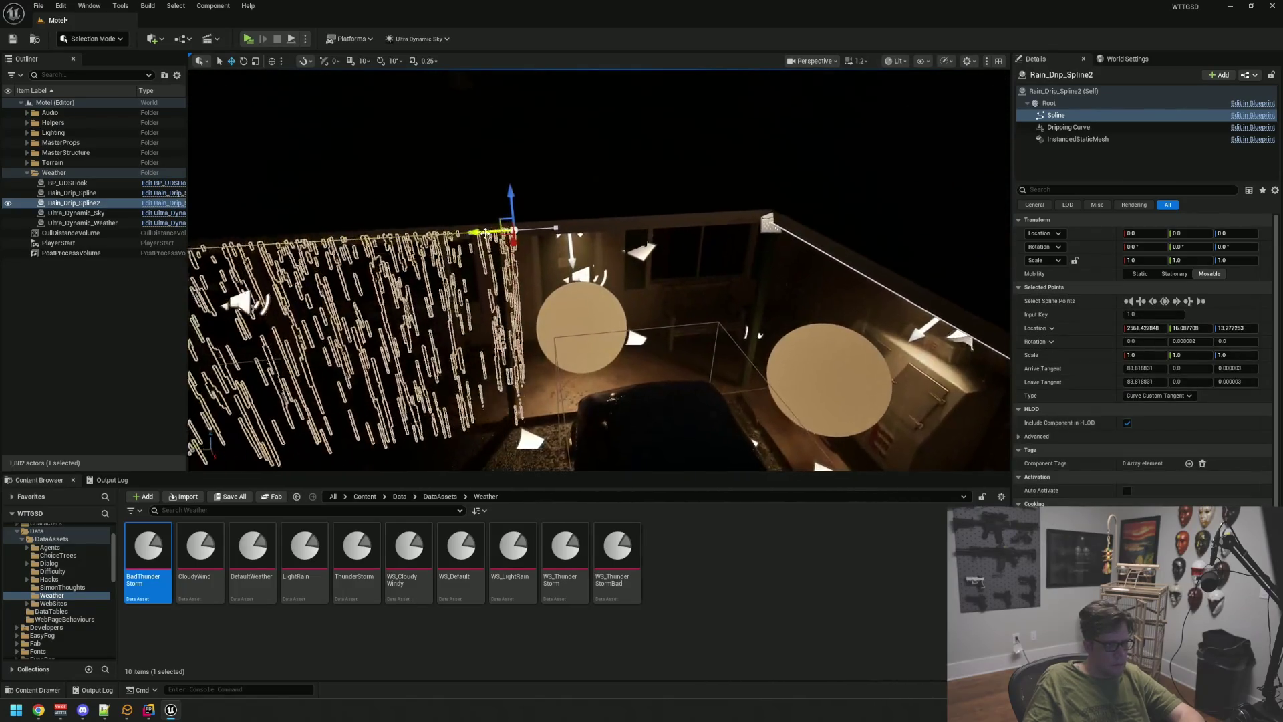
click(648, 230)
click(697, 225)
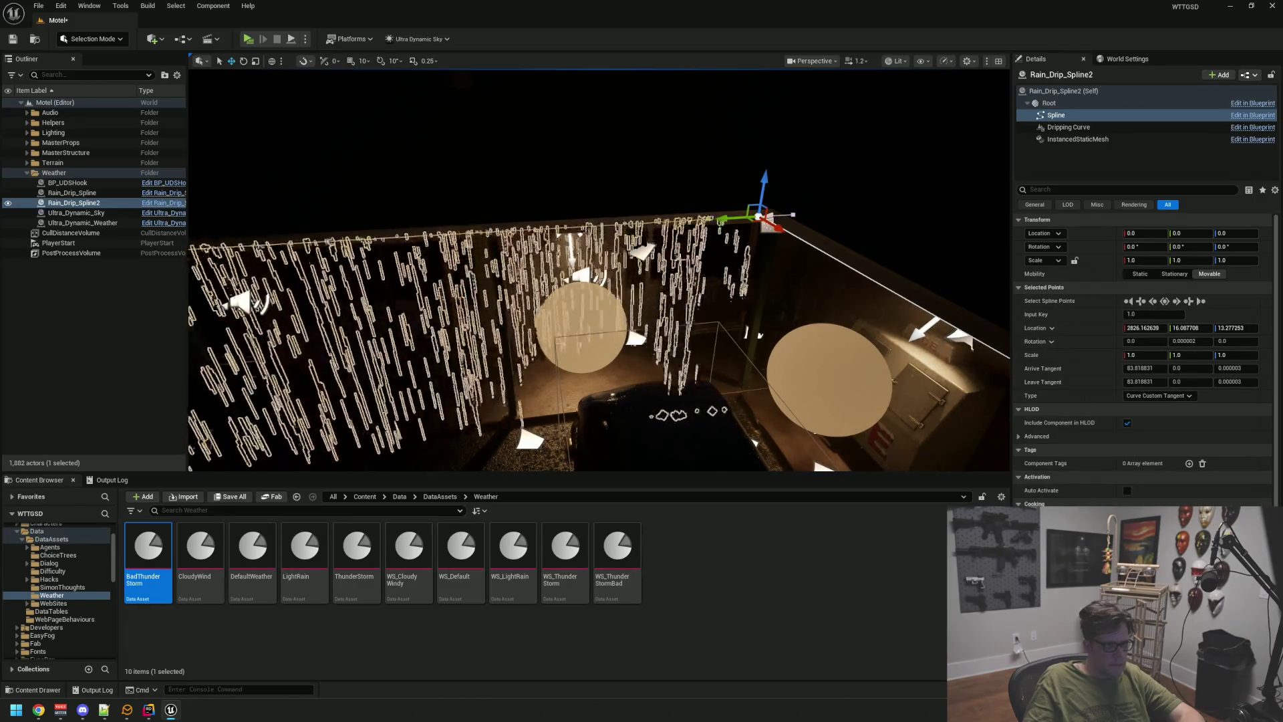
click(664, 263)
- Fly through the porch under the MOTEL sign to check the drips, then save the Motel map
key(w)
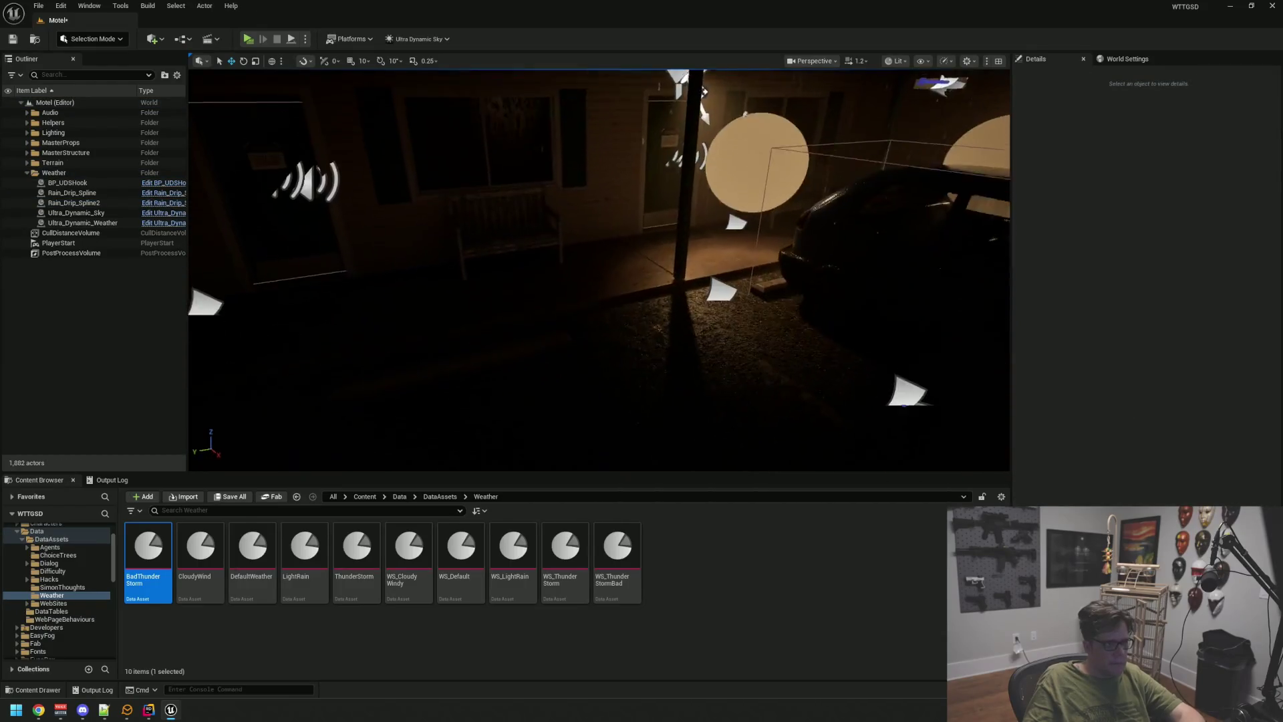
key(w)
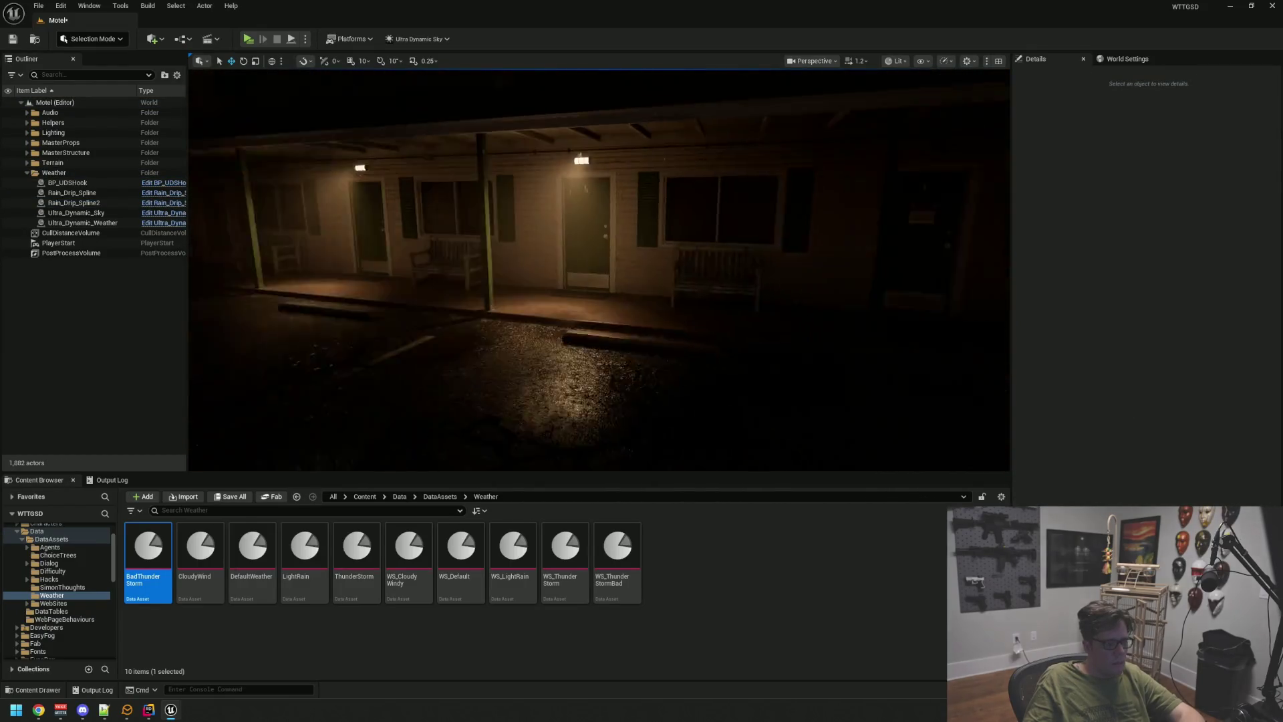
key(w)
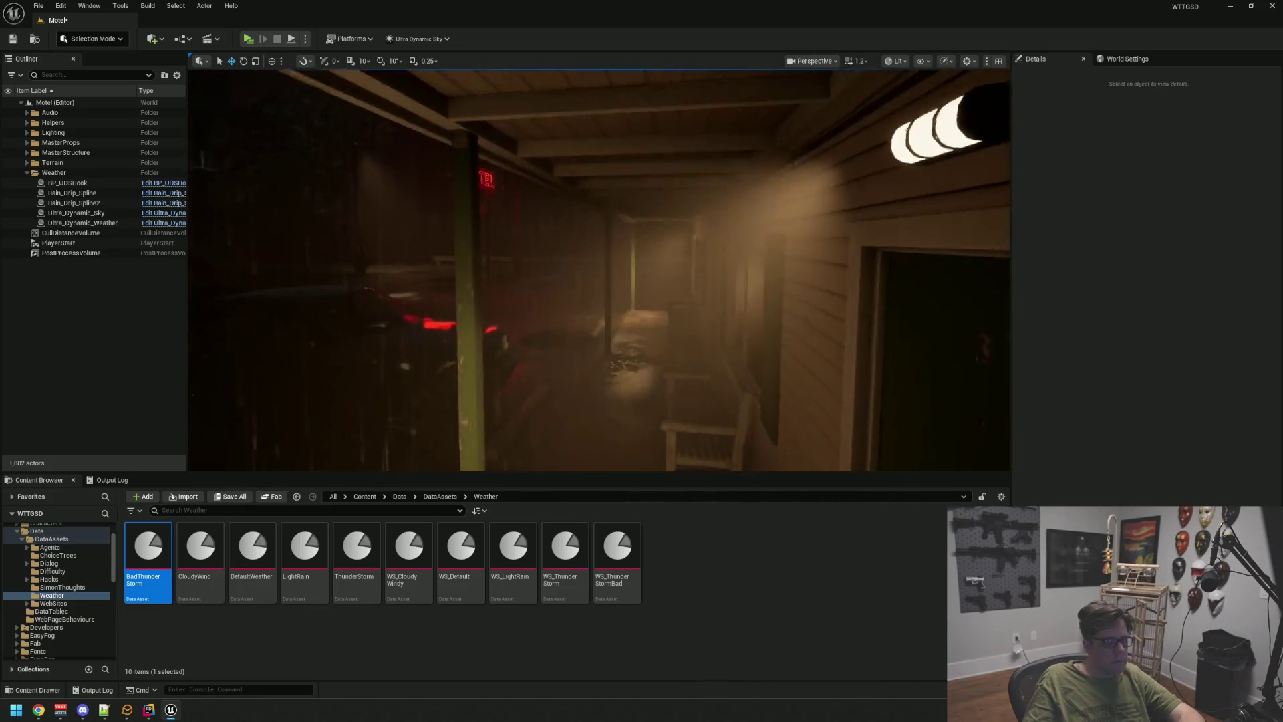
key(w)
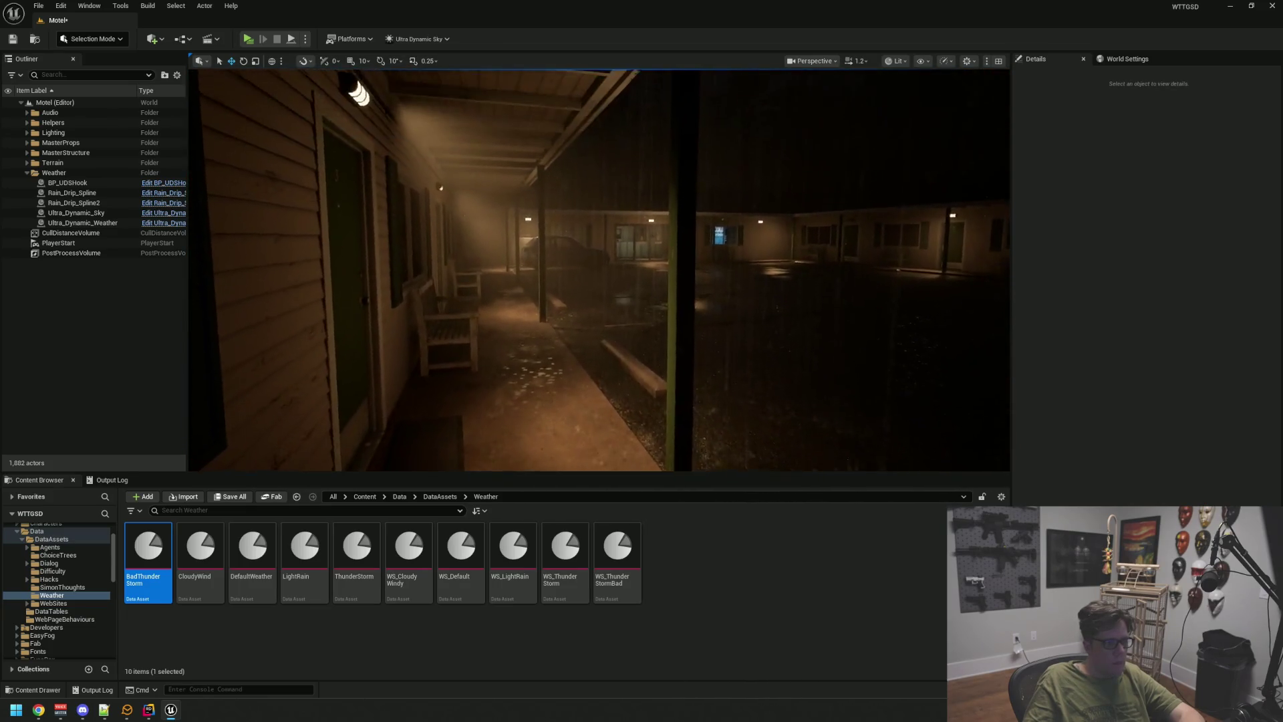
key(w)
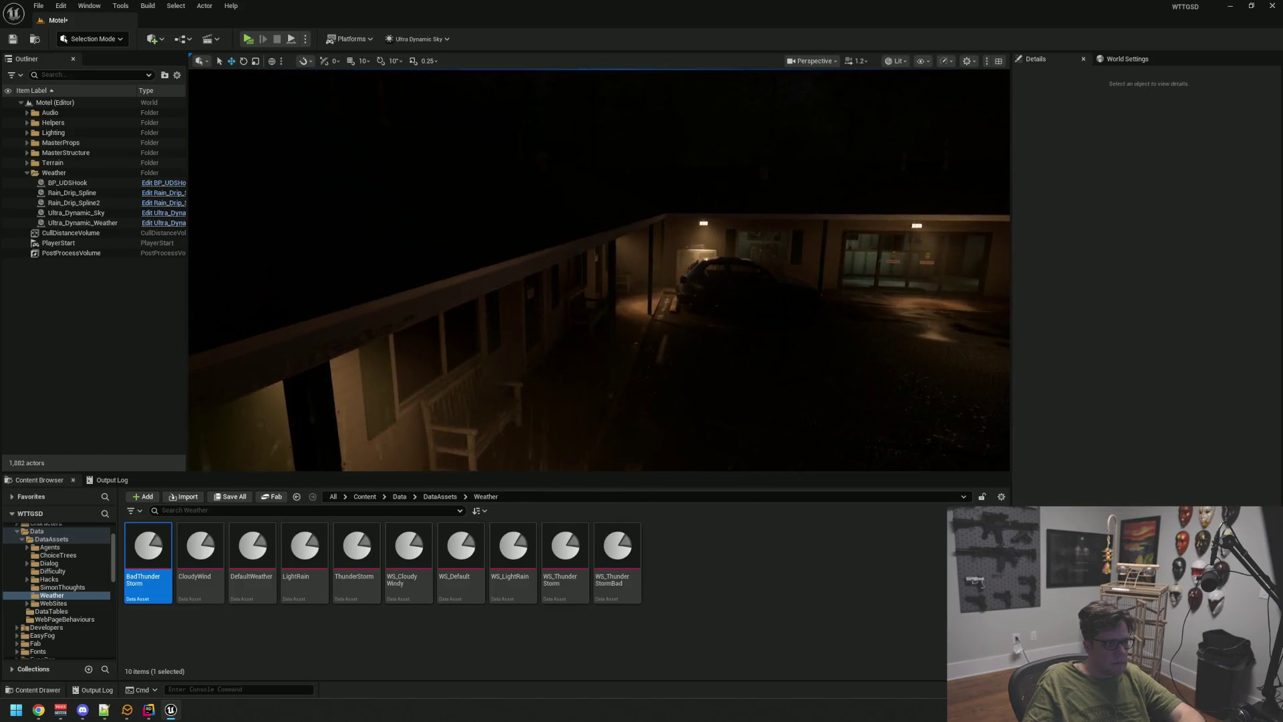
key(w)
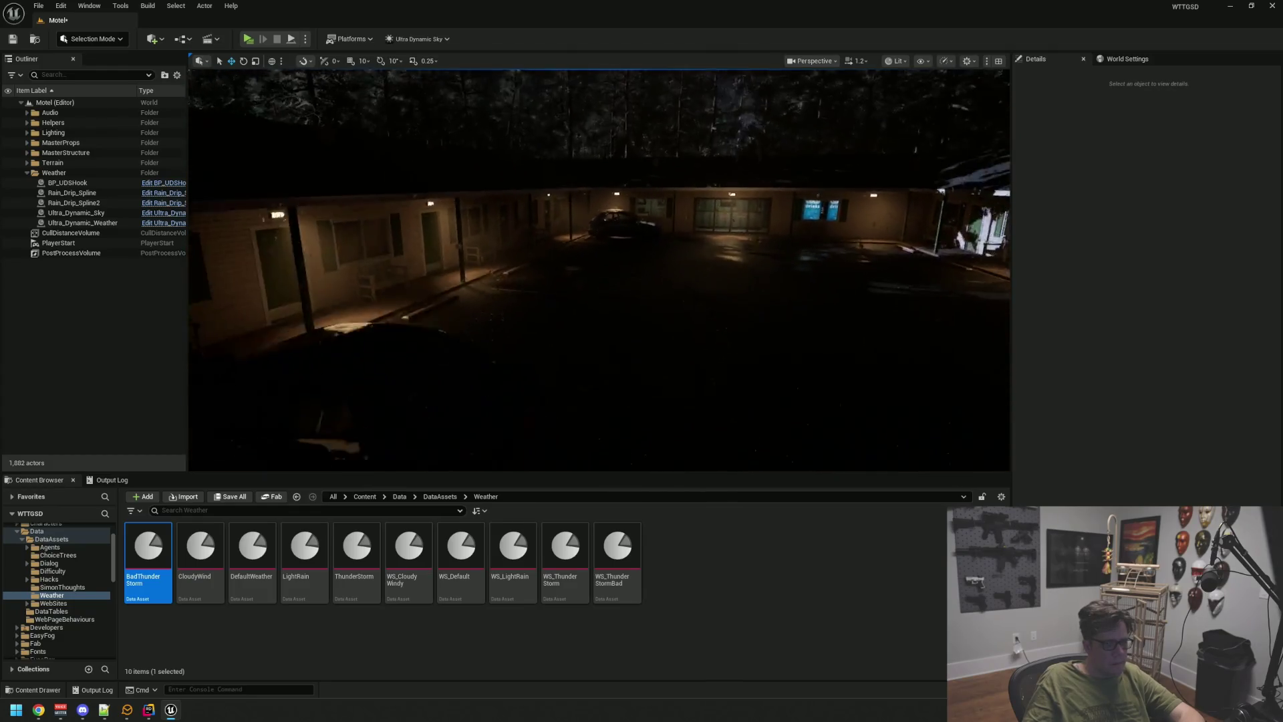
key(ctrl+s)
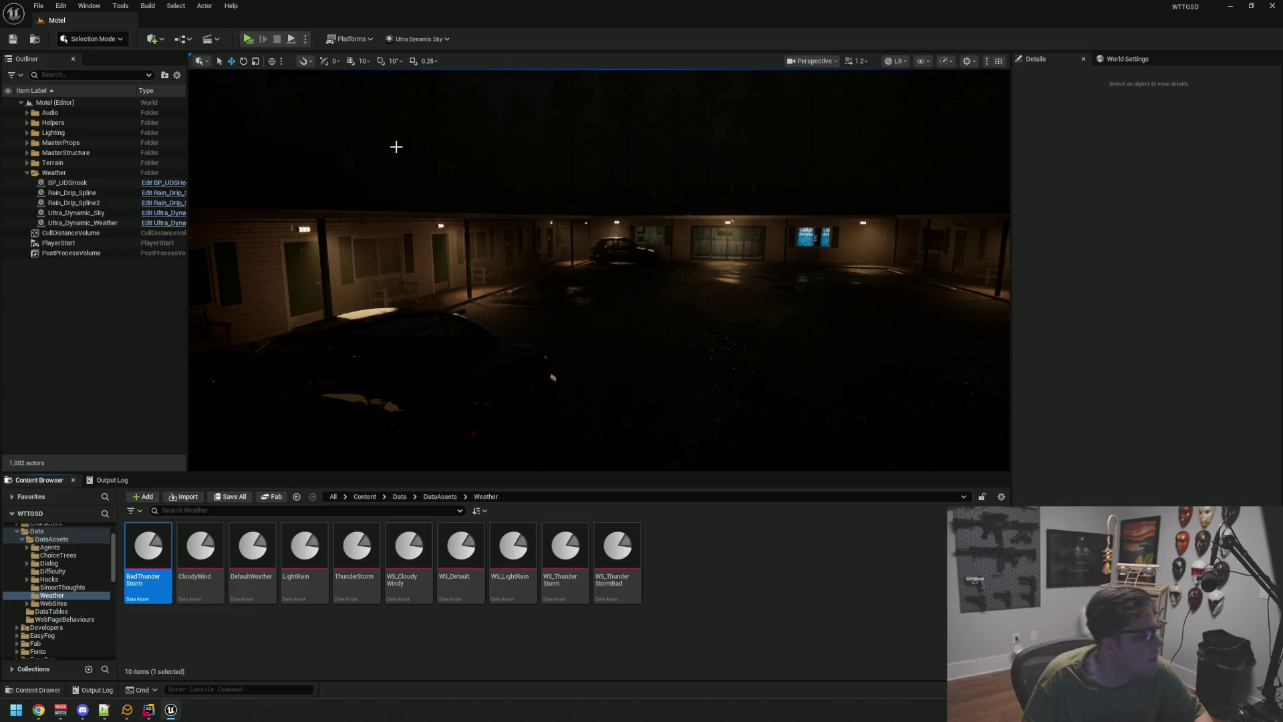
- Duplicate Rain_Drip_Spline2 as Rain_Drip_Spline3, sliding the copy along X onto the side-wing porch roof
double_click(108, 205)
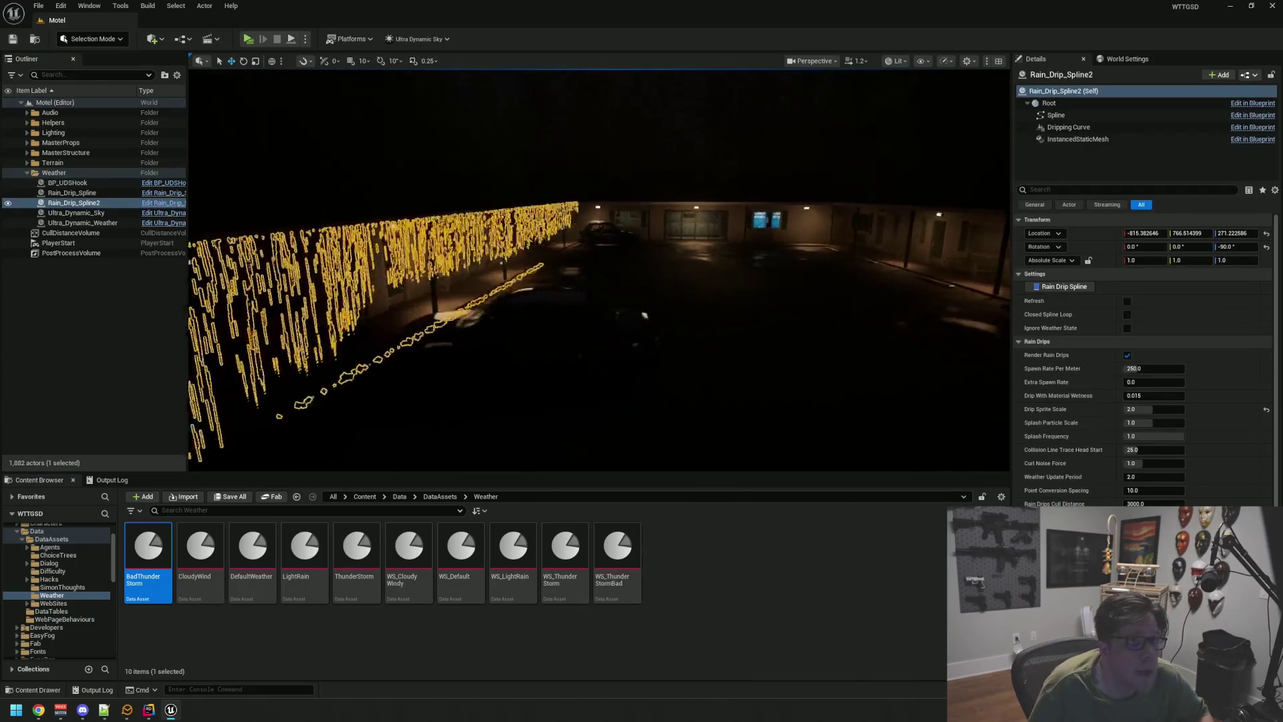
scroll(594, 258, up, 2)
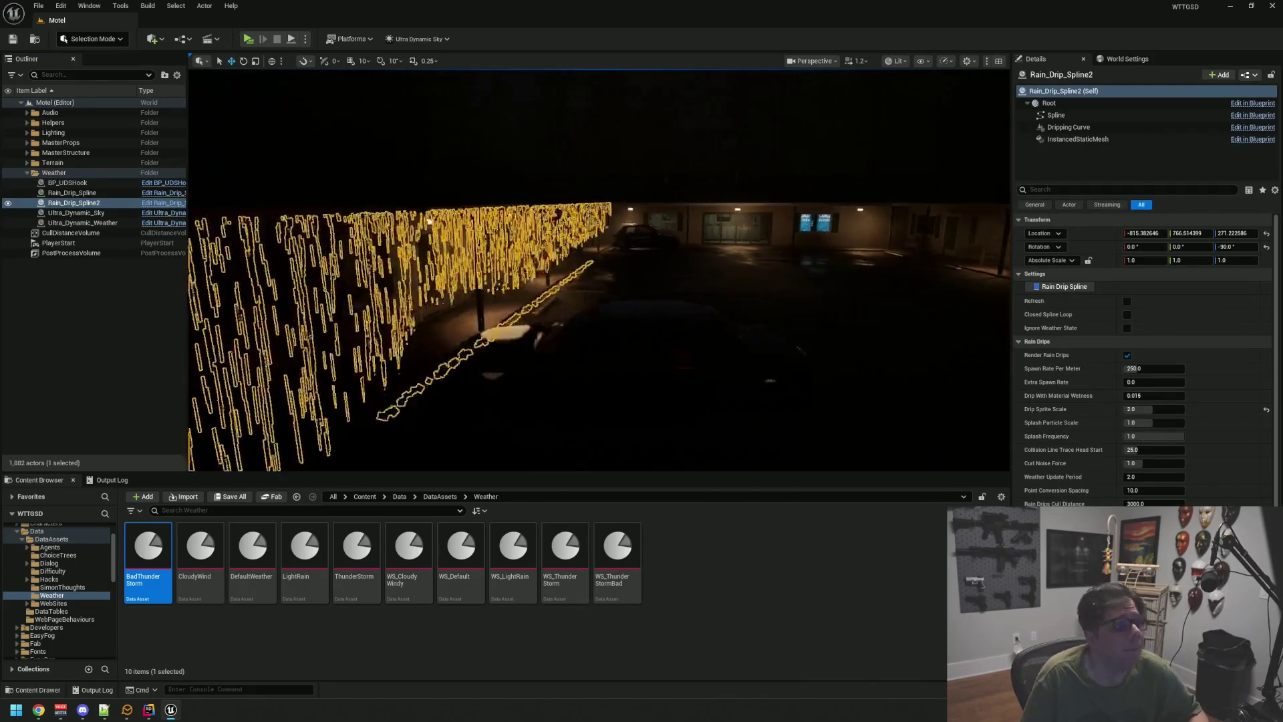
mouse_move(594, 258)
mouse_down()
mouse_move(542, 271)
mouse_move(608, 242)
mouse_up()
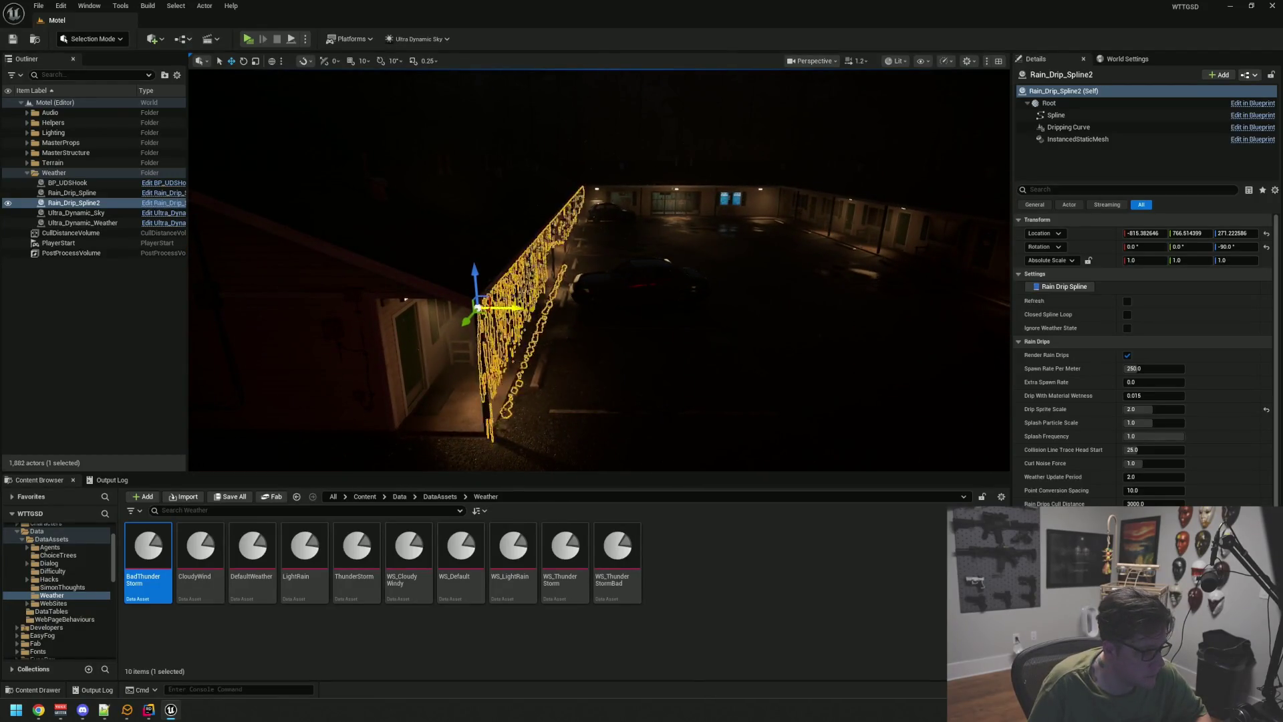
drag(511, 308, 728, 300)
drag(873, 296, 512, 296)
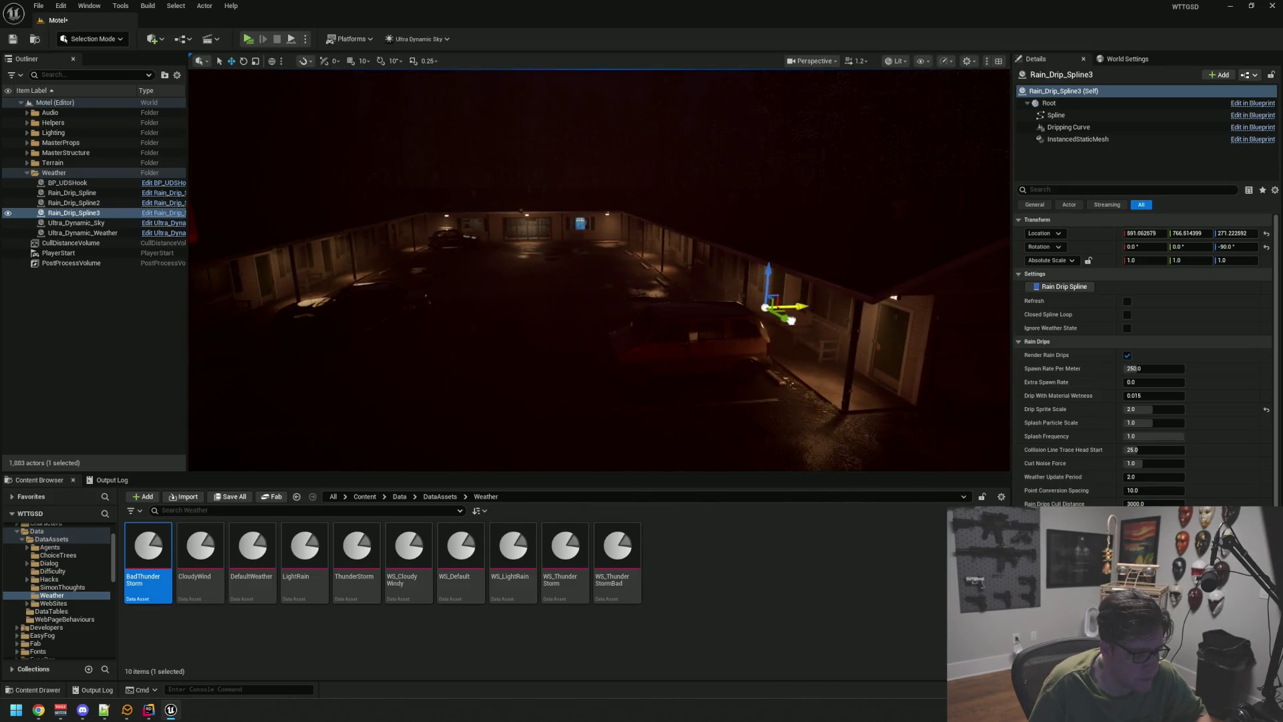
drag(802, 316, 658, 322)
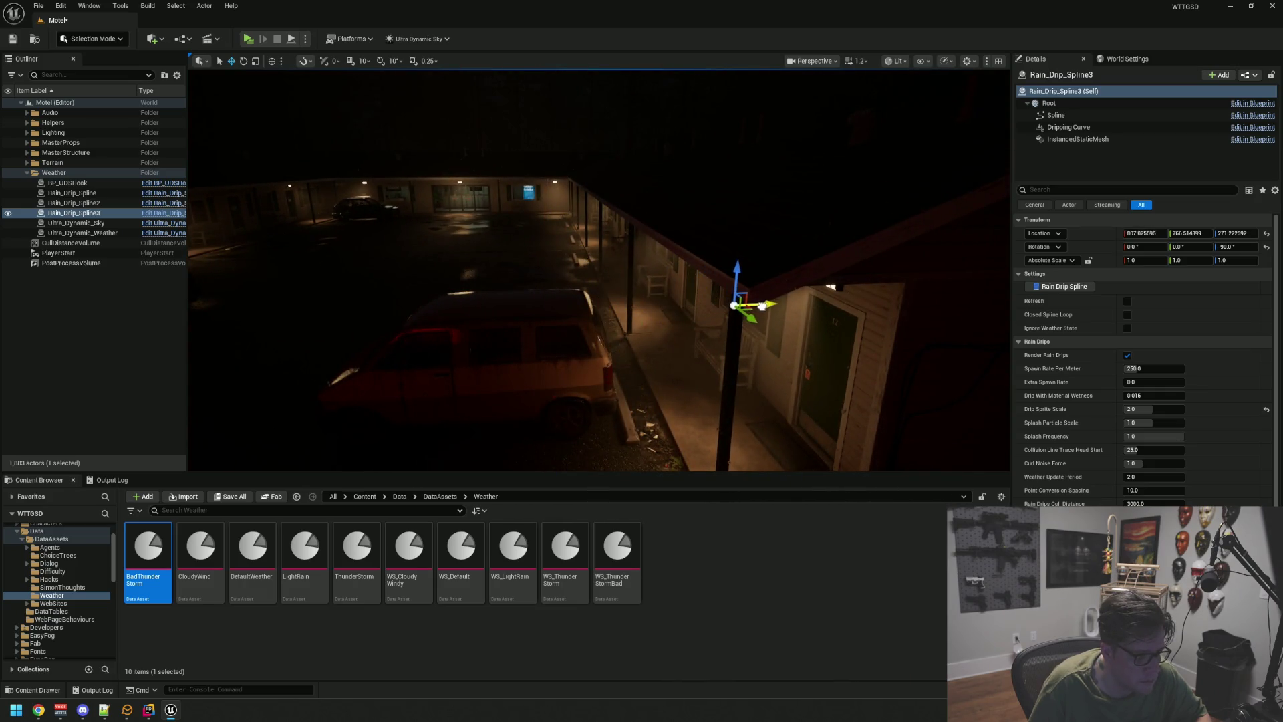
drag(744, 336, 876, 322)
- Leave game view, then select and frame Rain_Drip_Spline3 to settle it on the porch roof edge
key(Escape)
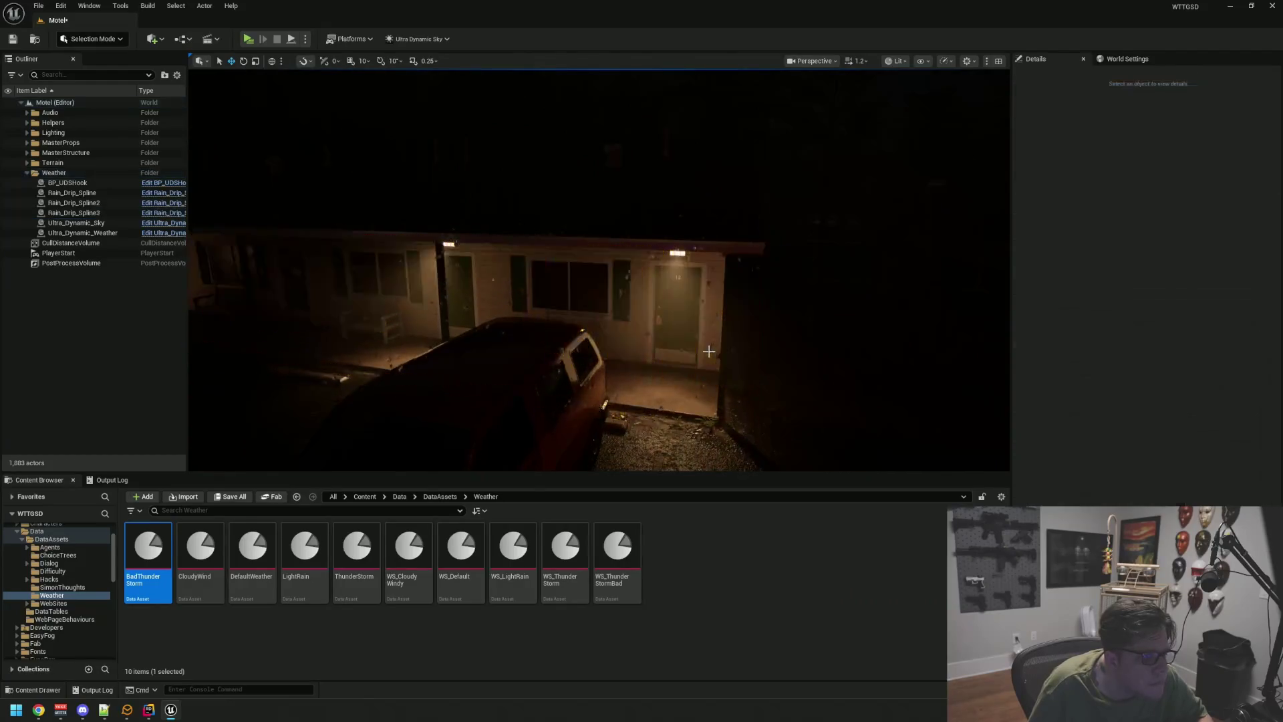
mouse_move(668, 348)
mouse_down()
mouse_move(638, 334)
mouse_move(655, 328)
mouse_up()
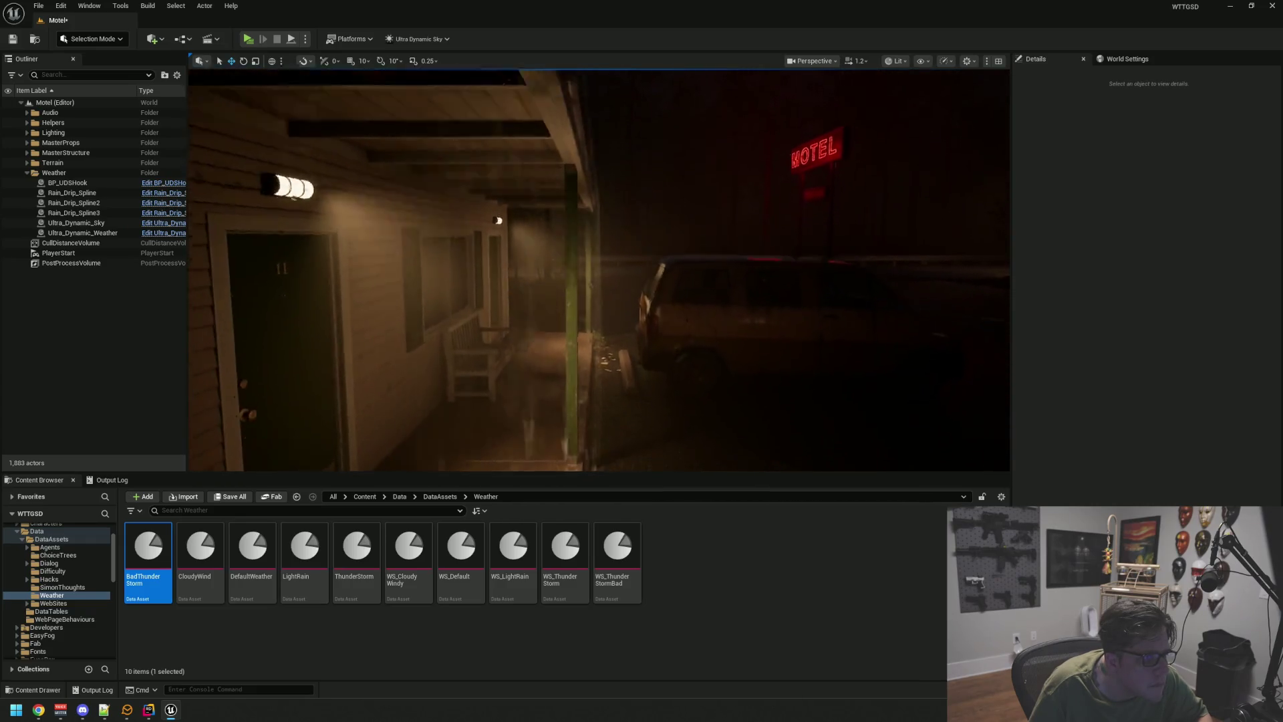
key(g)
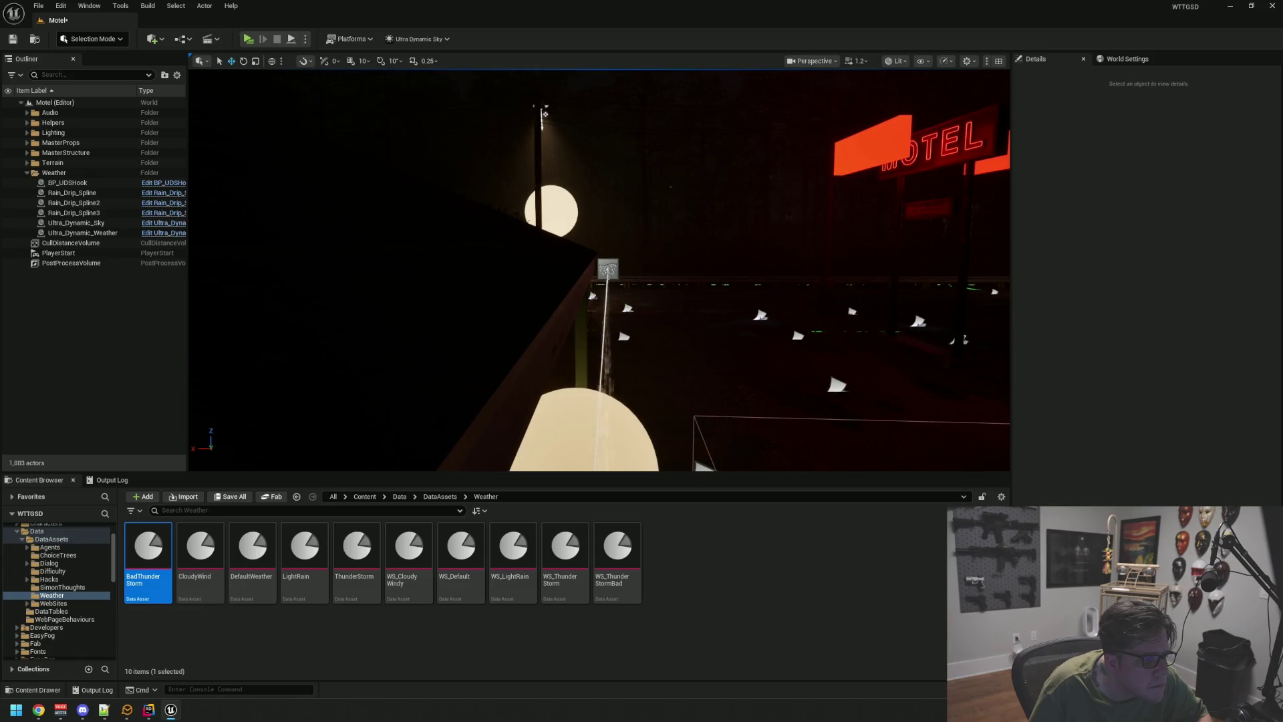
click(608, 269)
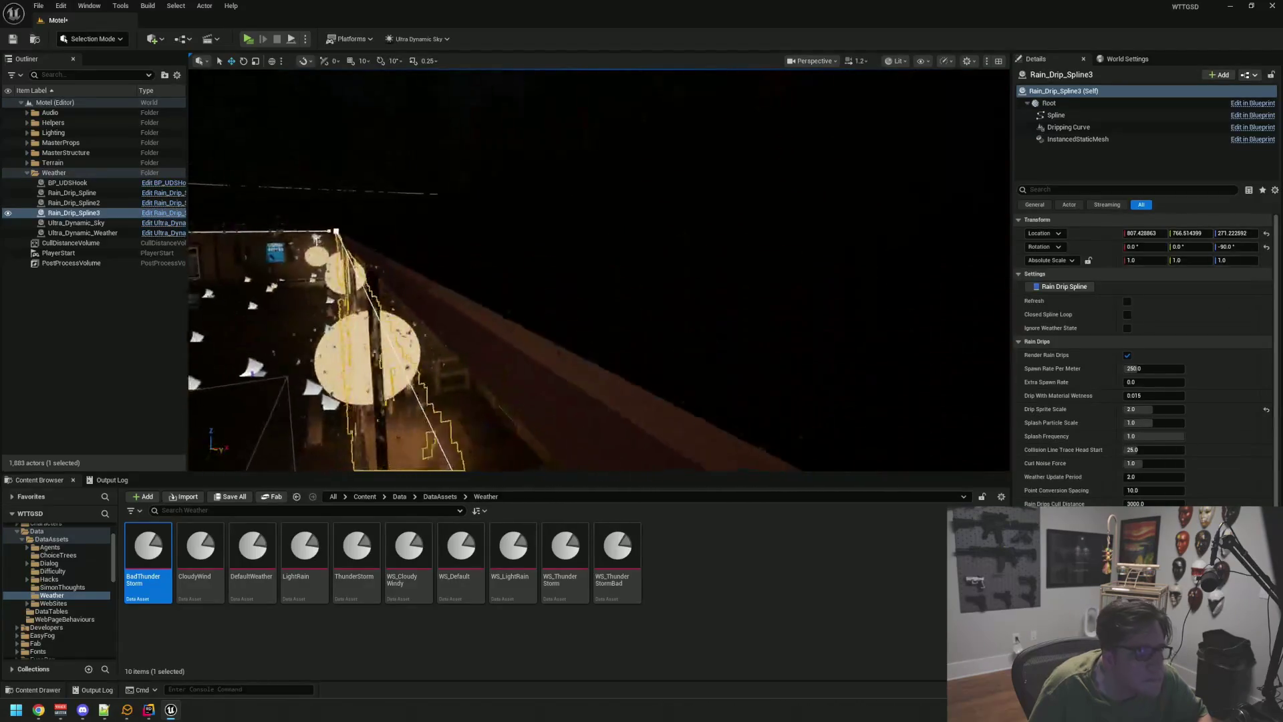
key(f)
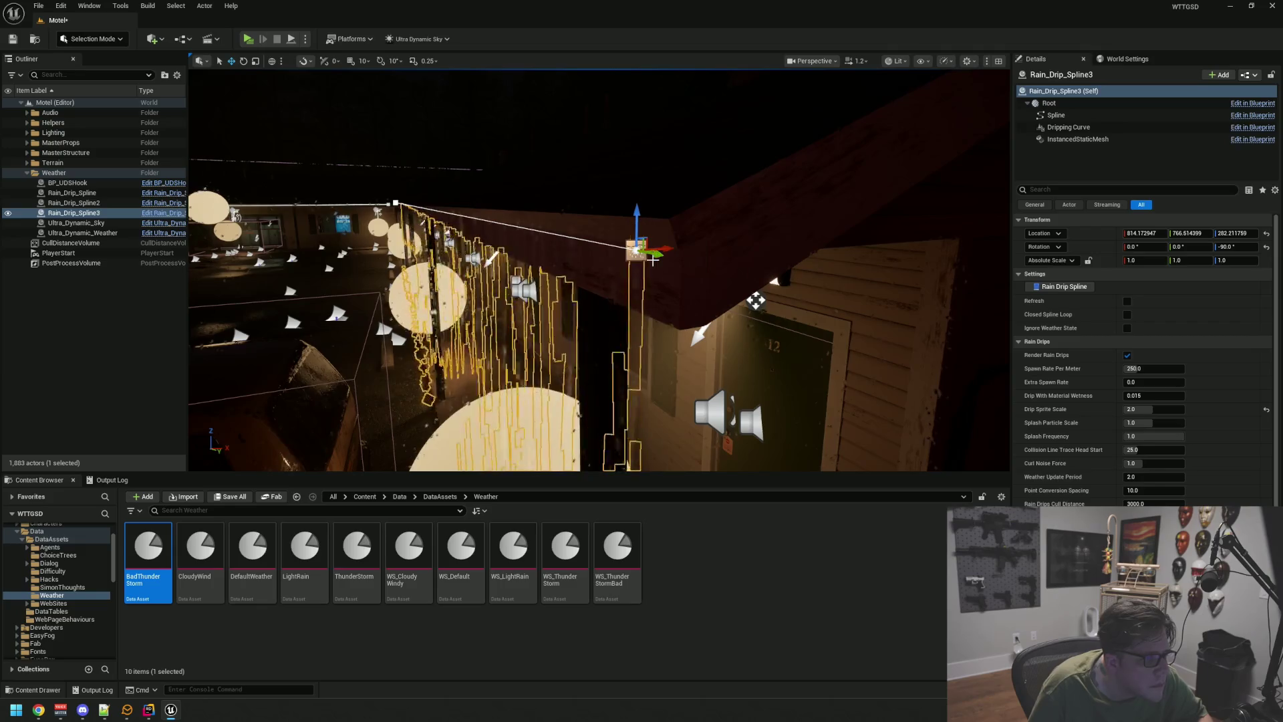
key(Escape)
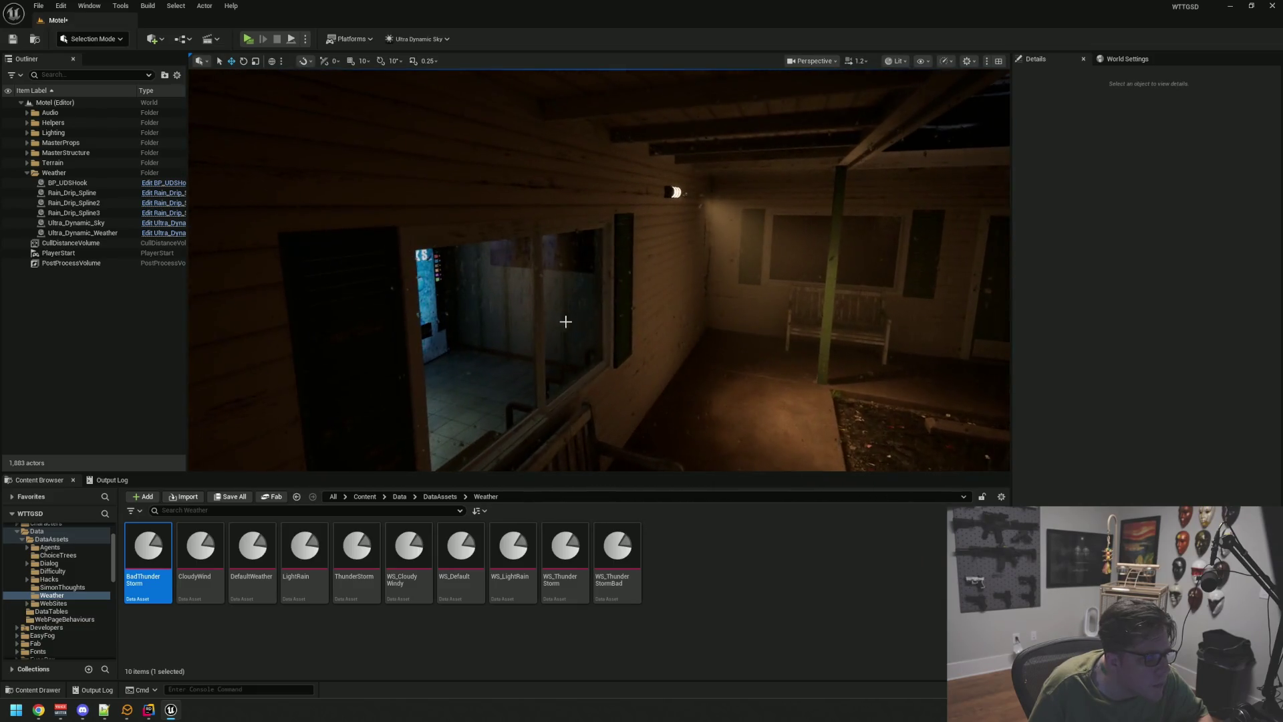
- Locate the vending-room window glass material, save packages, and collapse the MasterStructure folder
click(555, 314)
click(1169, 380)
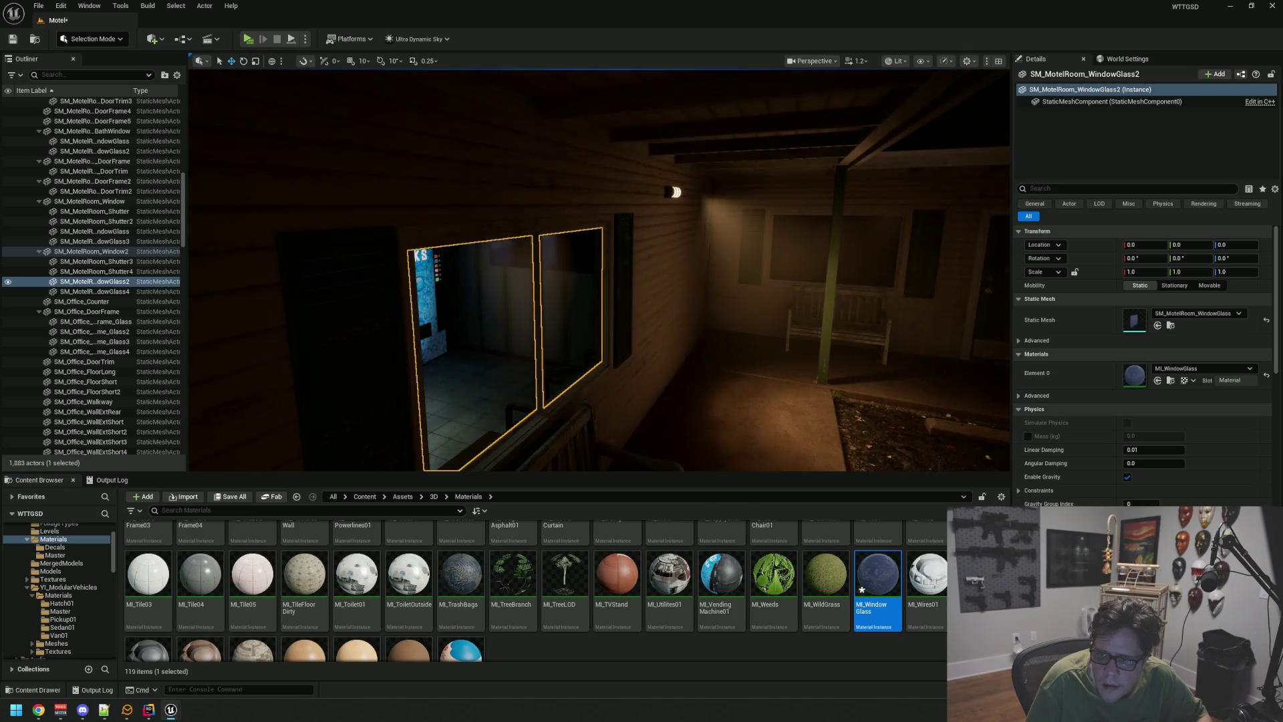
drag(769, 245, 722, 235)
key(ctrl+s)
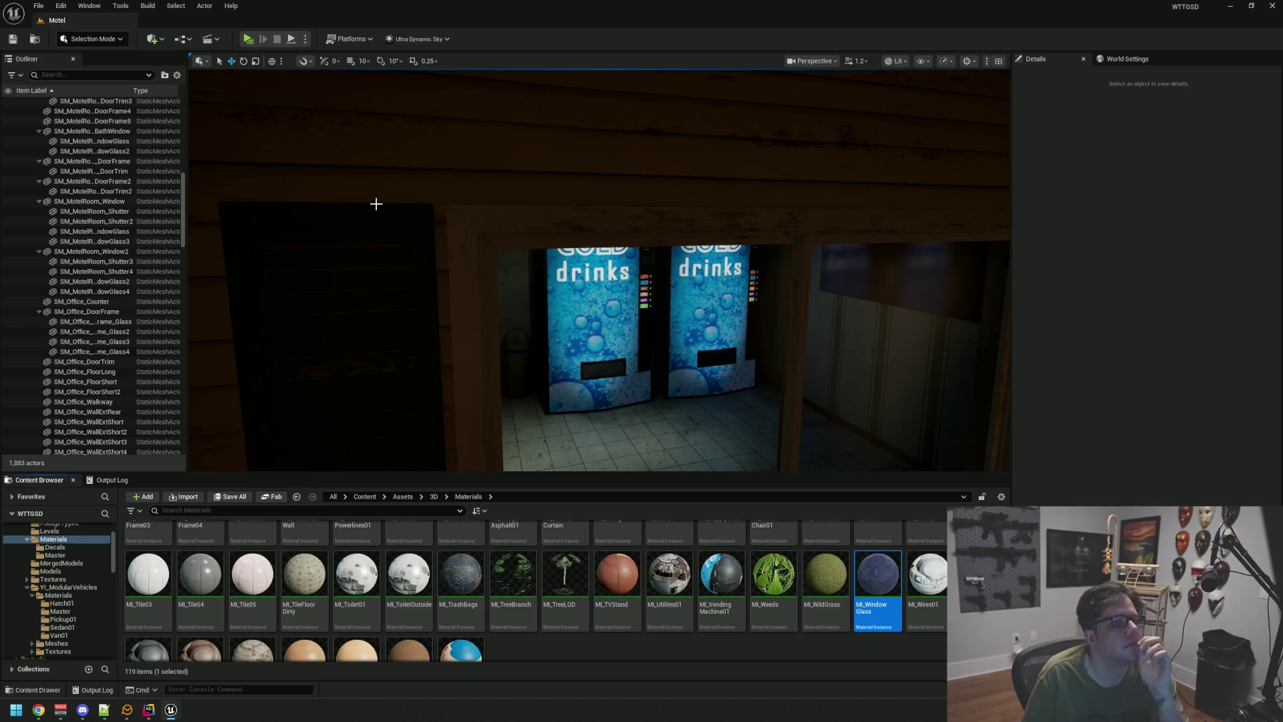
drag(183, 201, 183, 120)
click(26, 153)
- Fly along the porches viewing the rain around the bench, car and trees
drag(673, 309, 728, 281)
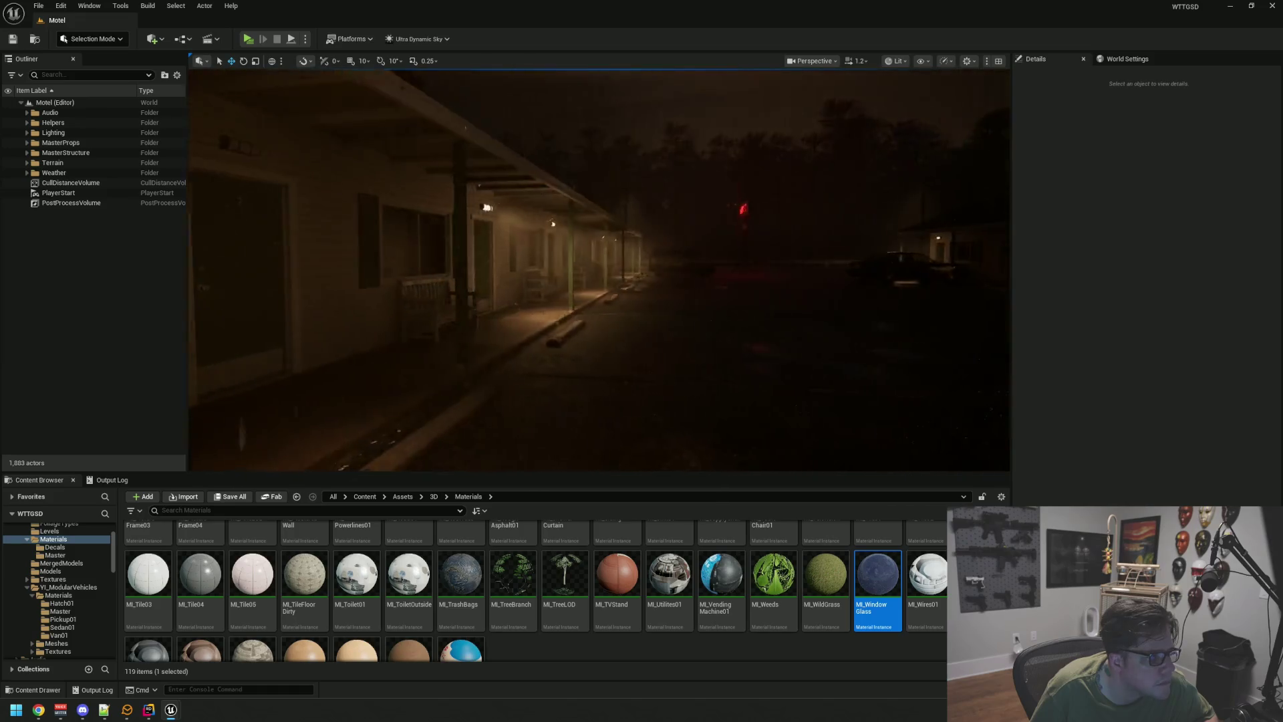
key(w)
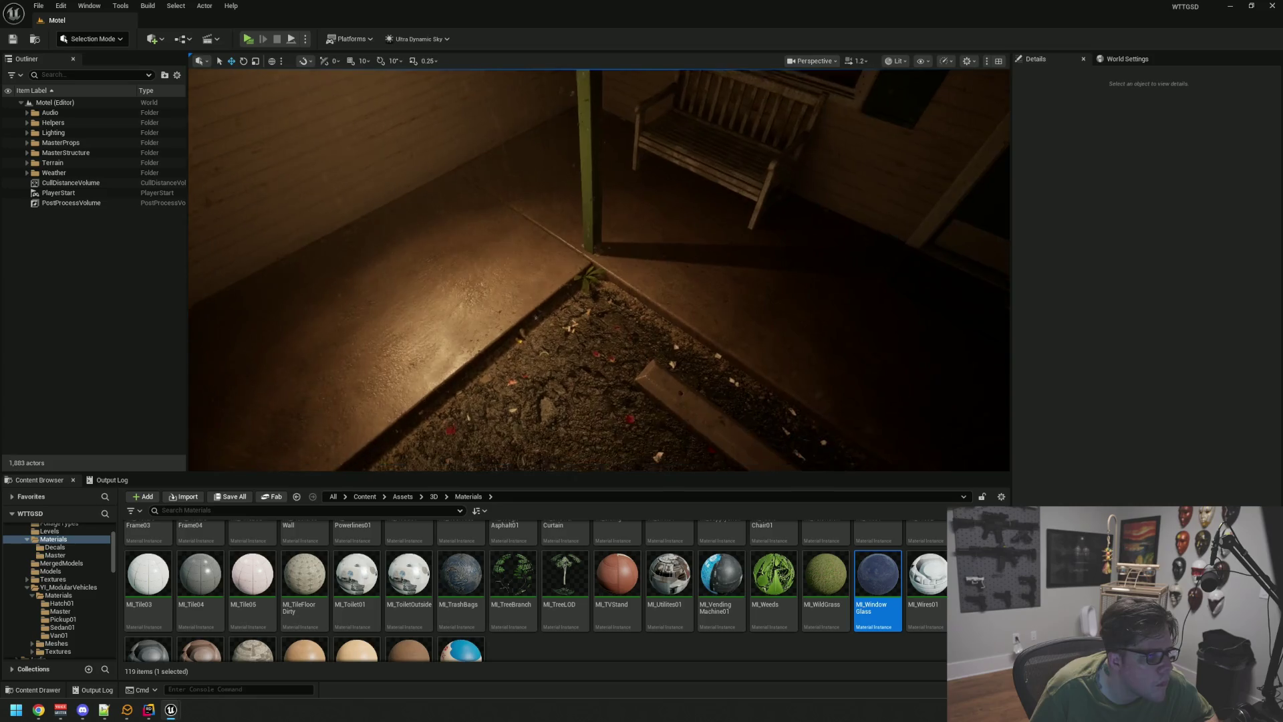
key(s)
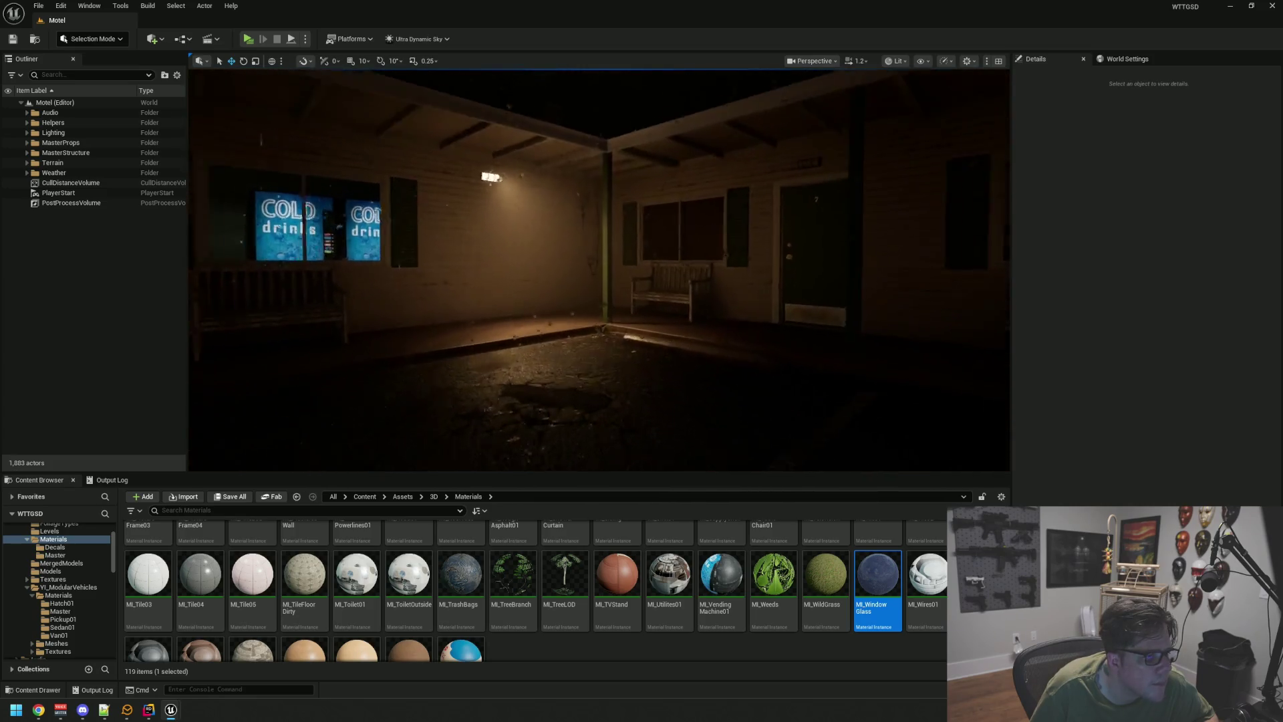
key(d)
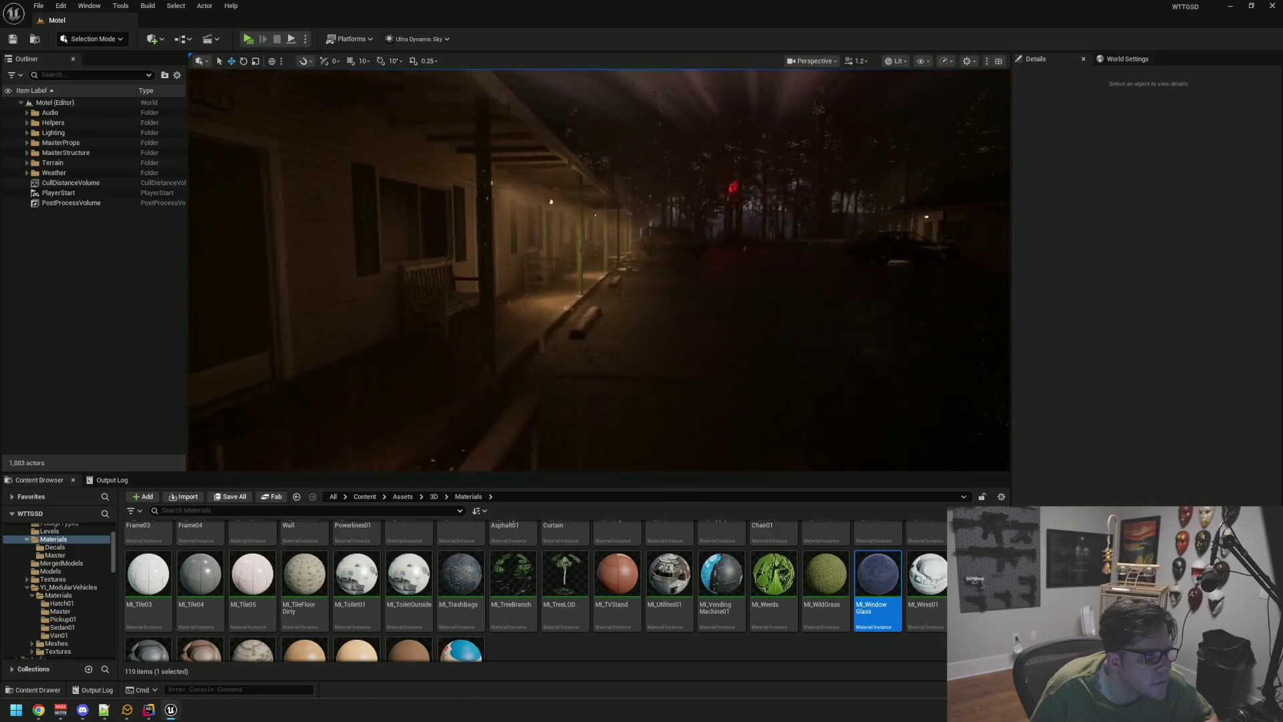
key(d)
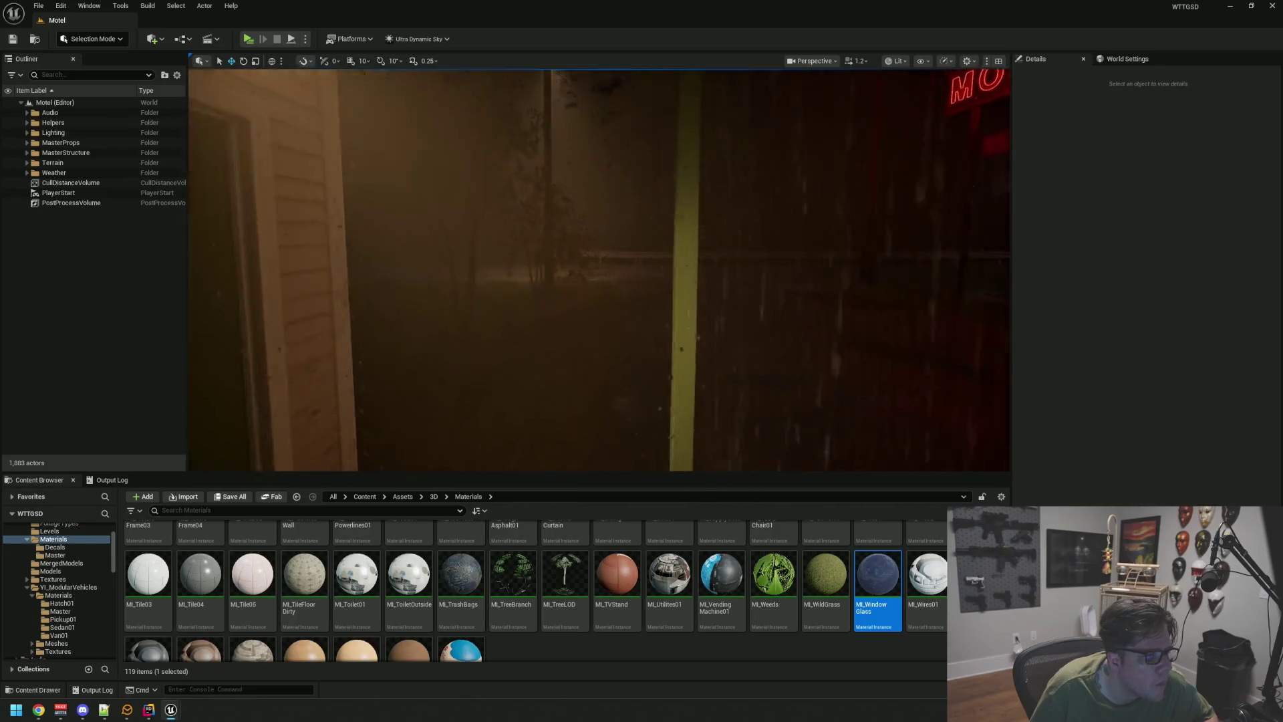
key(a)
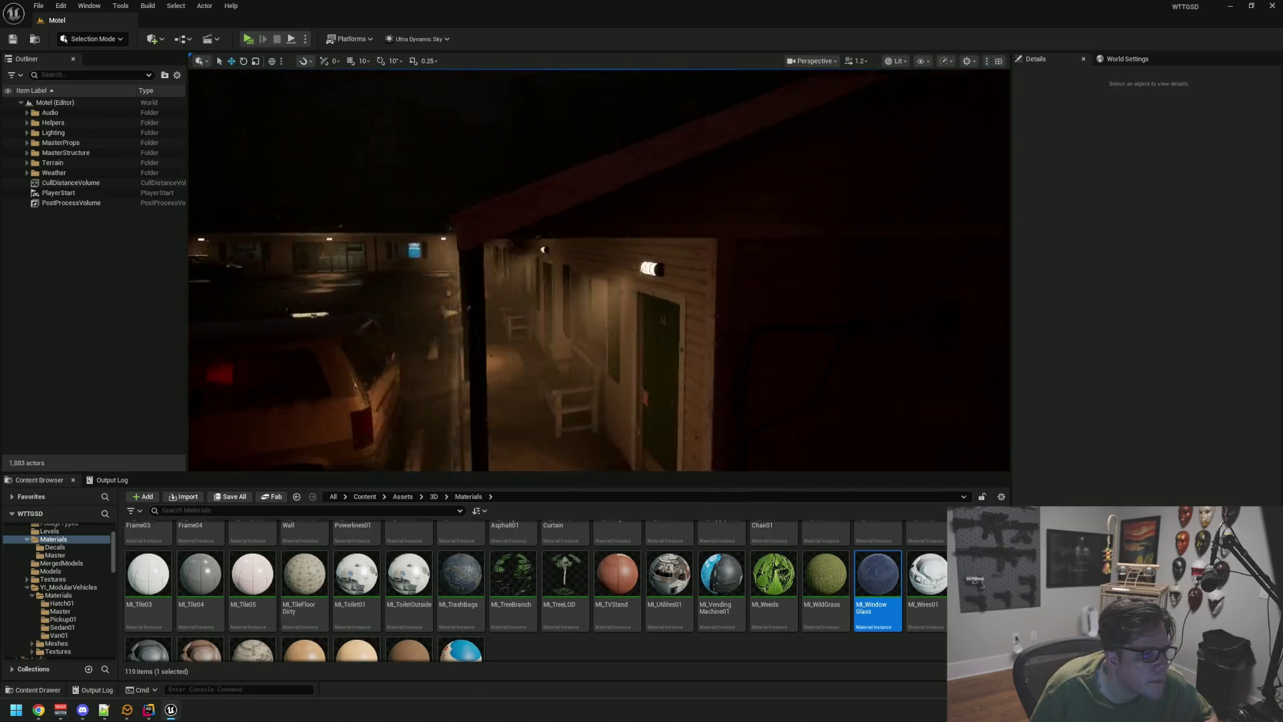
key(a)
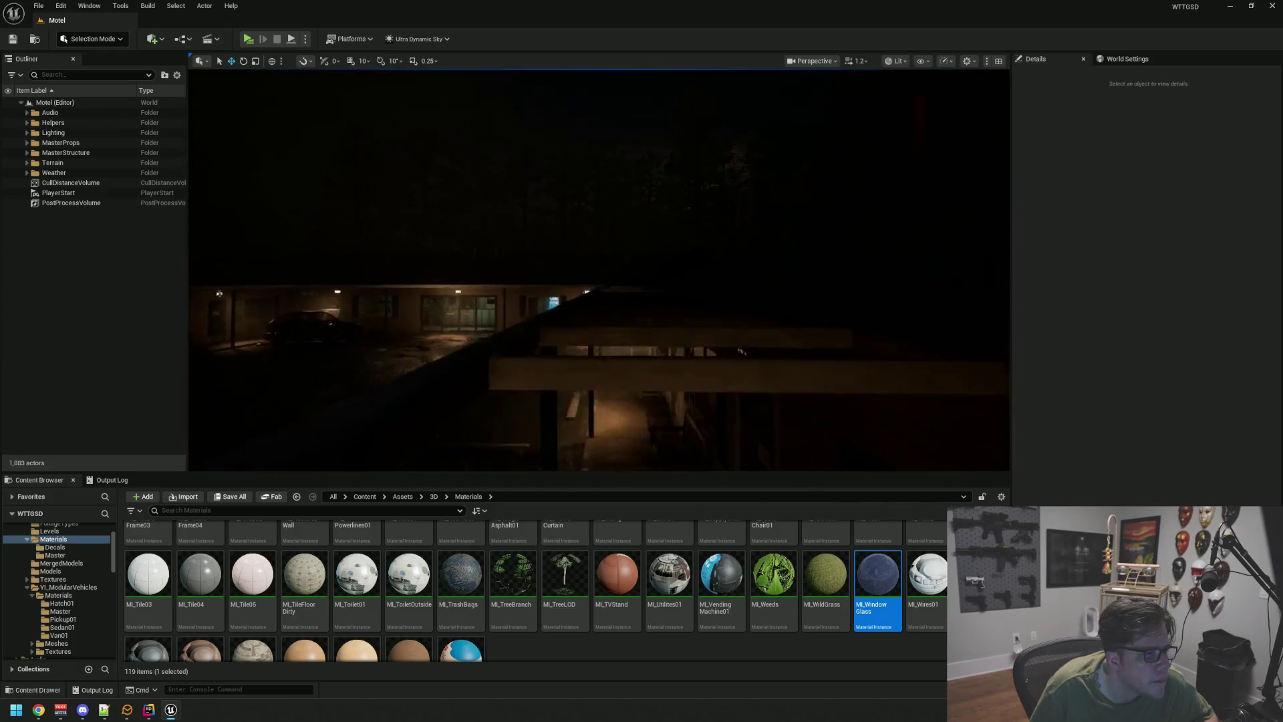
key(a)
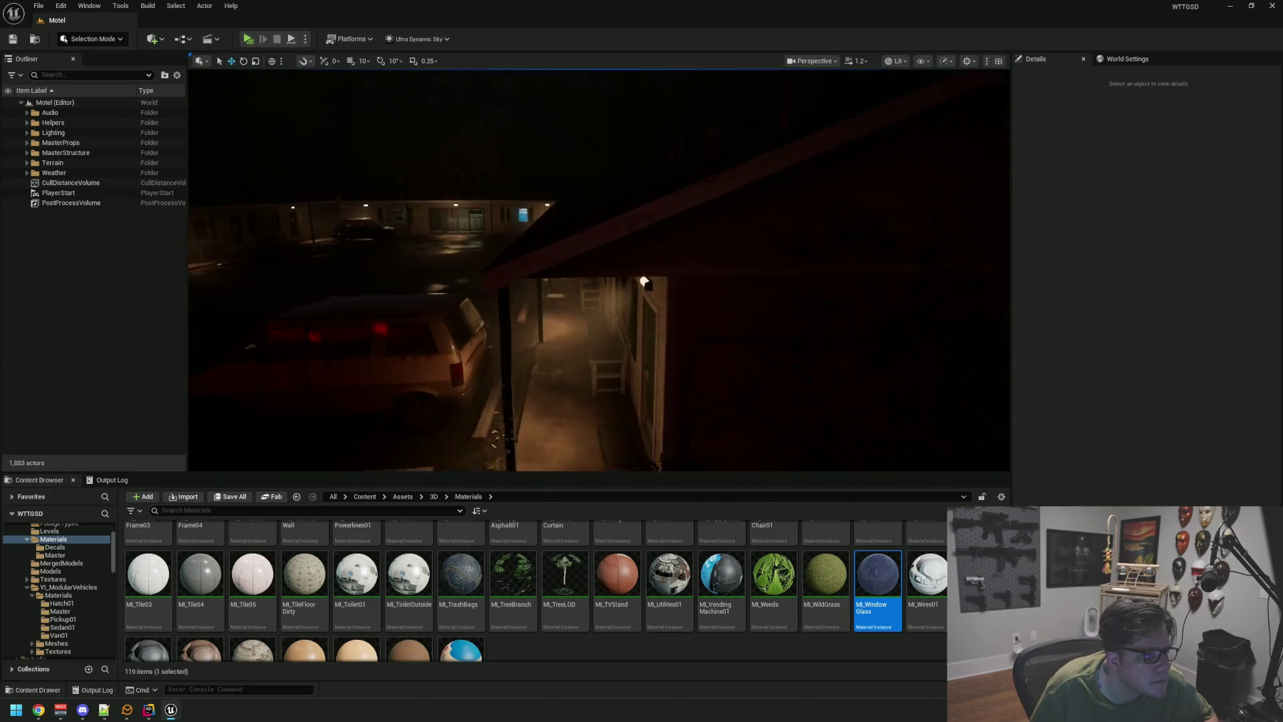
- Turn off Game View and pull back to frame the whole motel front
key(a)
key(g)
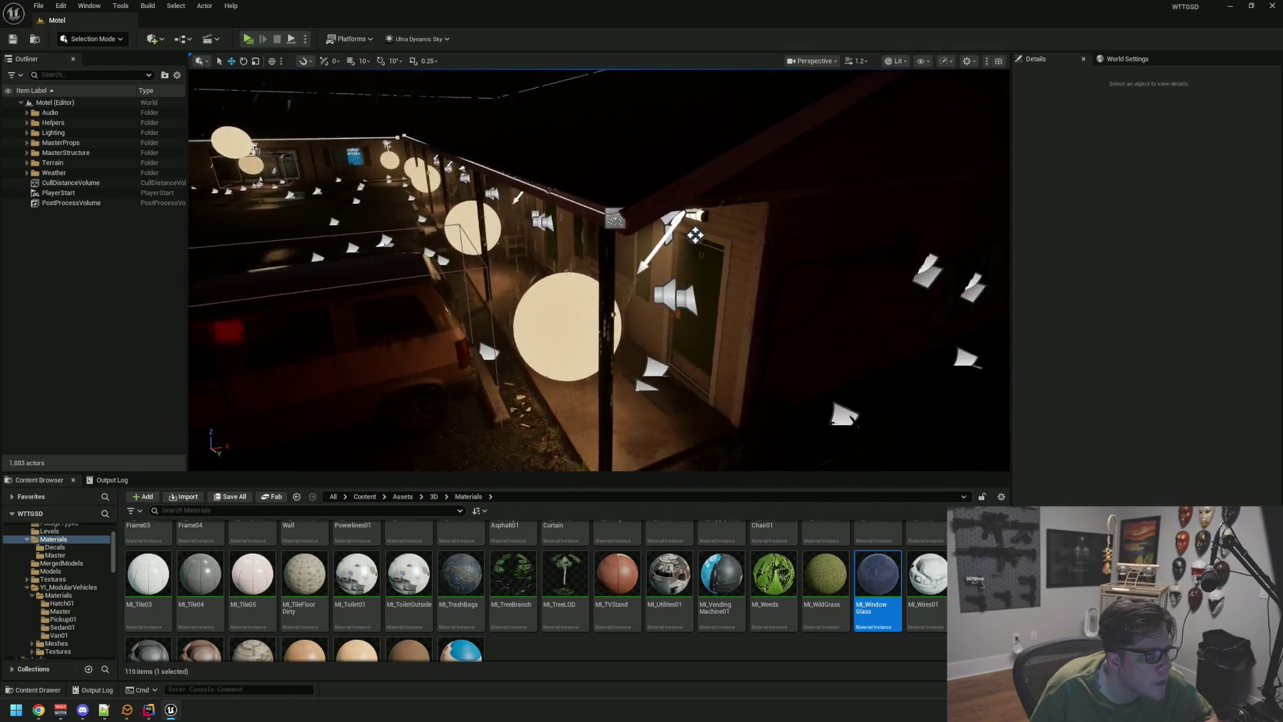
key(d)
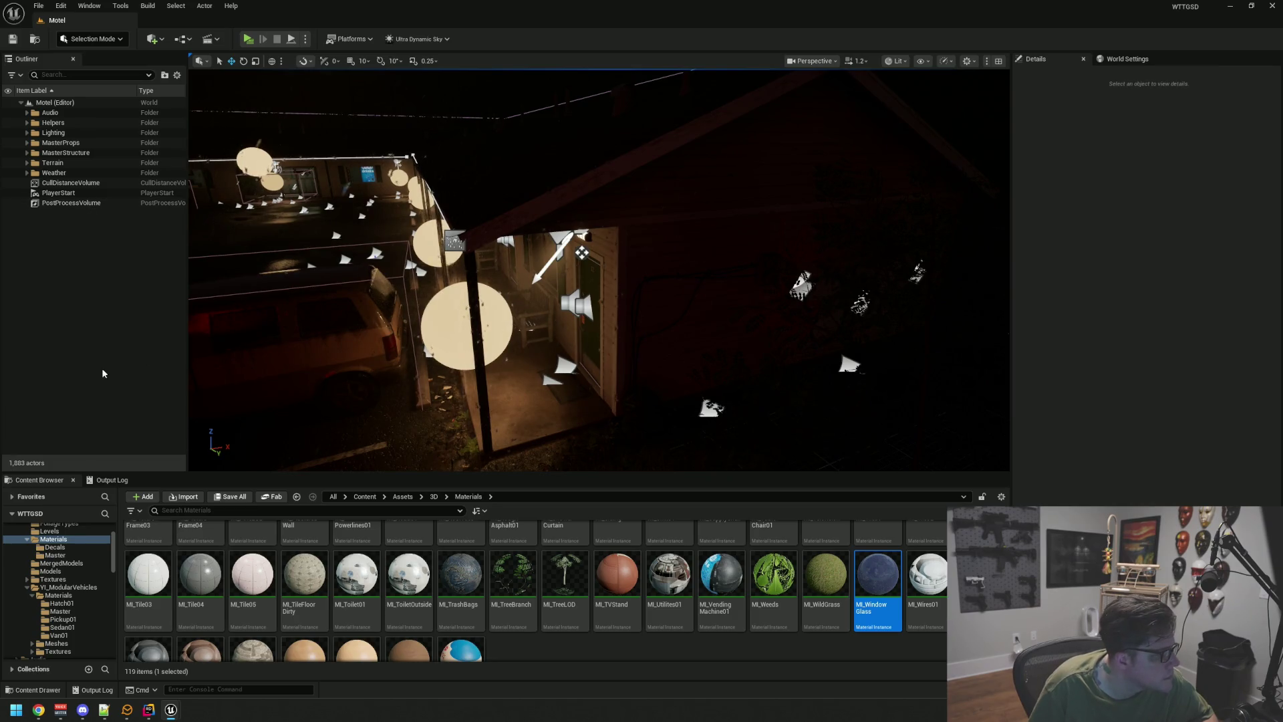
key(s)
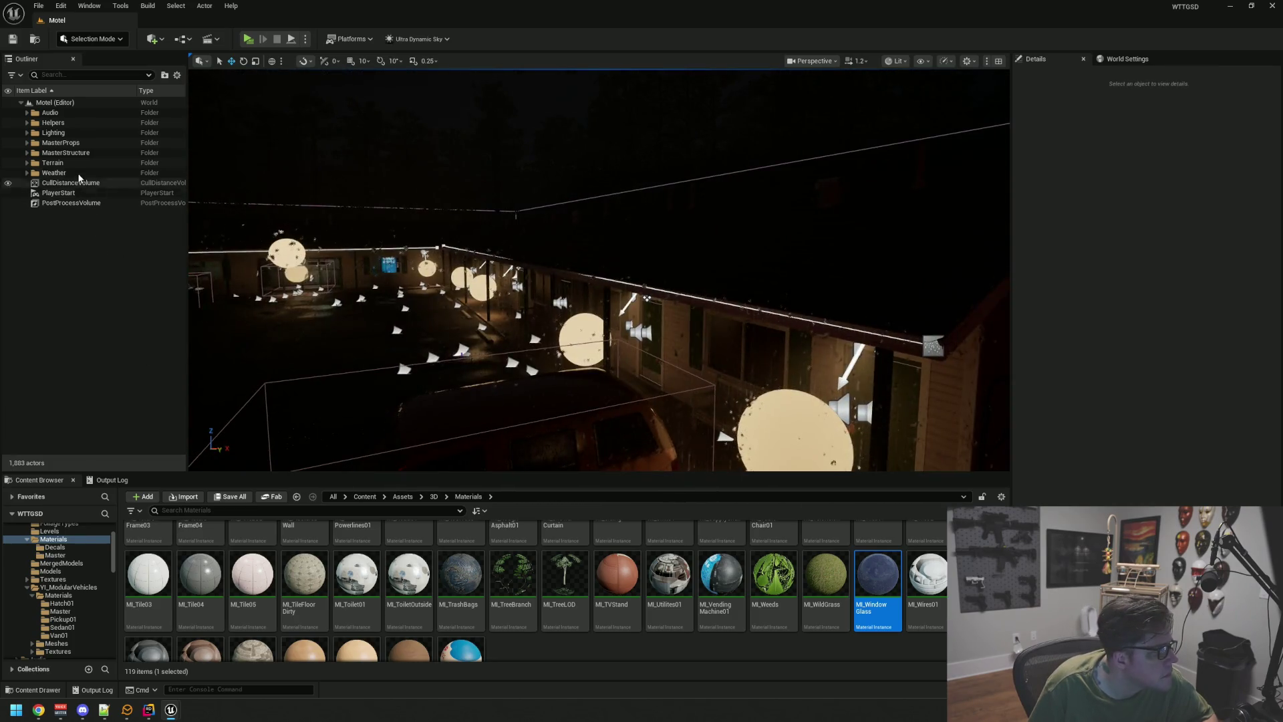
- Duplicate Rain_Drip_Spline3 from the Weather folder as Rain_Drip_Spline4, slightly offset
click(82, 171)
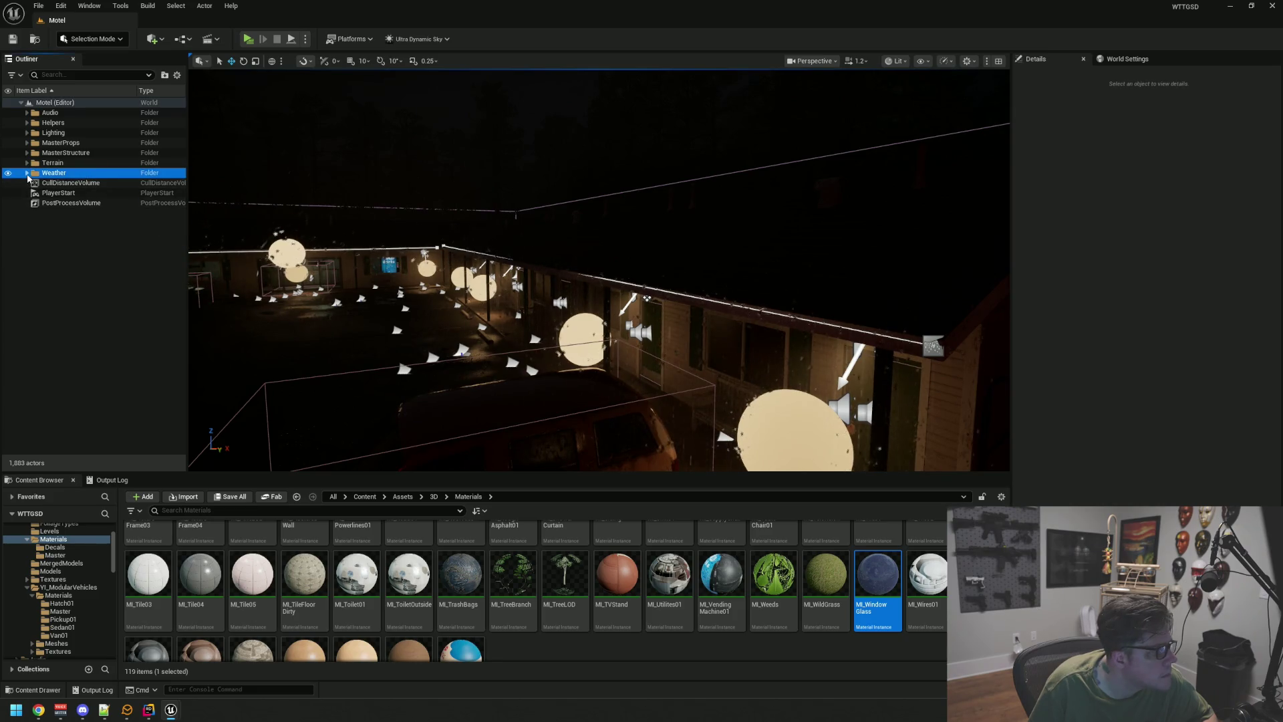
click(105, 194)
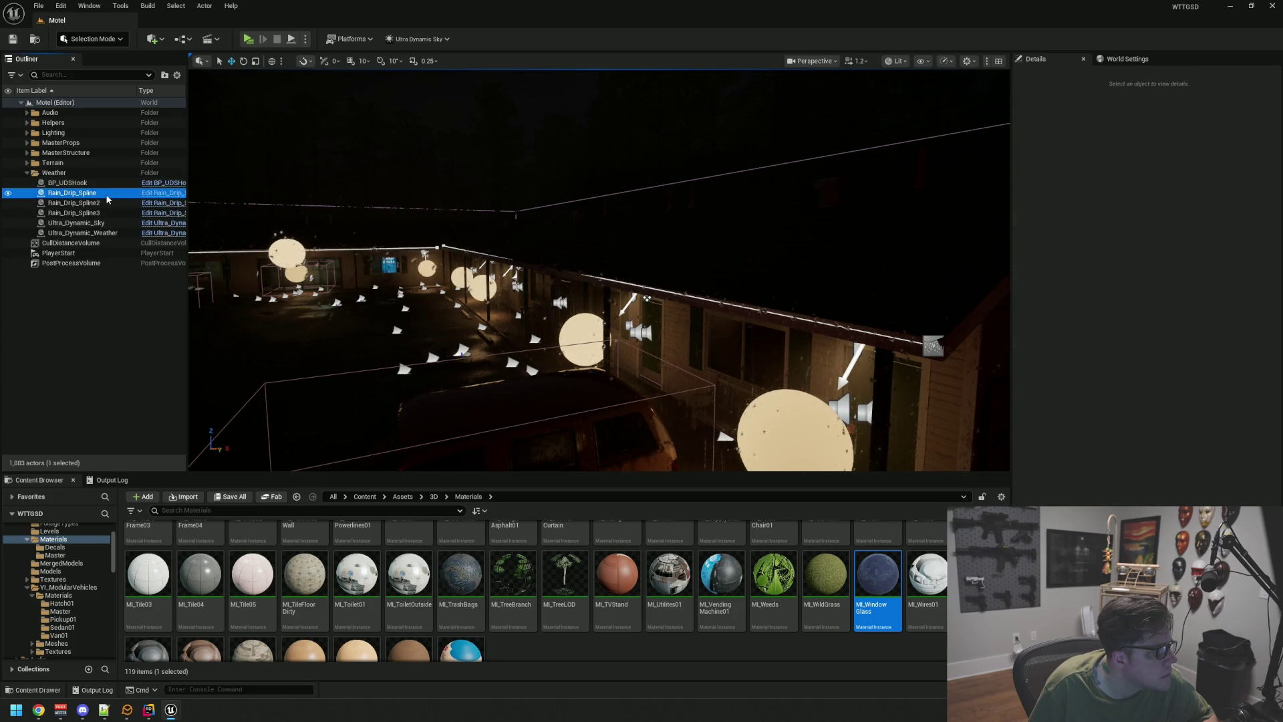
double_click(107, 212)
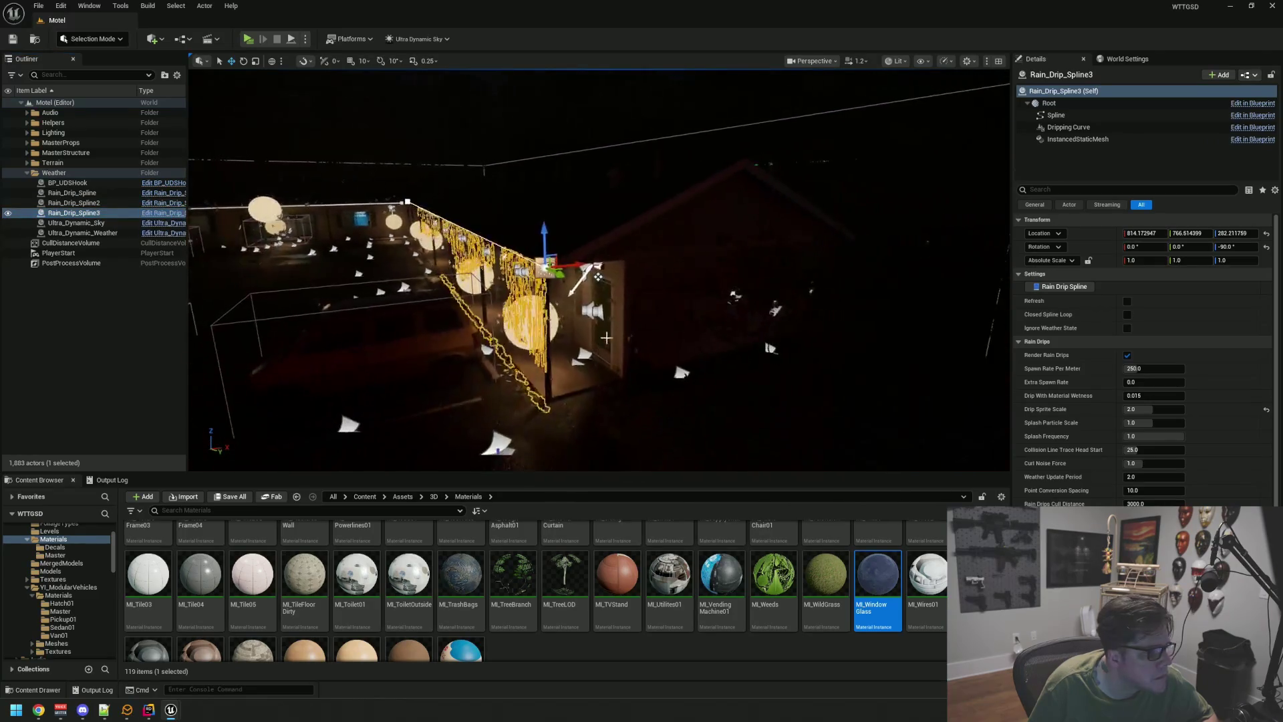
mouse_move(575, 267)
mouse_down()
mouse_move(597, 264)
mouse_move(491, 256)
mouse_up()
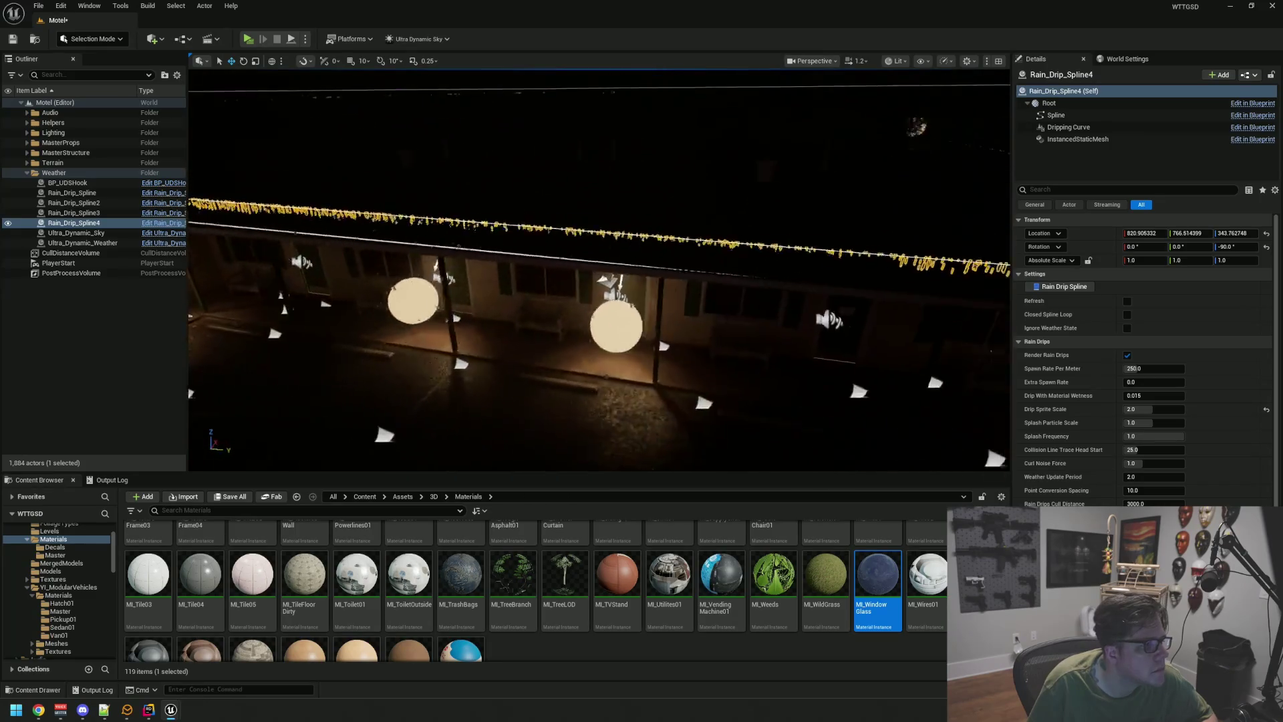
- Select and nudge Rain_Drip_Spline4's points toward the new roof edge by the railing
click(372, 170)
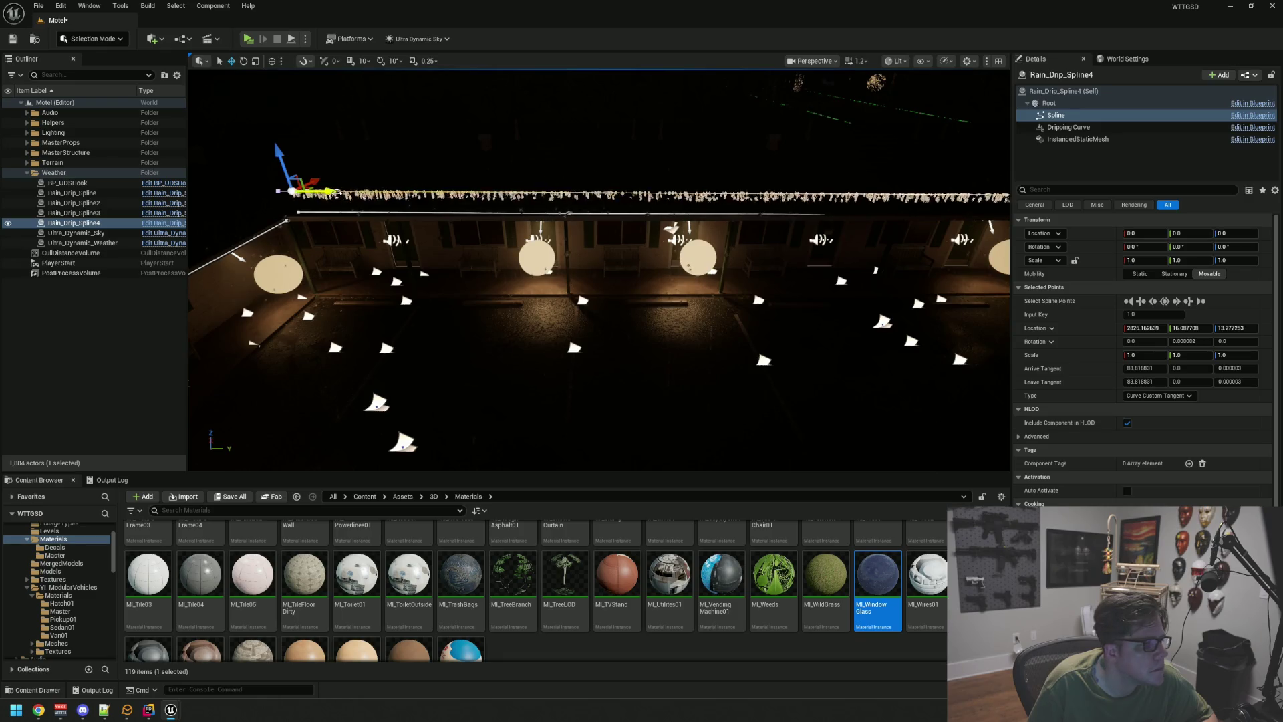
click(337, 193)
click(839, 190)
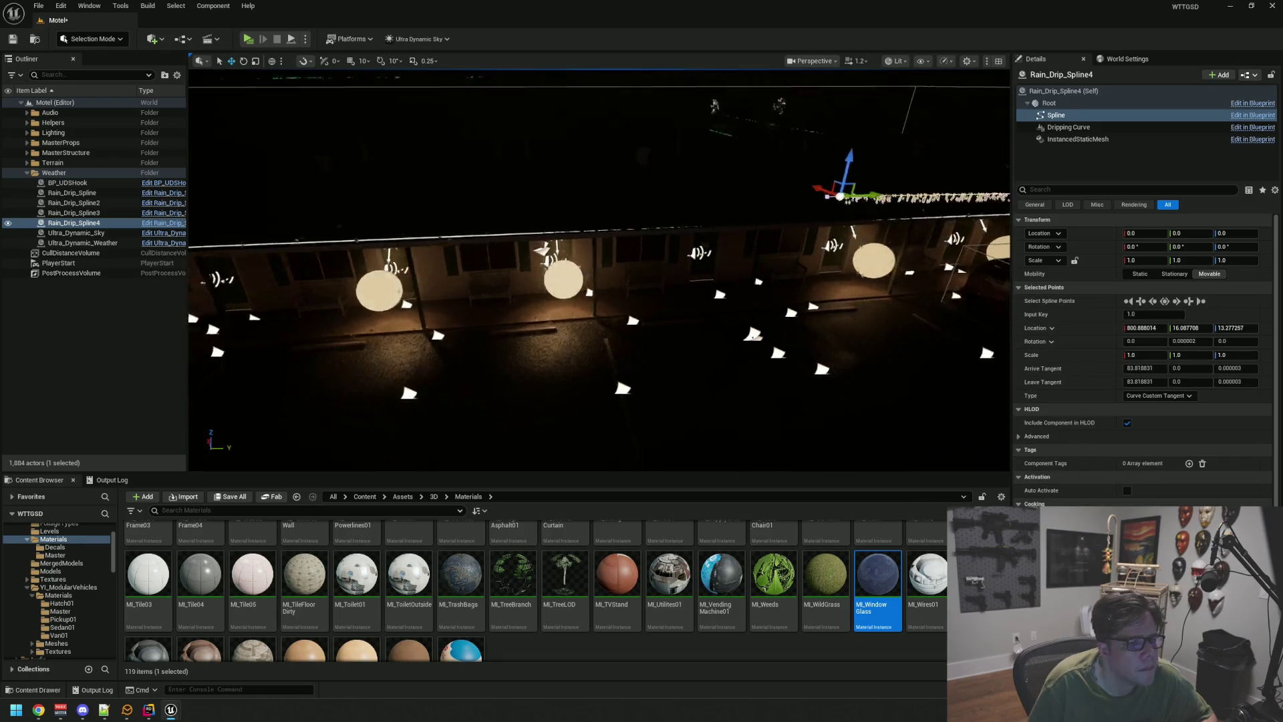
drag(749, 225, 752, 219)
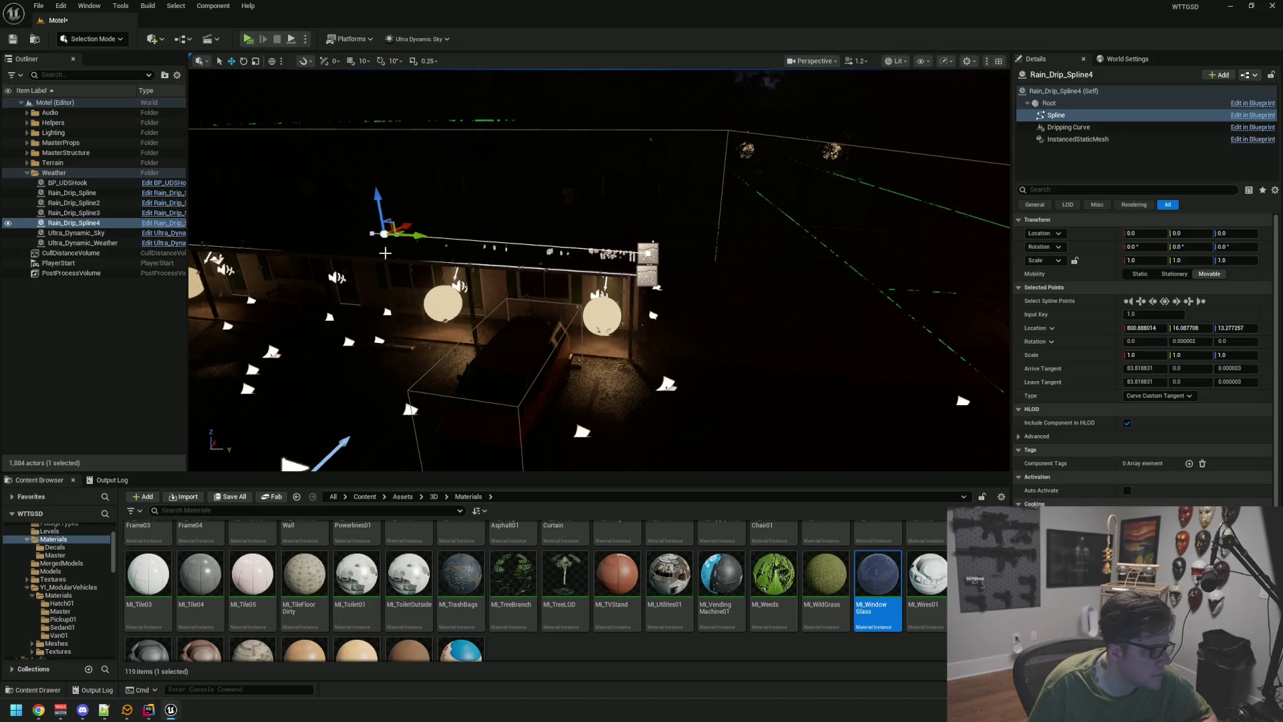
drag(416, 233, 426, 234)
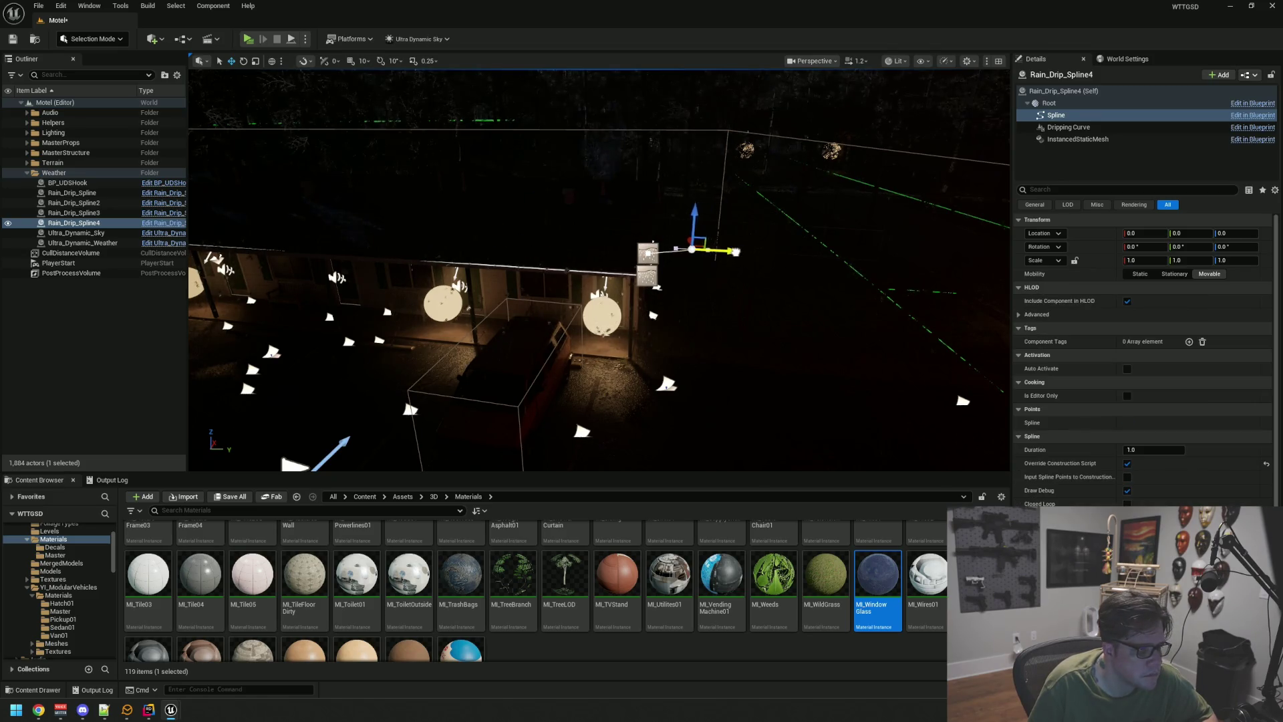
click(691, 250)
mouse_move(677, 258)
mouse_down()
mouse_move(668, 274)
mouse_move(802, 295)
mouse_move(842, 458)
mouse_move(527, 304)
mouse_move(530, 386)
mouse_move(933, 449)
mouse_up()
click(668, 258)
- Straighten Rain_Drip_Spline4's points along the porch roof beam up to the corner, then view in Game View
key(f)
drag(679, 365, 568, 367)
drag(690, 356, 667, 358)
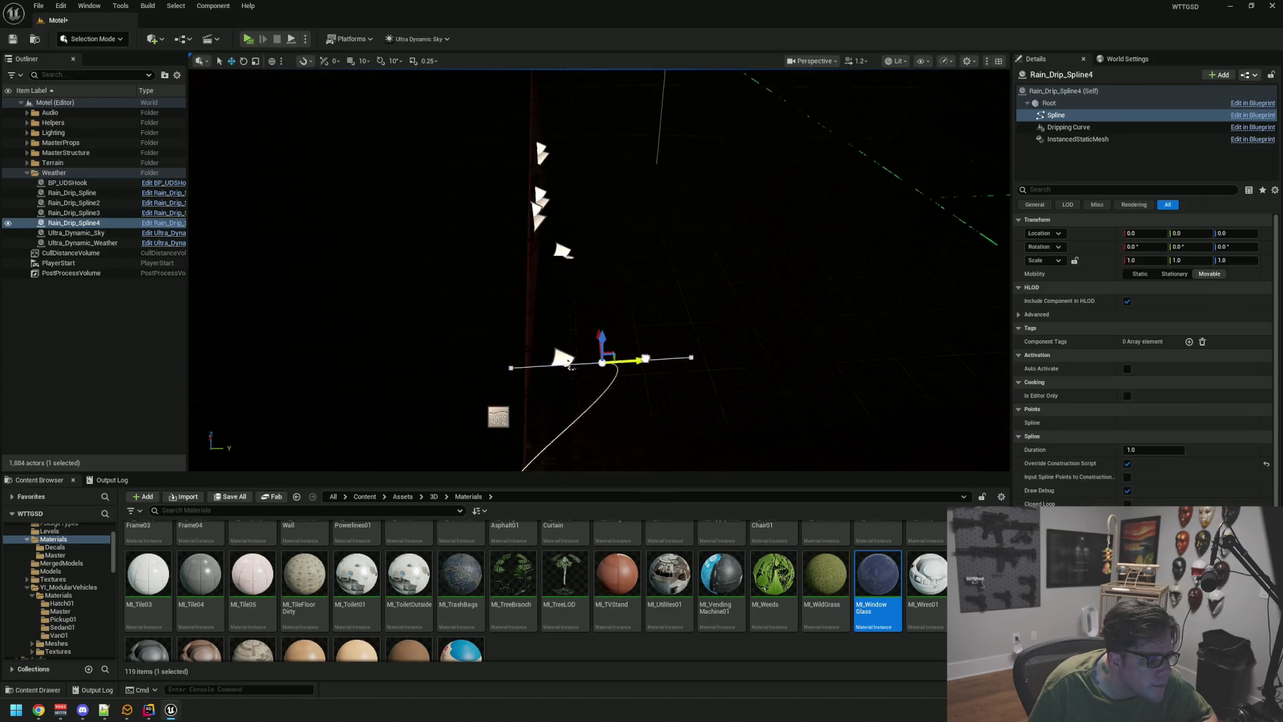
click(572, 368)
key(f)
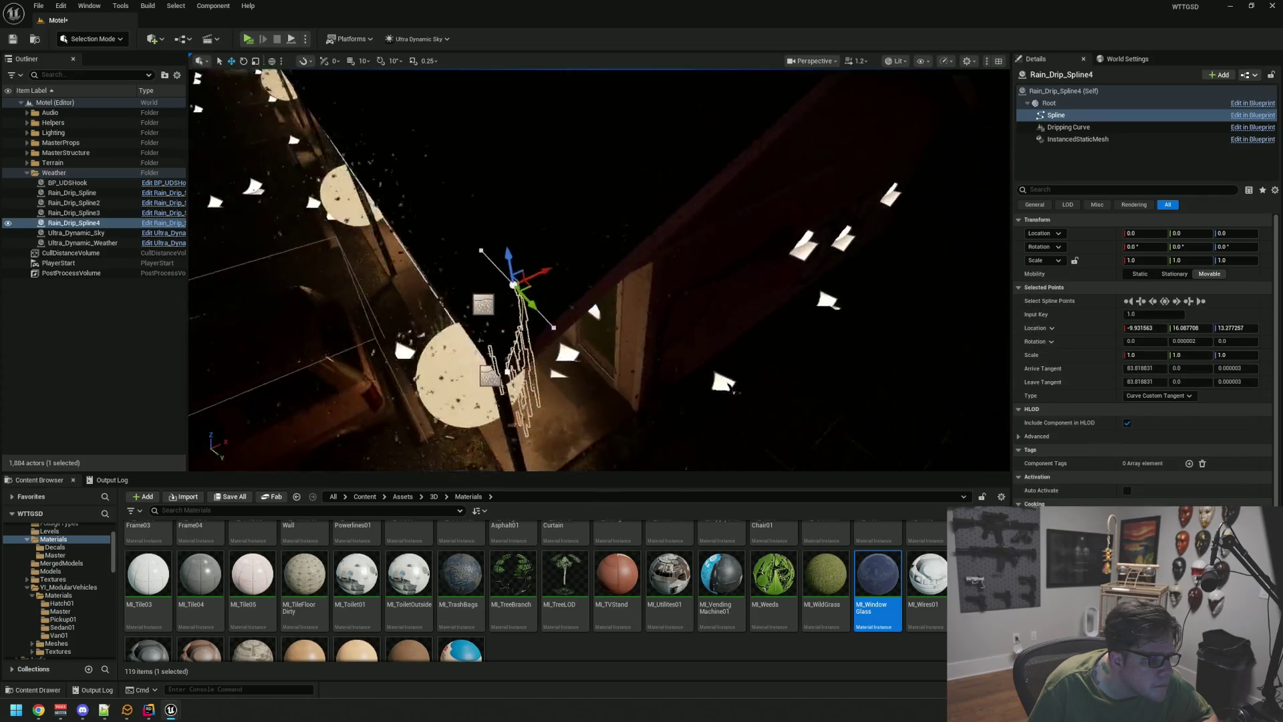
drag(594, 305, 613, 298)
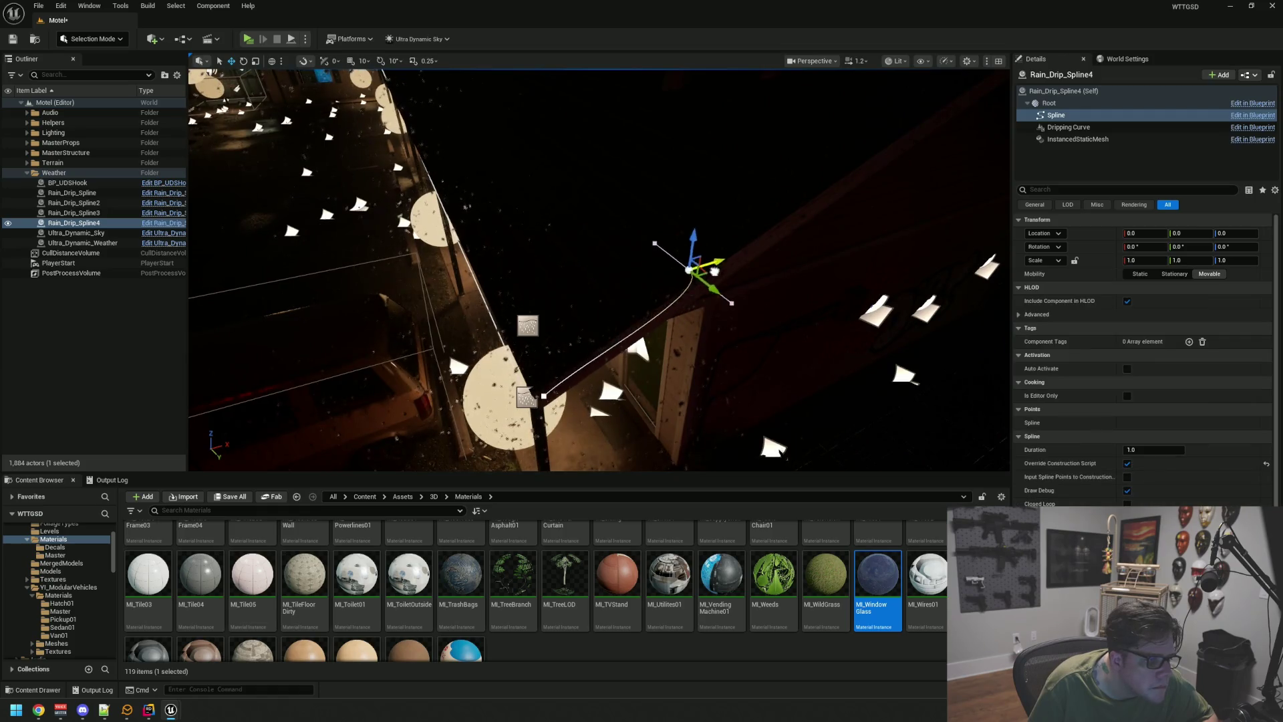
drag(779, 243, 853, 175)
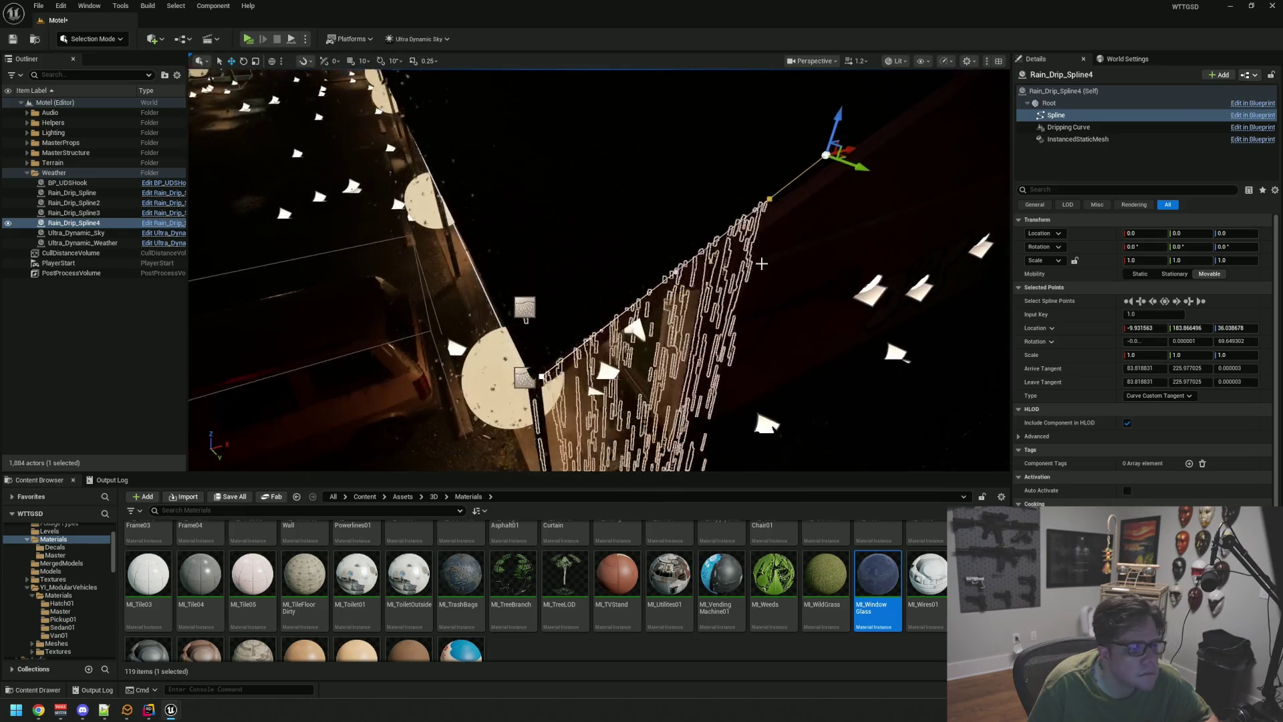
click(762, 261)
key(g)
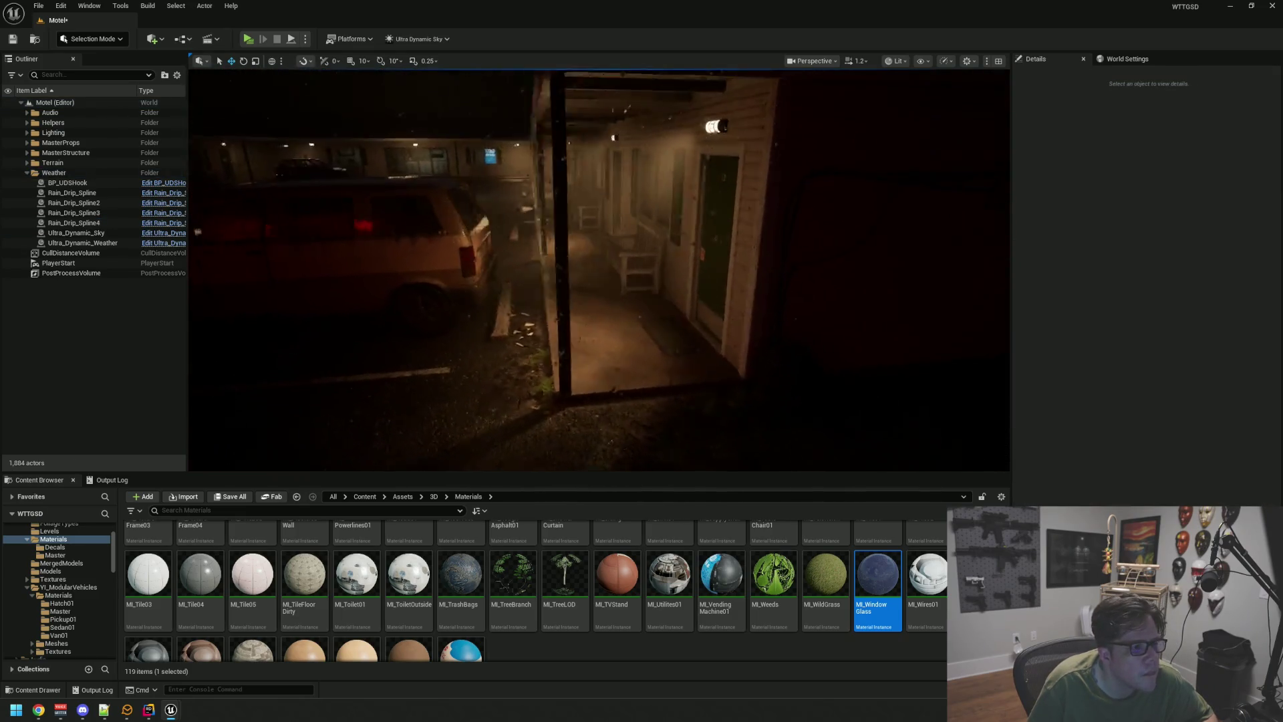
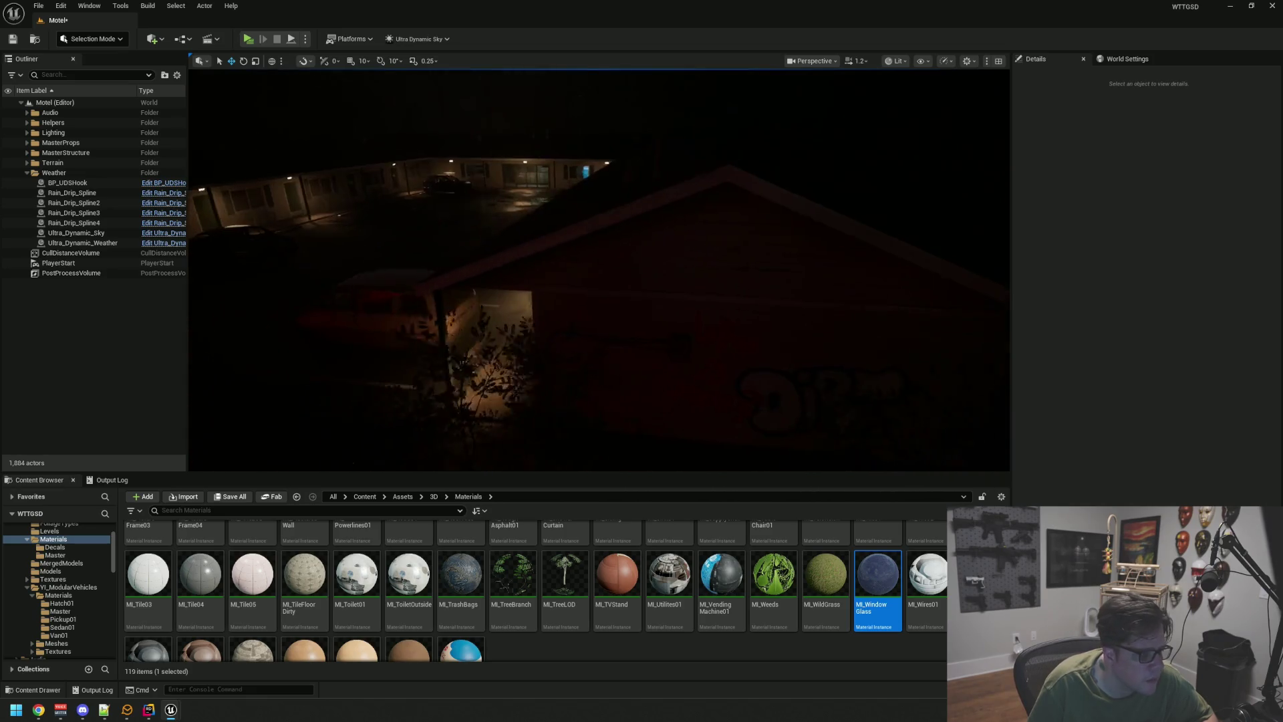
- Show the spline icons and delete Rain_Drip_Spline4 at the motel corner
key(g)
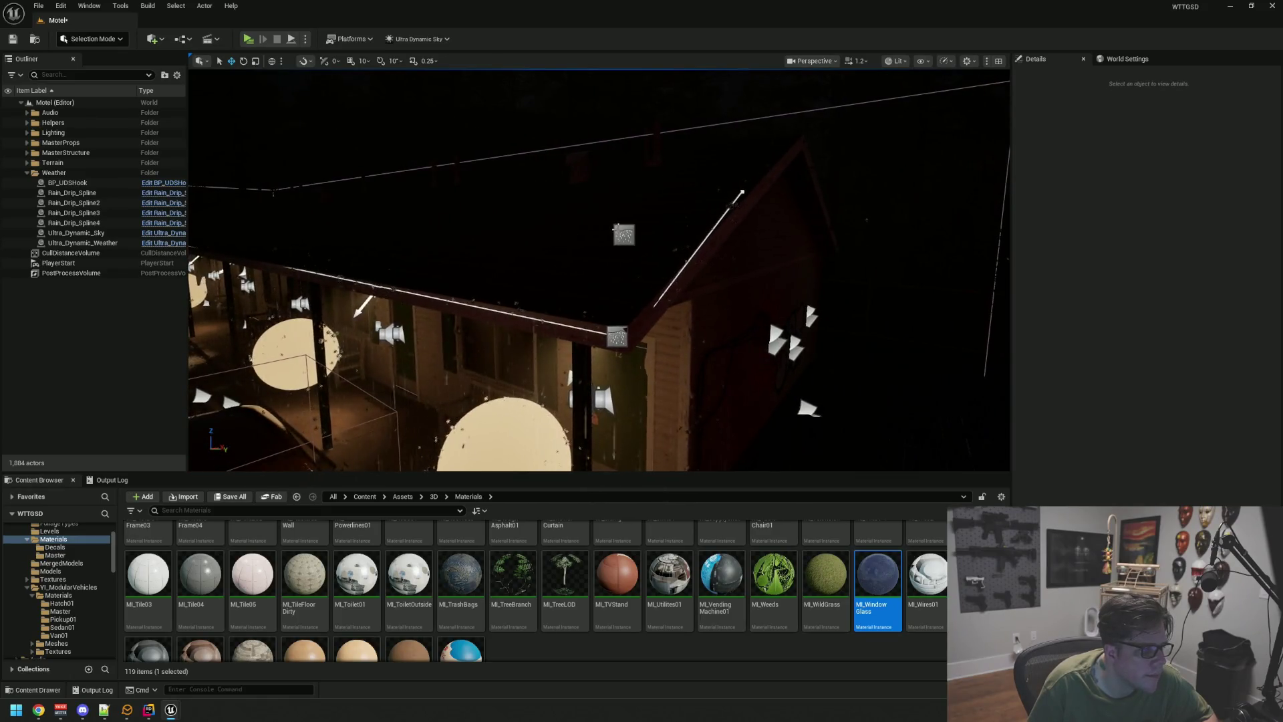
click(623, 234)
key(Delete)
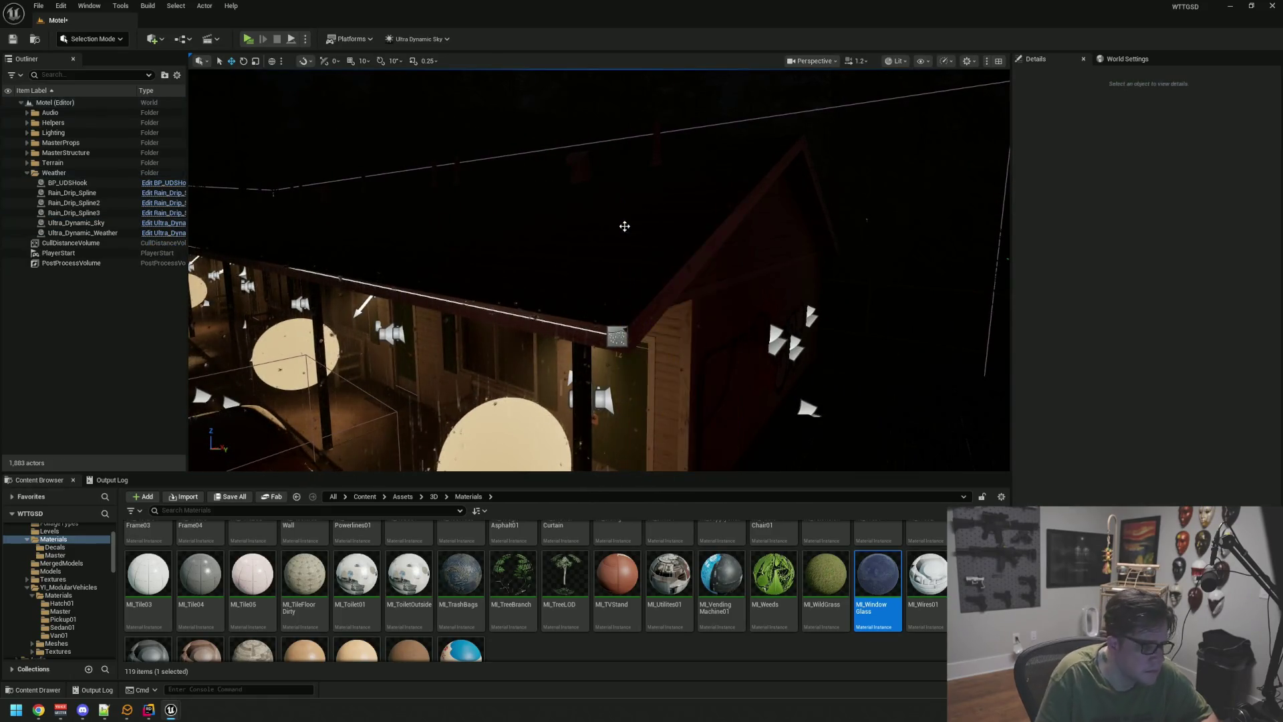
- Alt-drag a copy of Rain_Drip_Spline2 and slide it left along the roof edge
drag(559, 297, 559, 296)
click(515, 338)
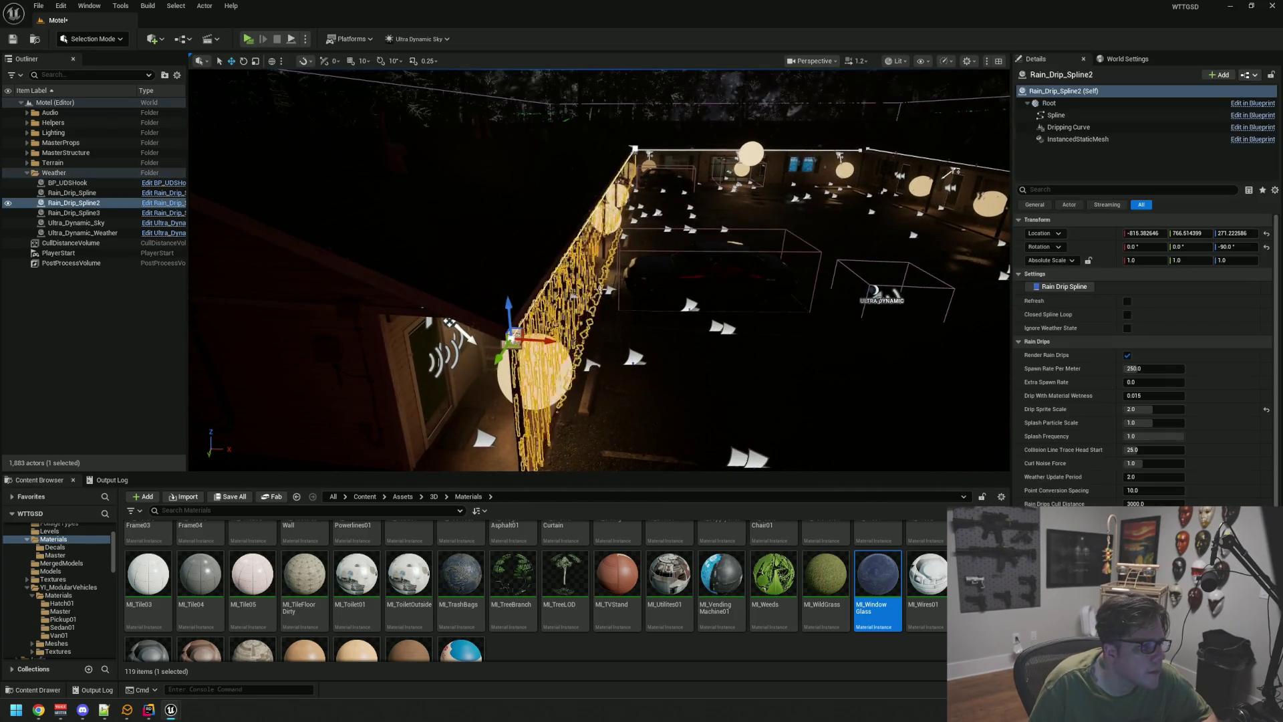
mouse_move(548, 342)
mouse_down()
mouse_move(300, 324)
mouse_move(215, 294)
mouse_up()
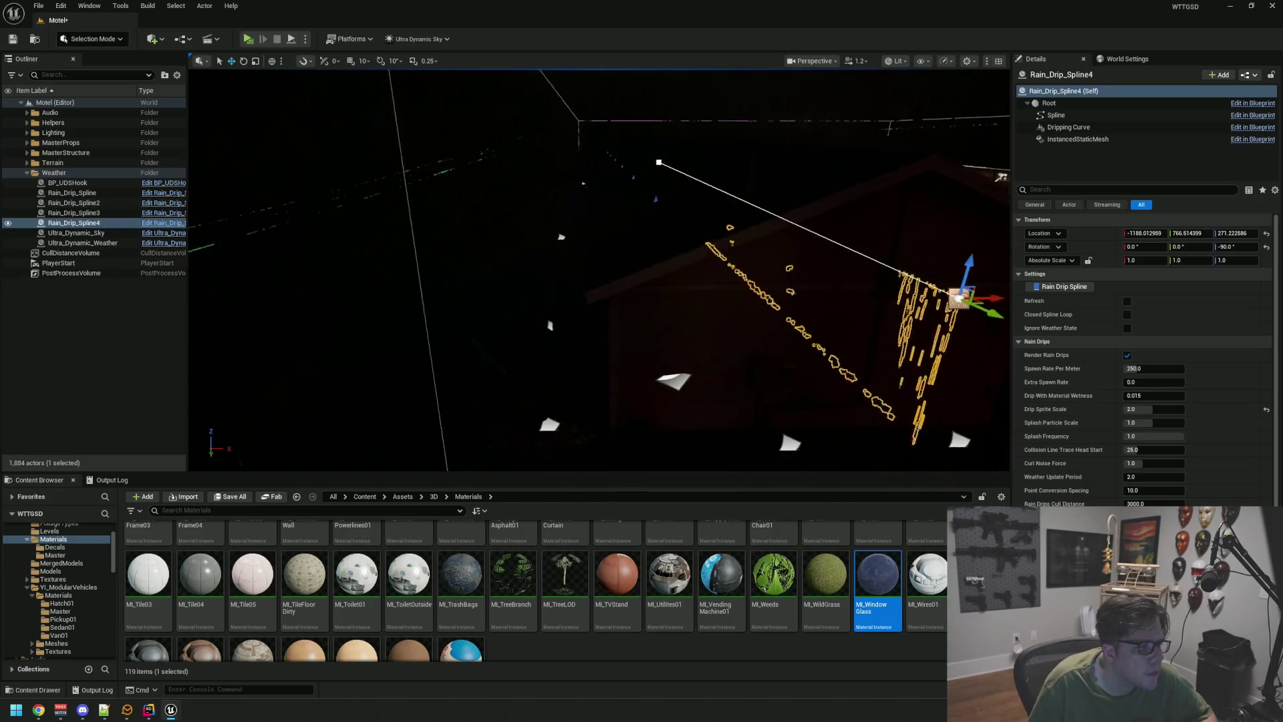
drag(993, 299, 574, 348)
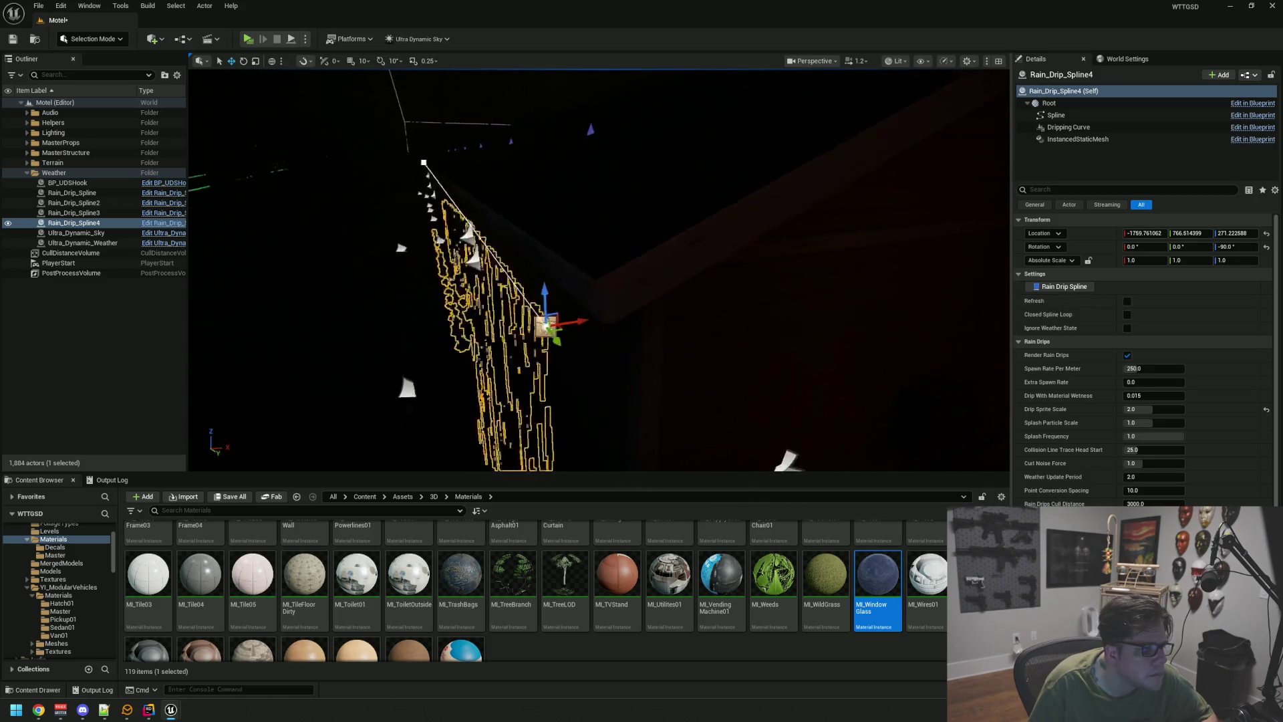
mouse_move(611, 294)
mouse_down()
mouse_move(616, 220)
mouse_move(656, 214)
mouse_up()
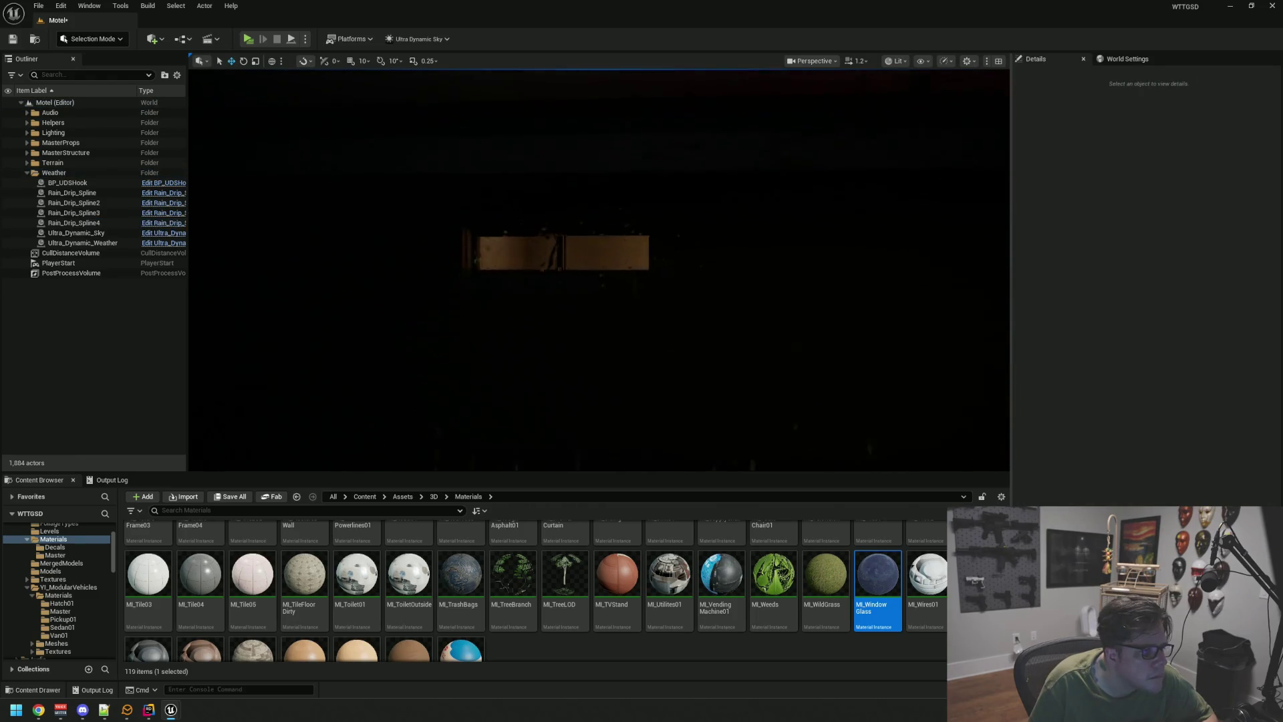
- Duplicate ML_WindowGlass as ML_WindowGlassWet, apply it to the bathroom window glass, and save
mouse_move(656, 214)
mouse_down()
mouse_move(656, 190)
mouse_move(656, 227)
mouse_move(492, 260)
mouse_up()
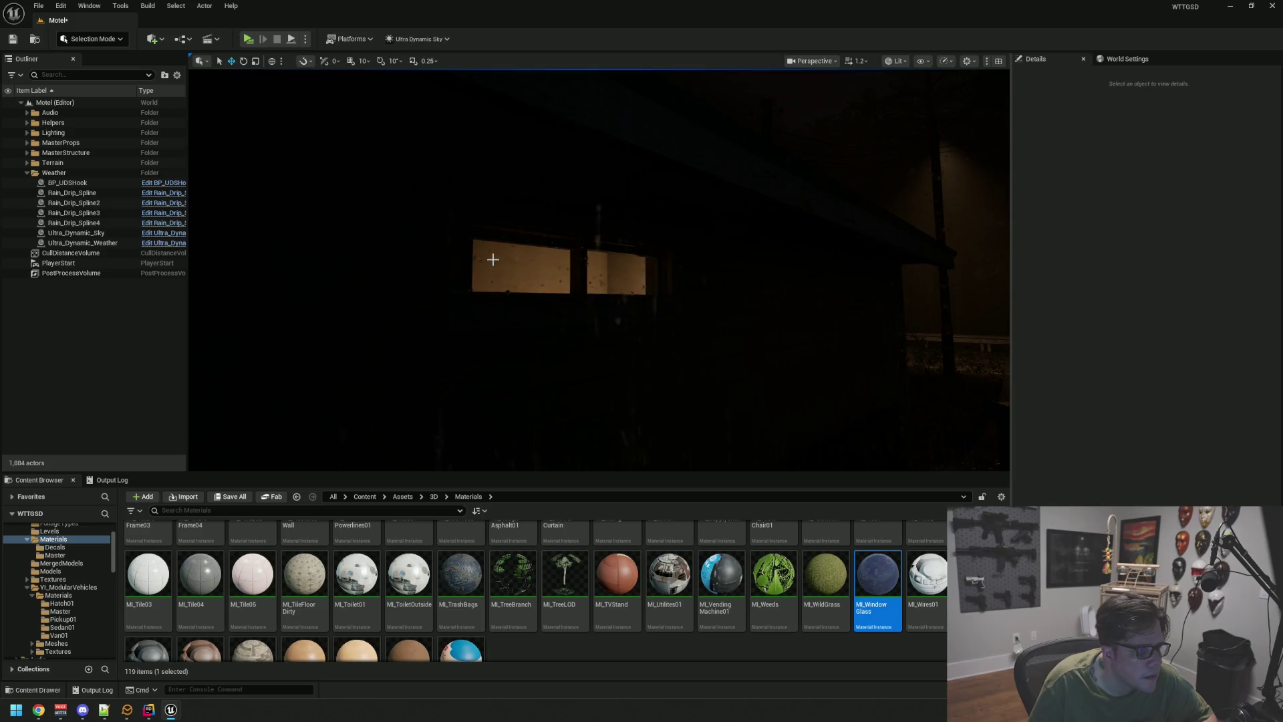
click(530, 270)
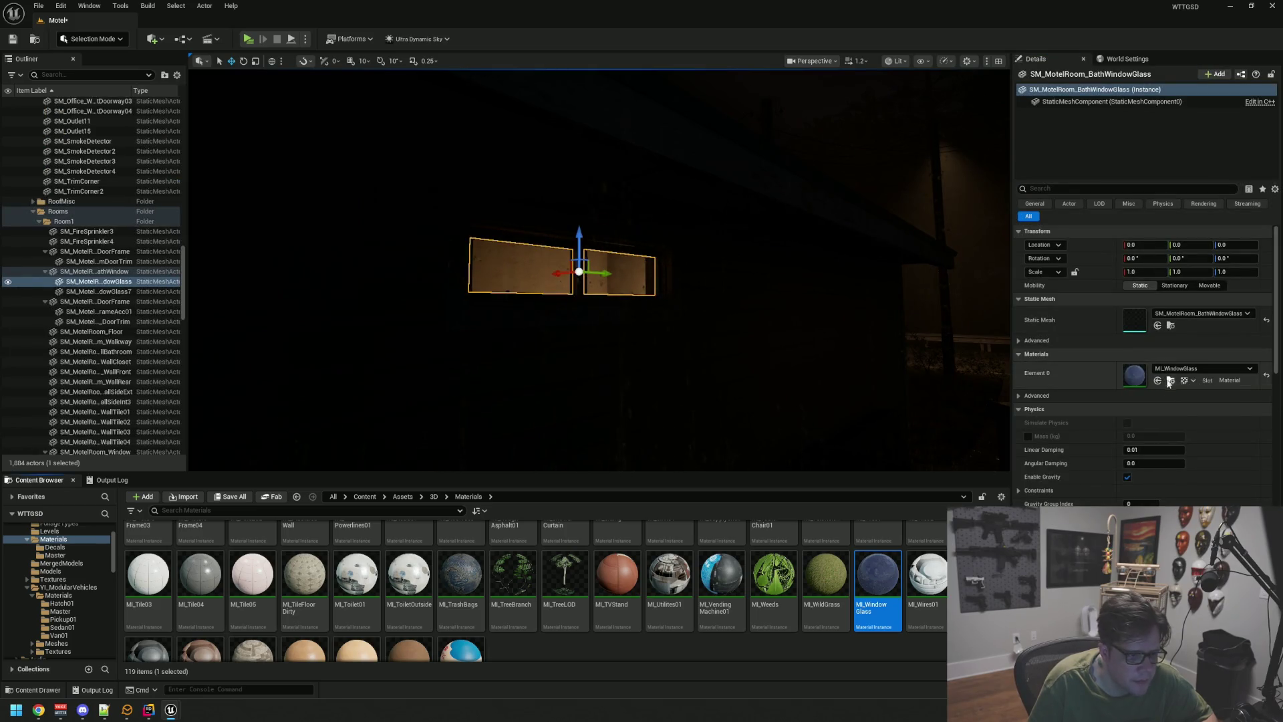
key(ctrl+d)
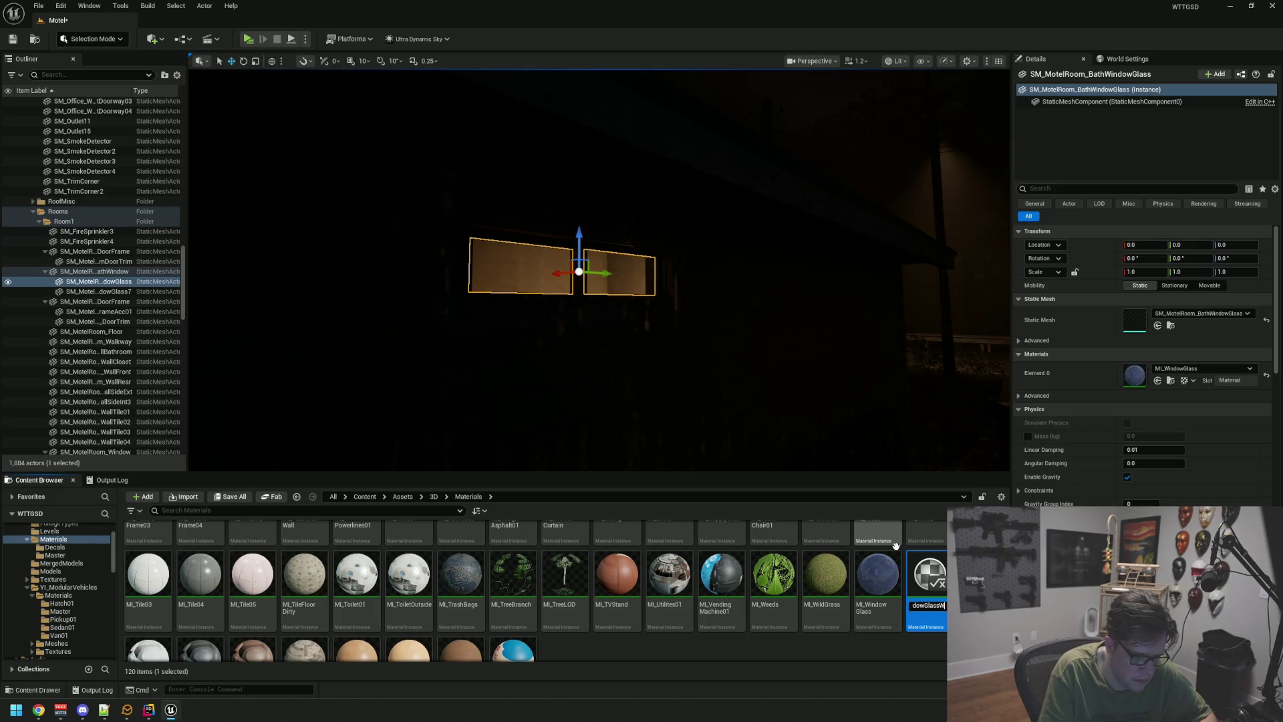
key(ctrl+s)
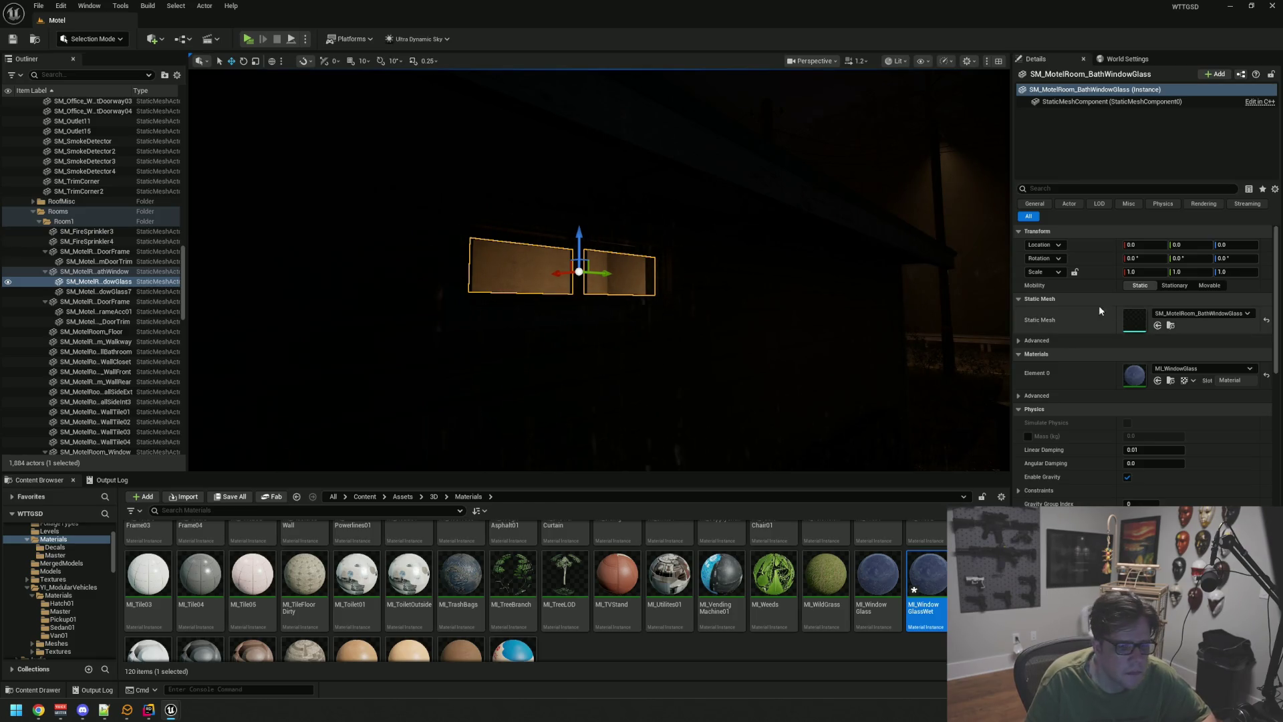
mouse_move(931, 576)
mouse_down()
mouse_move(1127, 390)
mouse_move(1133, 369)
mouse_up()
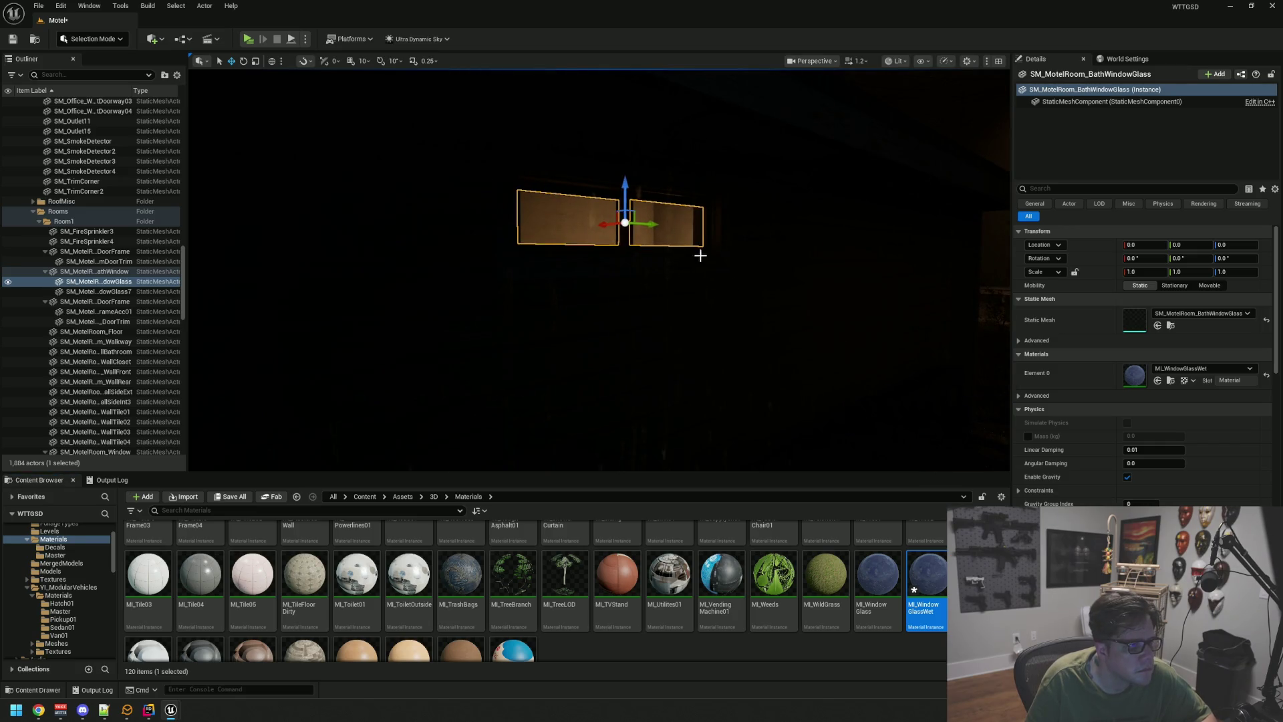
key(ctrl+s)
- Frame the bathroom window glass and inspect its wet look from the room's interior side
key(Escape)
drag(627, 246, 622, 255)
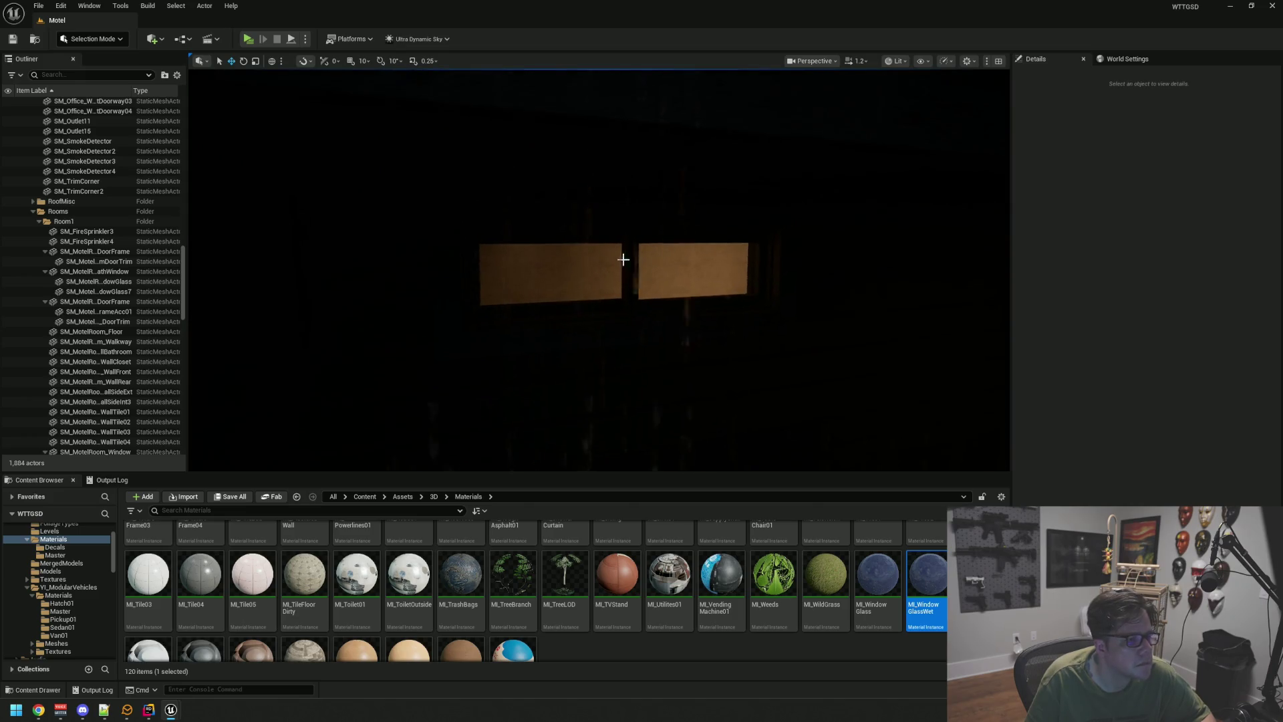
click(670, 274)
key(f)
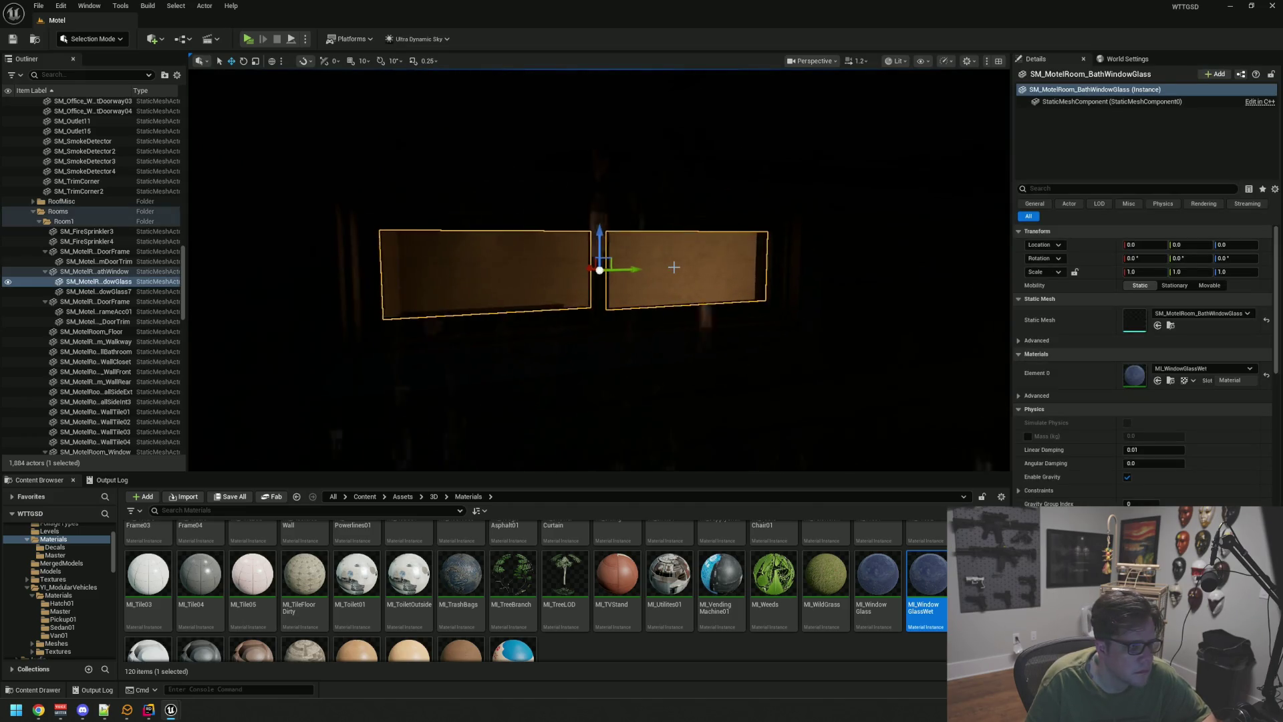
mouse_move(666, 271)
mouse_down()
mouse_move(610, 289)
mouse_move(690, 279)
mouse_up()
key(Escape)
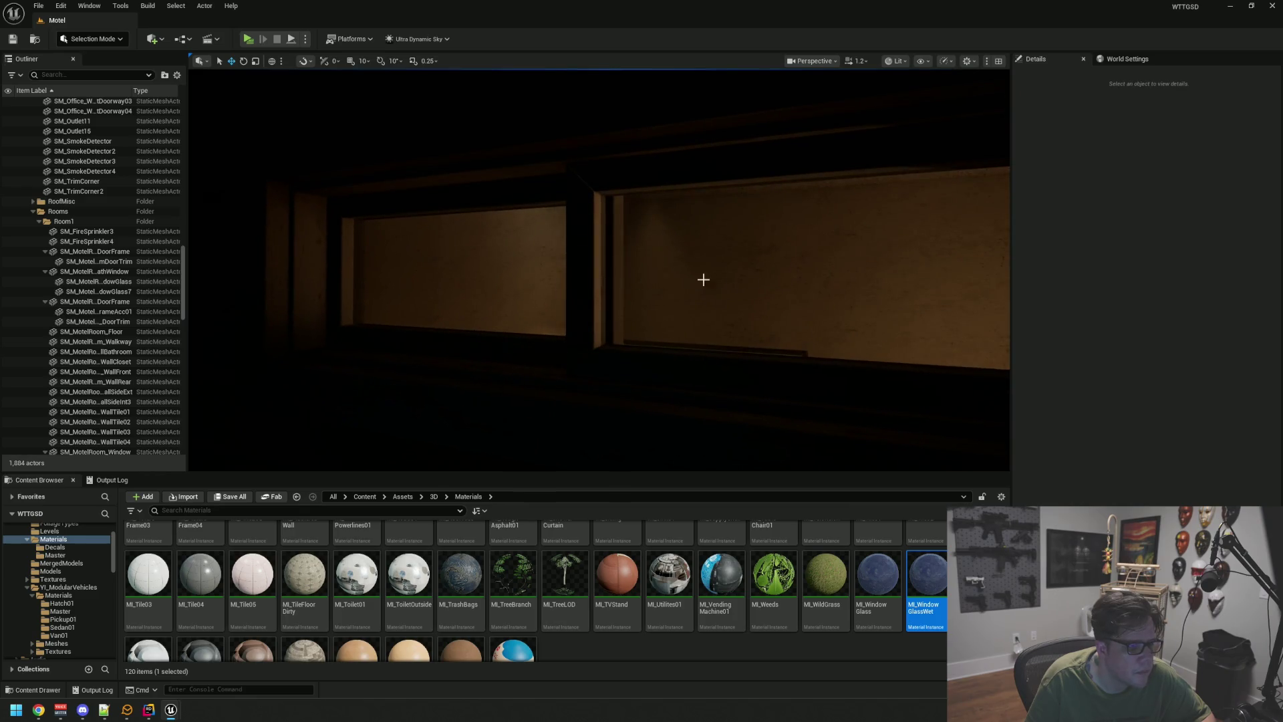
click(878, 284)
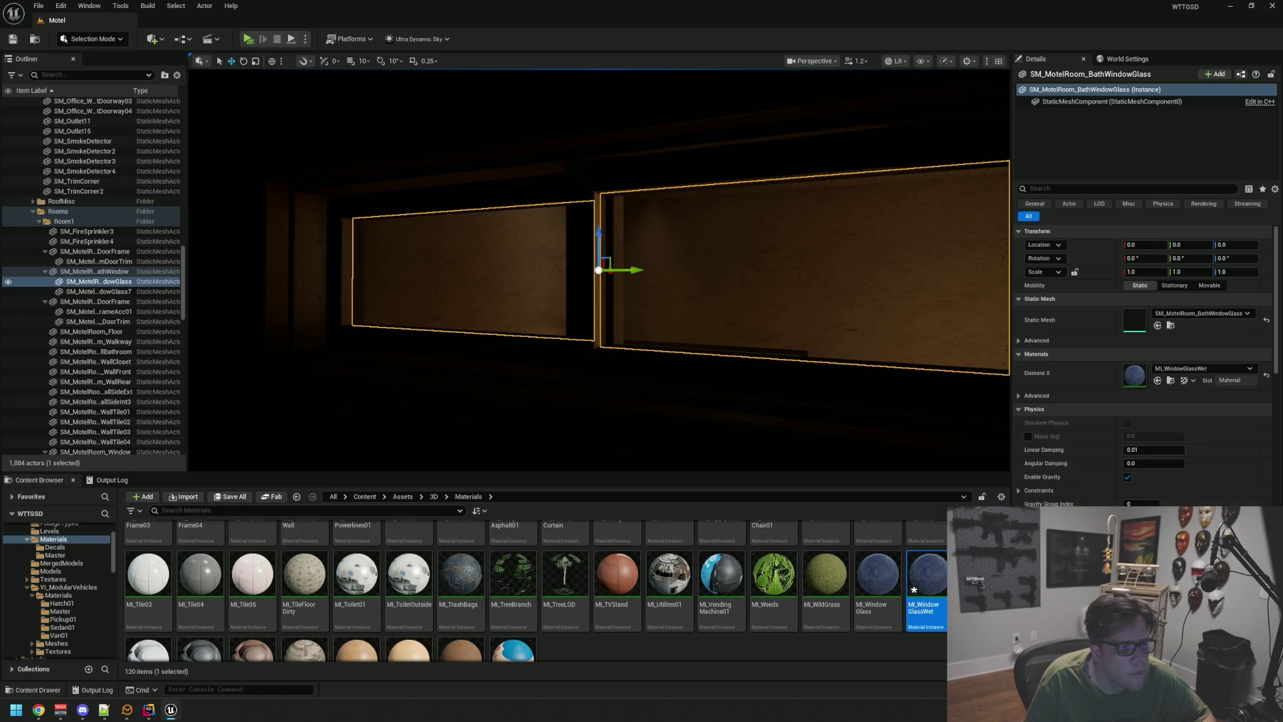
scroll(802, 248, down, 10)
key(Escape)
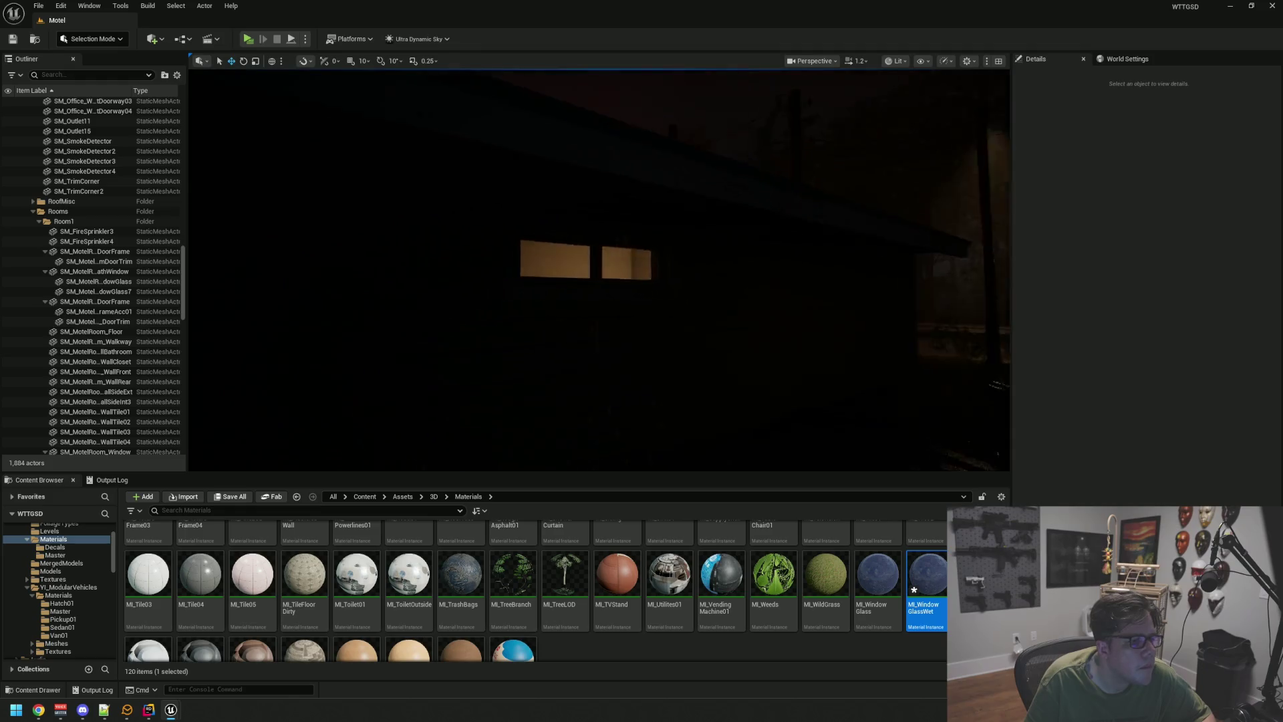
drag(678, 258, 679, 257)
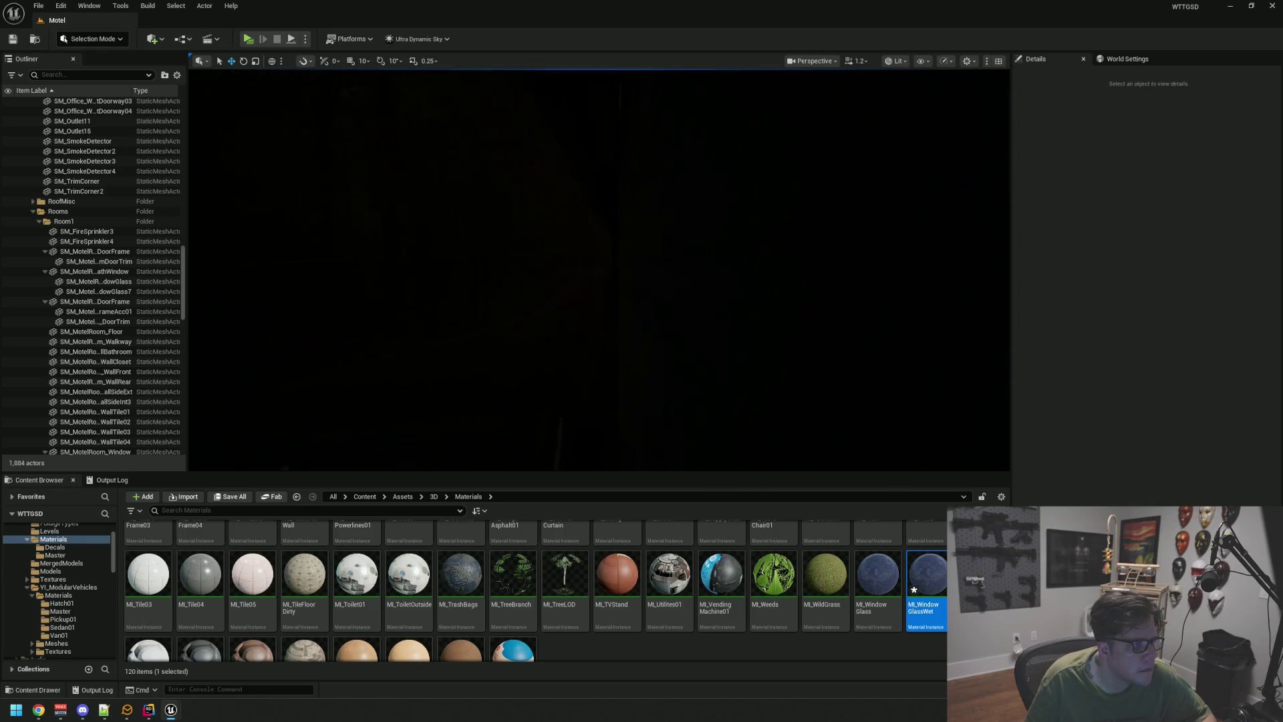
drag(678, 258, 678, 258)
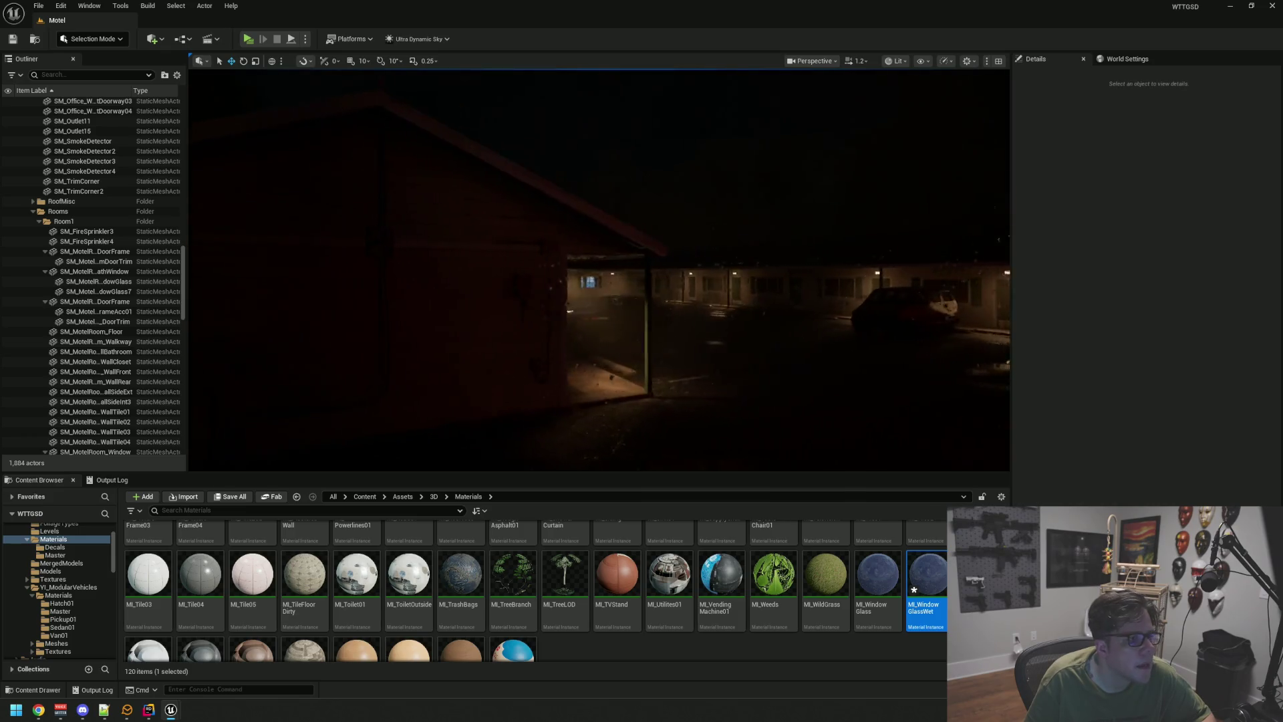
drag(599, 247, 638, 191)
drag(582, 406, 582, 407)
drag(652, 238, 653, 237)
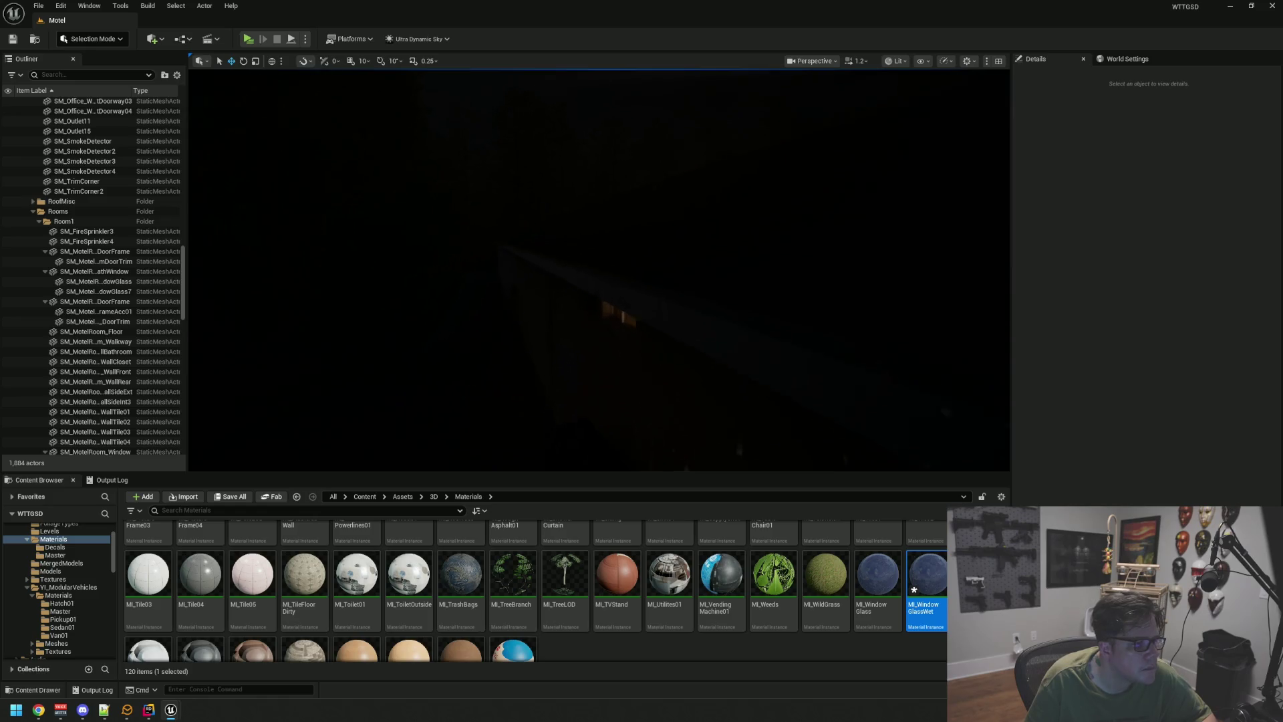
mouse_move(652, 237)
mouse_down()
mouse_move(616, 214)
mouse_move(592, 229)
mouse_up()
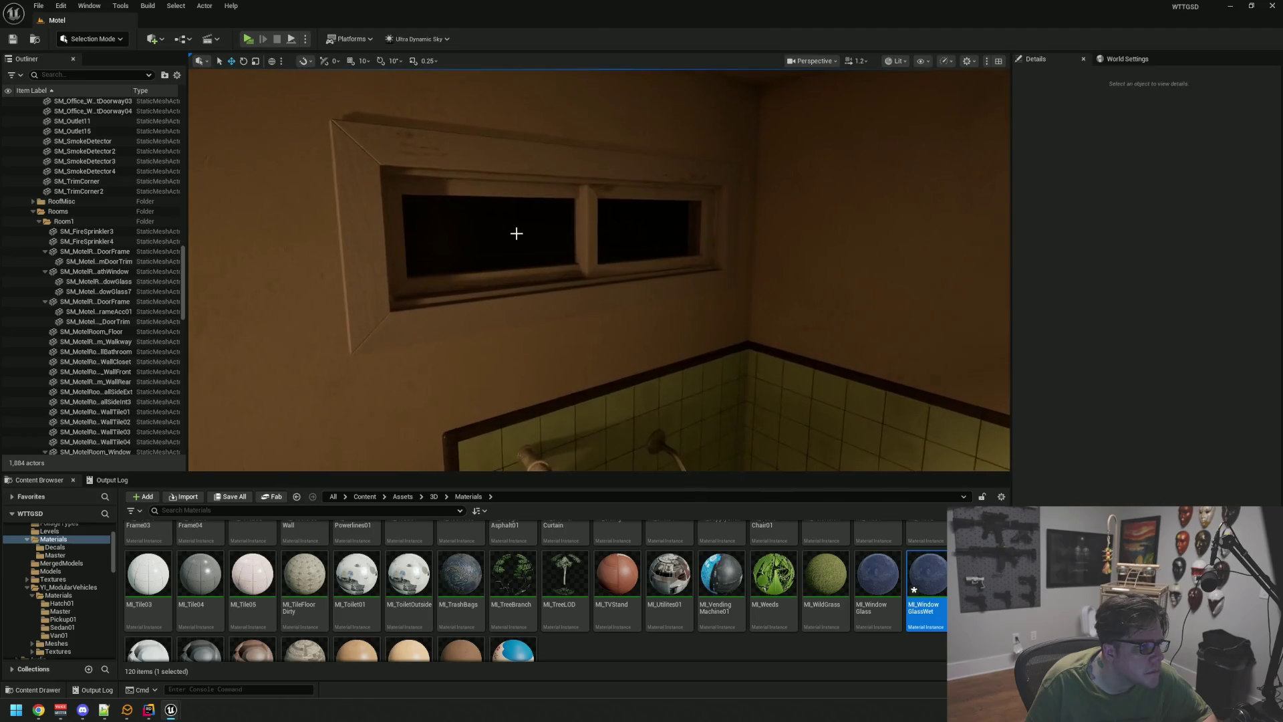
click(515, 229)
key(f)
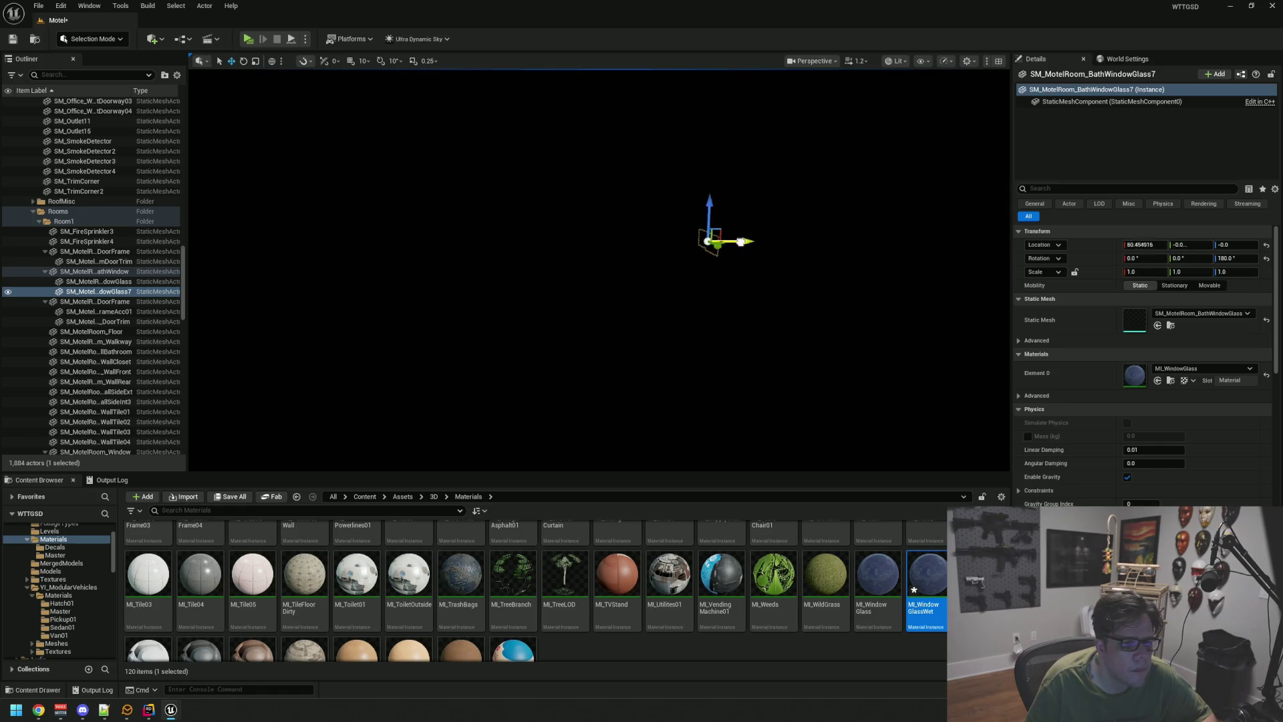
drag(564, 234, 564, 235)
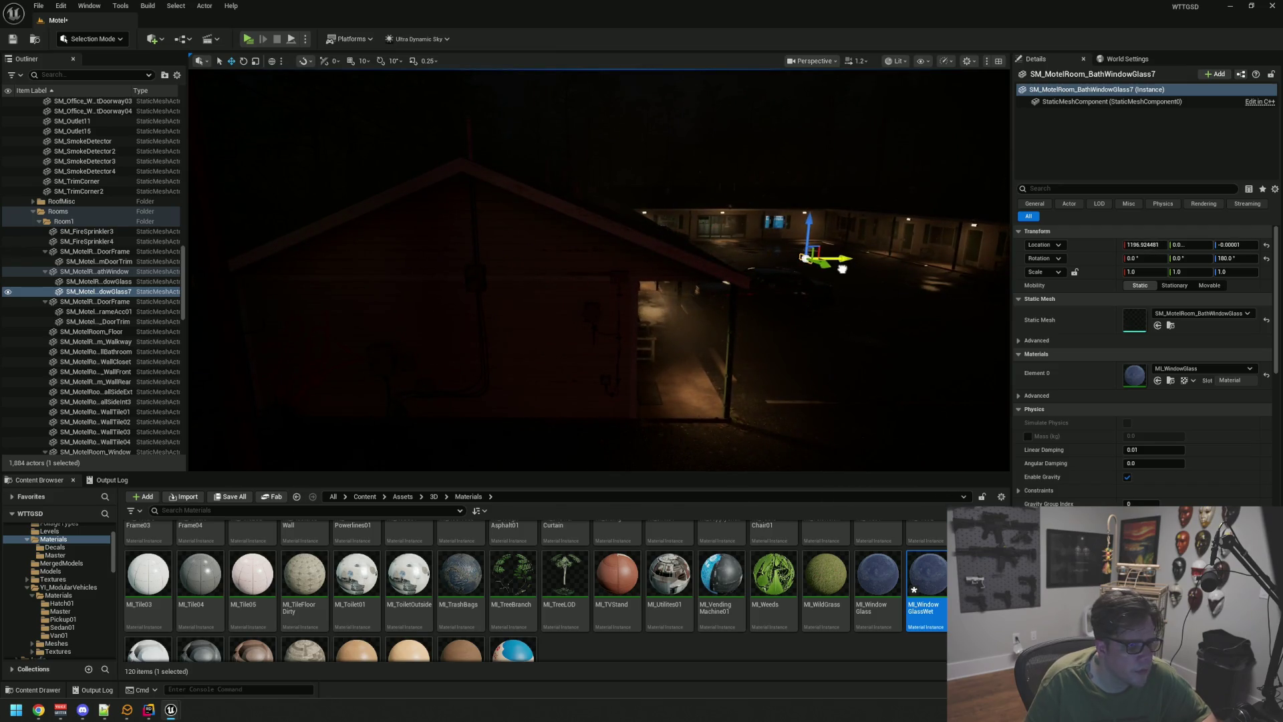
drag(841, 268, 765, 256)
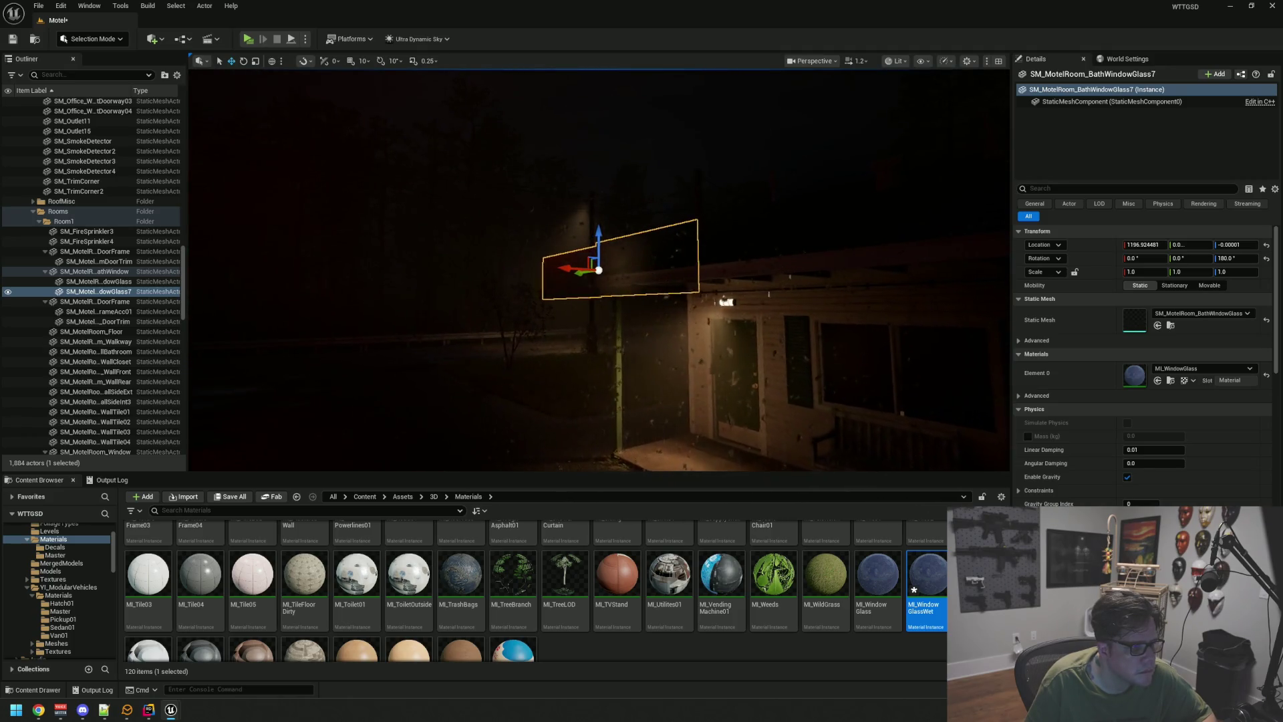
key(Escape)
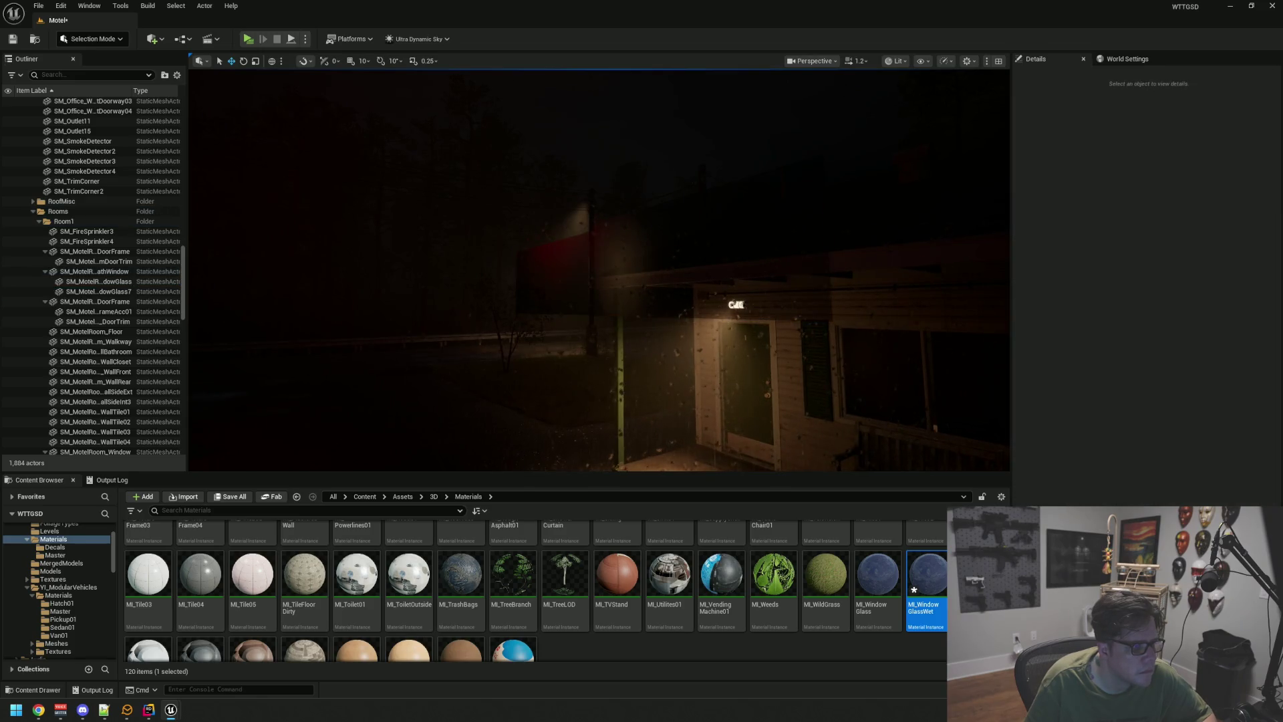
drag(692, 249, 692, 249)
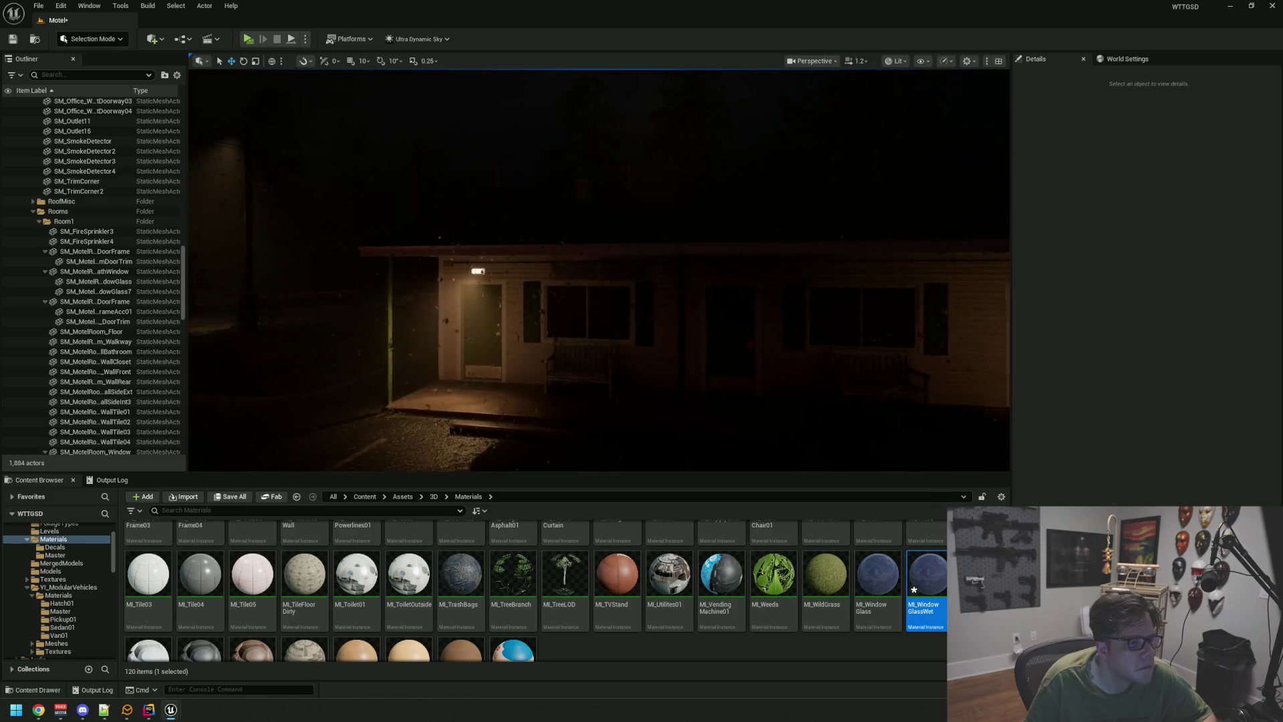
click(599, 270)
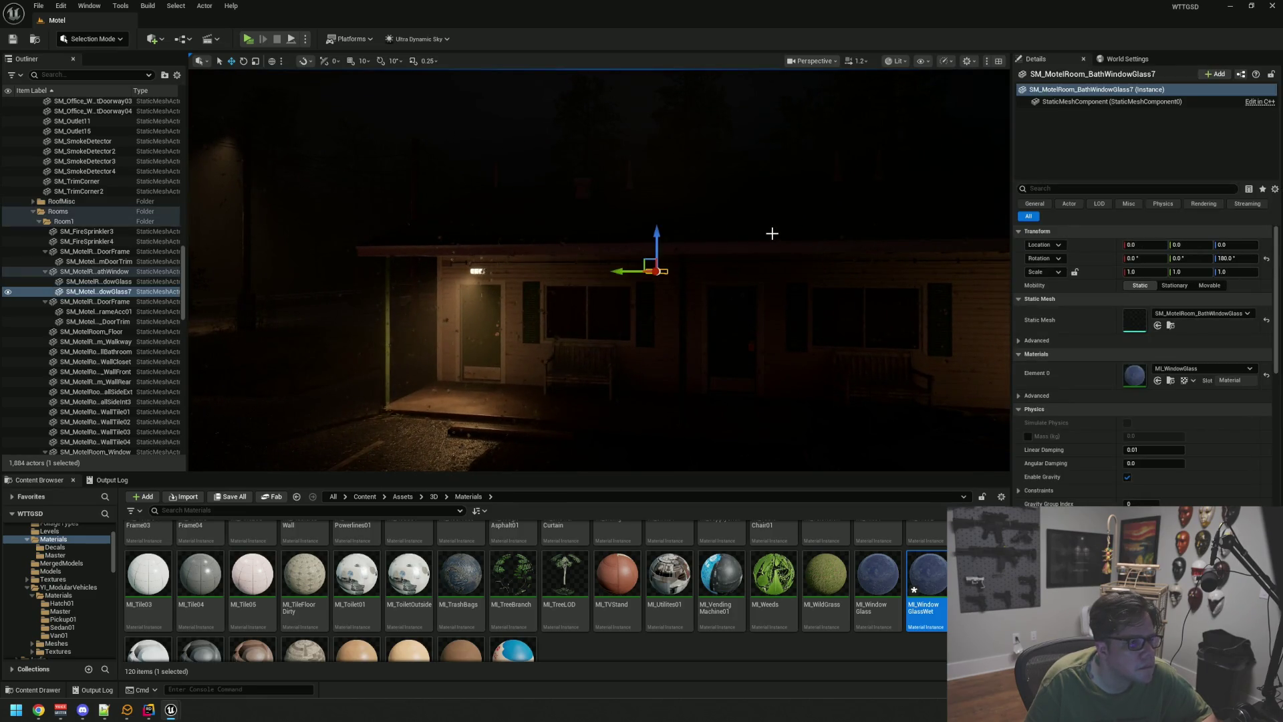
key(f)
key(Escape)
drag(599, 270, 598, 270)
drag(945, 260, 945, 260)
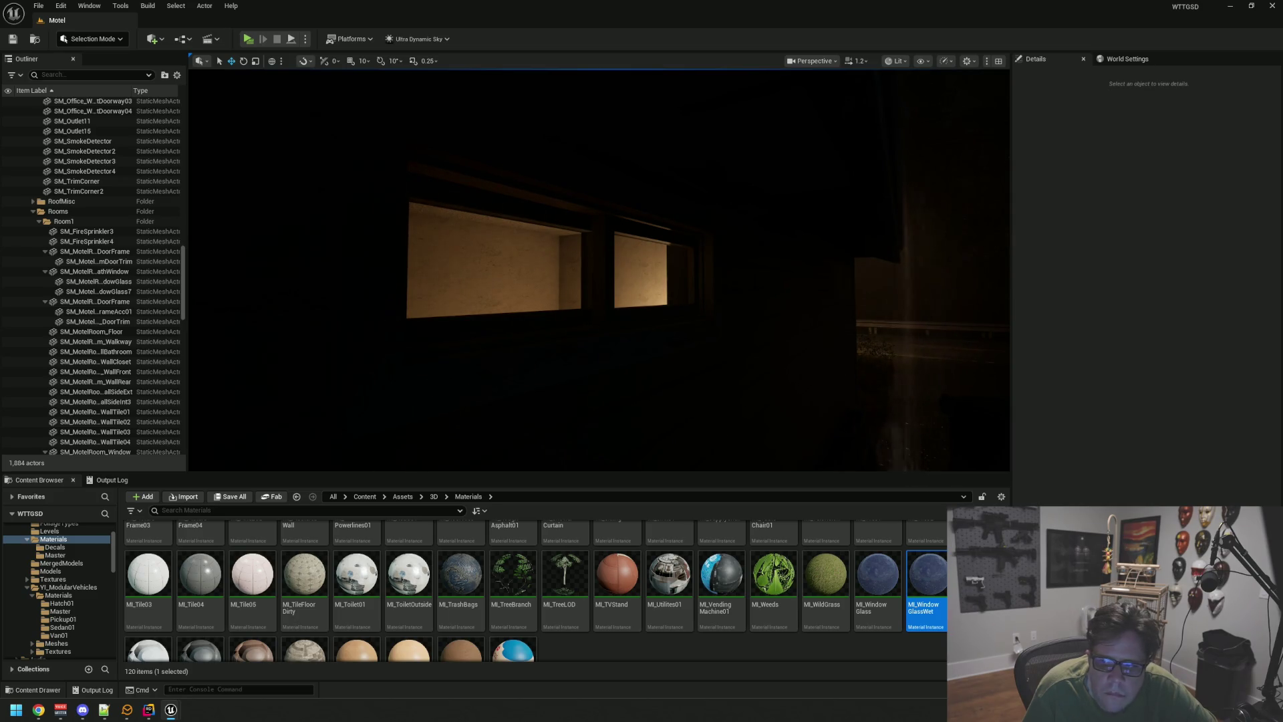
drag(727, 267, 728, 266)
mouse_move(651, 241)
mouse_down()
mouse_move(621, 228)
mouse_move(590, 238)
mouse_move(722, 274)
mouse_up()
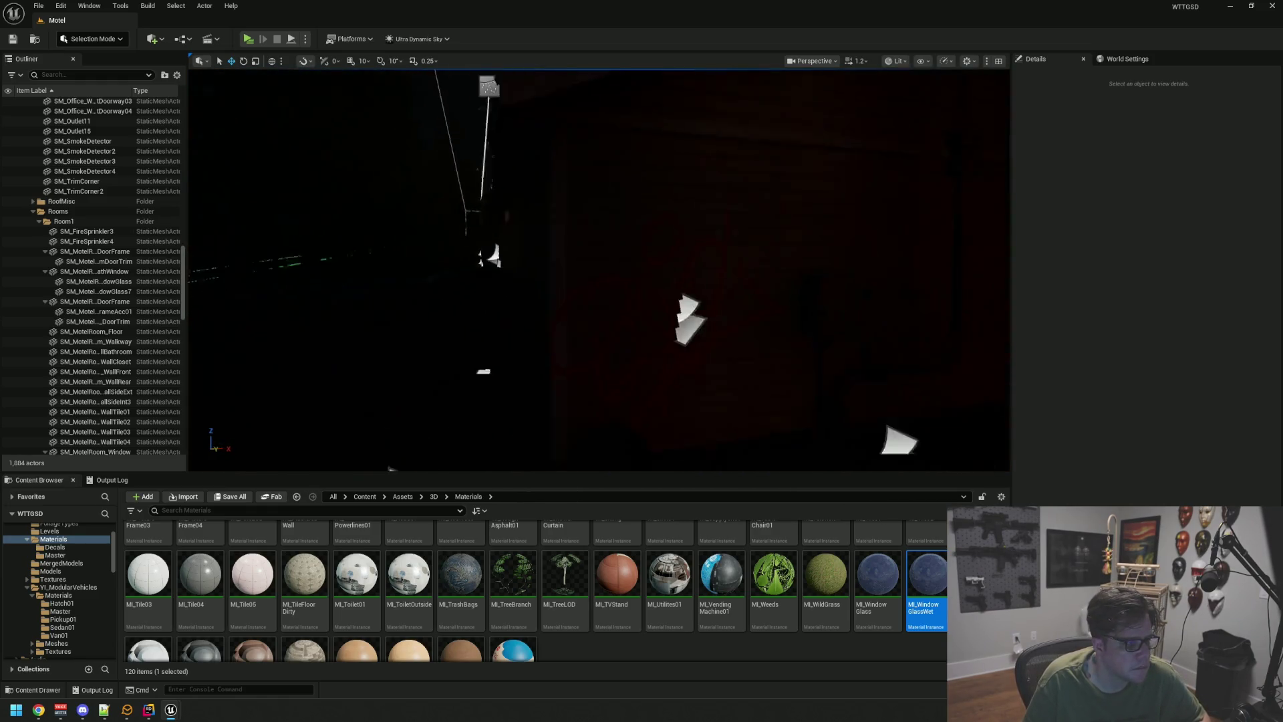
- Slide Rain_Drip_Spline5 to X ≈ 1741 and nudge it down so drips hang from the roof edge
drag(674, 218, 681, 251)
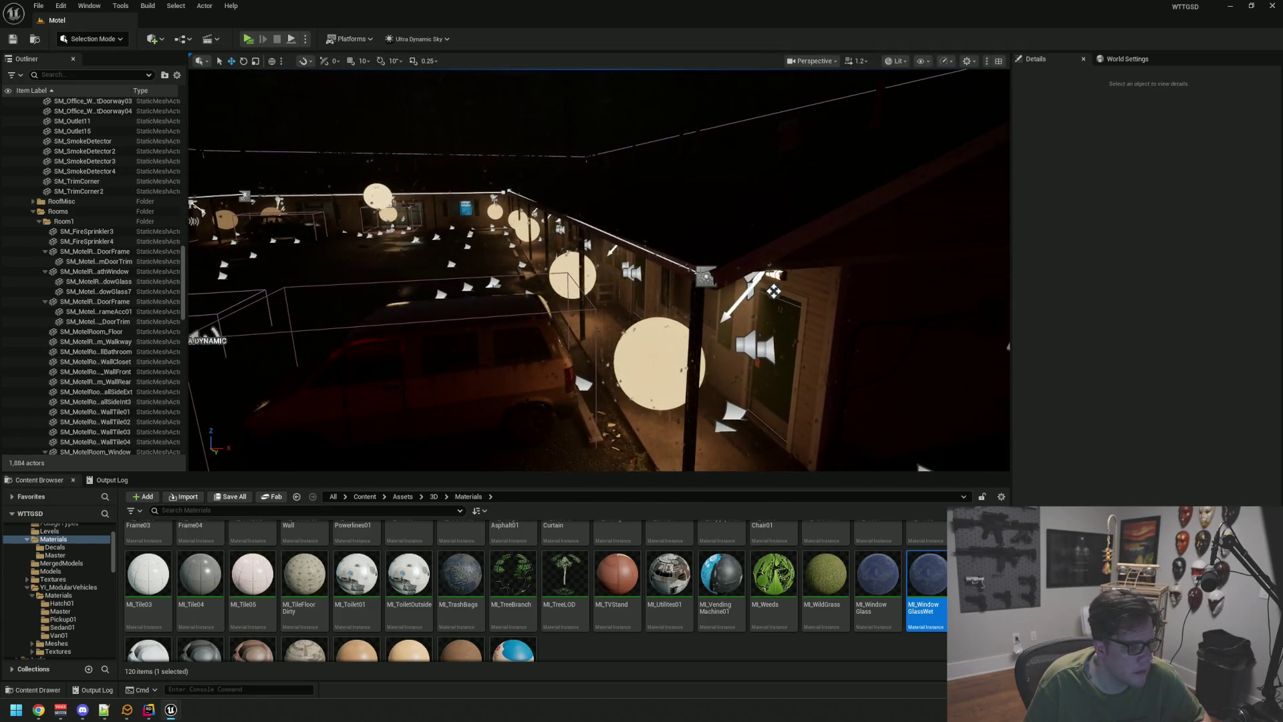
click(773, 291)
key(f)
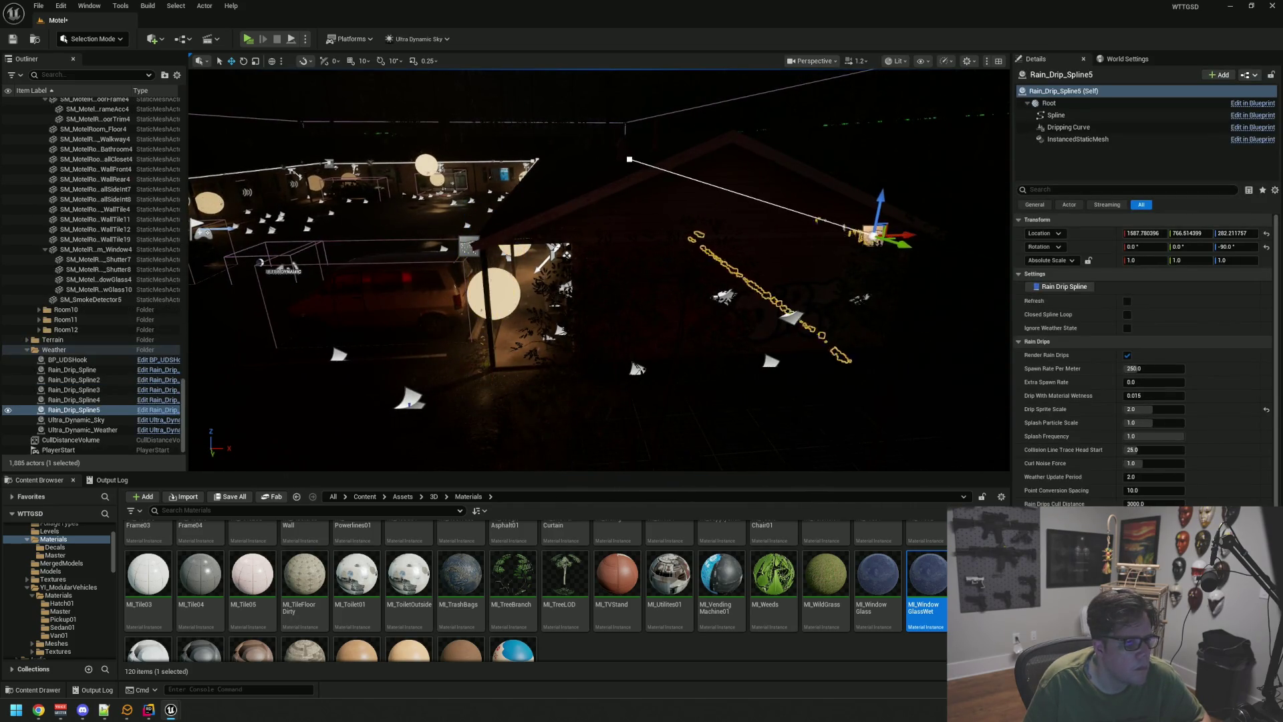
key(f)
drag(398, 205, 552, 217)
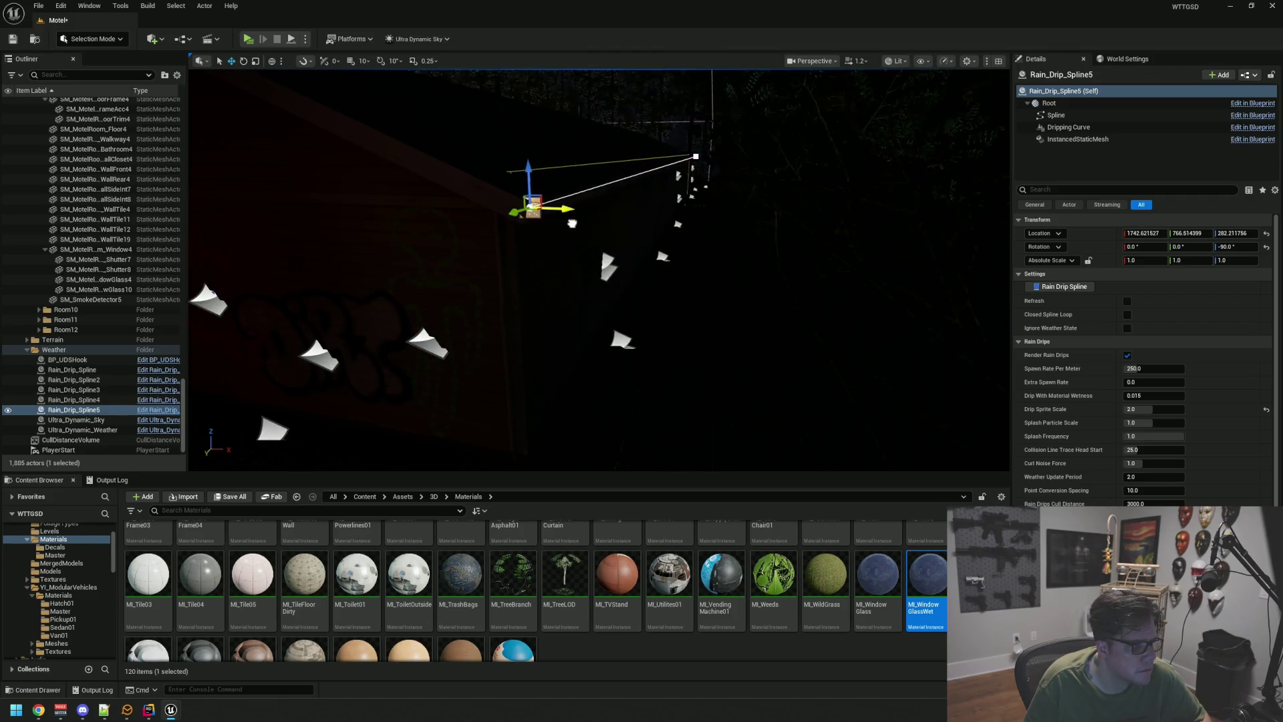
mouse_move(602, 267)
mouse_down()
mouse_move(655, 253)
mouse_move(621, 264)
mouse_move(639, 257)
mouse_move(638, 277)
mouse_up()
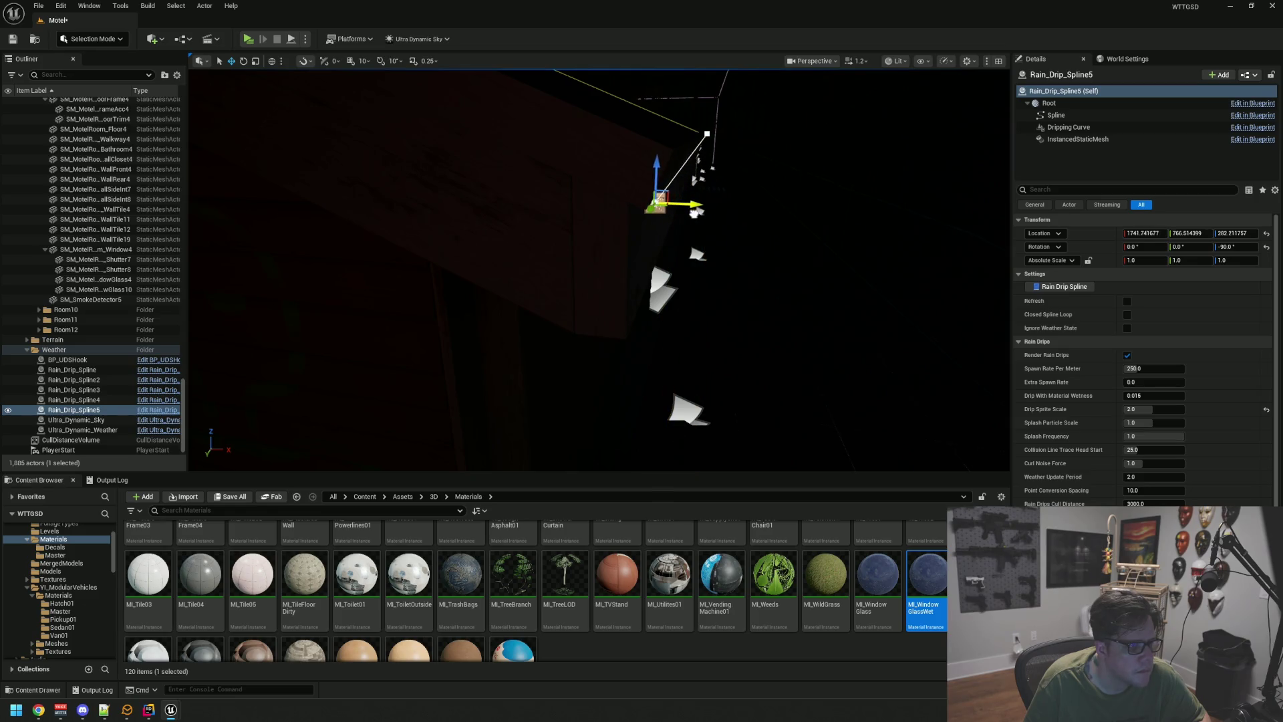
drag(655, 174, 653, 177)
click(674, 188)
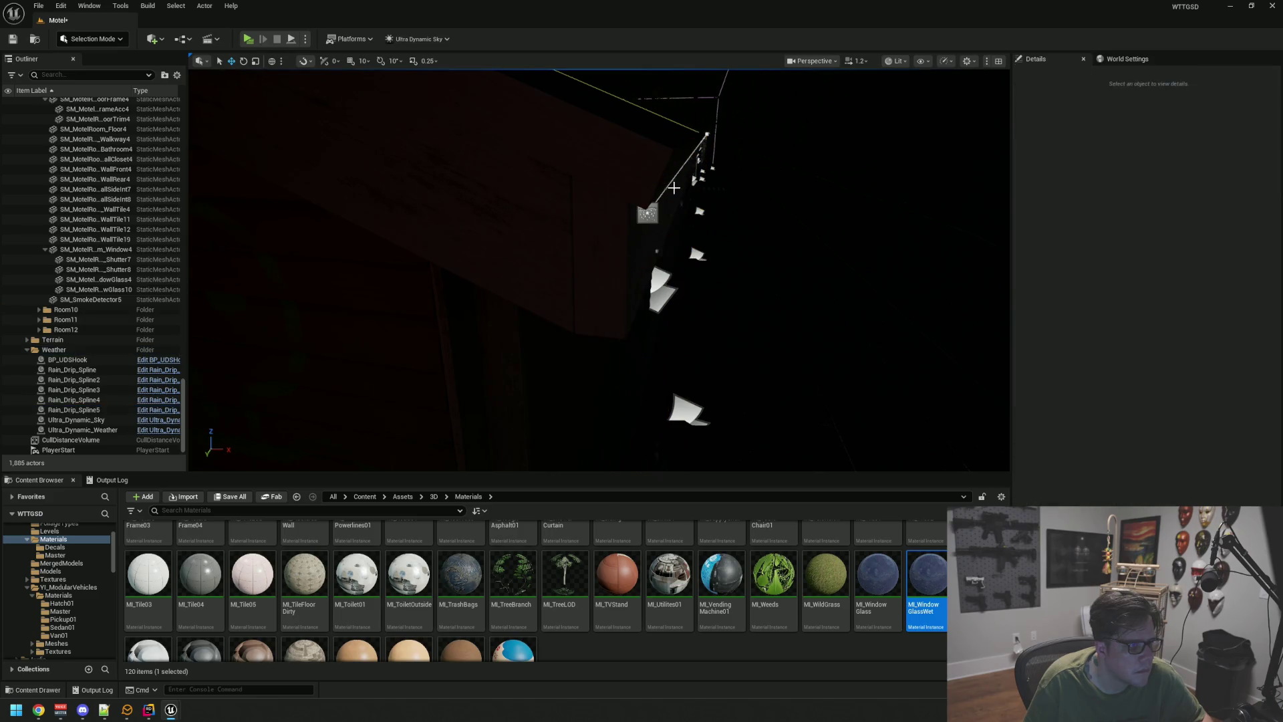
scroll(599, 270, down, 10)
scroll(707, 216, up, 8)
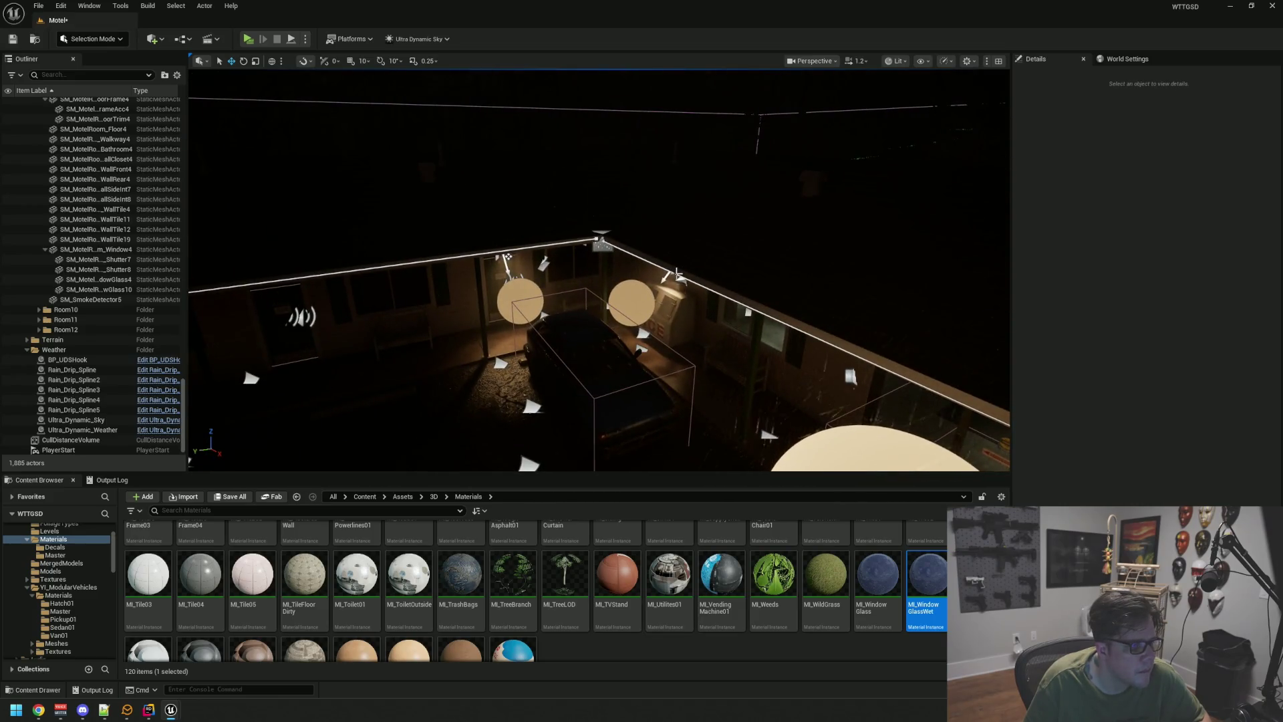
- Turn off game view and collapse the MasterStructure folder in the Outliner to reach Weather
click(835, 287)
key(Escape)
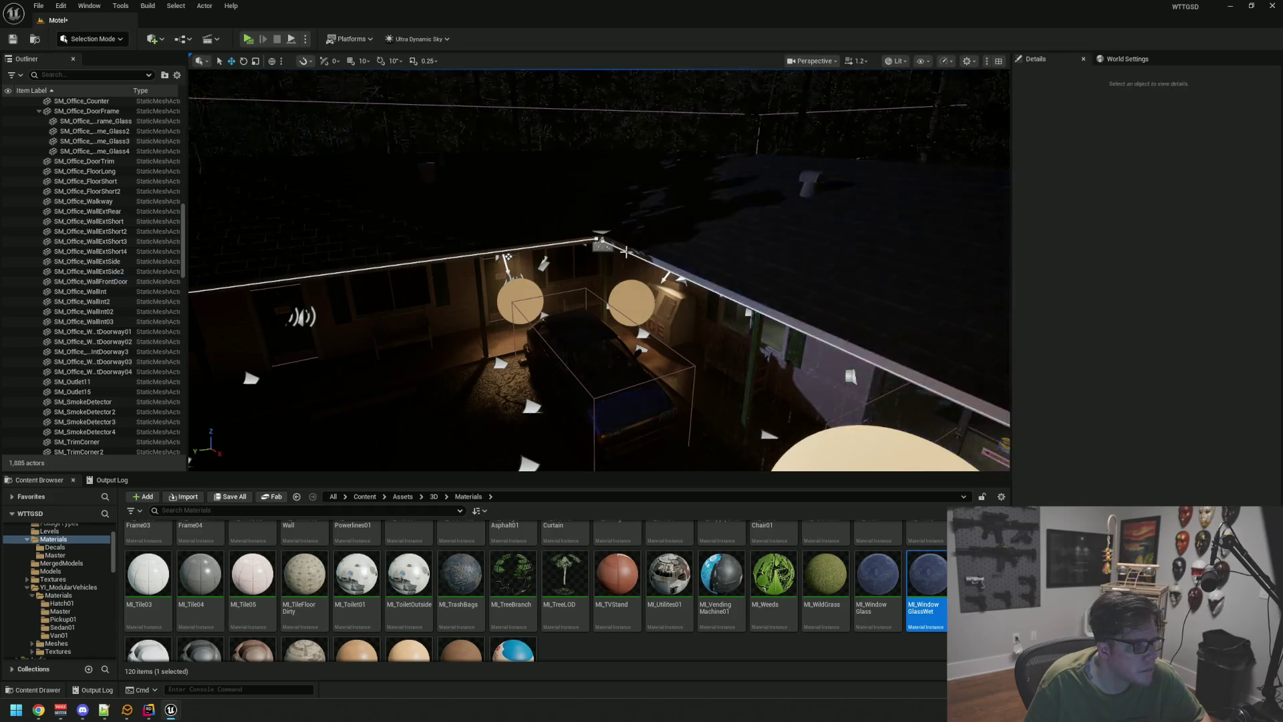
scroll(635, 248, up, 2)
scroll(634, 248, up, 10)
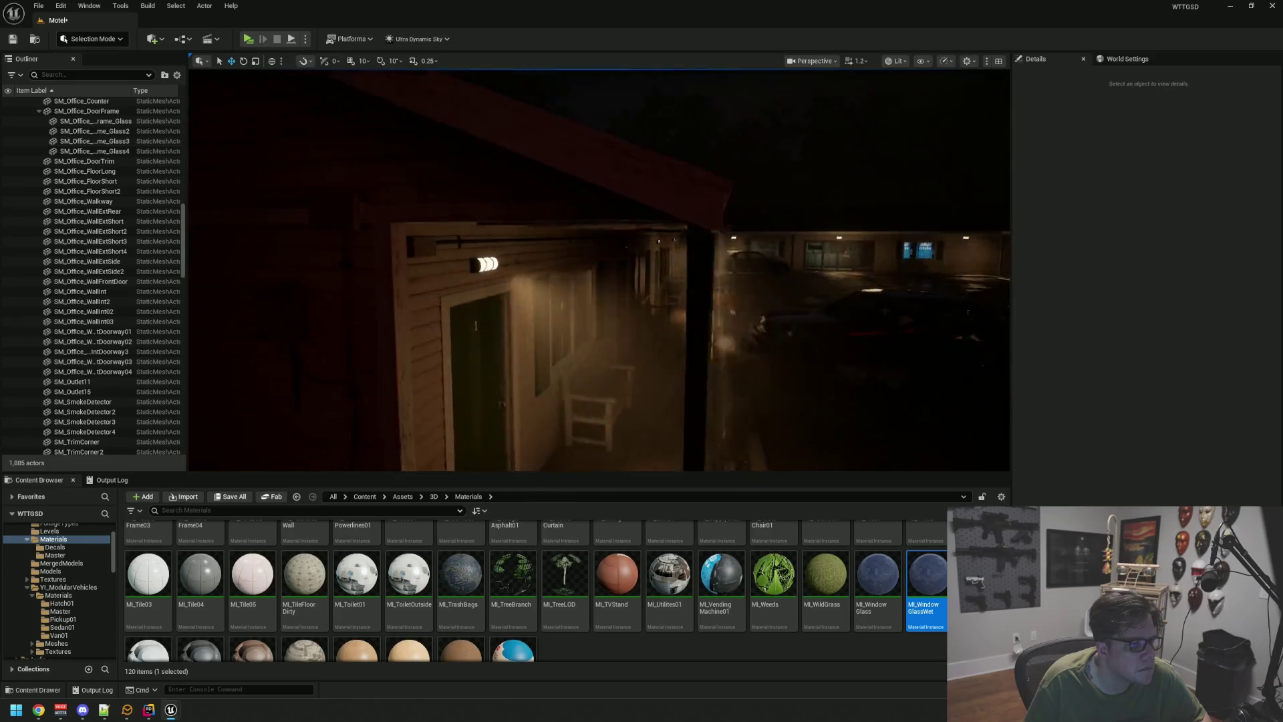
key(g)
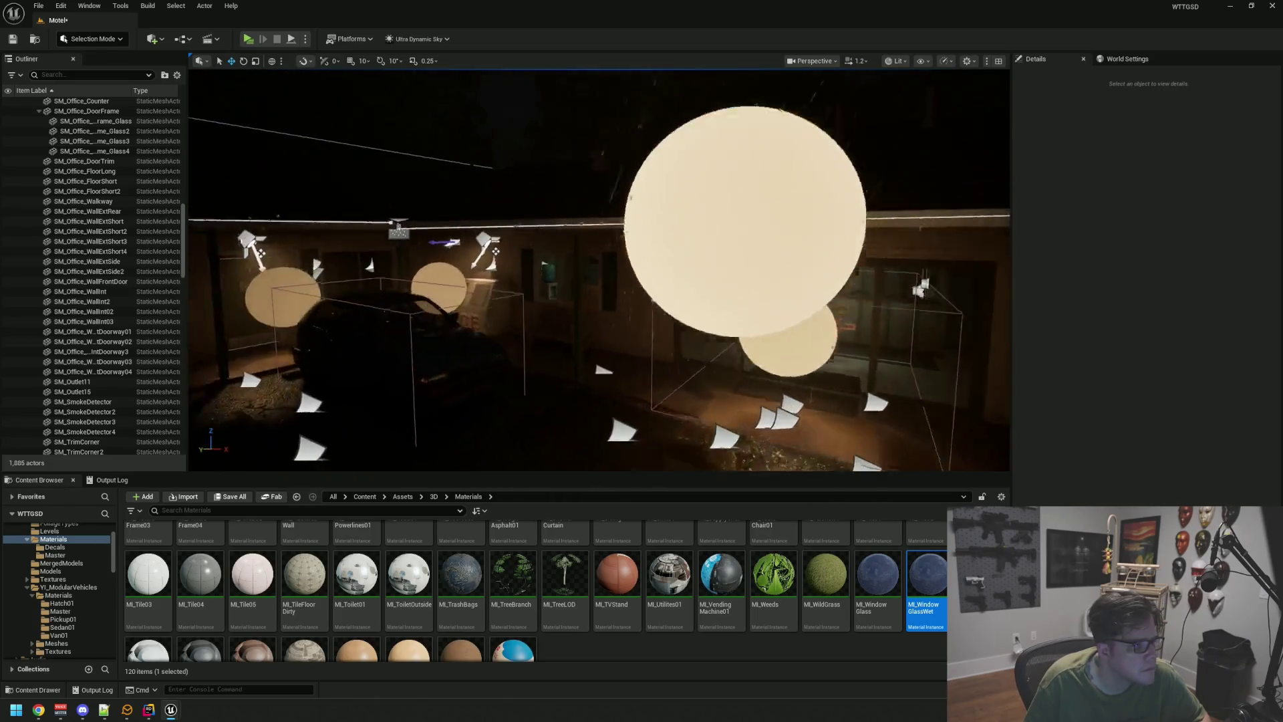
drag(181, 231, 172, 62)
click(27, 153)
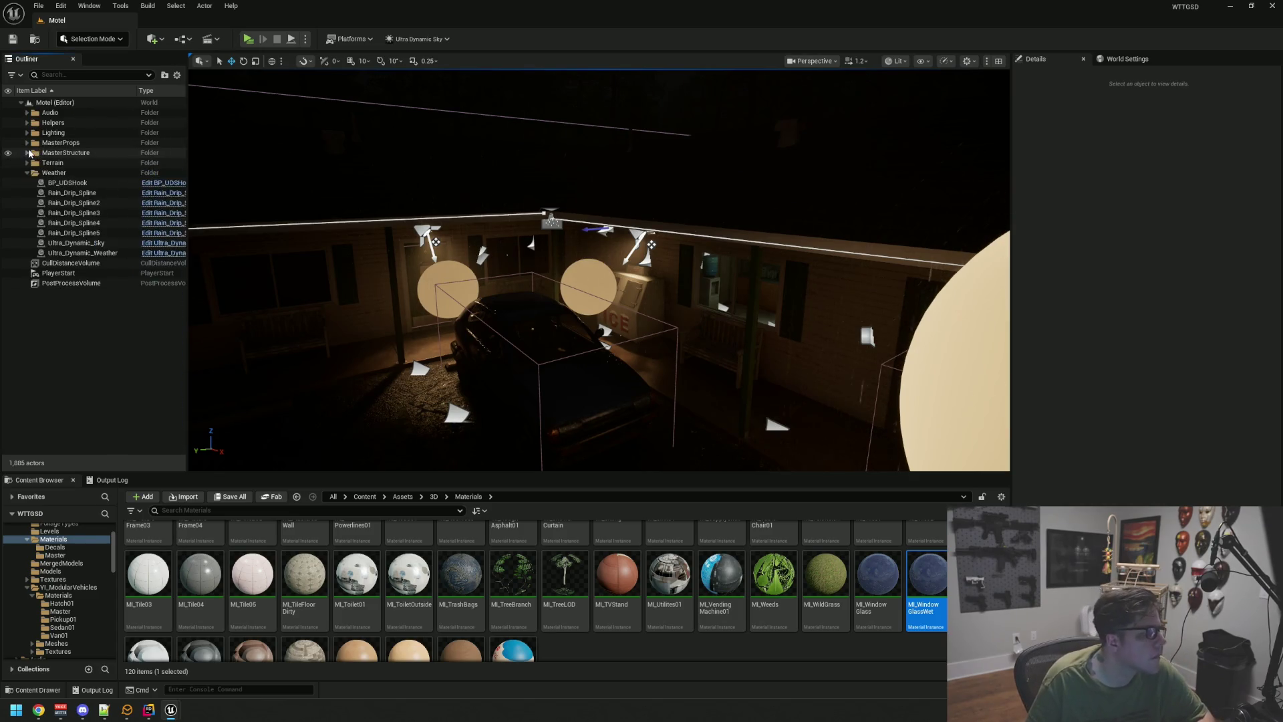
key(w)
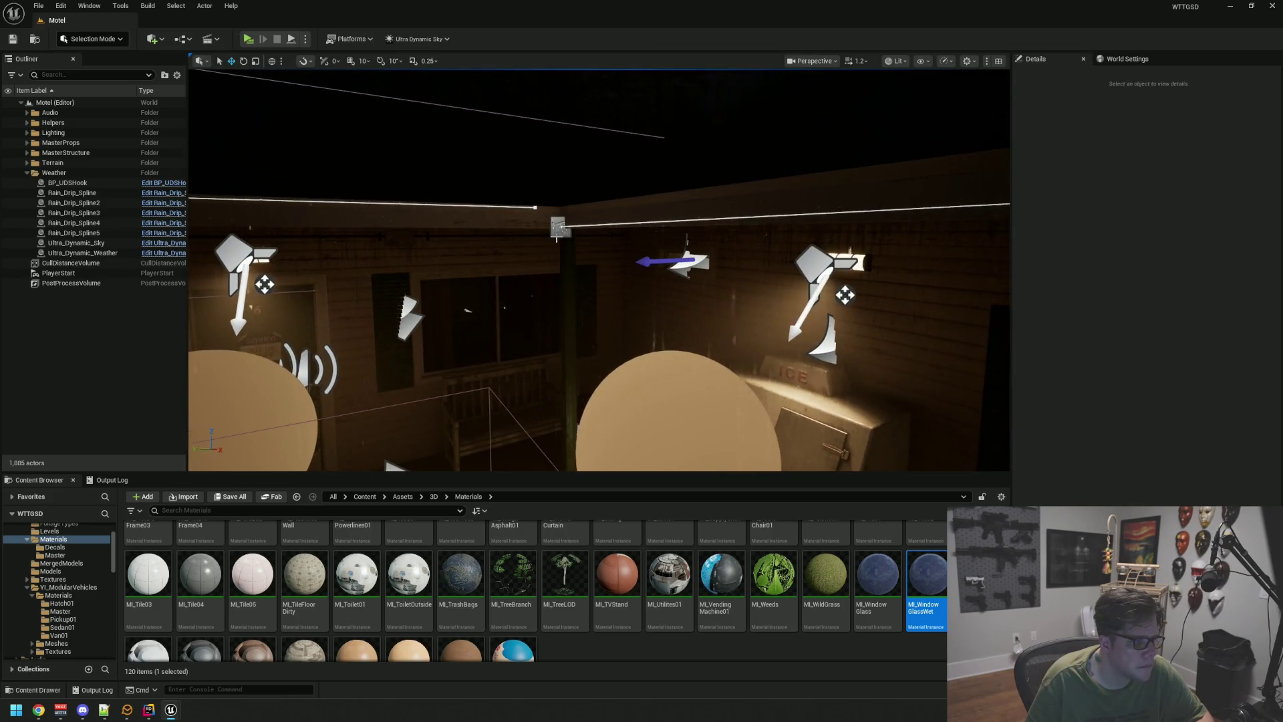
- Raise Rain_Drip_Spline to Z ≈ 282.28, level with the motel roof edge
click(568, 217)
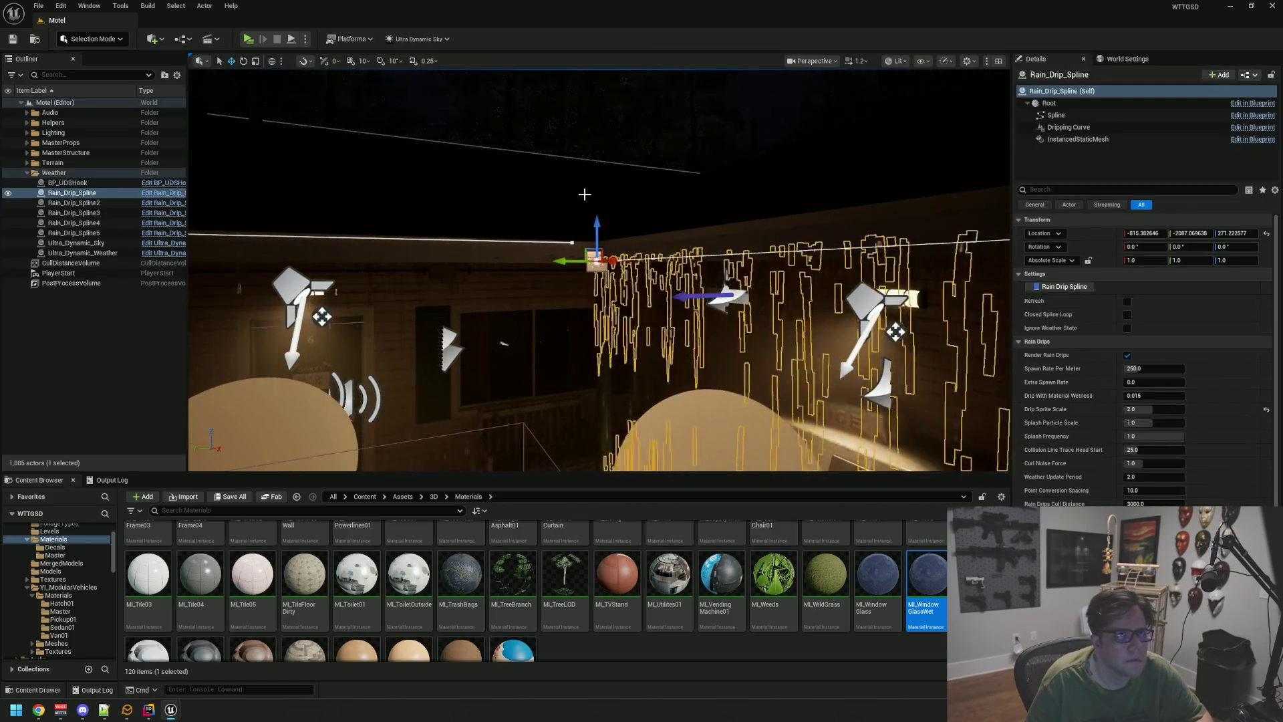
key(e)
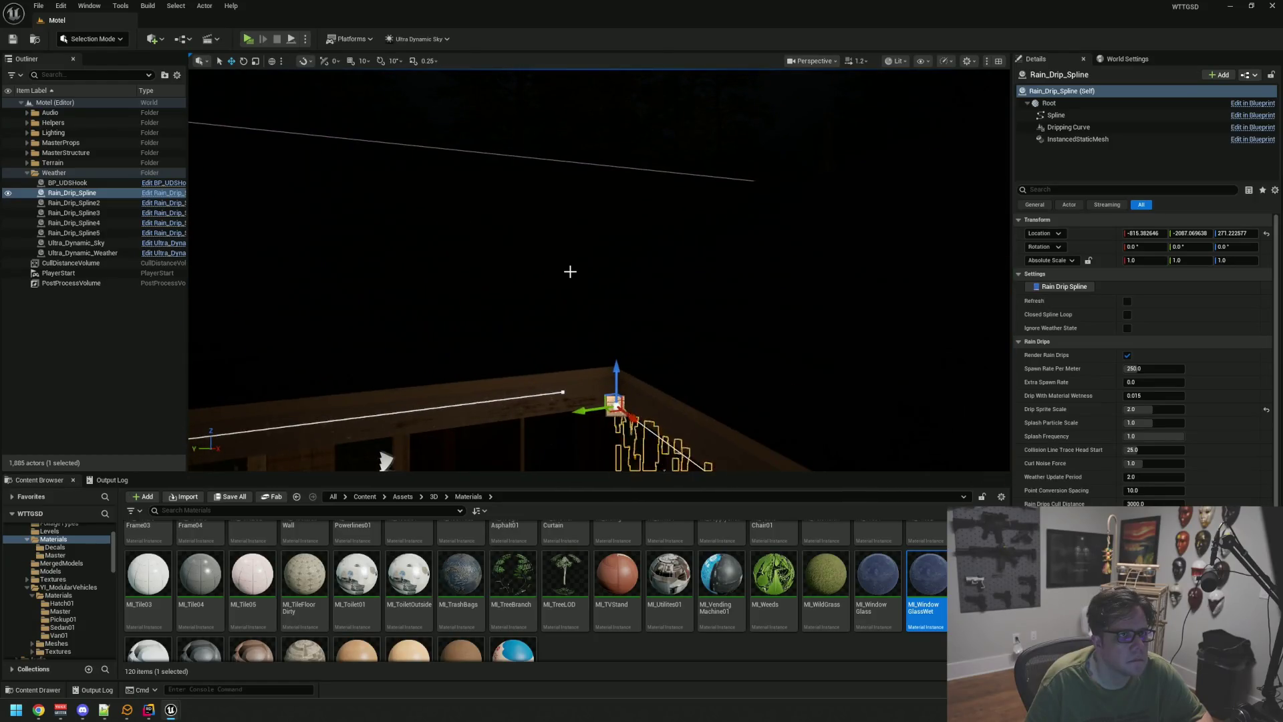
key(q)
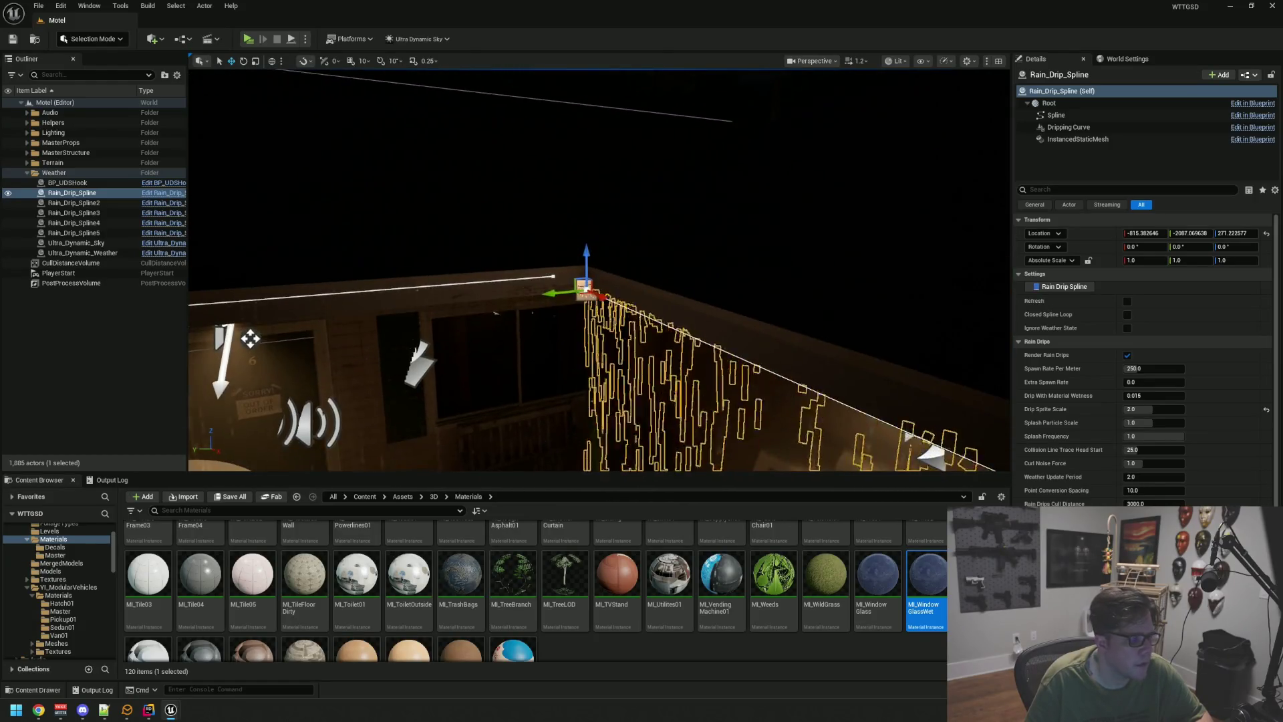
key(e)
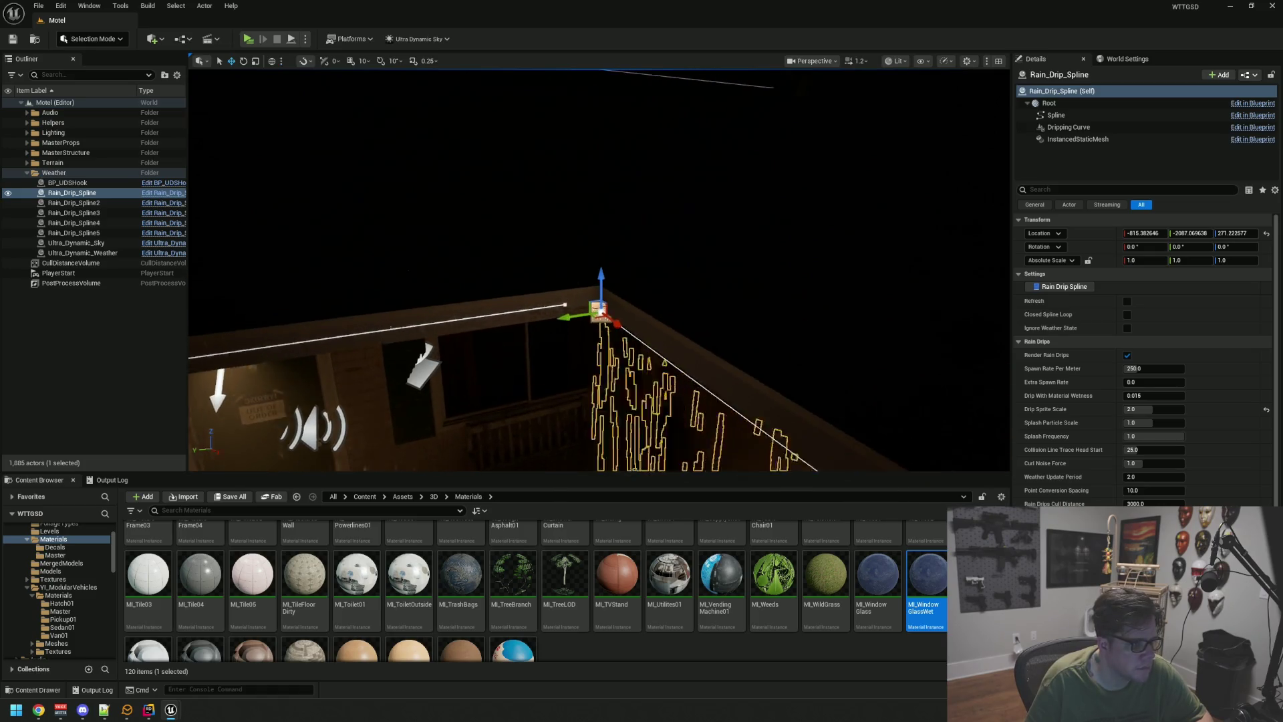
key(q)
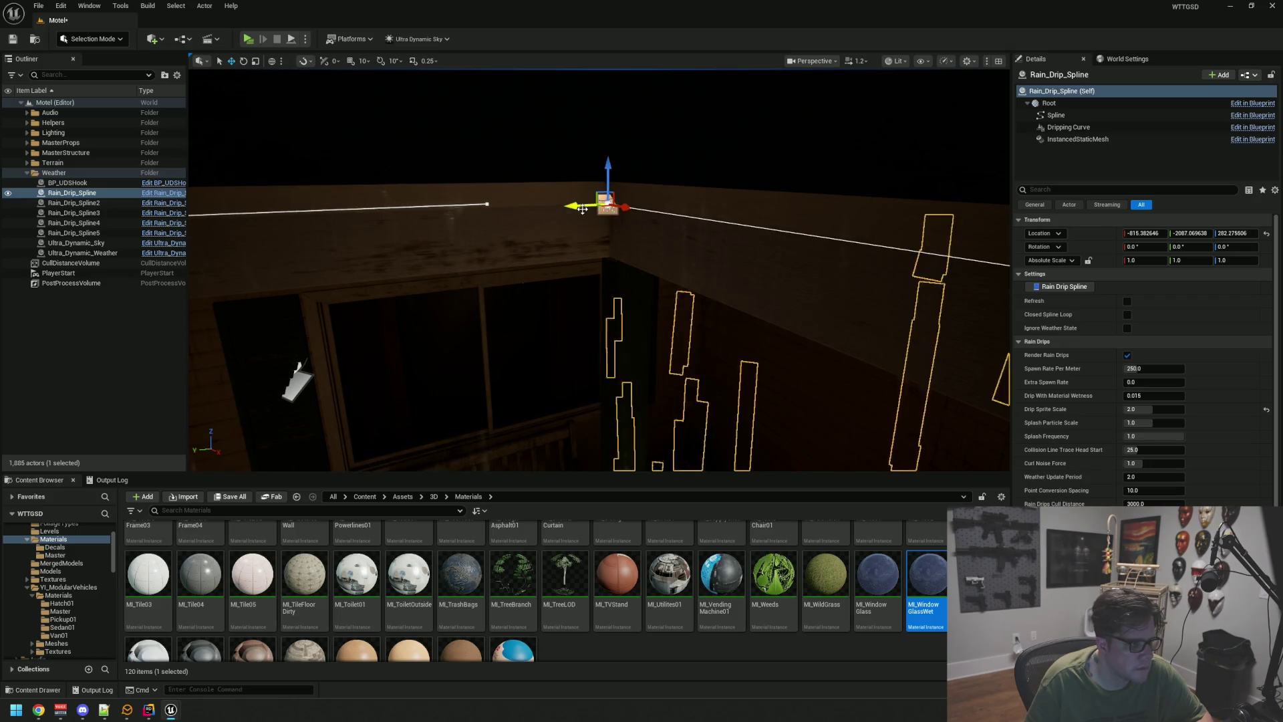
click(485, 203)
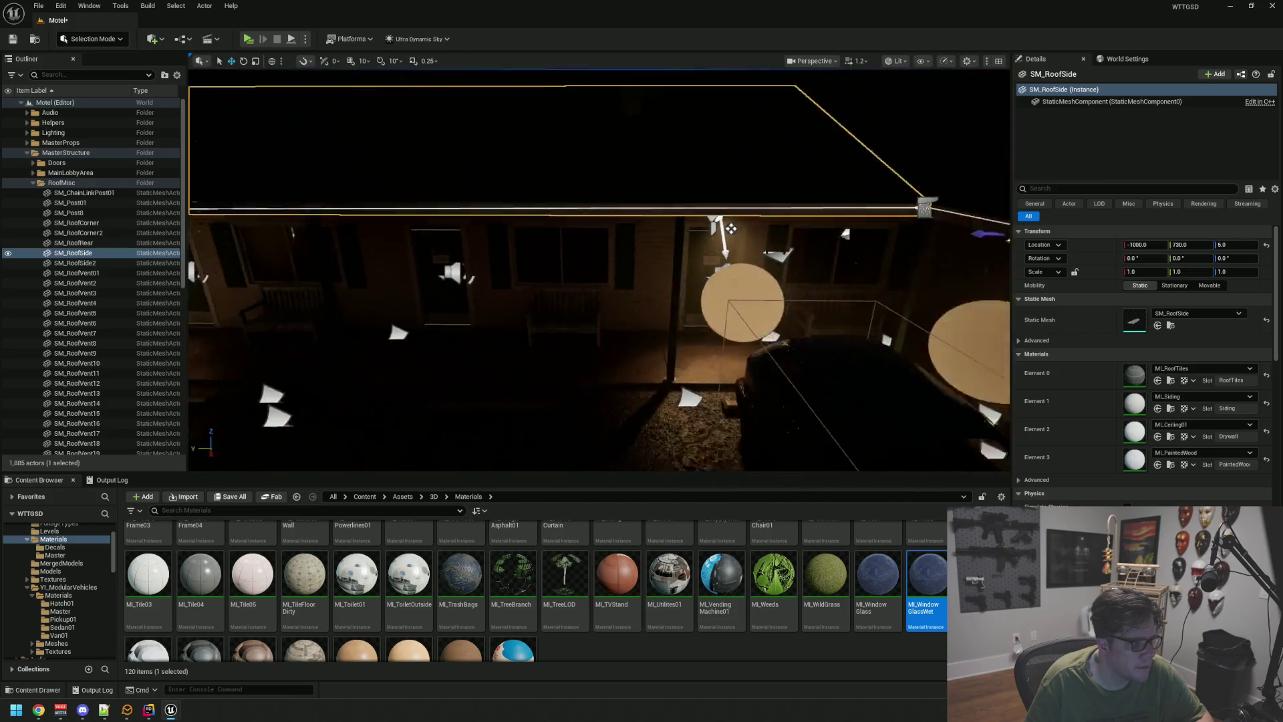
drag(708, 201, 625, 204)
click(635, 203)
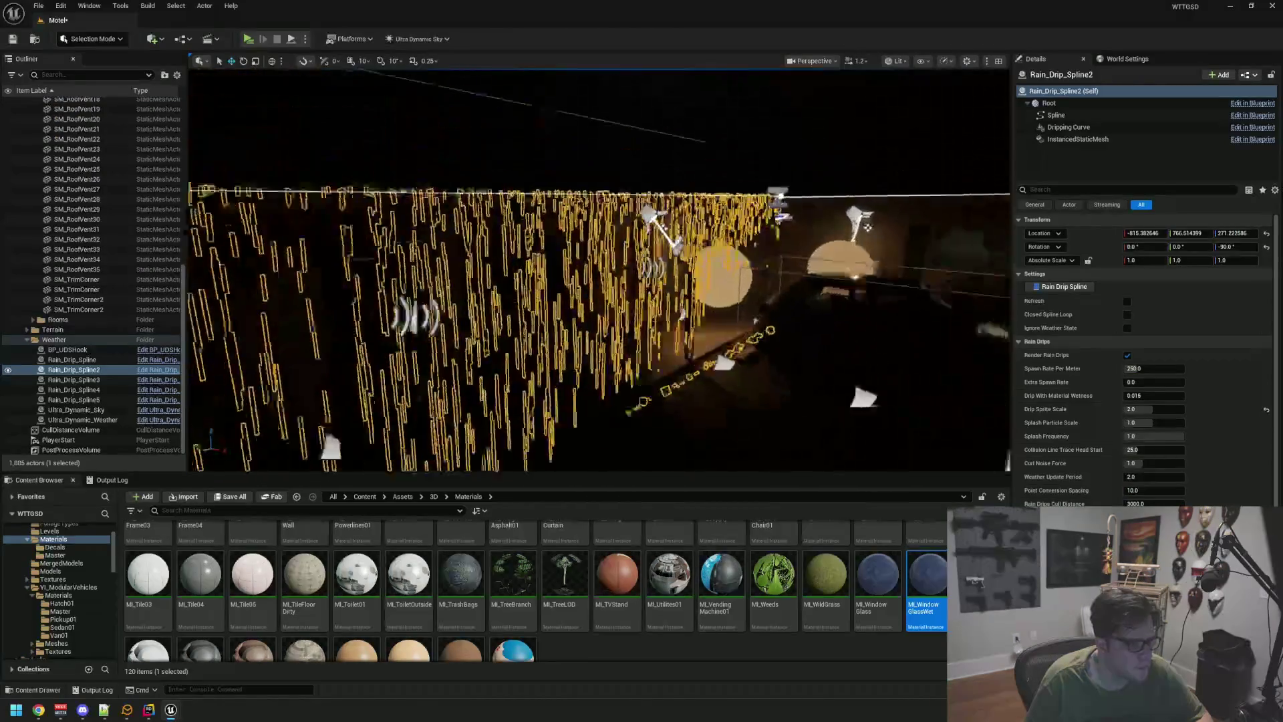
drag(664, 412, 615, 143)
click(615, 143)
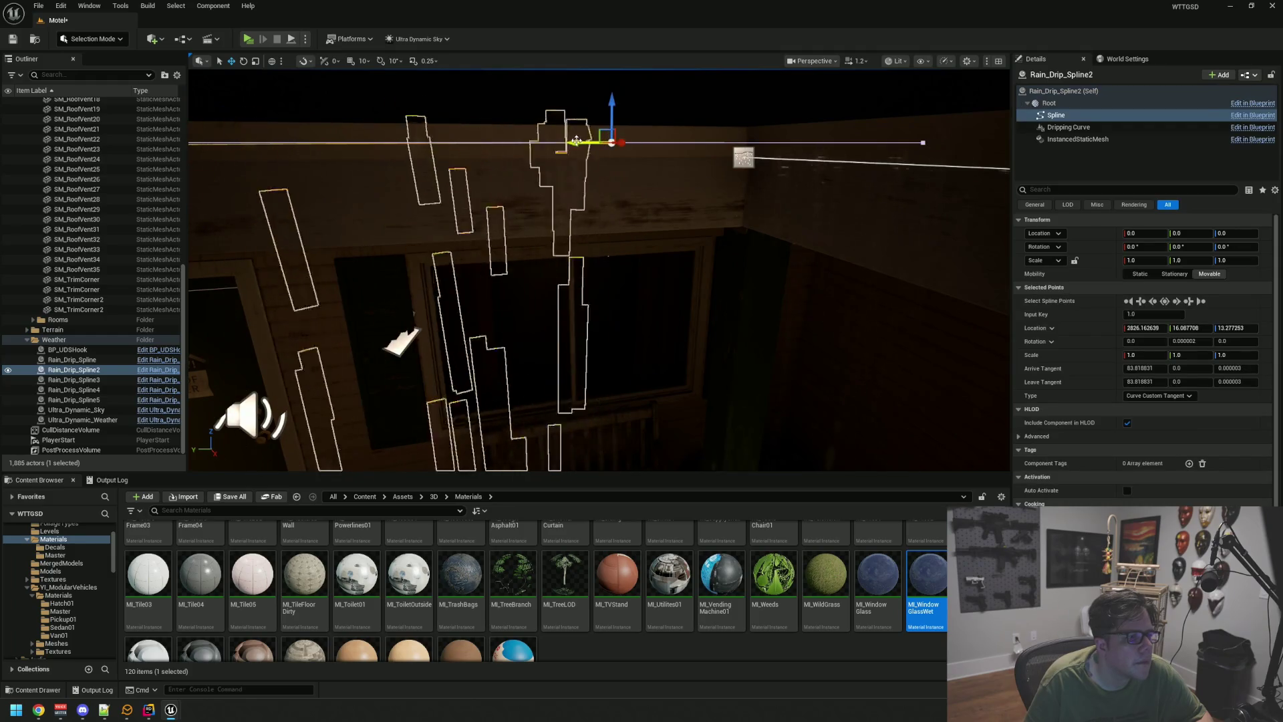
click(734, 142)
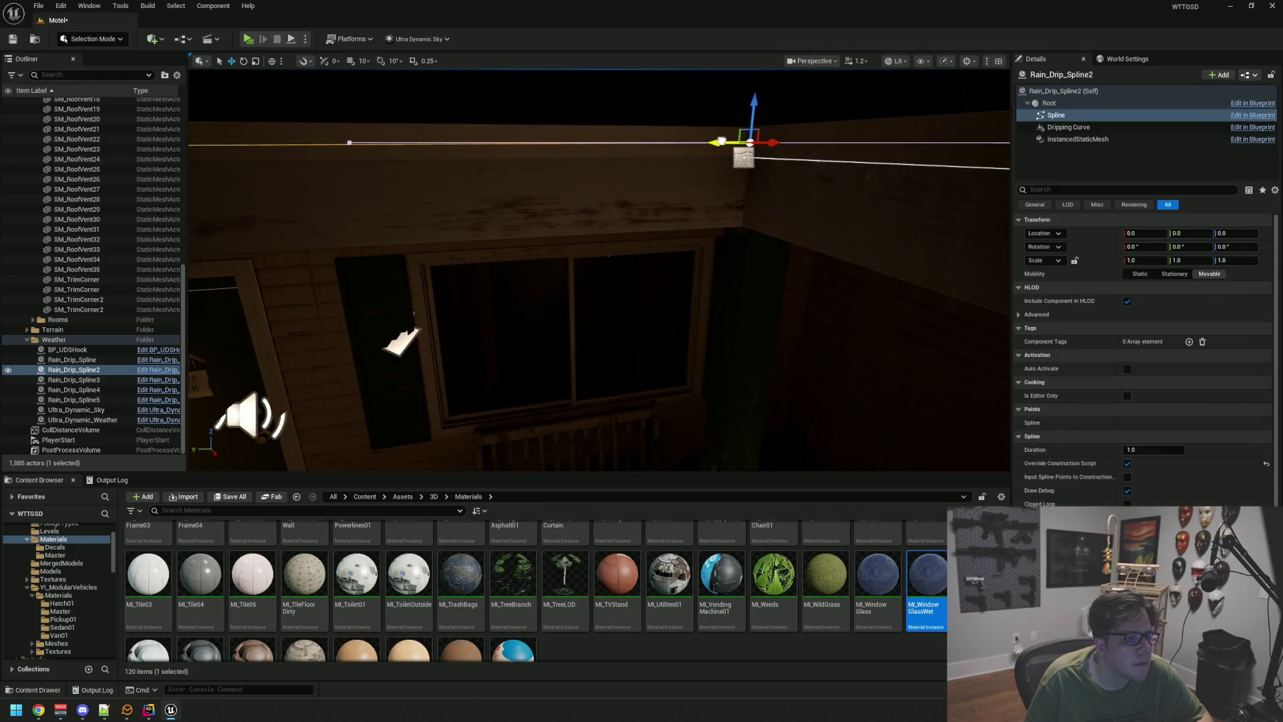
mouse_move(745, 197)
mouse_down()
mouse_move(682, 210)
mouse_move(718, 171)
mouse_move(798, 170)
mouse_up()
drag(568, 142, 568, 142)
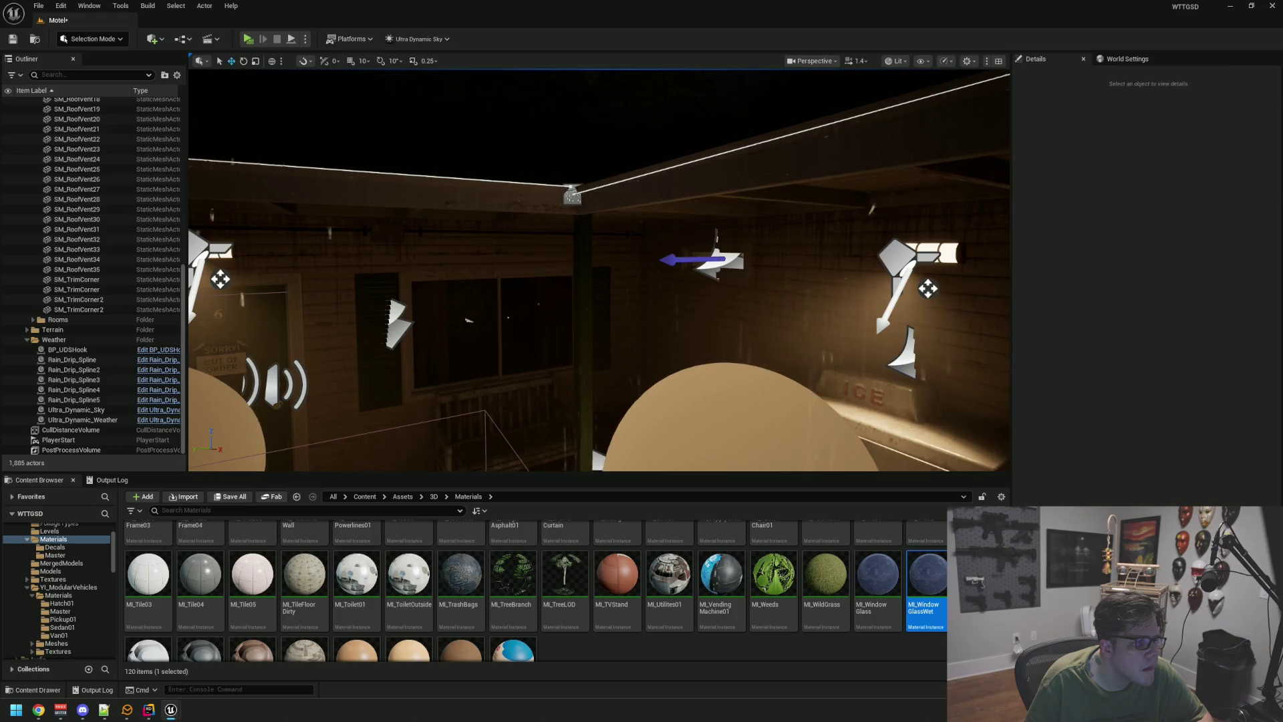
- Duplicate Rain_Drip_Spline as Rain_Drip_Spline6 and move it to X ≈ -1732 along another roof edge
double_click(72, 359)
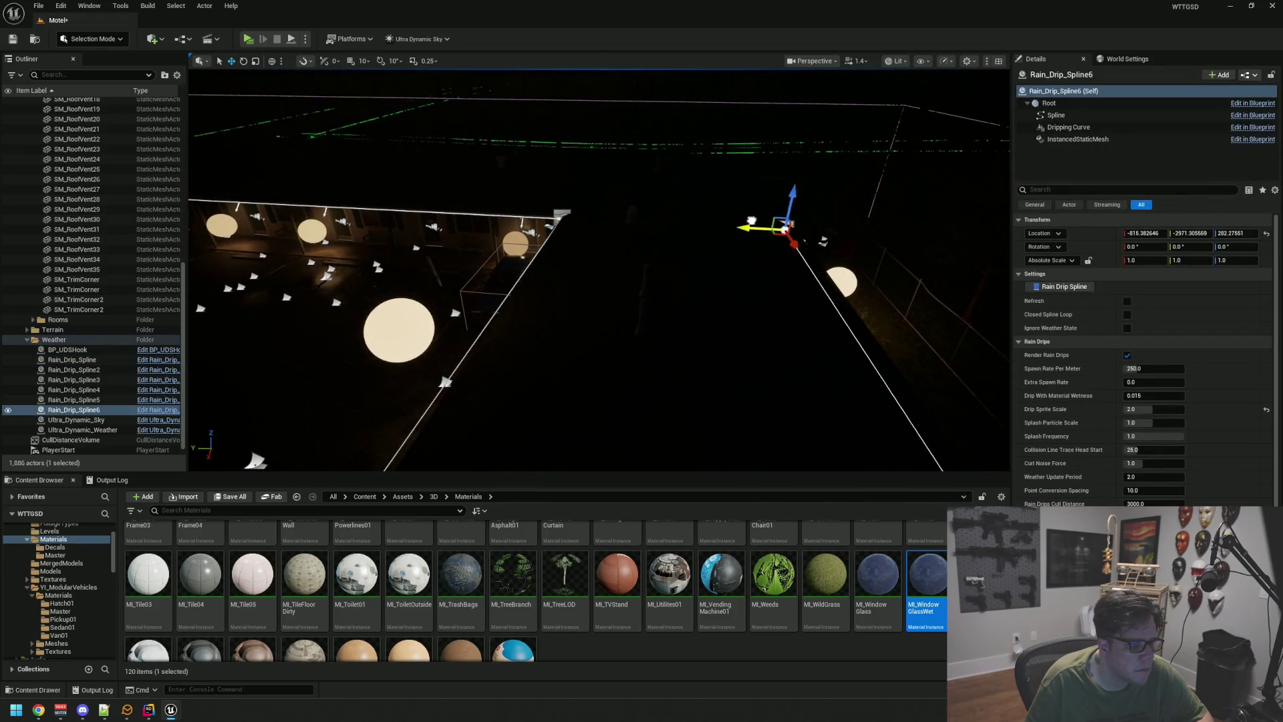
mouse_move(774, 233)
mouse_down()
mouse_move(573, 341)
mouse_move(767, 223)
mouse_move(742, 211)
mouse_up()
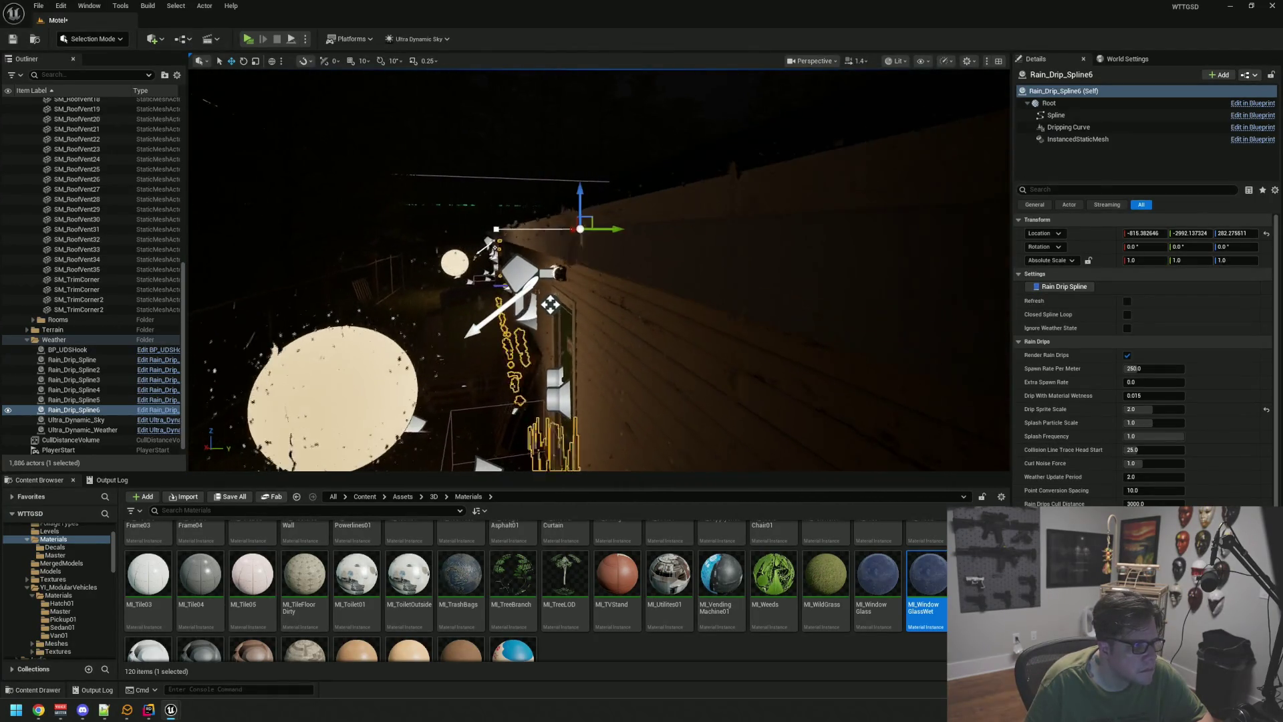
drag(635, 192, 642, 201)
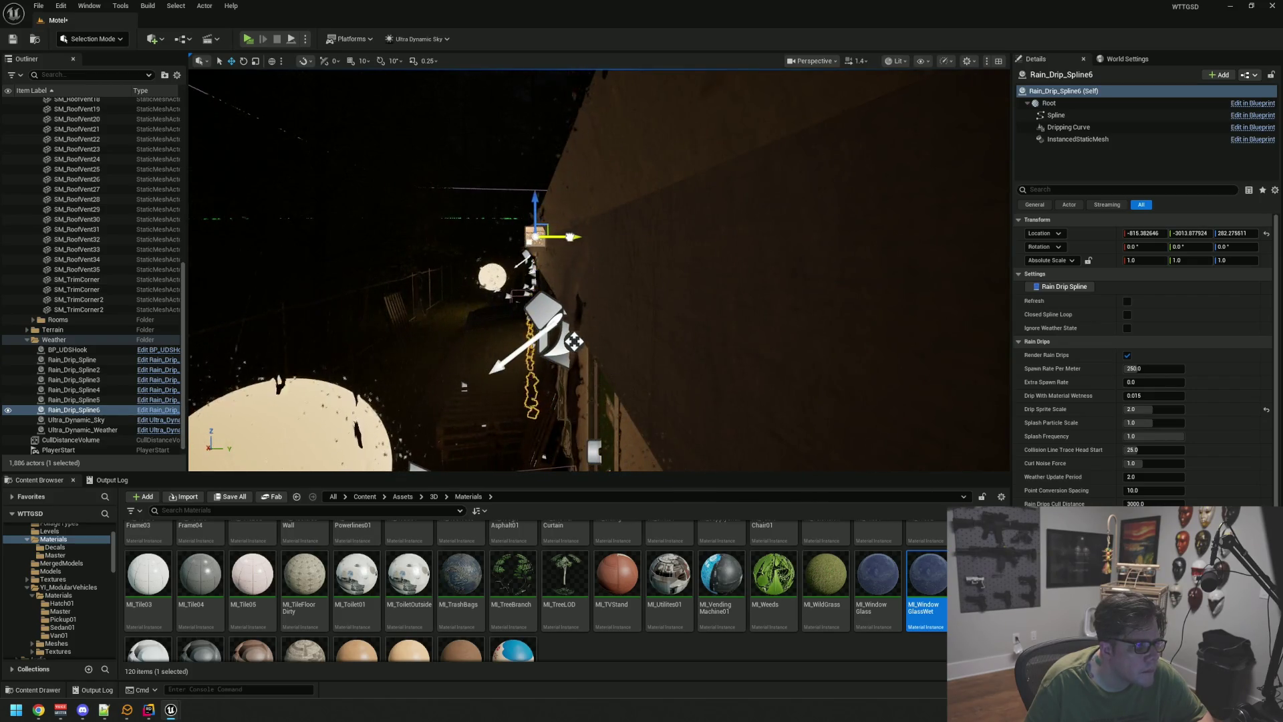
mouse_move(573, 235)
mouse_down()
mouse_move(661, 237)
mouse_move(640, 235)
mouse_move(638, 214)
mouse_up()
drag(516, 202, 516, 210)
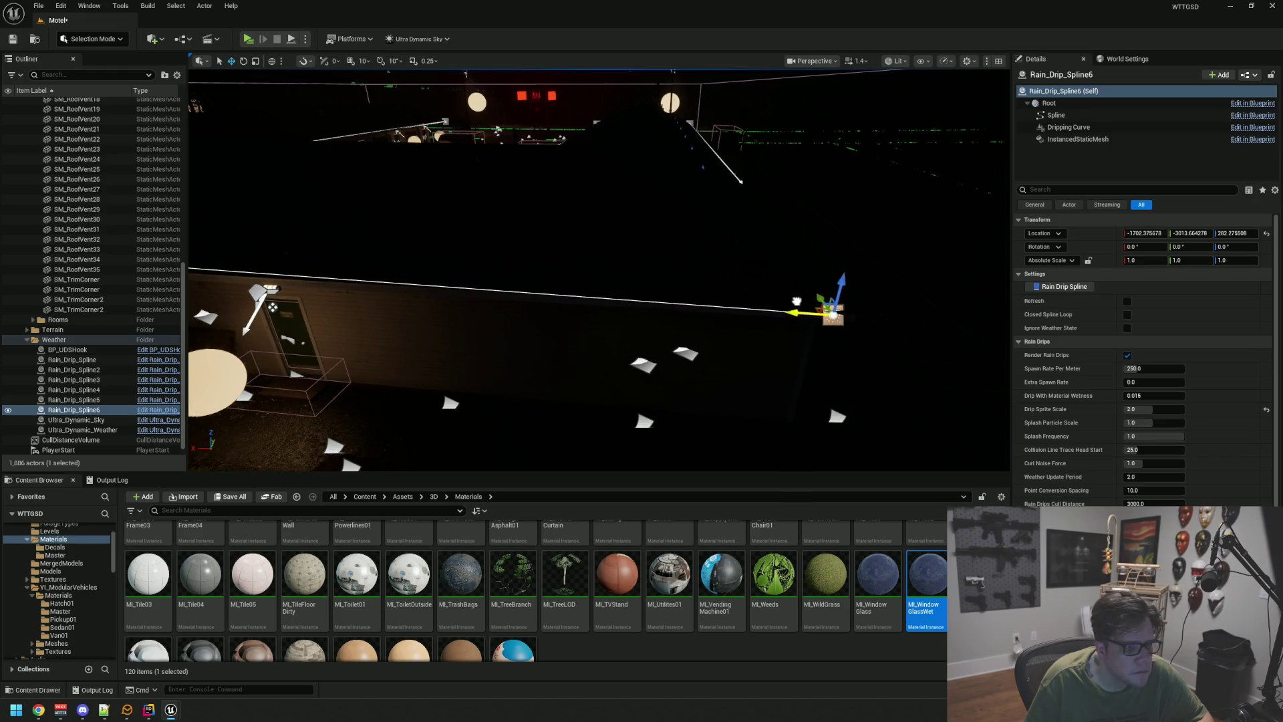
drag(816, 300, 789, 240)
drag(812, 140, 809, 225)
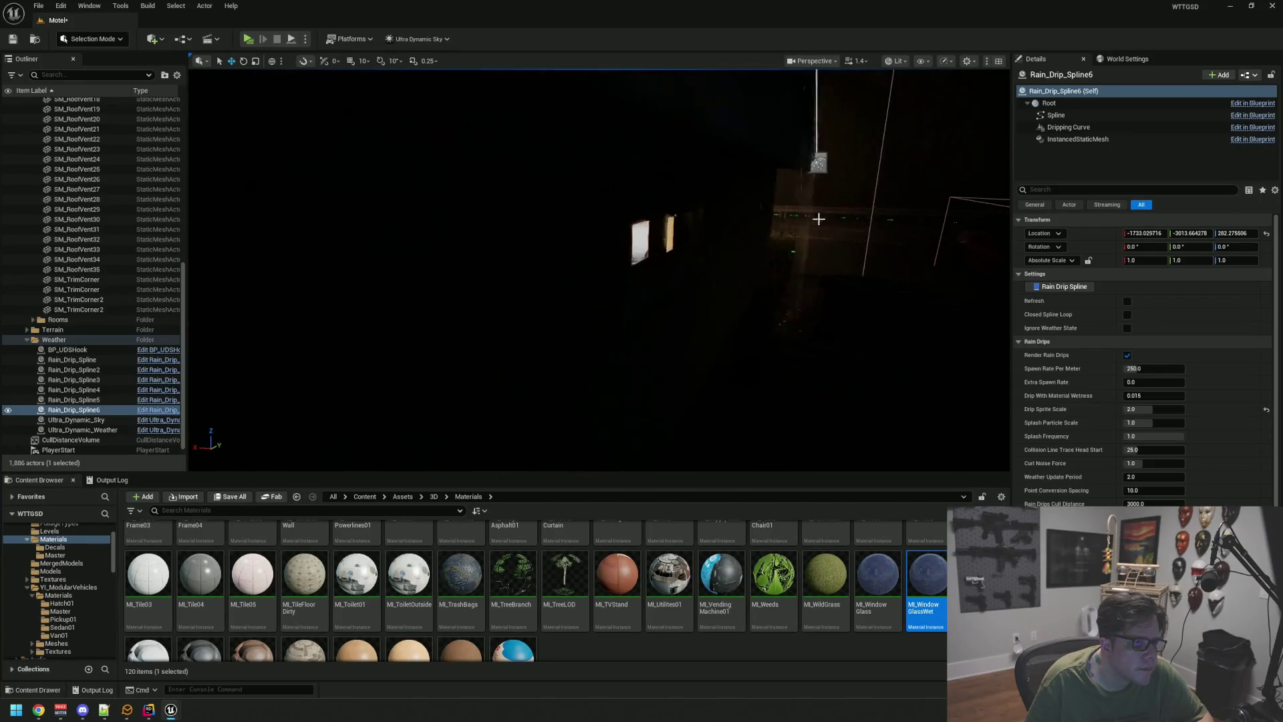
drag(834, 177, 818, 248)
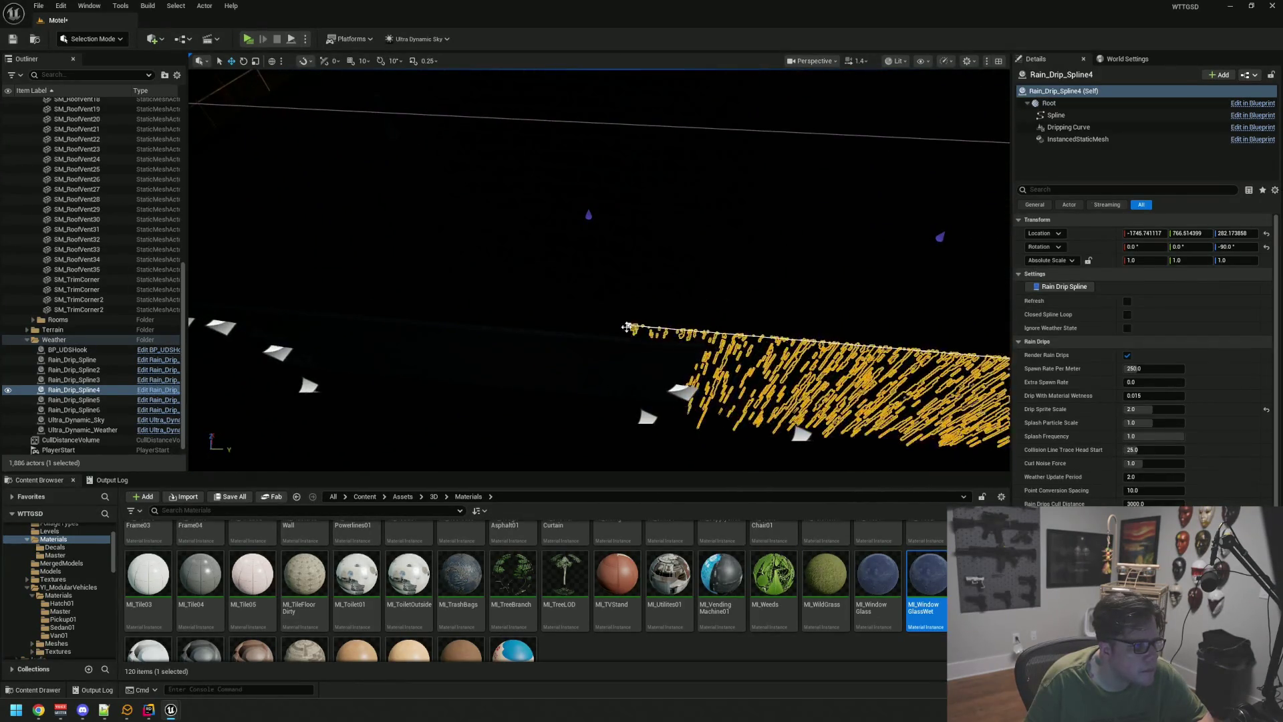
- Drag a Rain_Drip_Spline4 point outward to lengthen its drip line along the roof
click(628, 325)
mouse_move(707, 298)
mouse_down()
mouse_move(695, 267)
mouse_move(725, 286)
mouse_up()
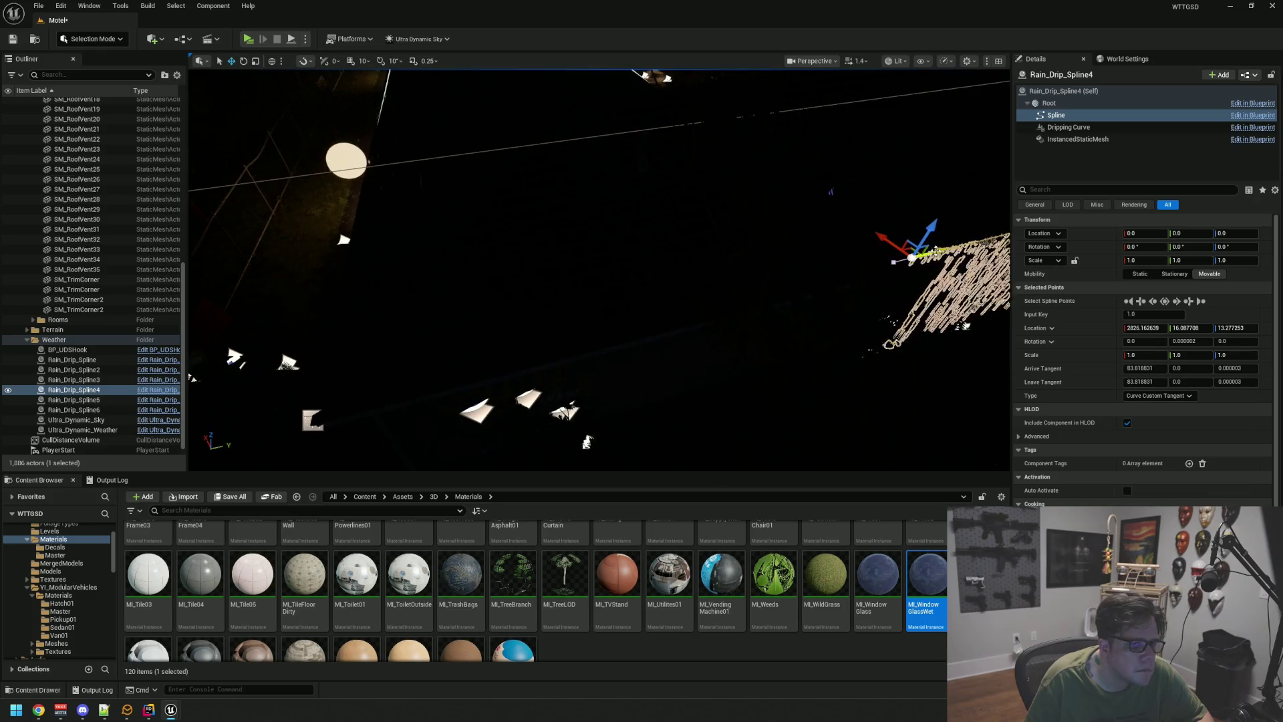
drag(929, 253, 436, 374)
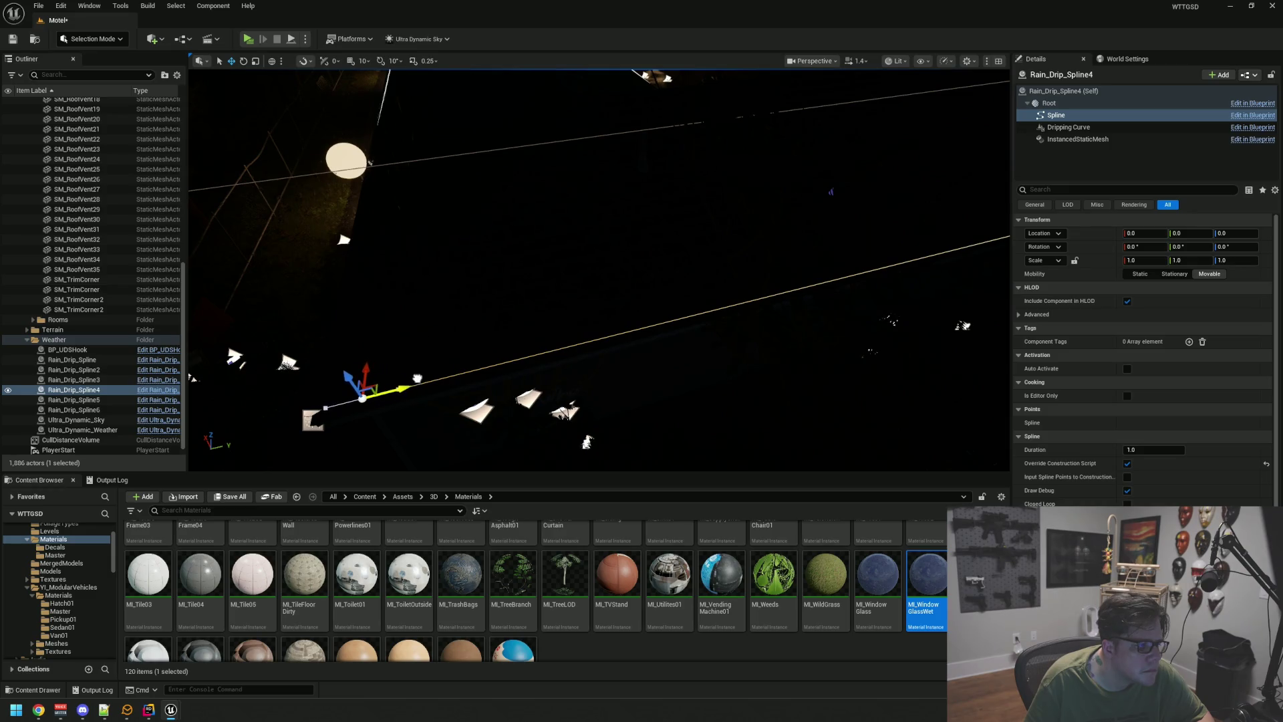
drag(361, 398, 344, 381)
key(f)
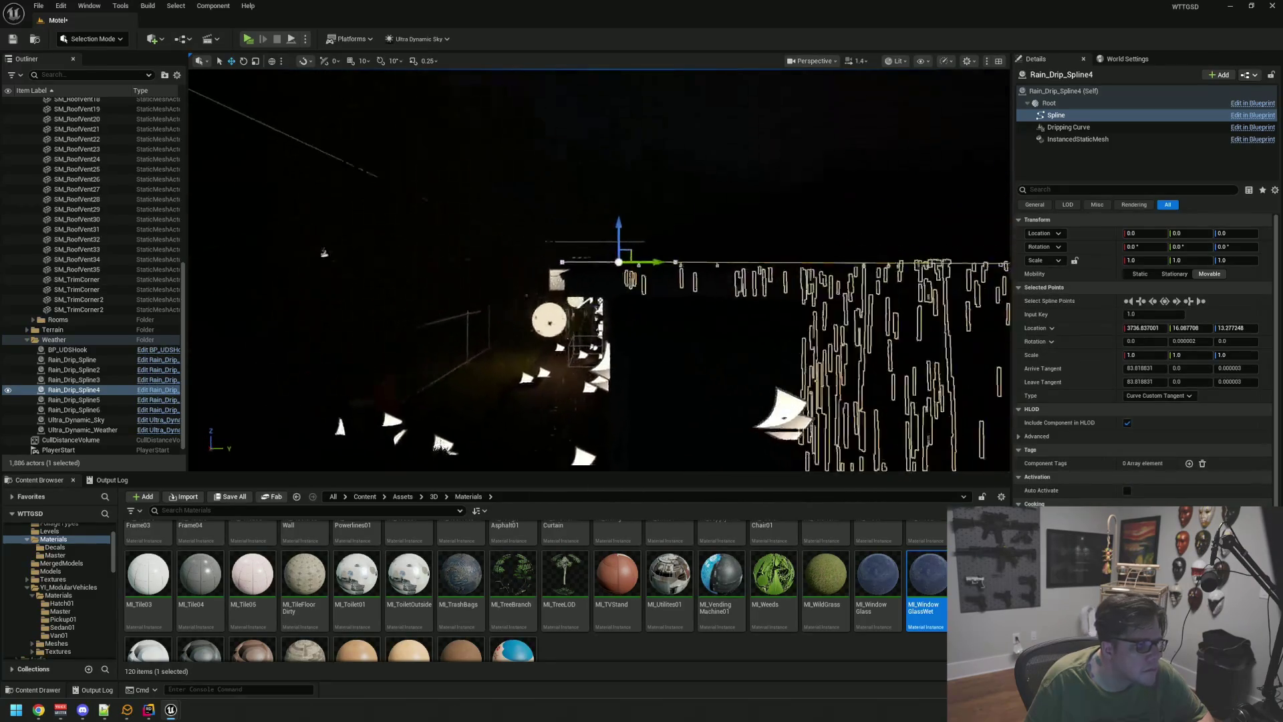
drag(718, 255, 690, 255)
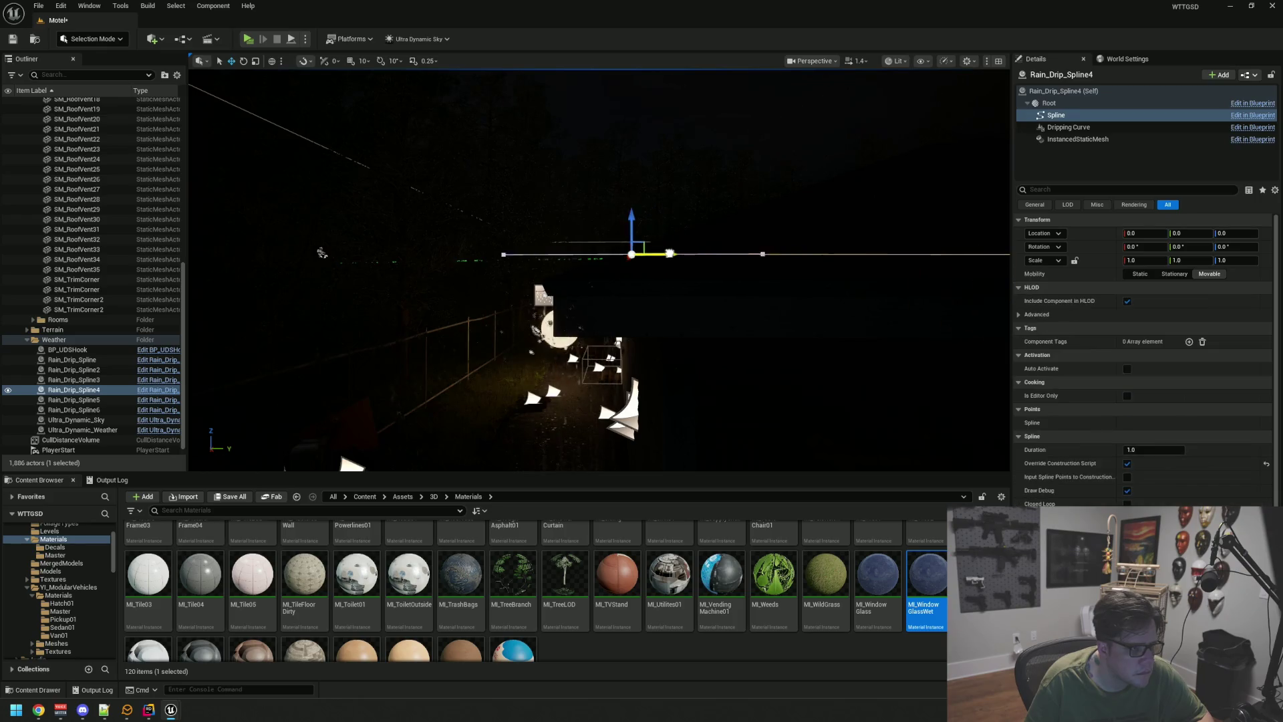
click(616, 292)
key(f)
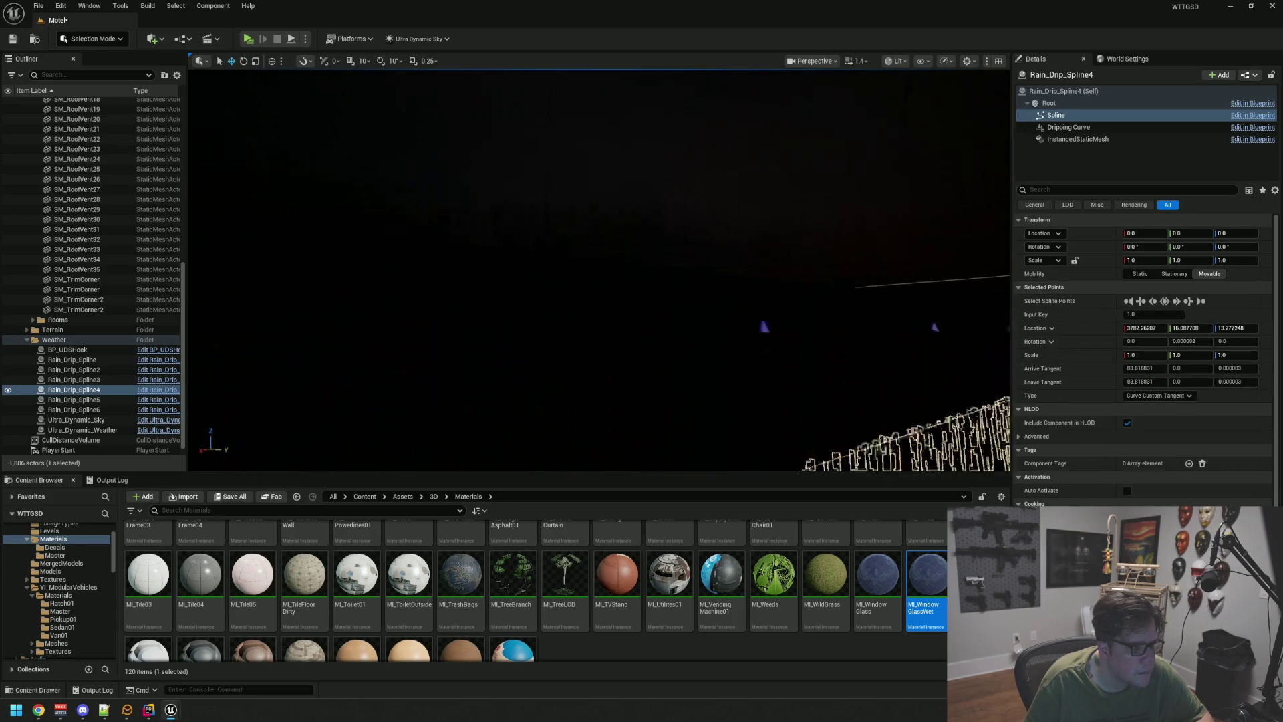
drag(674, 212, 621, 217)
mouse_move(658, 338)
mouse_down()
mouse_move(664, 292)
mouse_move(647, 260)
mouse_move(652, 305)
mouse_move(621, 299)
mouse_up()
click(653, 304)
- Lower Rain_Drip_Spline4's end point down to the motel roof edge
drag(631, 423, 981, 424)
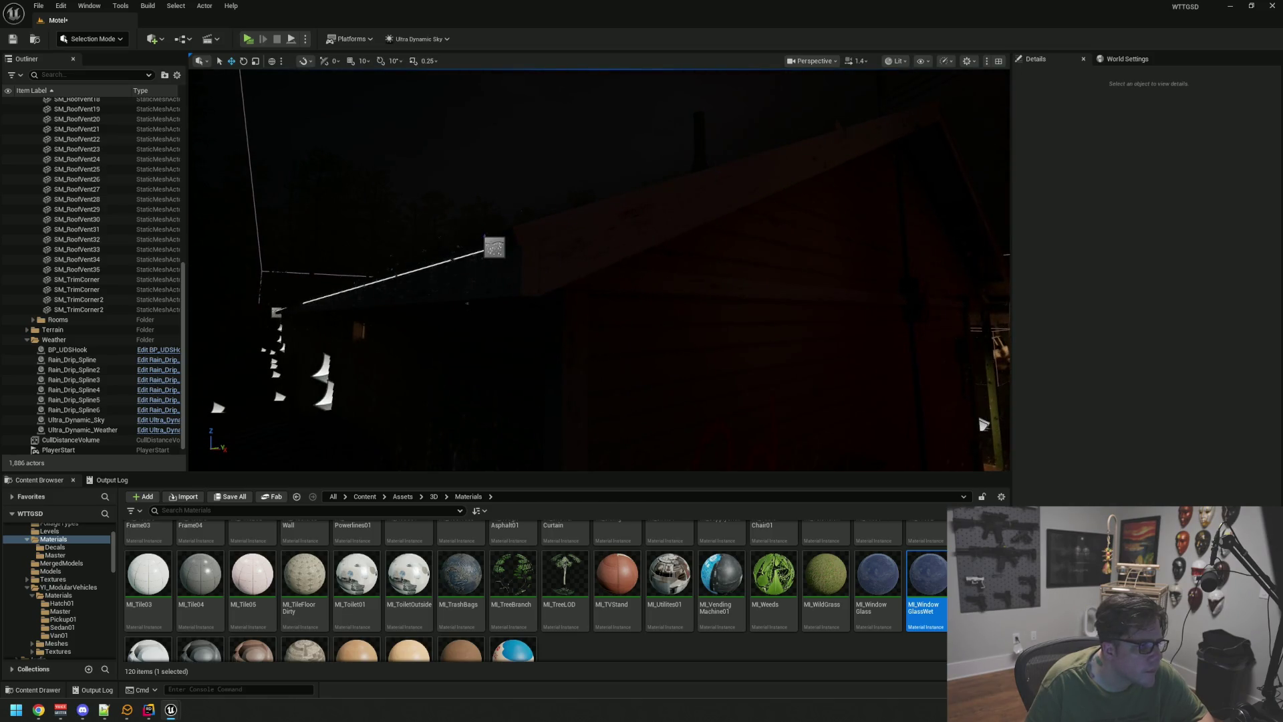
click(981, 424)
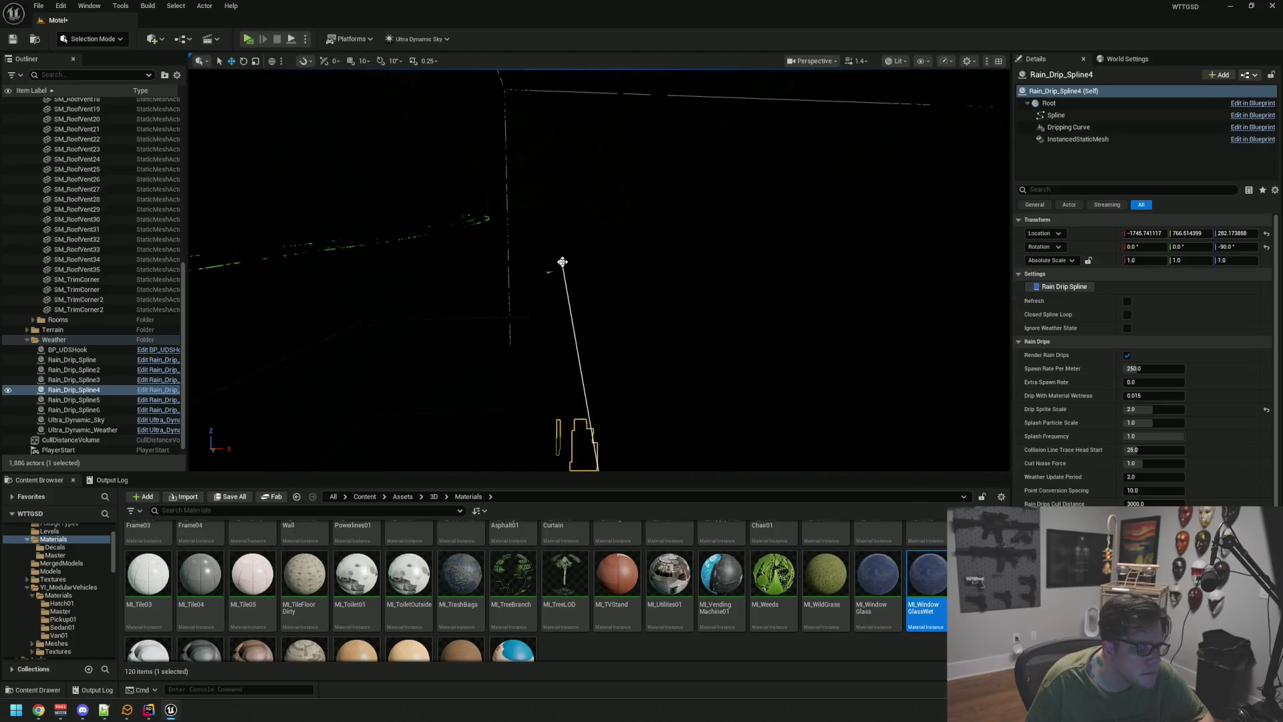
click(562, 262)
key(f)
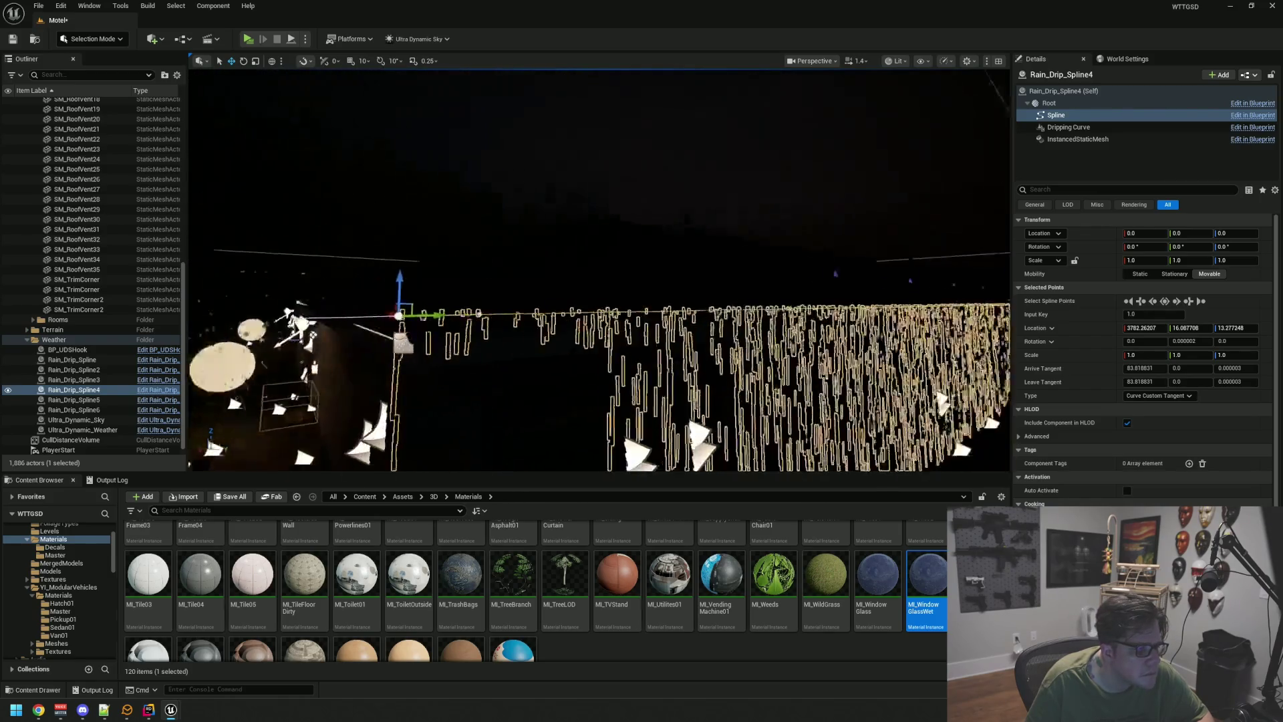
click(308, 324)
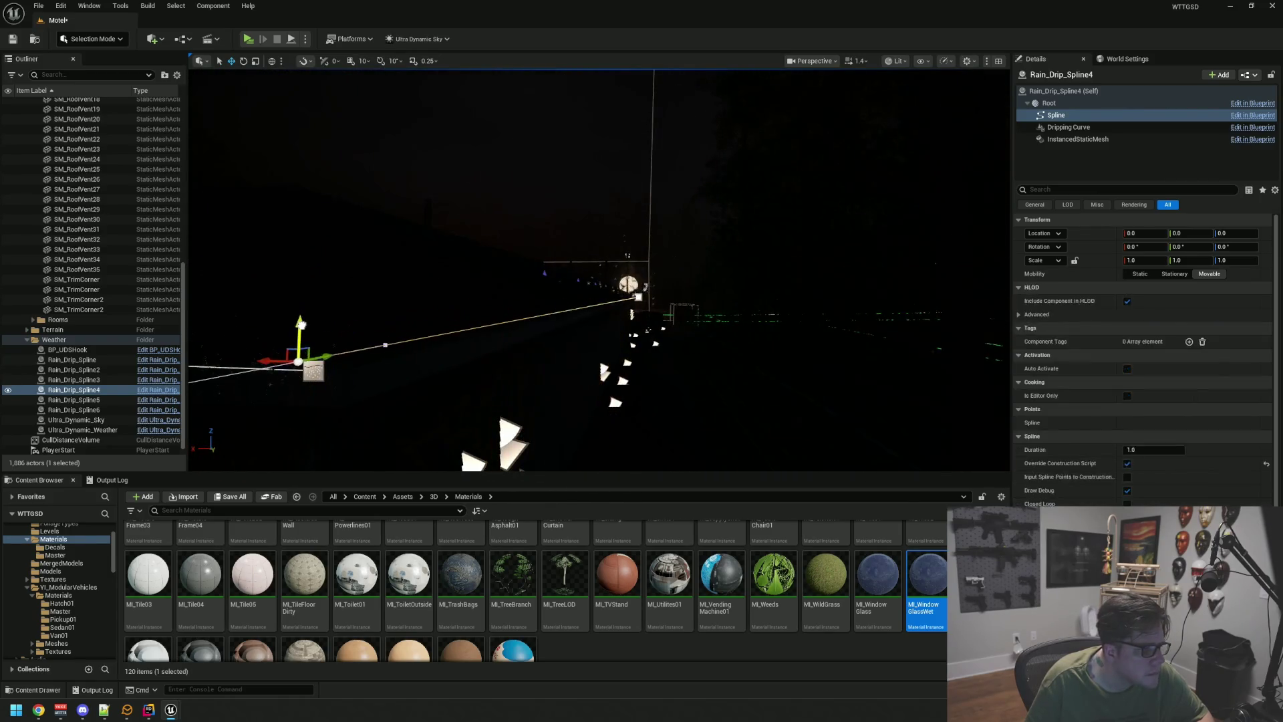
click(302, 333)
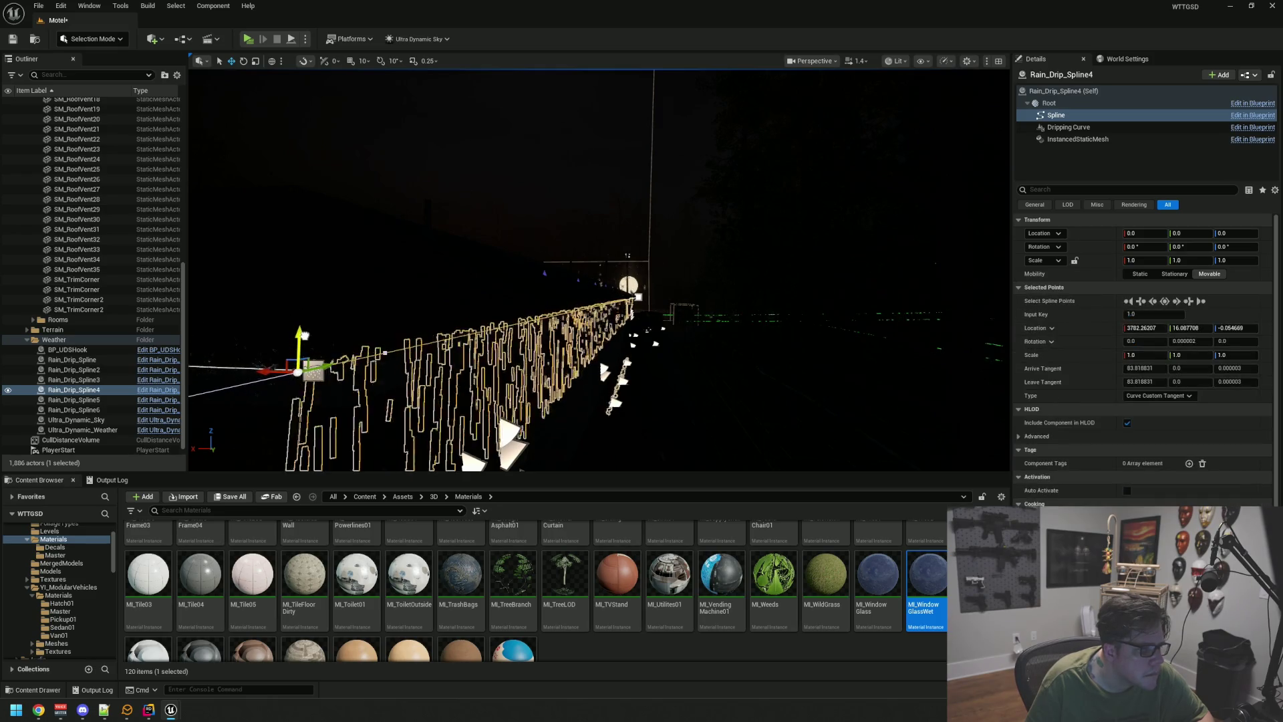
key(Escape)
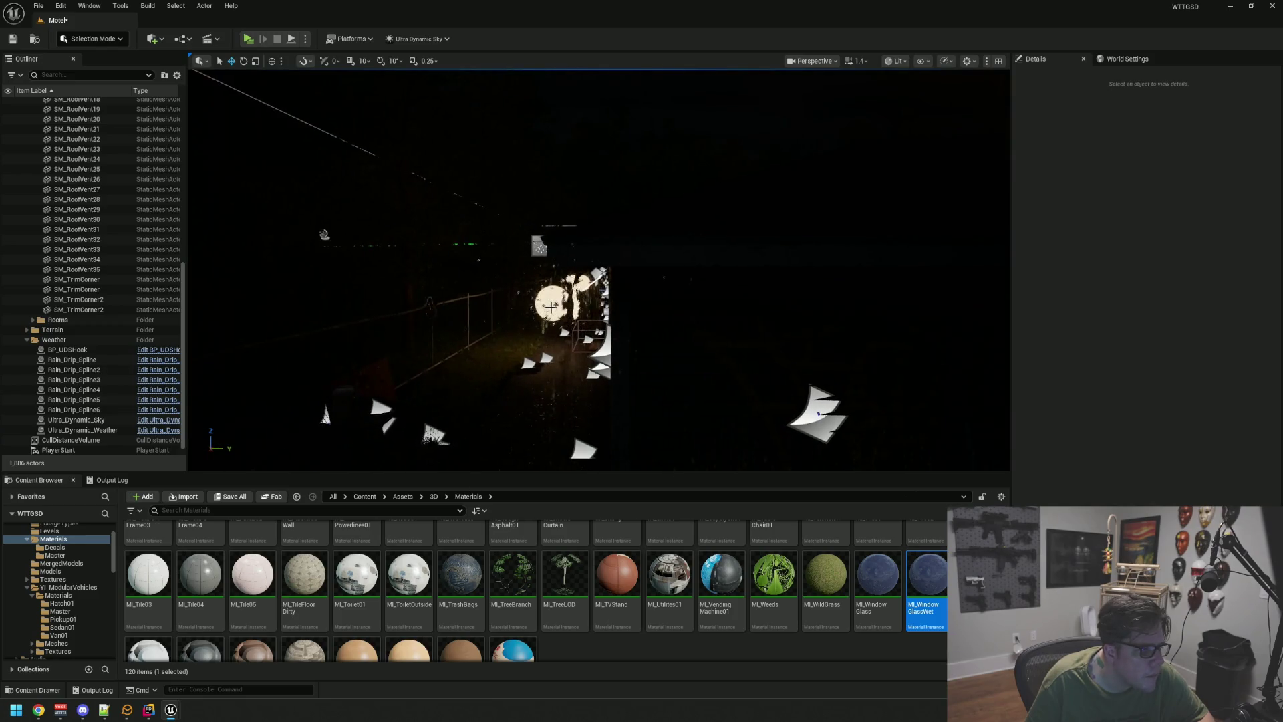
mouse_move(221, 200)
mouse_down()
mouse_move(281, 194)
mouse_move(290, 215)
mouse_move(322, 214)
mouse_up()
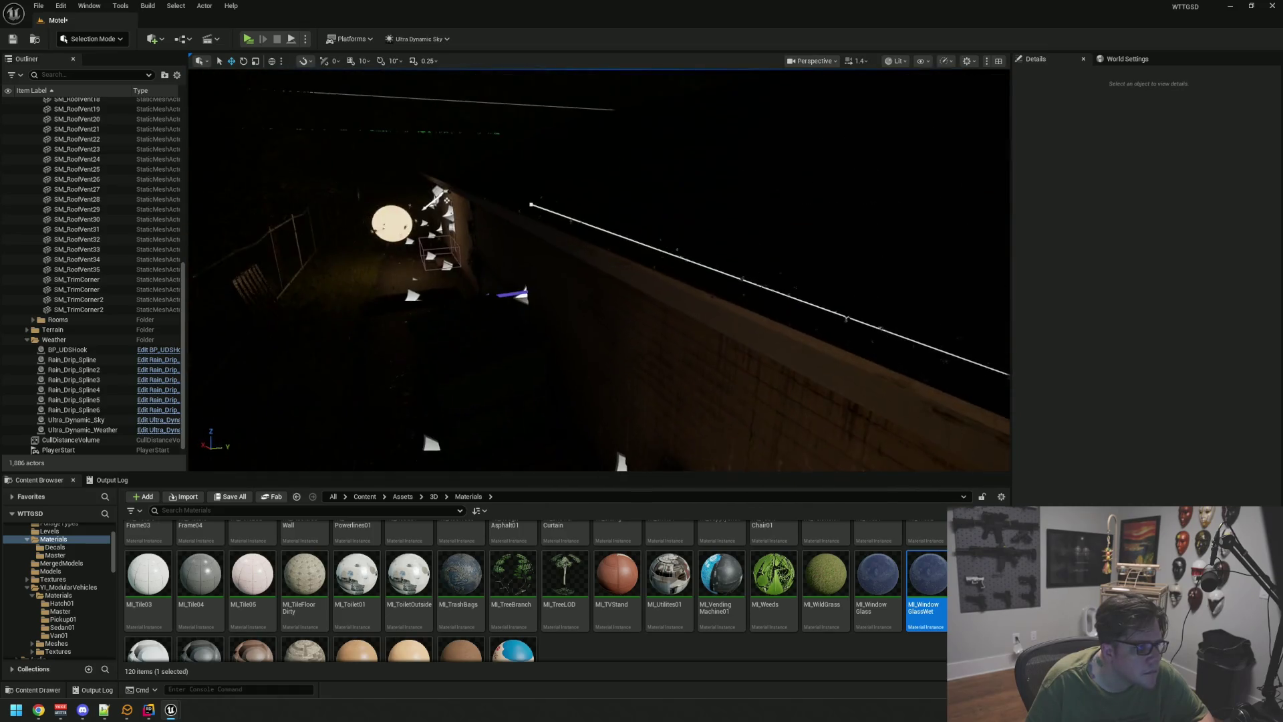
click(530, 201)
drag(530, 200, 534, 201)
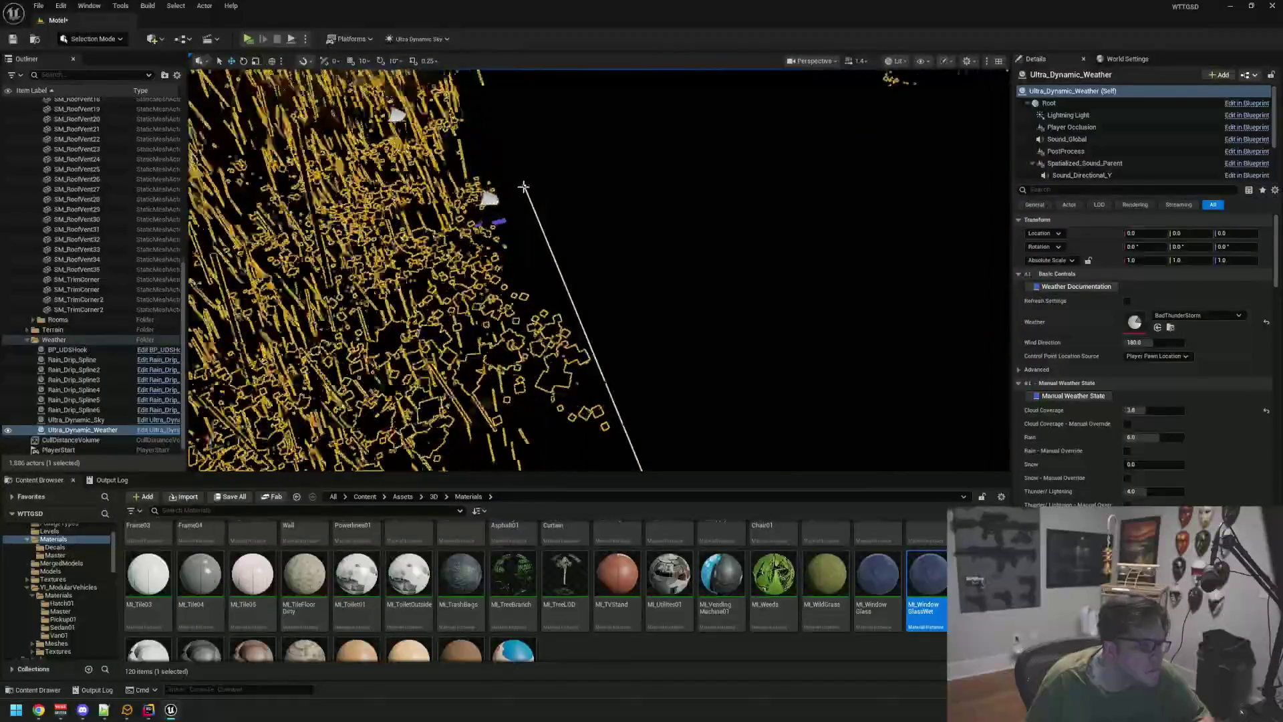
- Drag Rain_Drip_Spline6's end point along the wall to extend its drip curtain
click(523, 187)
key(f)
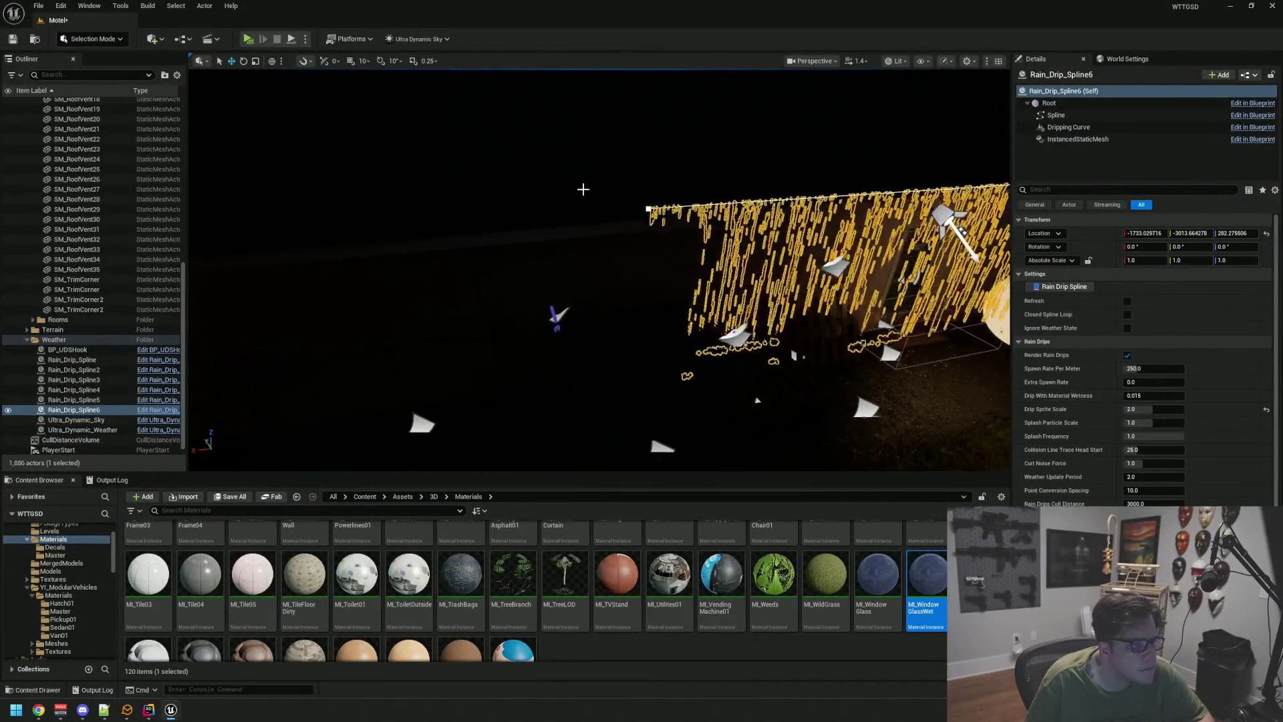
click(649, 209)
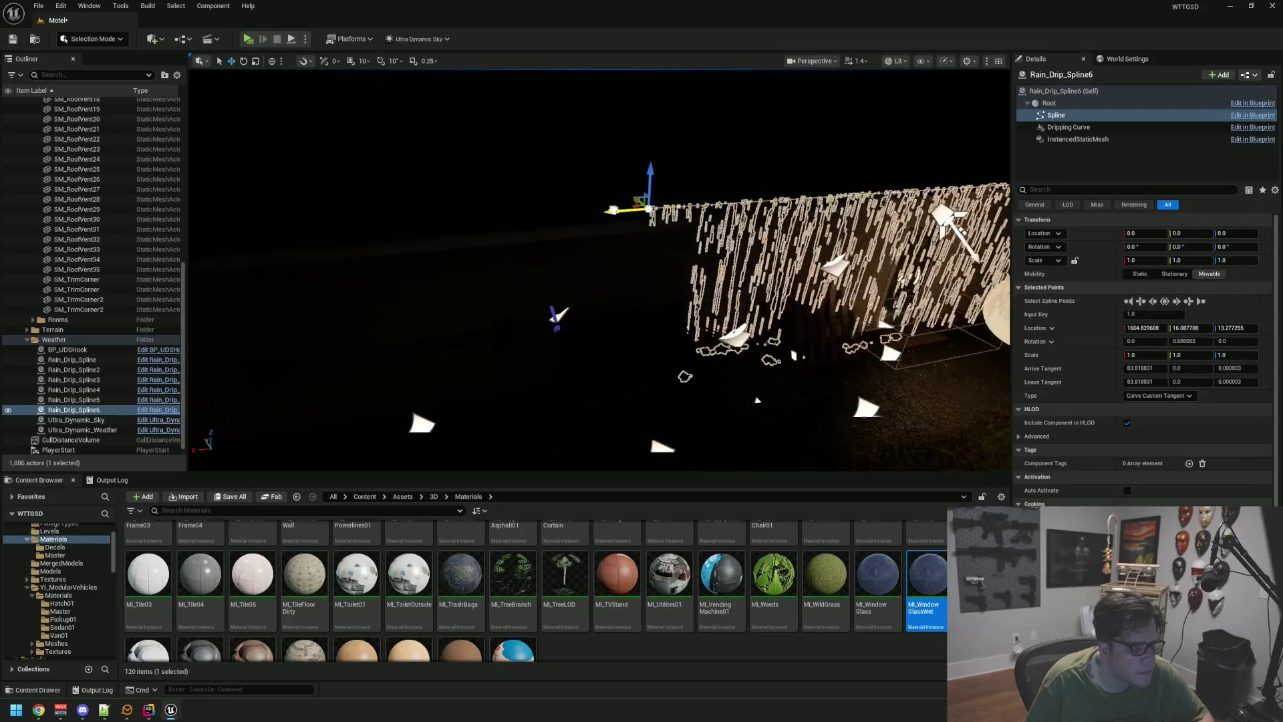
drag(649, 209, 542, 216)
key(ctrl+z)
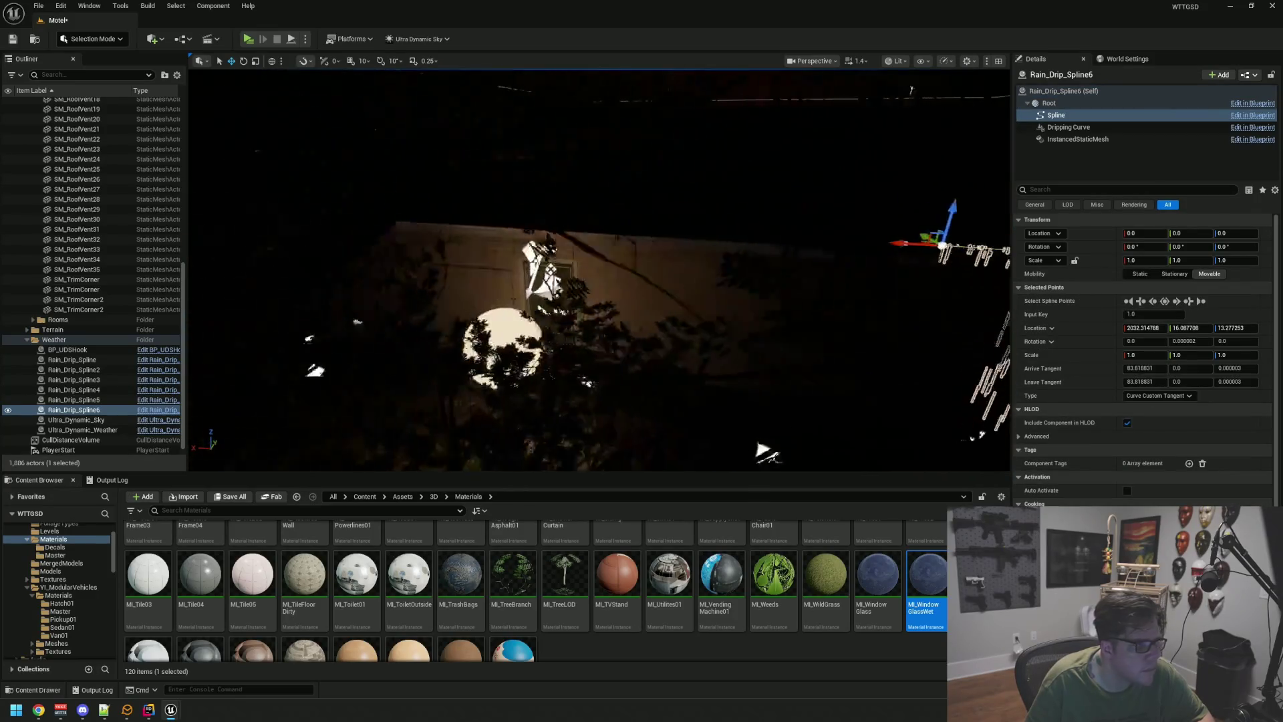
drag(707, 330, 707, 330)
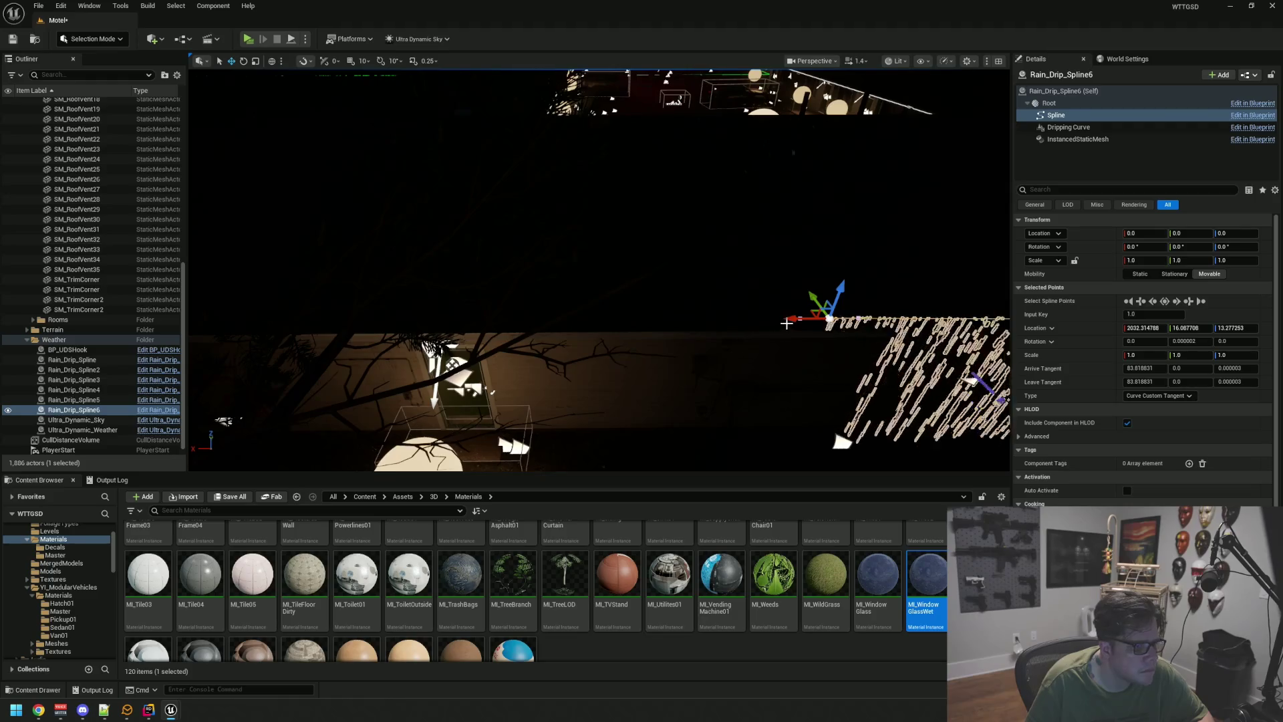
drag(786, 324, 773, 323)
key(ctrl+z)
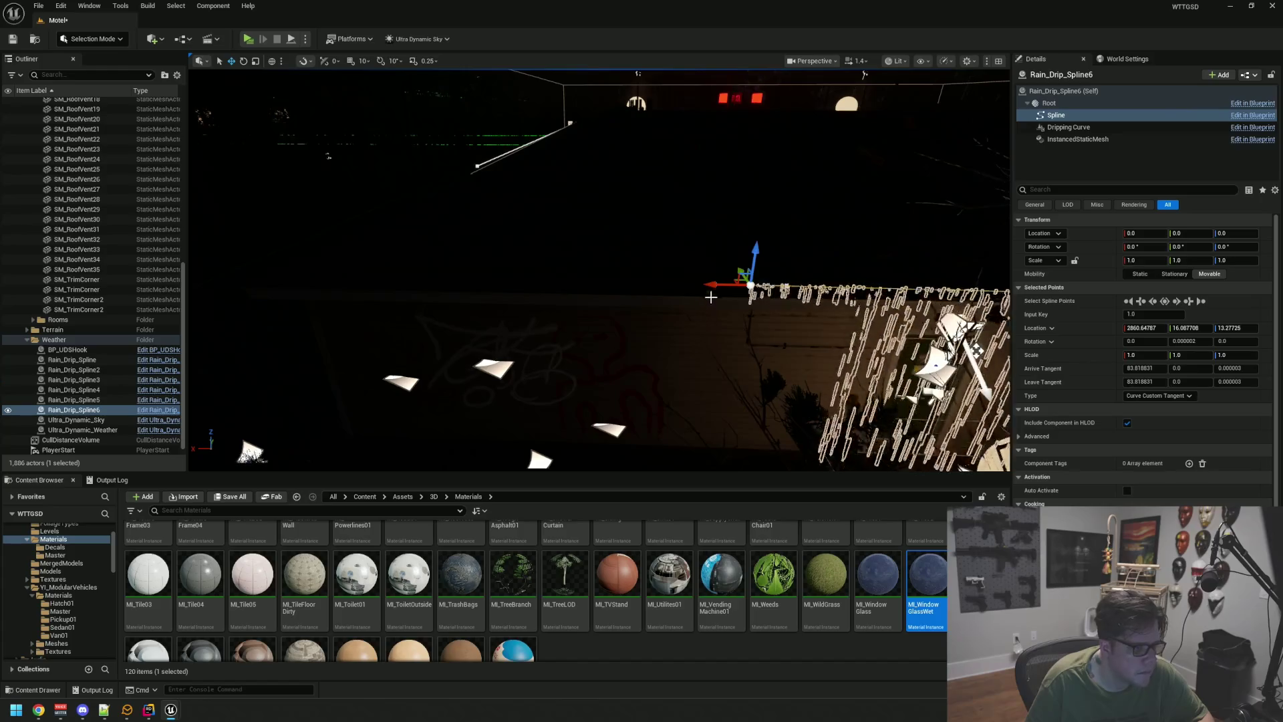
drag(712, 286, 710, 286)
drag(305, 277, 218, 275)
mouse_move(977, 350)
mouse_down()
mouse_move(388, 232)
mouse_move(492, 255)
mouse_up()
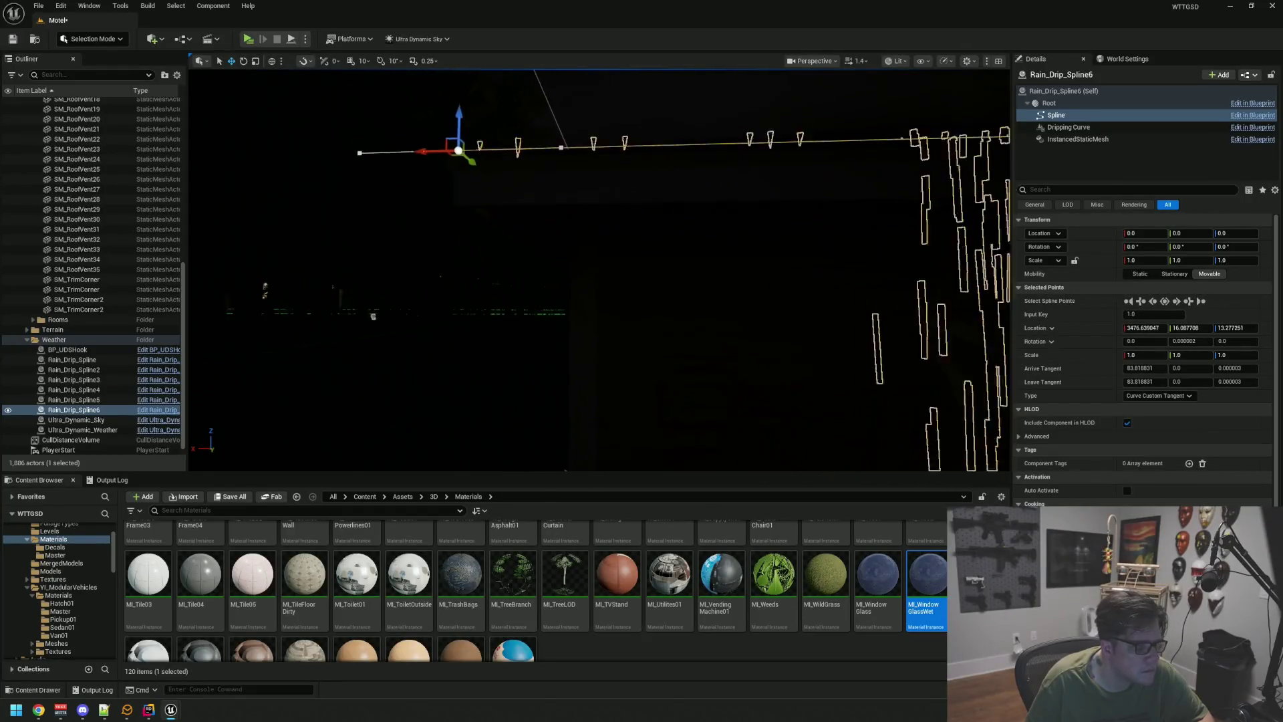
drag(1005, 466, 882, 421)
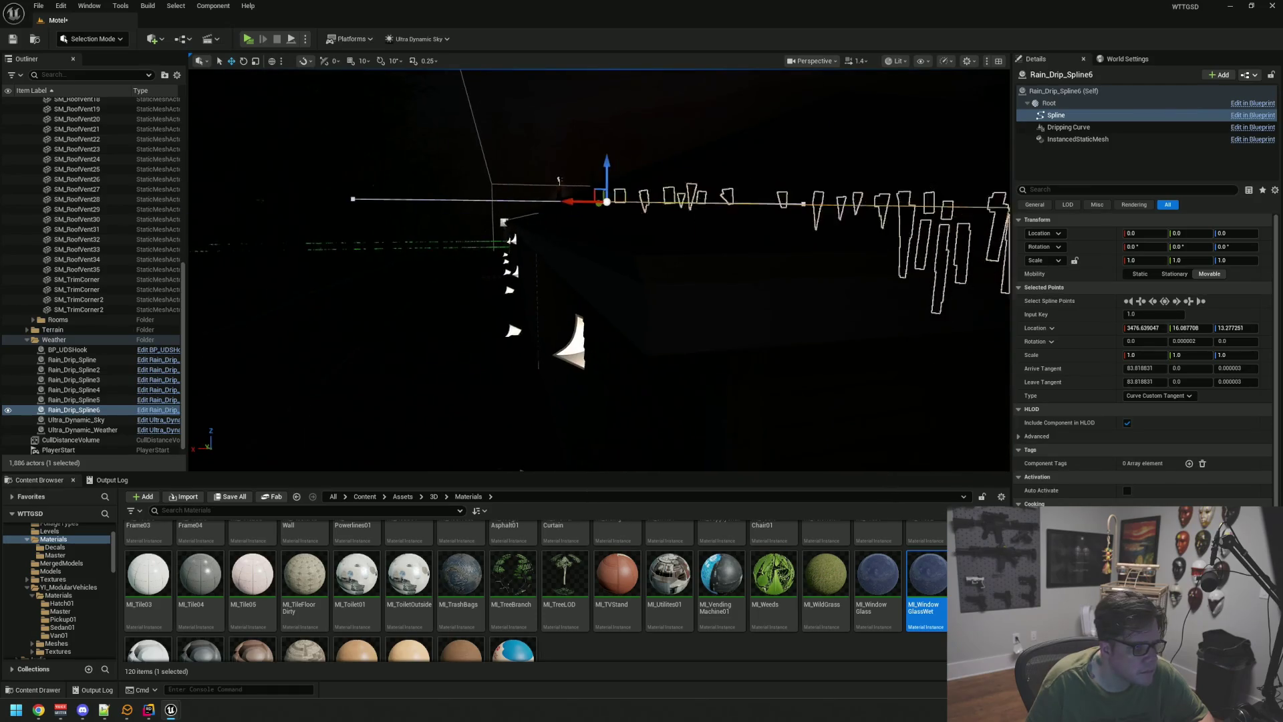
- Nudge Rain_Drip_Spline6's end point back in X and sideways to meet the wall edge
click(594, 195)
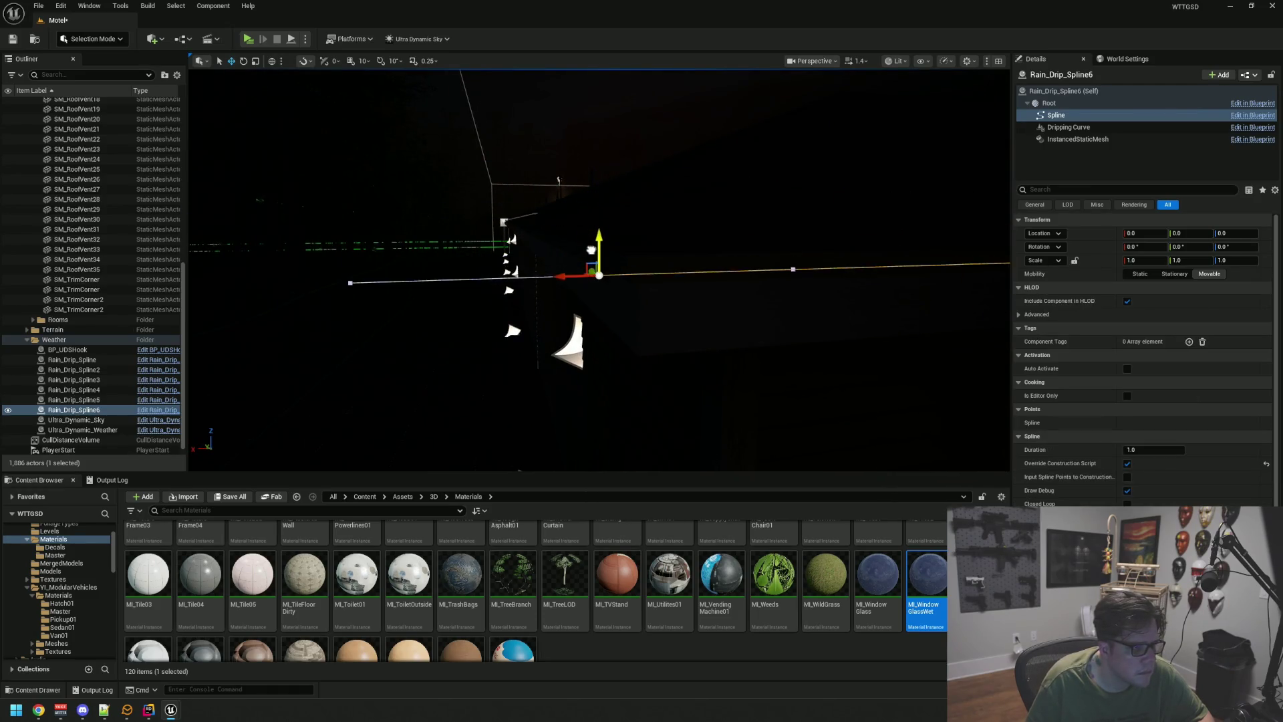
click(591, 250)
drag(578, 264, 568, 264)
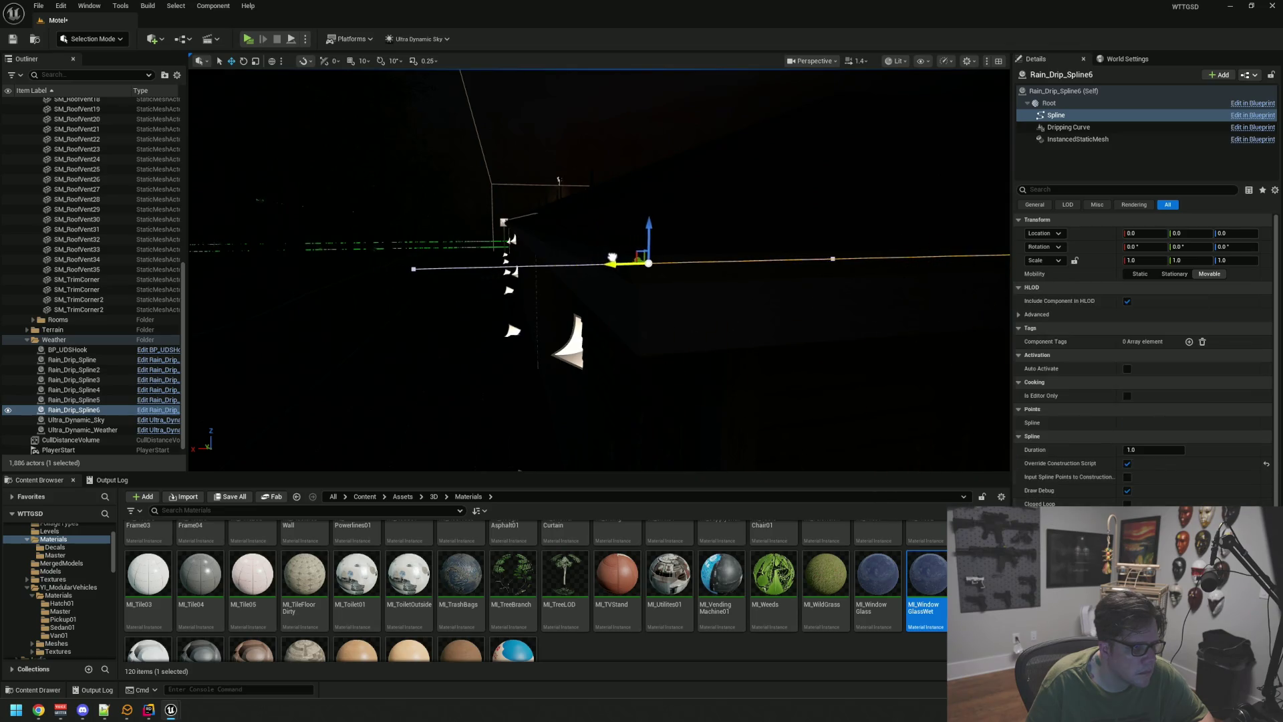
mouse_move(644, 307)
mouse_down()
mouse_move(561, 280)
mouse_move(481, 281)
mouse_up()
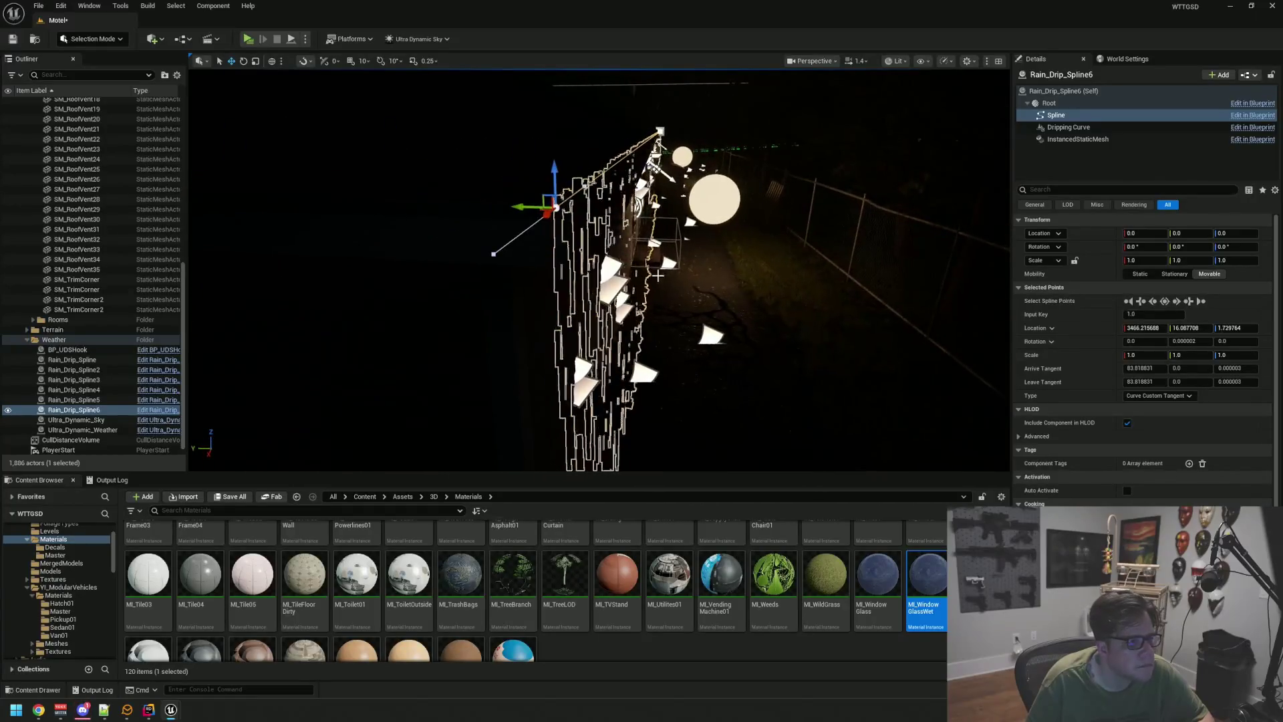
mouse_move(514, 210)
mouse_down()
mouse_move(535, 221)
mouse_move(454, 220)
mouse_move(508, 221)
mouse_move(468, 221)
mouse_move(495, 221)
mouse_up()
key(Escape)
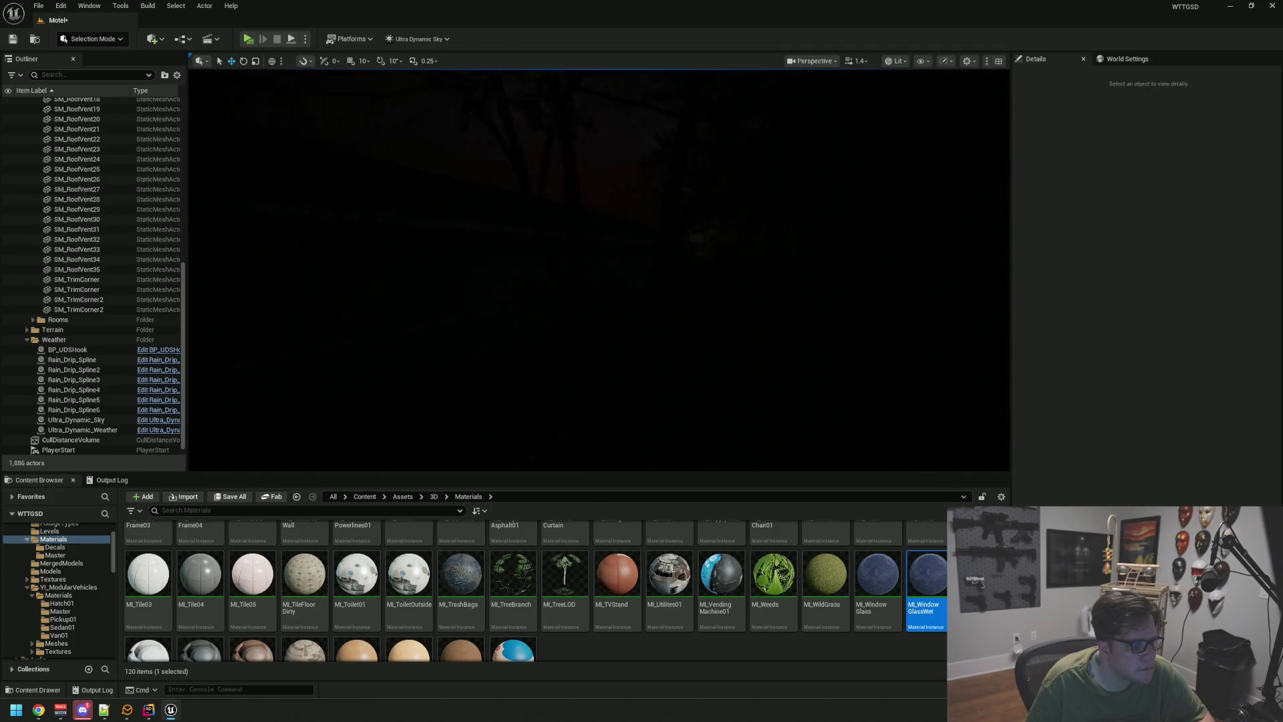
mouse_move(494, 221)
mouse_down()
mouse_move(481, 227)
mouse_move(488, 201)
mouse_move(481, 220)
mouse_move(475, 201)
mouse_move(564, 269)
mouse_up()
- Give SM_MotelRoom_BathWindowGlass7 the MI_WindowGlassWet material and save the Motel level
click(576, 259)
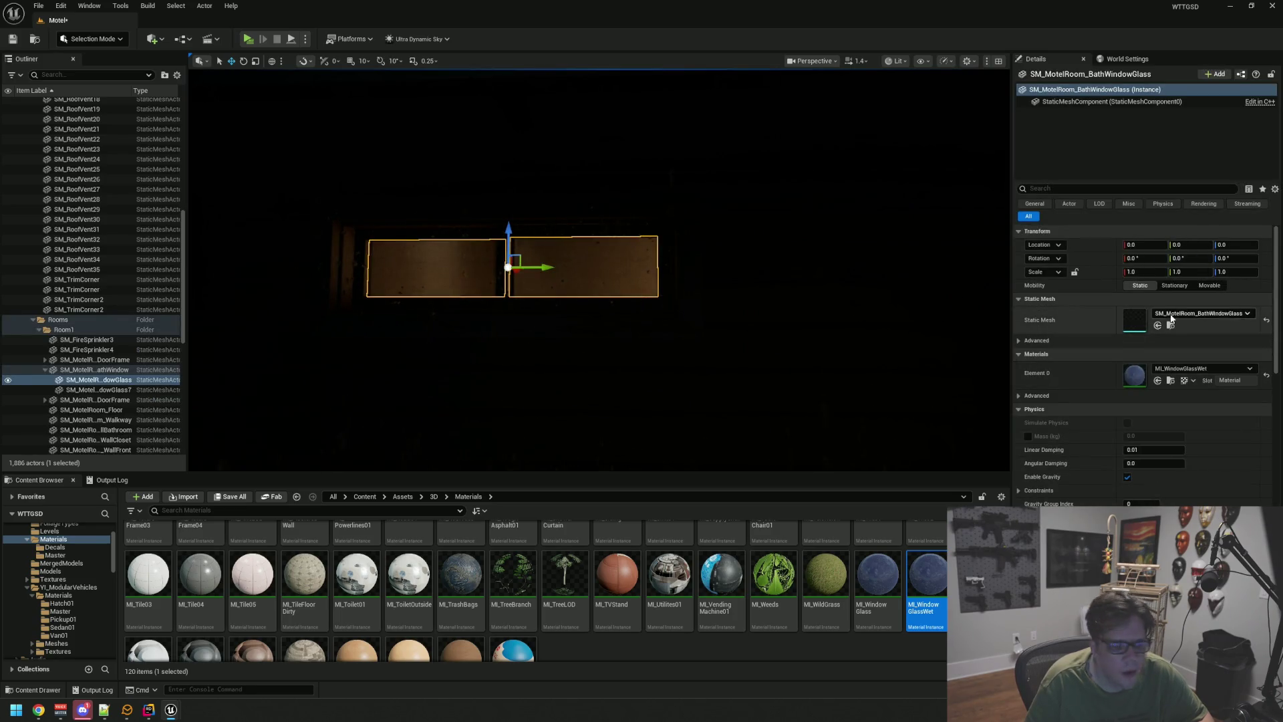
mouse_move(683, 281)
mouse_down()
mouse_move(629, 307)
mouse_move(601, 287)
mouse_up()
key(f)
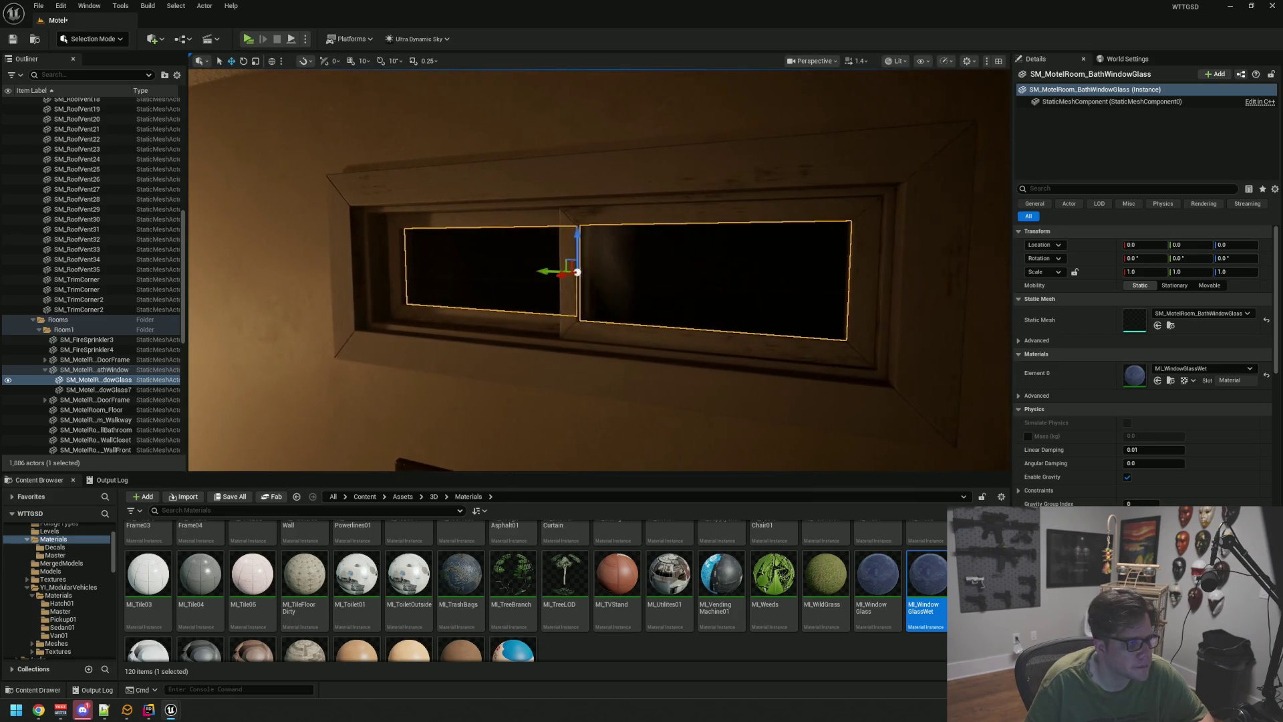
scroll(526, 296, up, 3)
drag(510, 295, 461, 318)
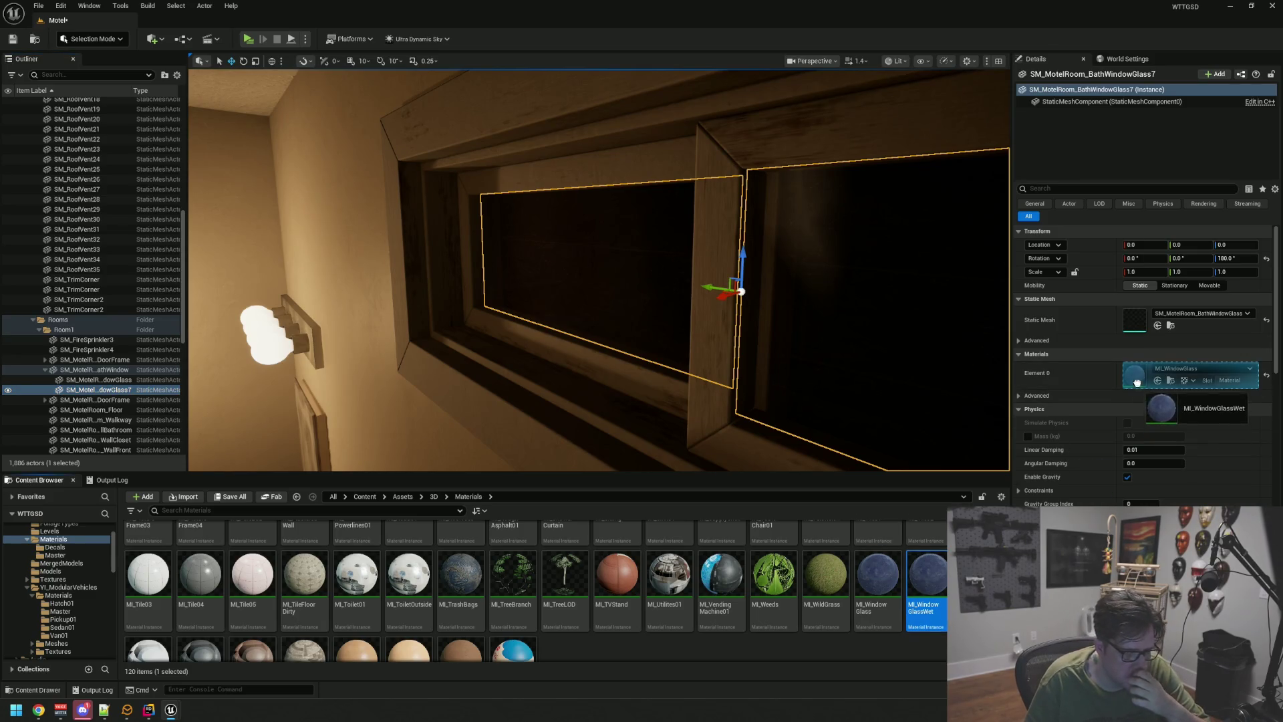
scroll(750, 315, up, 5)
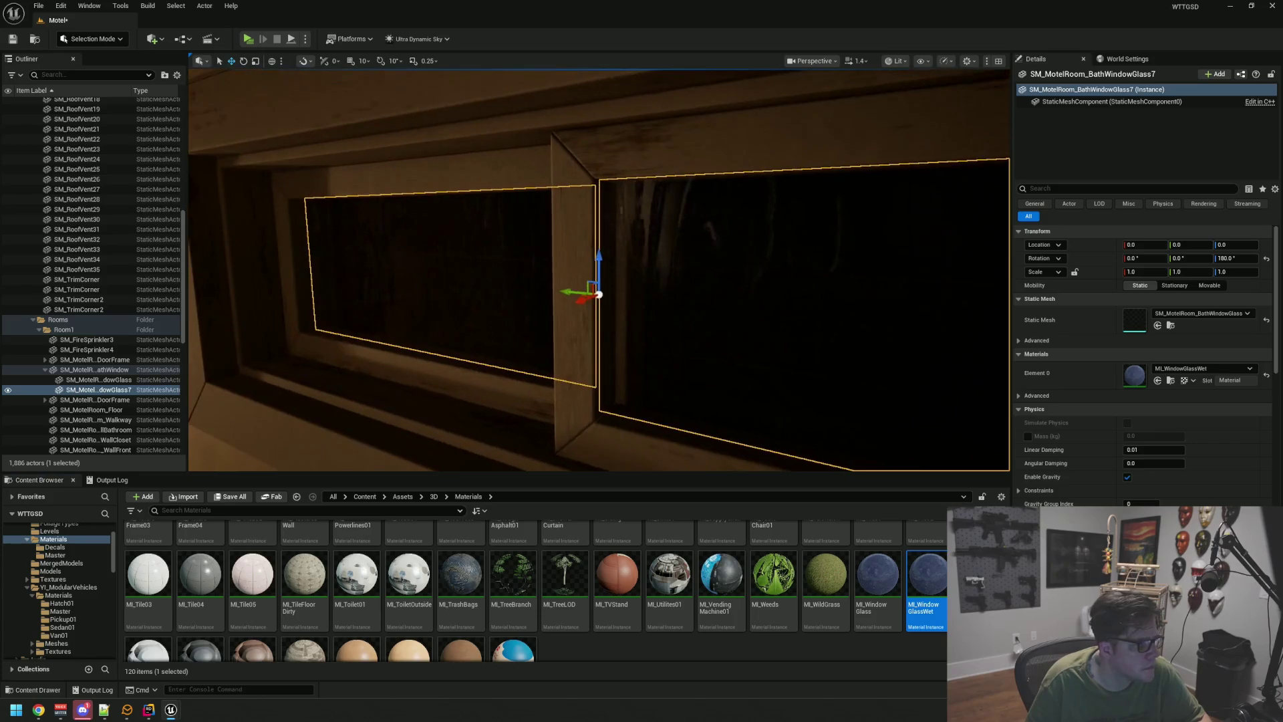
key(Escape)
scroll(604, 290, up, 10)
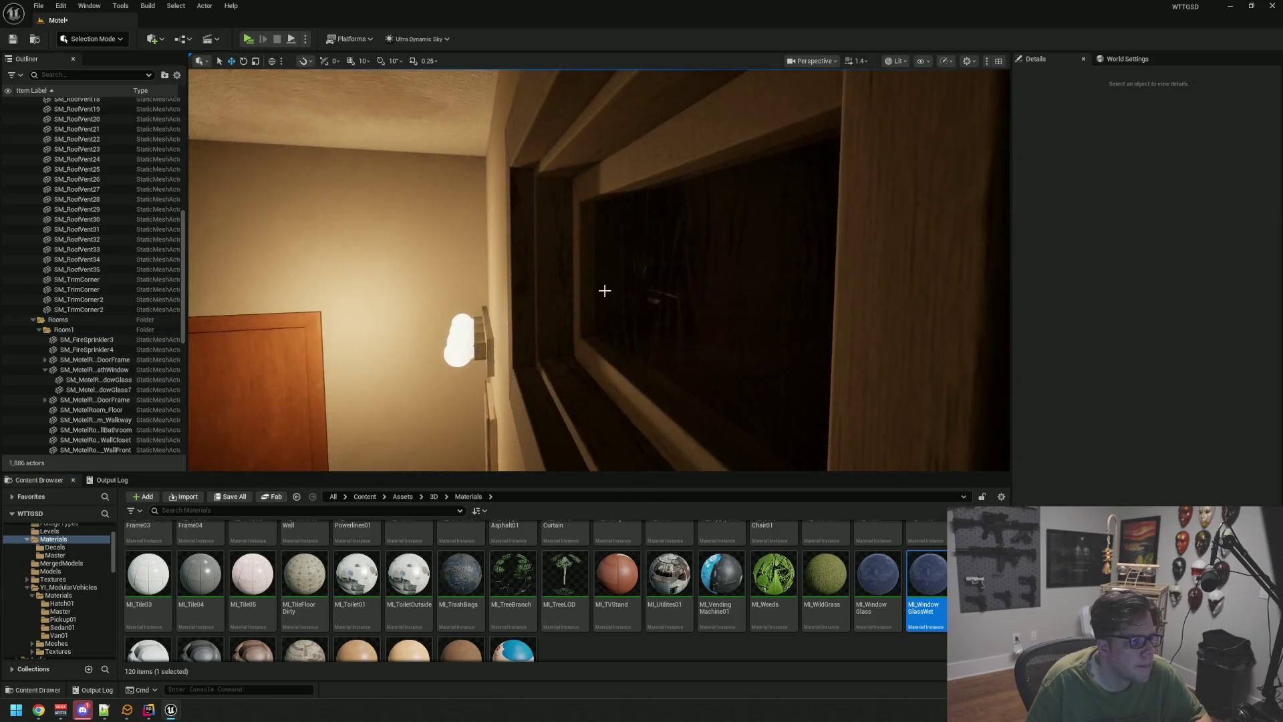
scroll(624, 278, up, 10)
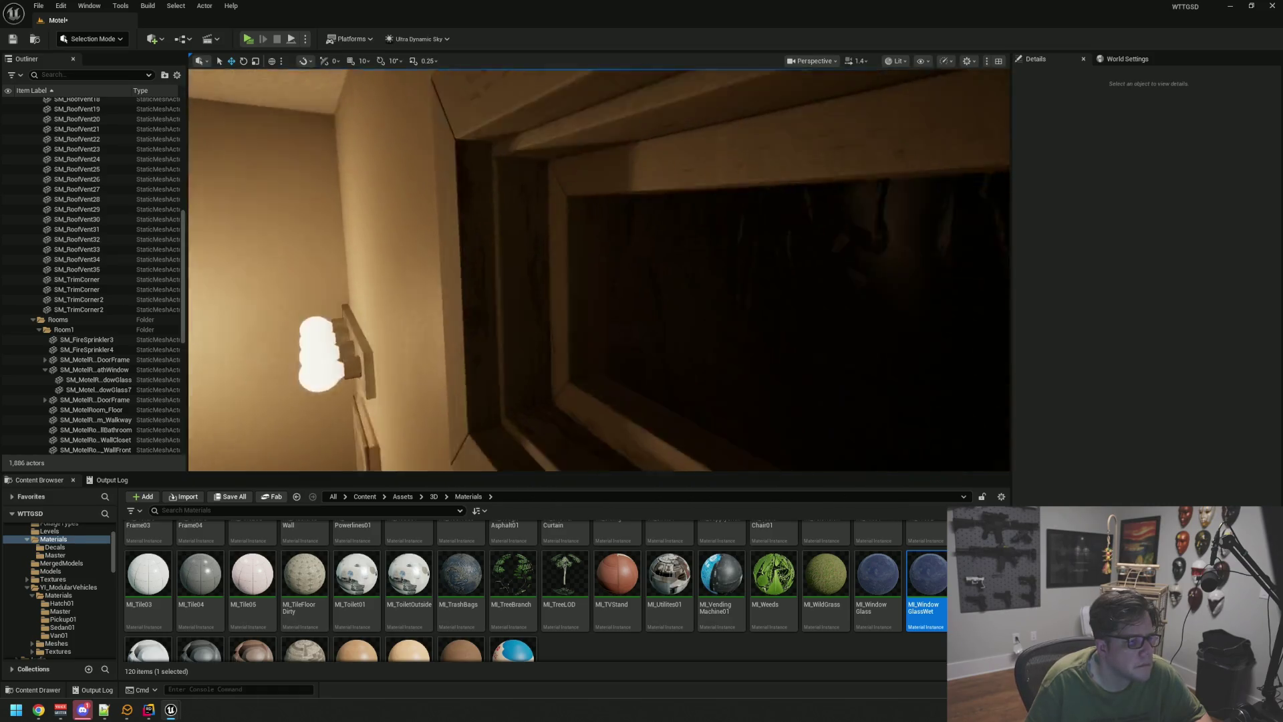
drag(624, 278, 395, 268)
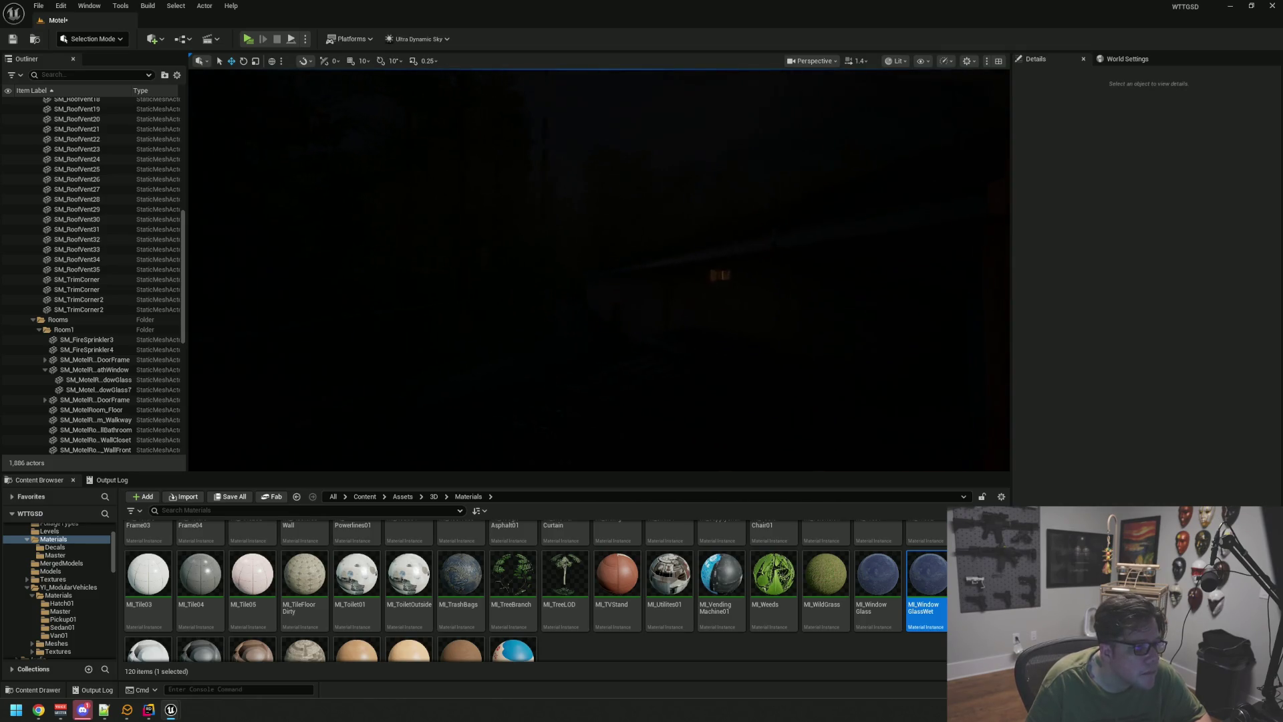
key(ctrl+s)
- Fly to the lit motel wall and select Rain_Drip_Spline5
drag(570, 227, 573, 213)
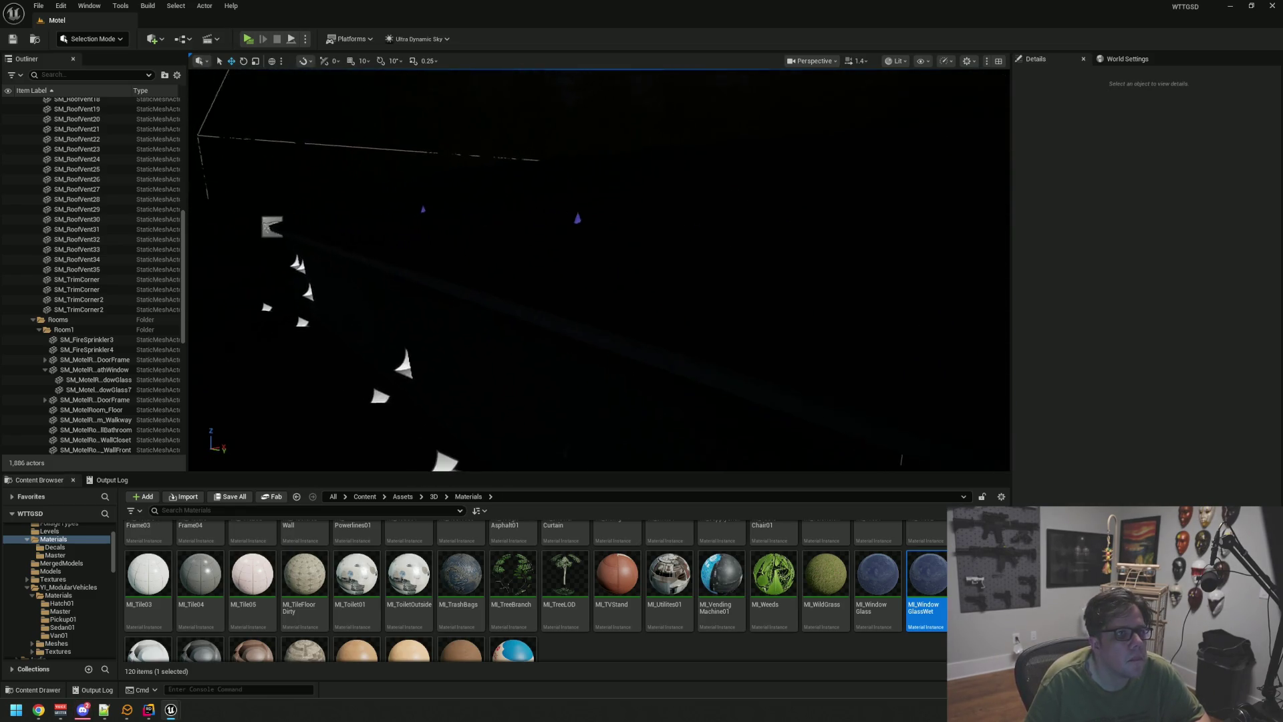
mouse_move(572, 213)
mouse_down()
mouse_move(593, 205)
mouse_move(574, 221)
mouse_up()
click(720, 213)
mouse_move(720, 212)
mouse_down()
mouse_move(613, 248)
mouse_move(665, 200)
mouse_move(630, 170)
mouse_up()
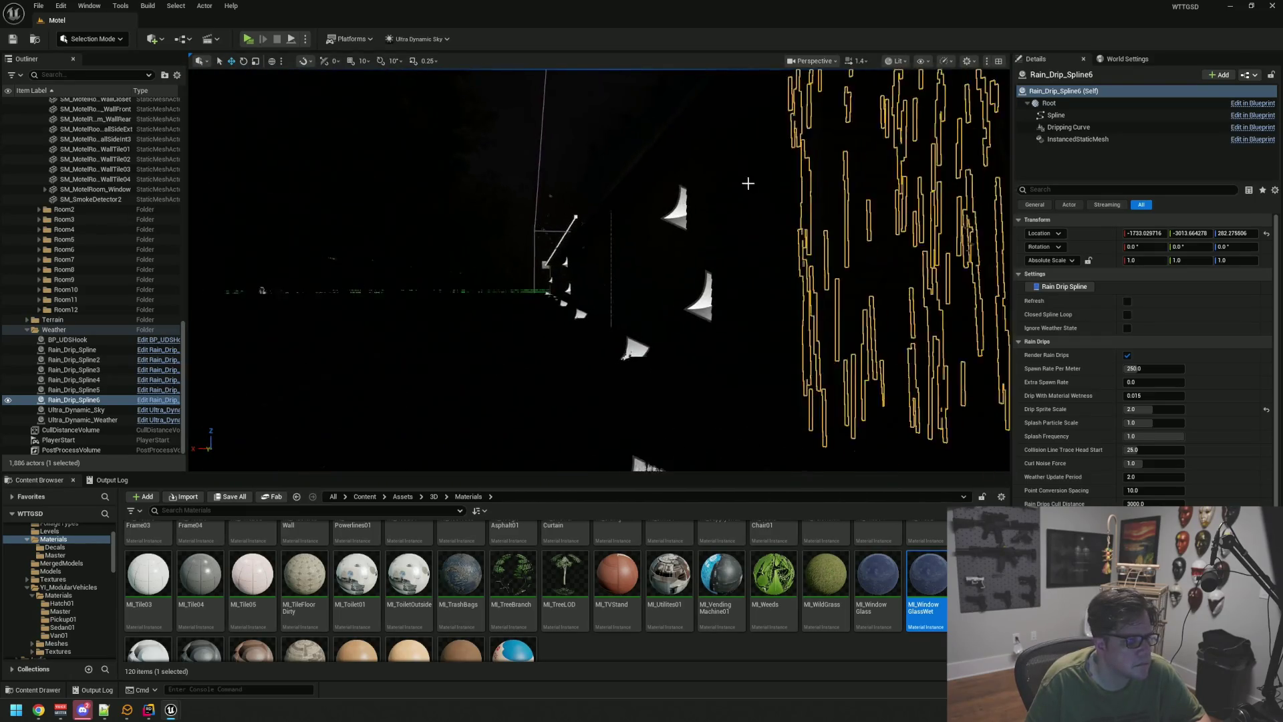
click(629, 170)
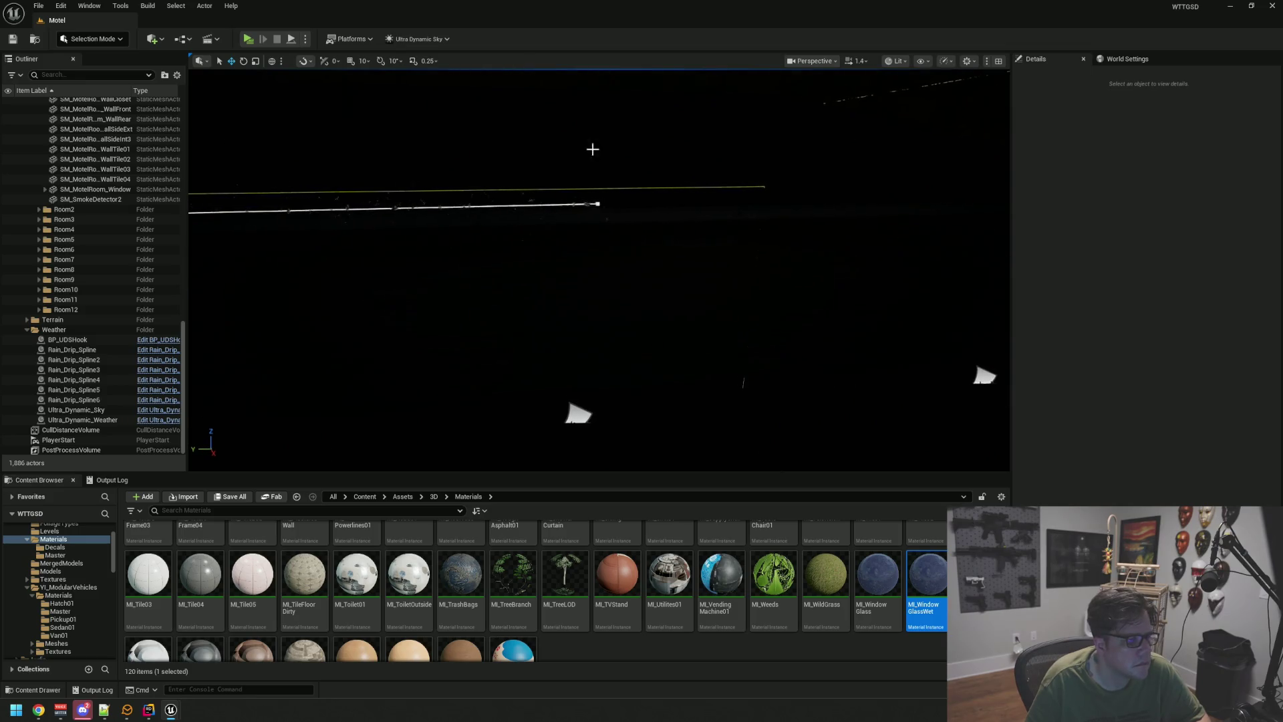
click(598, 203)
drag(598, 204, 605, 197)
- Drag Rain_Drip_Spline5's end point along the roof edge to X ≈ 3772.5 and save
click(673, 192)
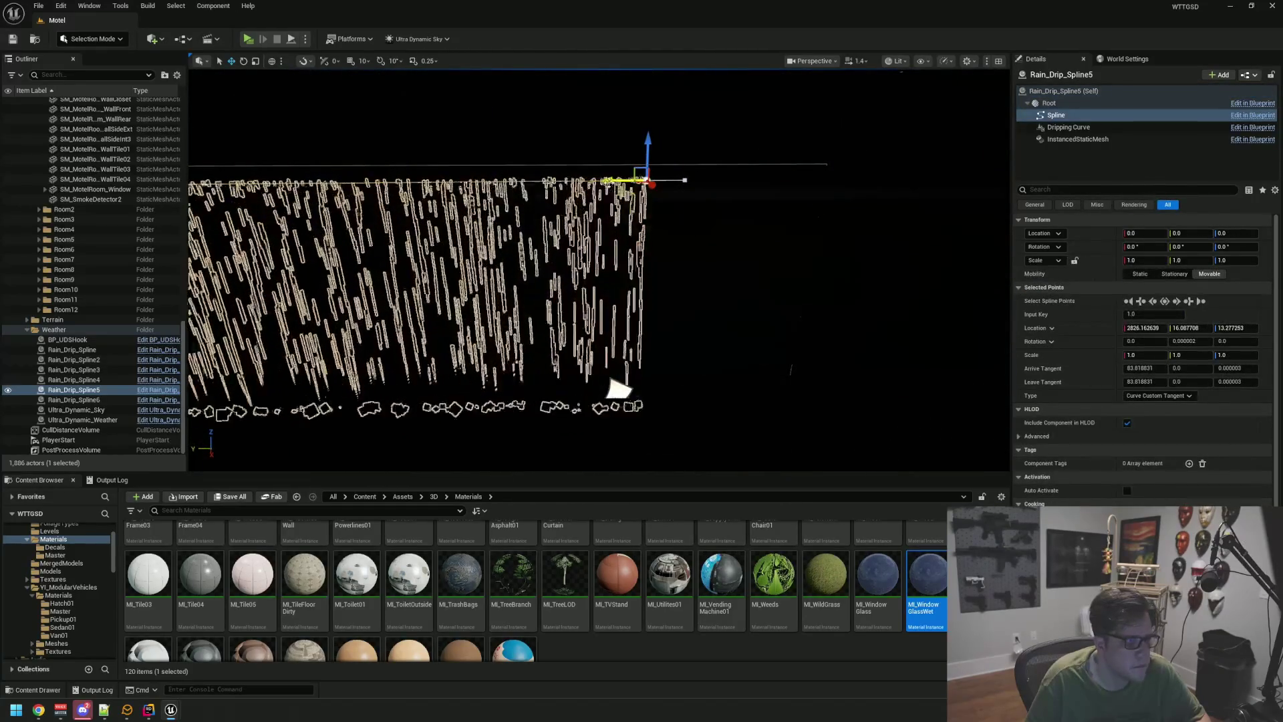
drag(661, 180, 743, 180)
drag(886, 180, 466, 200)
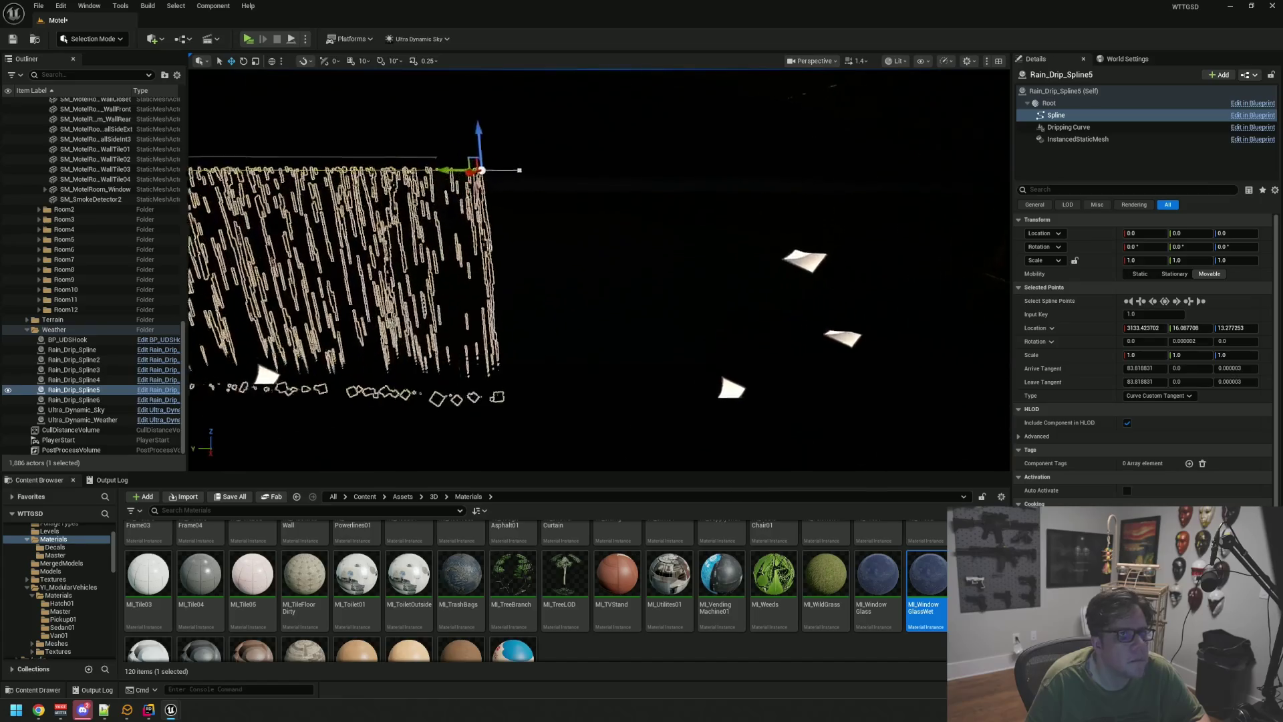
scroll(788, 153, up, 5)
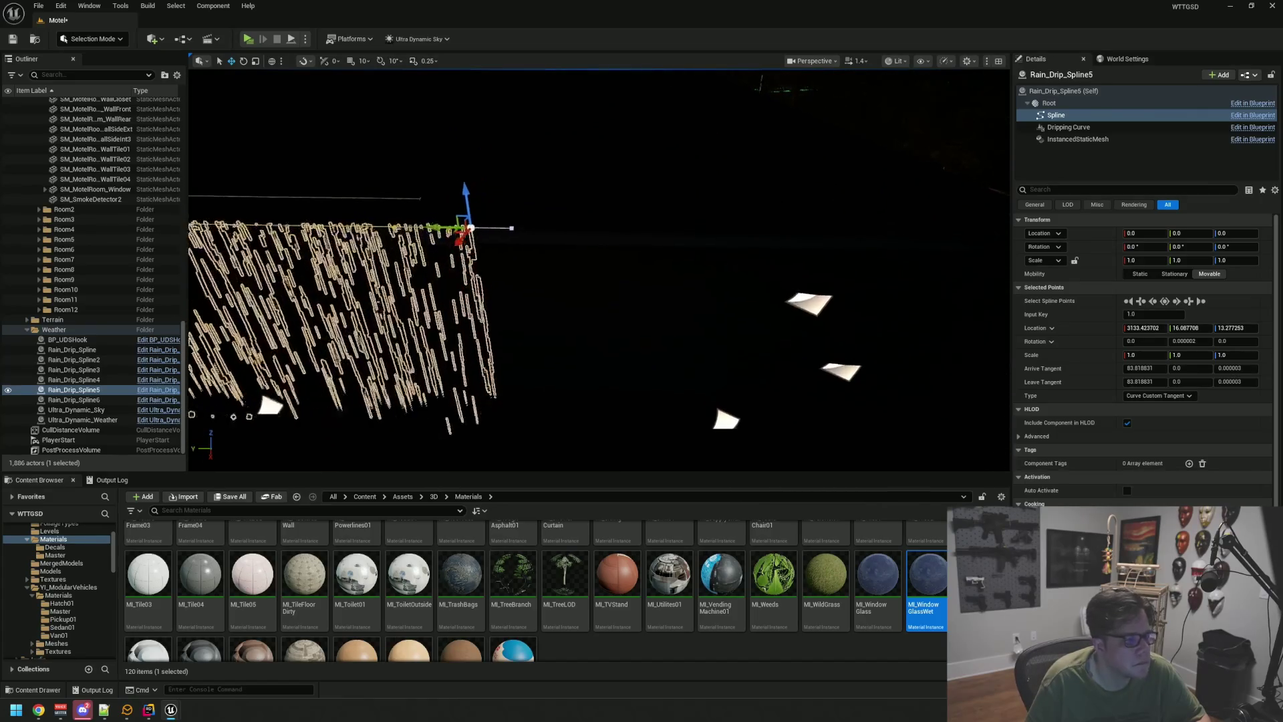
click(387, 254)
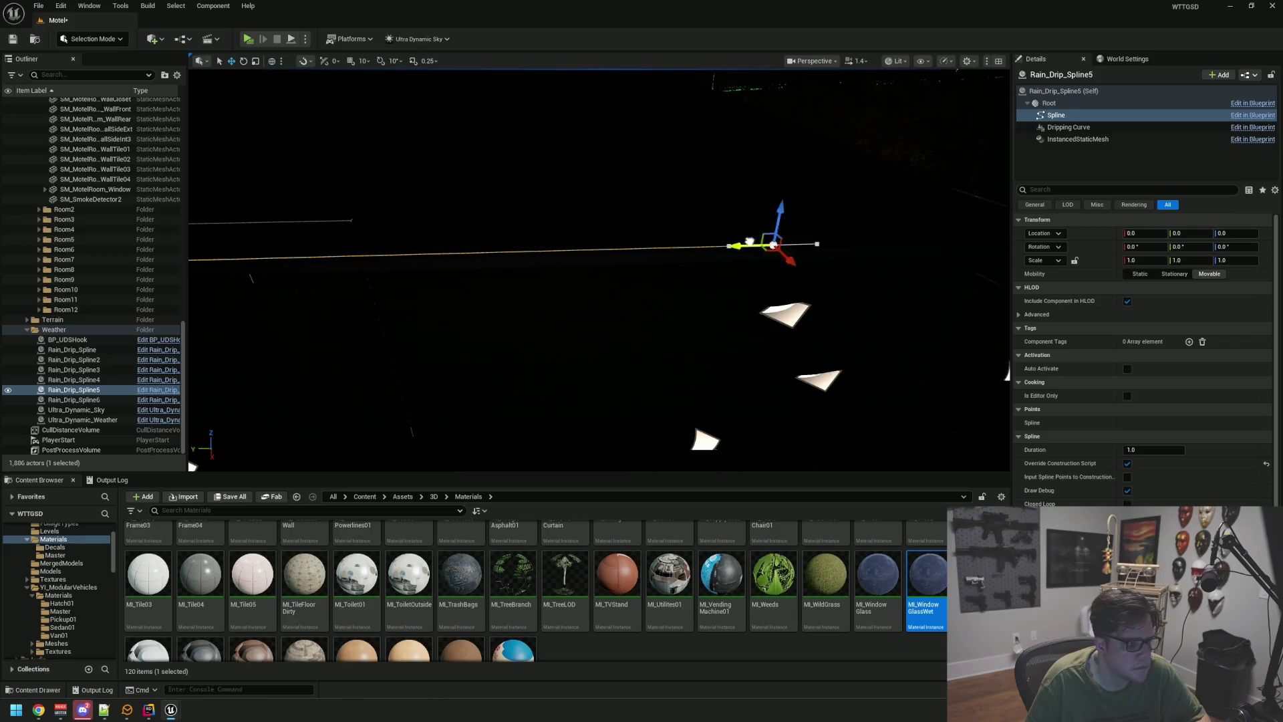
click(719, 247)
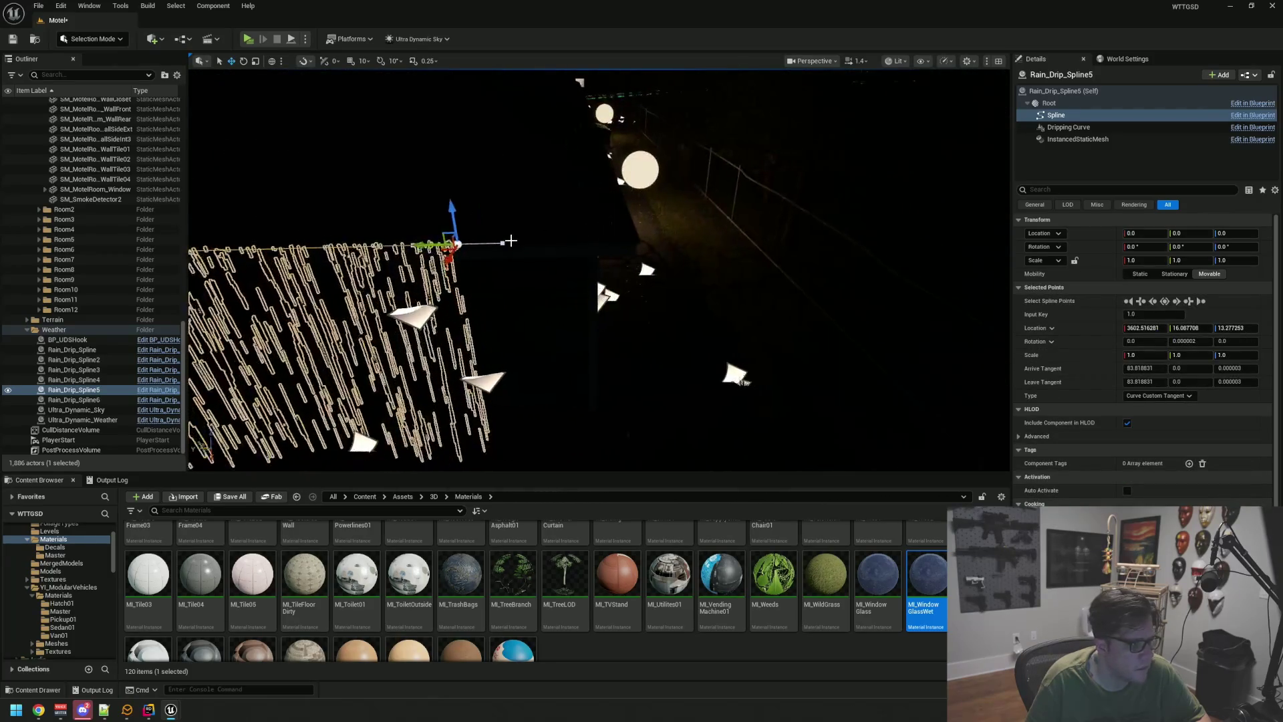
click(513, 243)
click(598, 243)
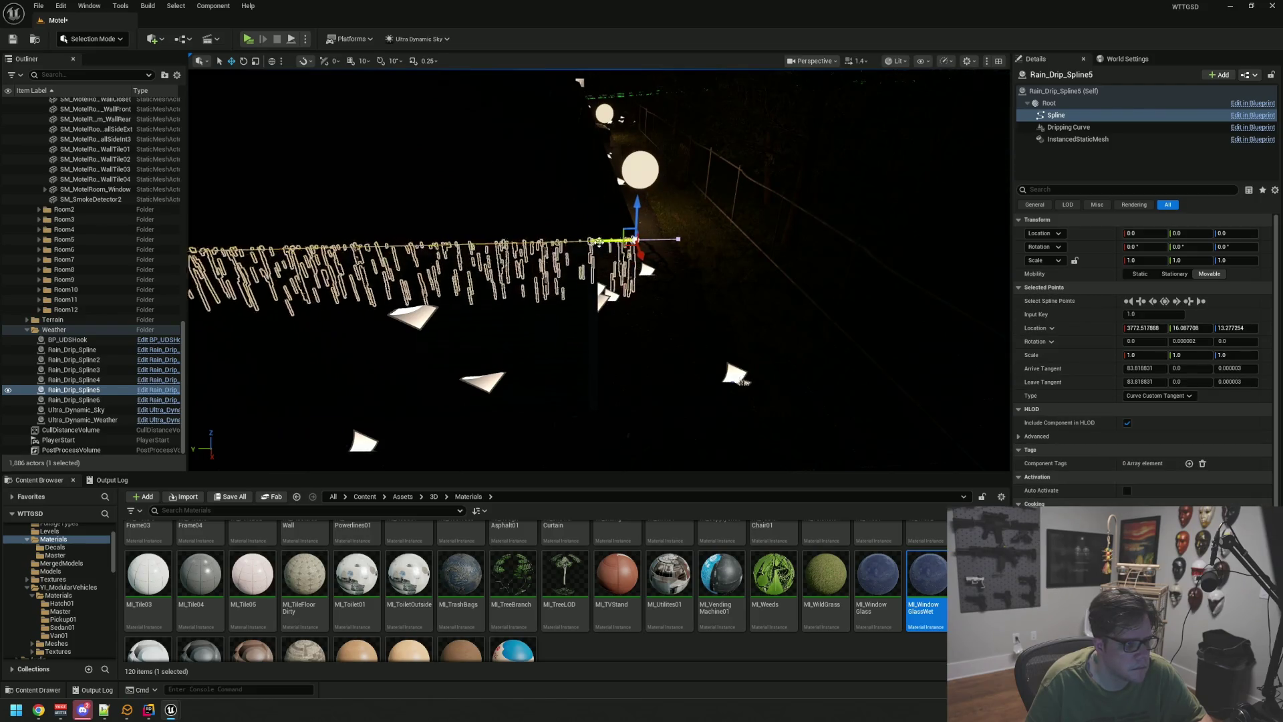
click(625, 219)
mouse_move(624, 219)
mouse_down()
mouse_move(653, 219)
mouse_move(642, 201)
mouse_up()
key(ctrl+s)
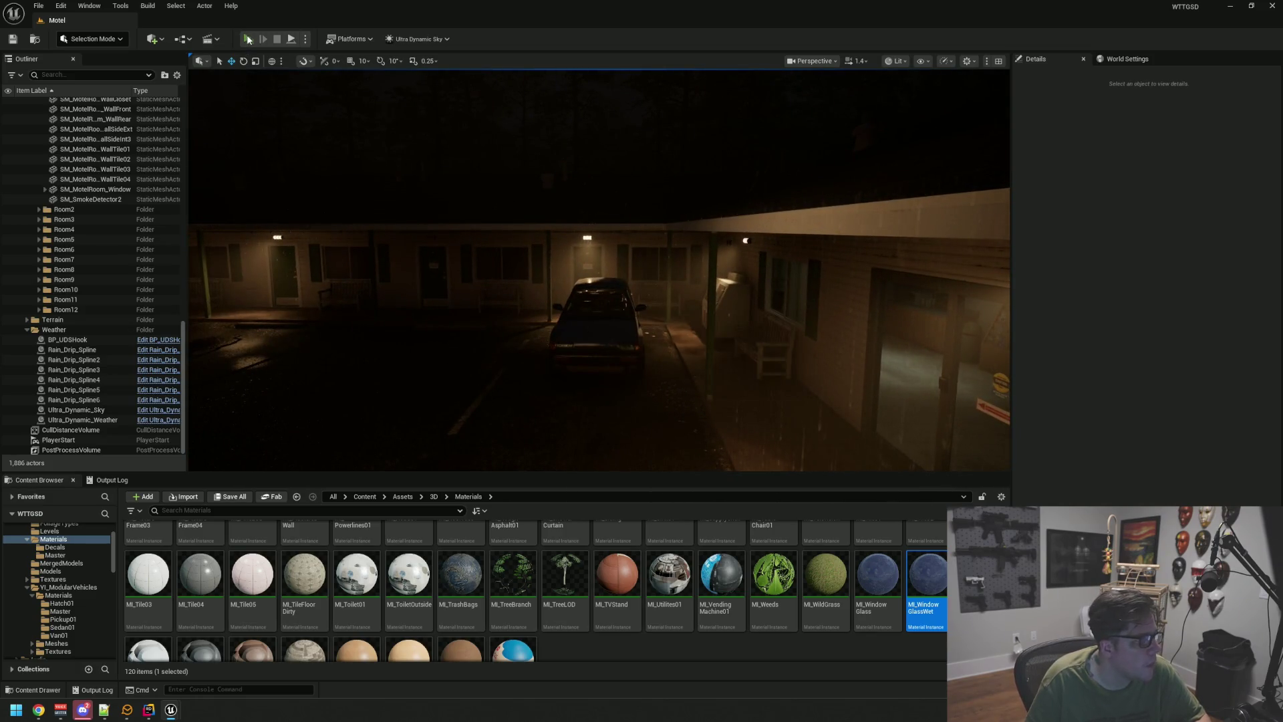
- Launch a standalone play-test and show the frame rate with stat fps
key(alt+p)
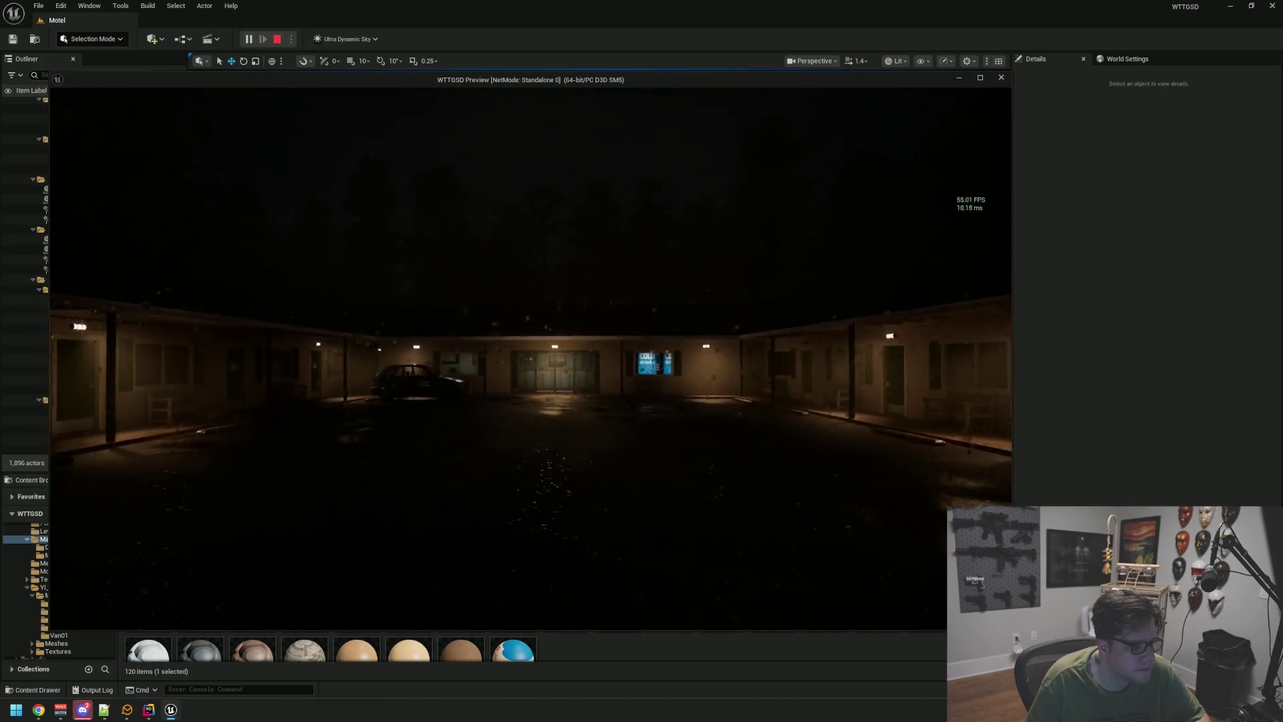
key(w)
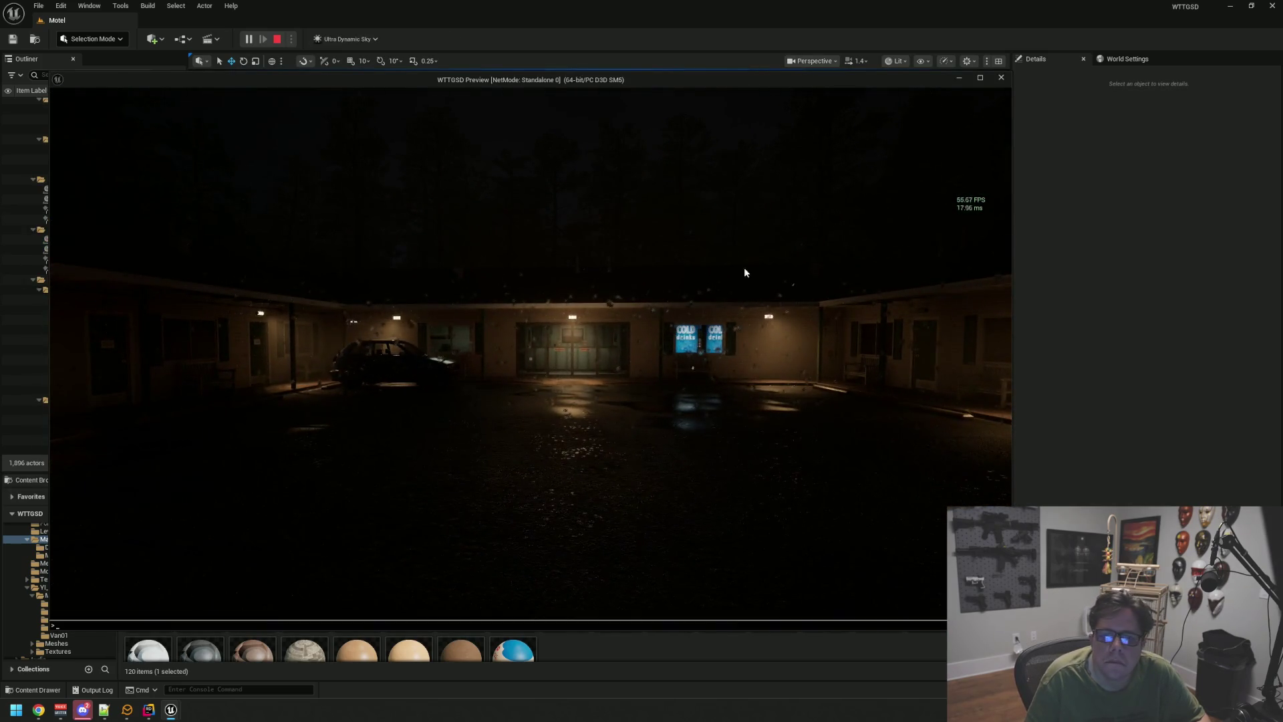
key(Escape)
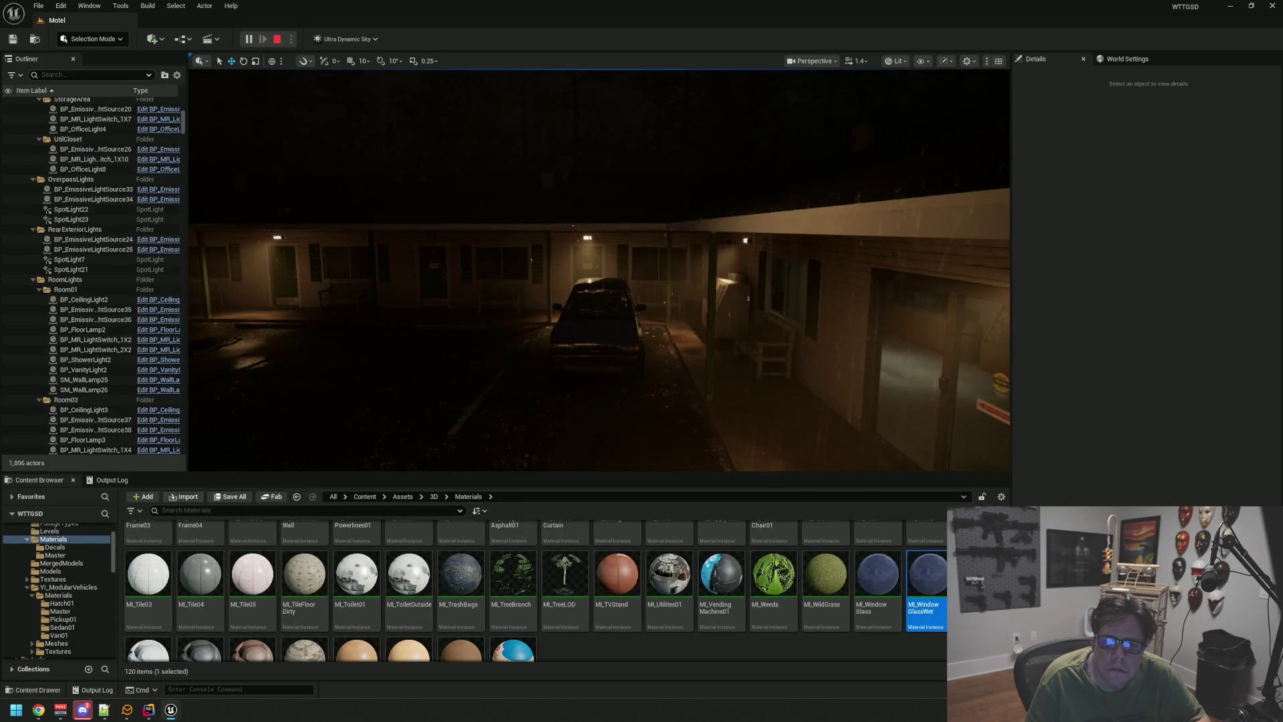
click(1228, 6)
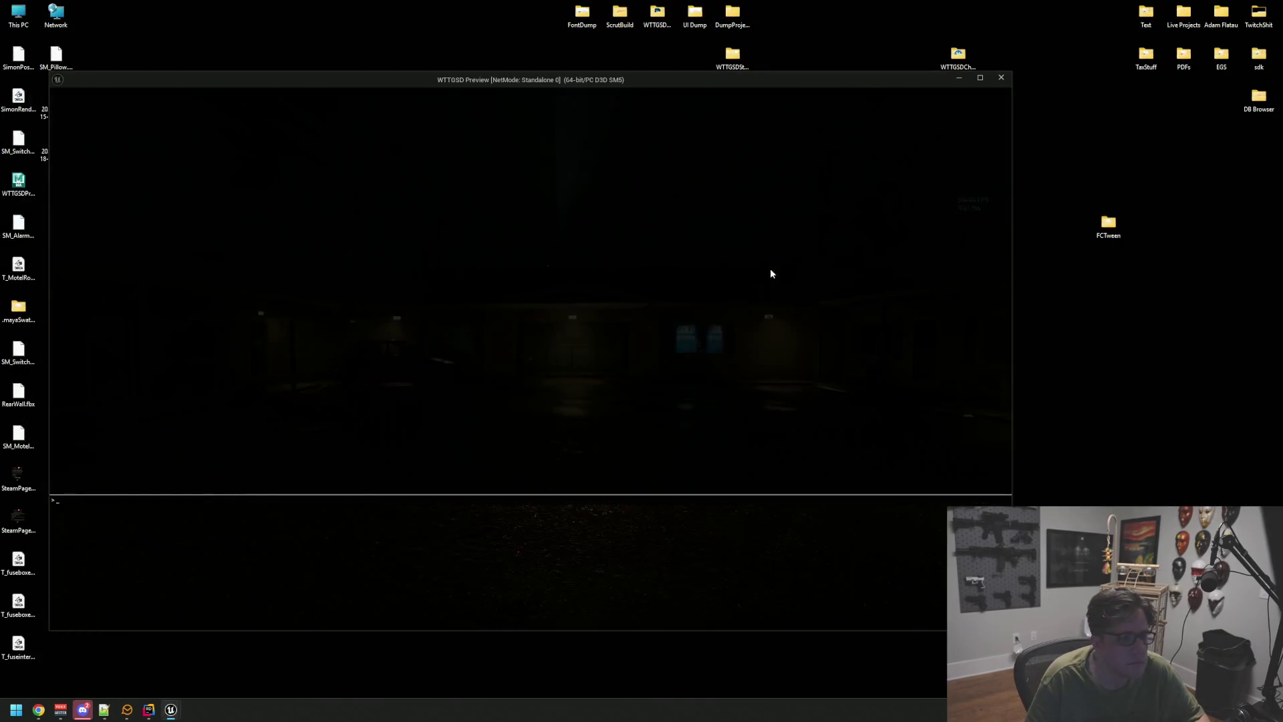
key(grave)
text(stat fp)
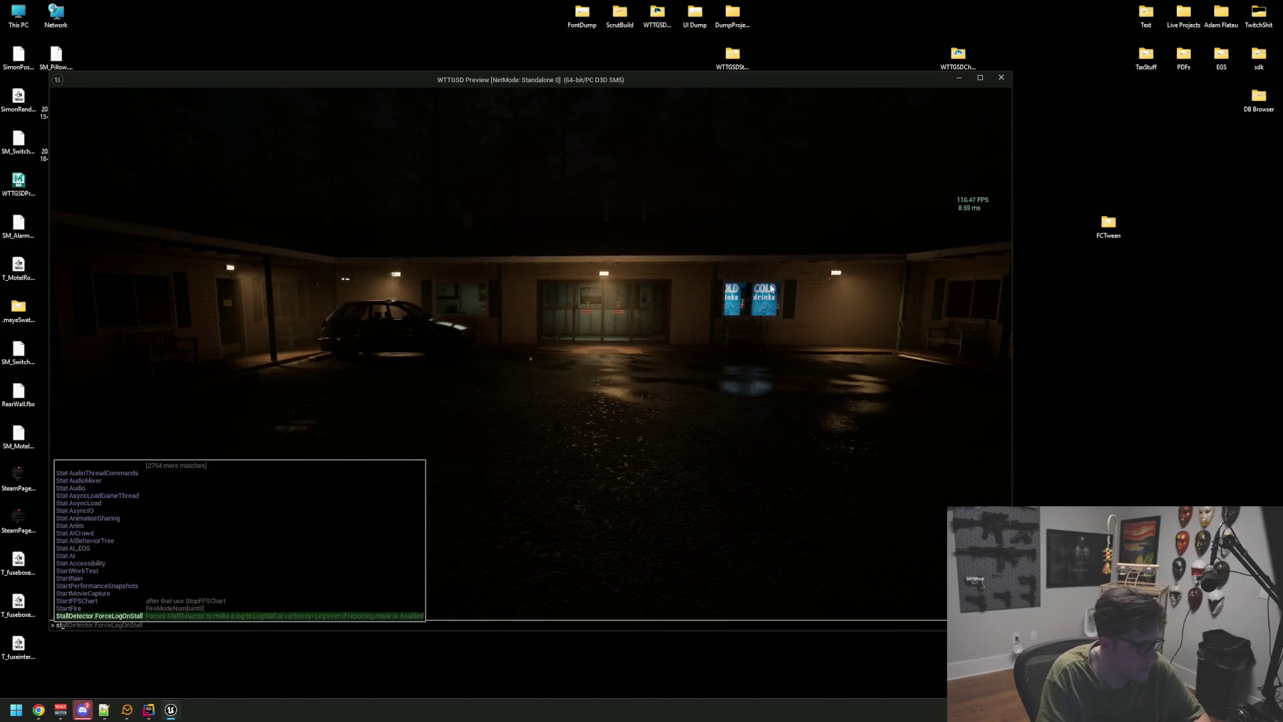
key(Return)
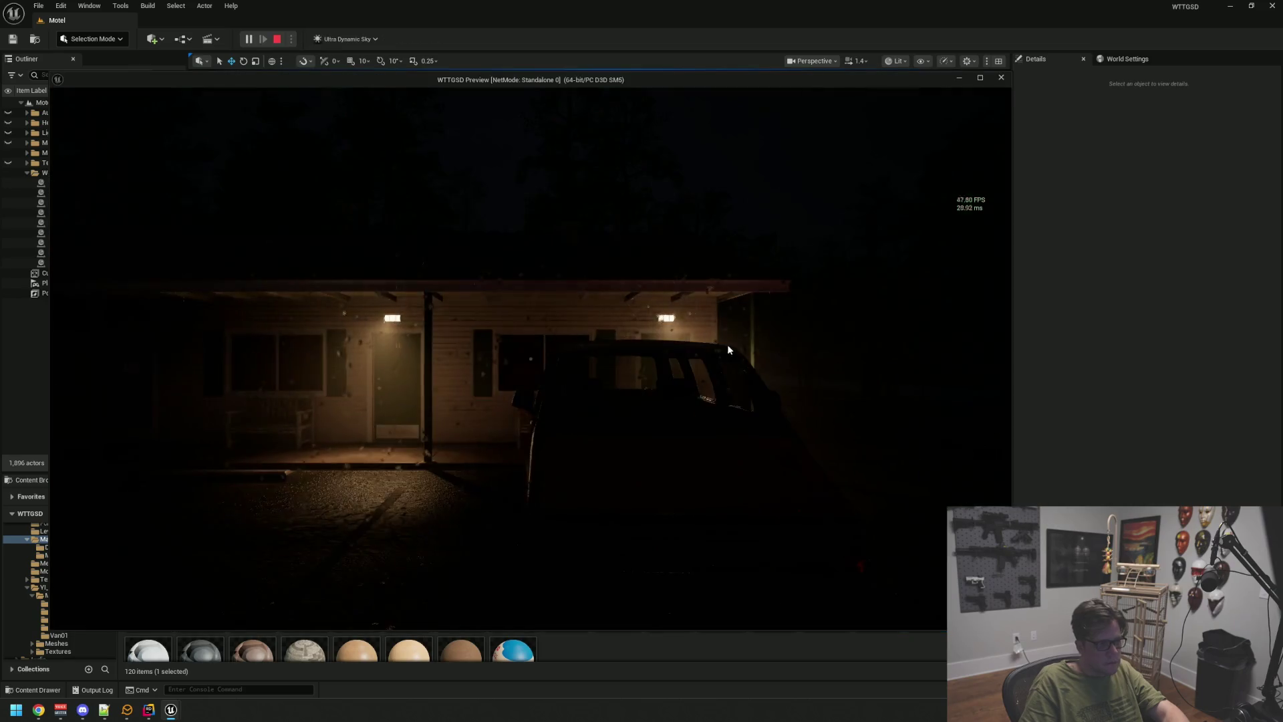
click(1231, 5)
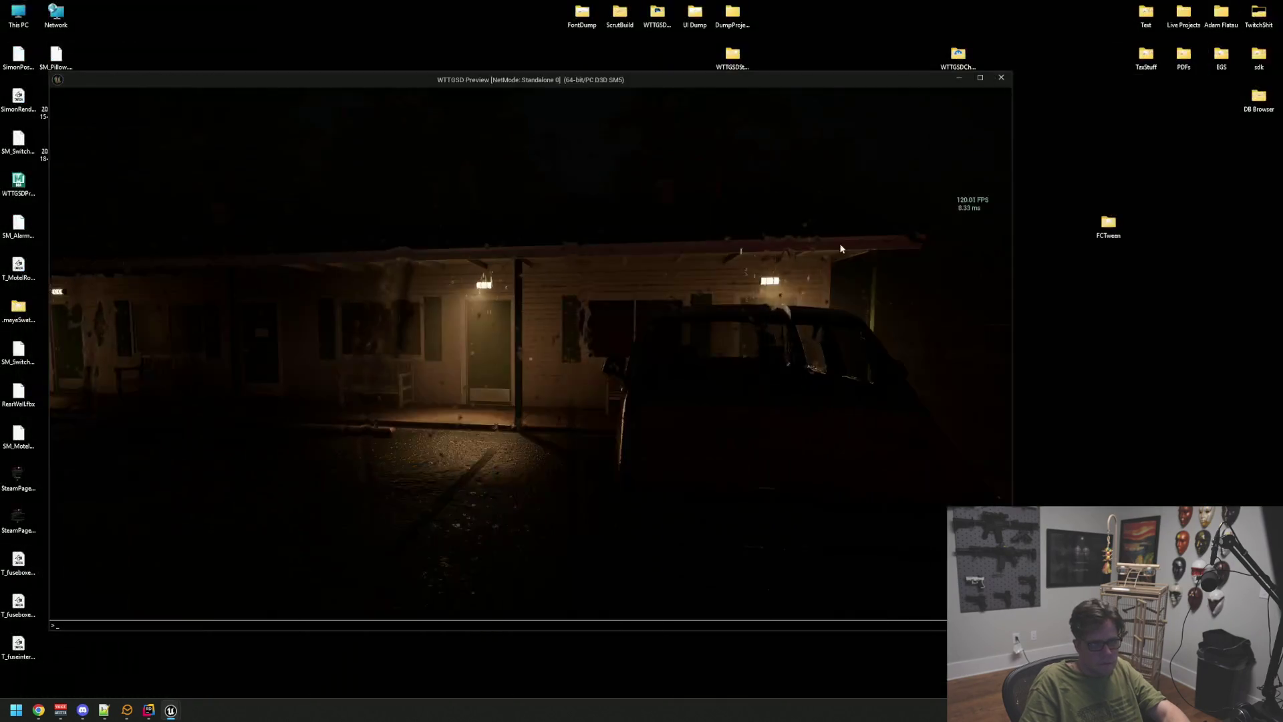
- Walk across the lot into motel room 1 and its bathroom
key(w)
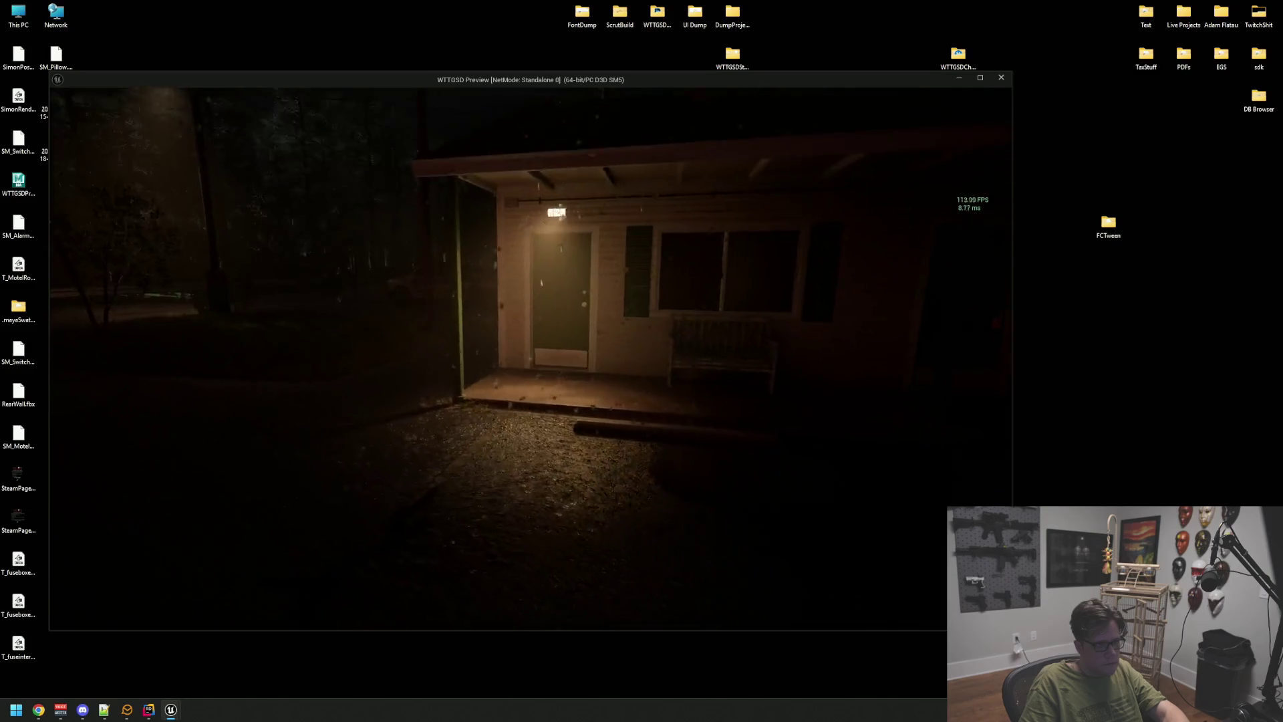
key(w)
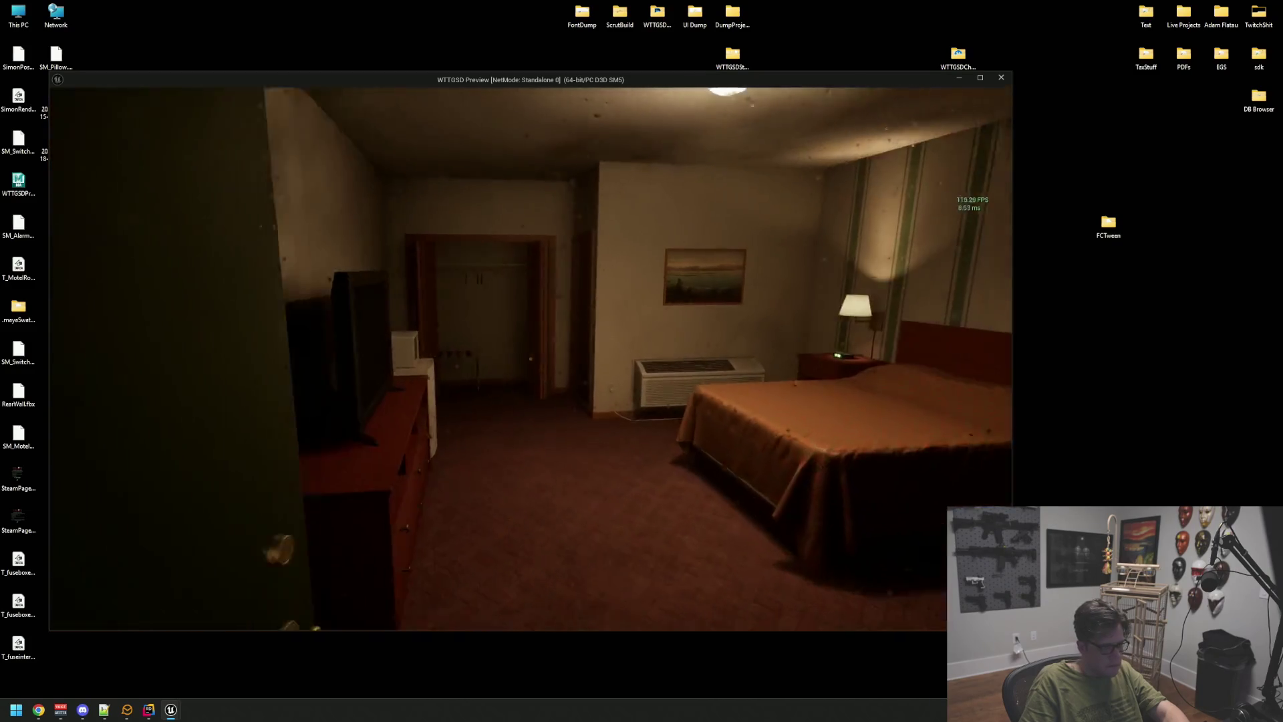
key(w)
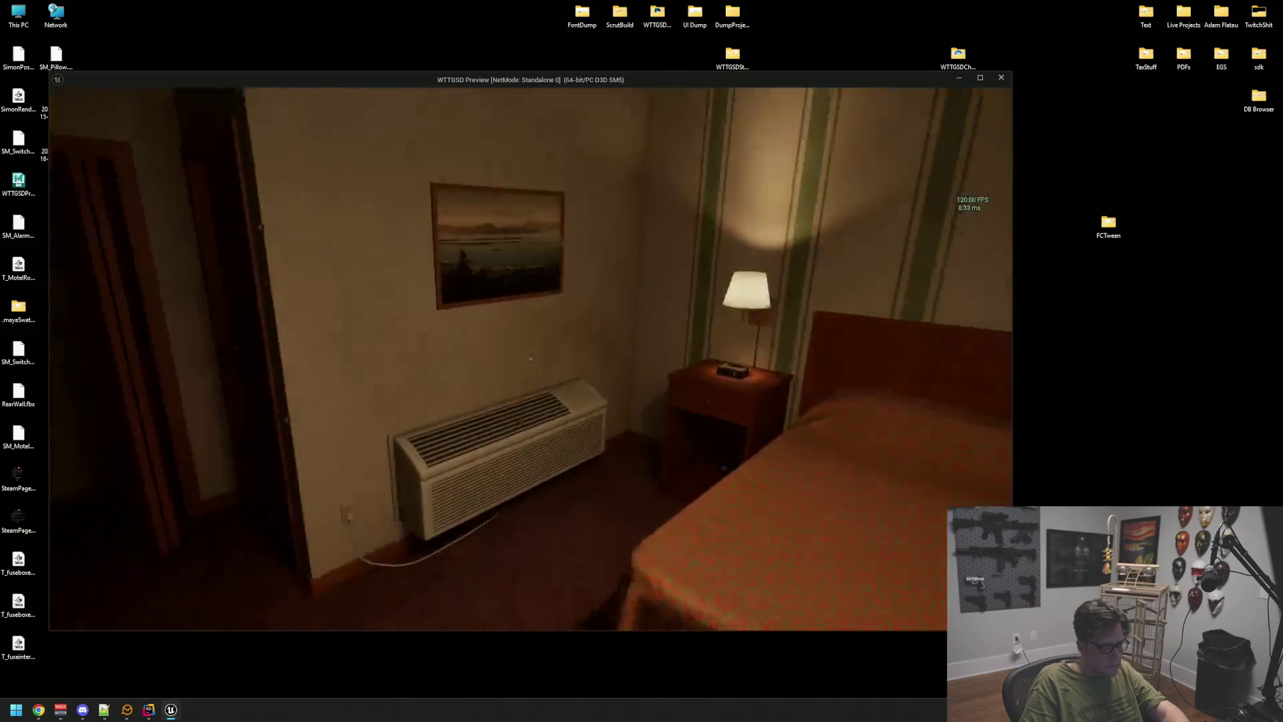
key(w)
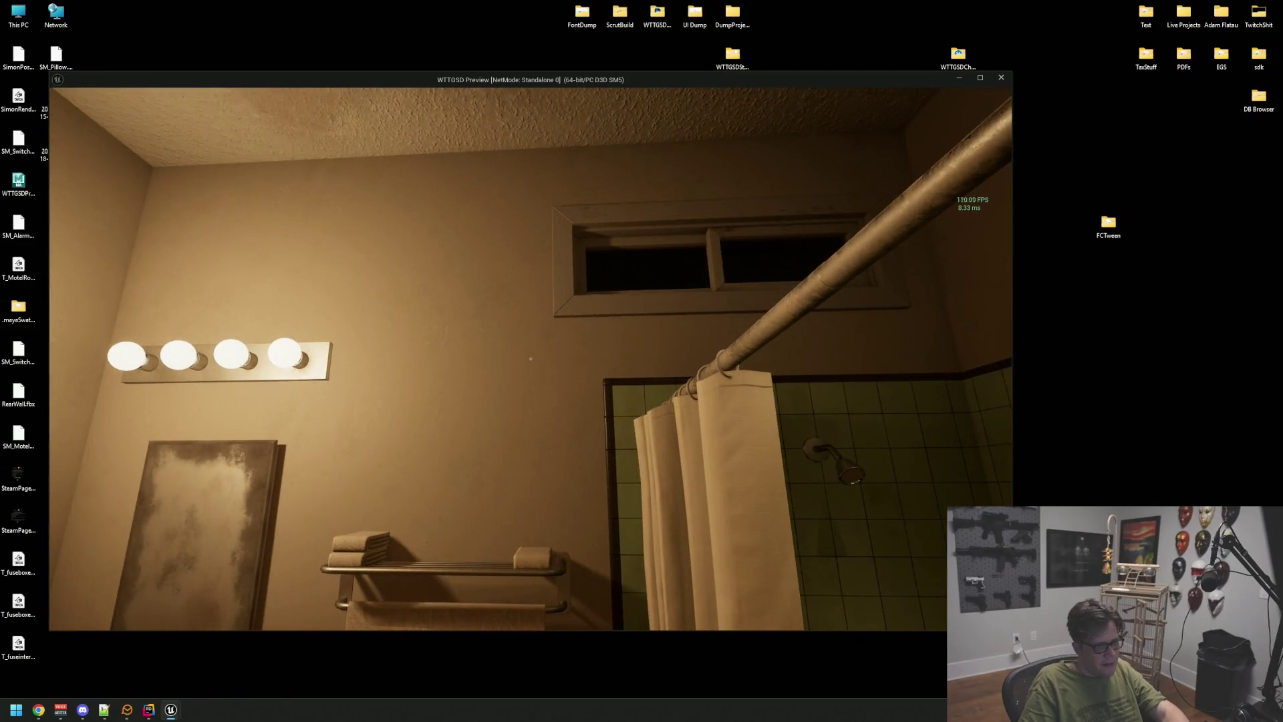
- Exit the room and walk the porch, lobby and Employees Only room out to the fence
key(w)
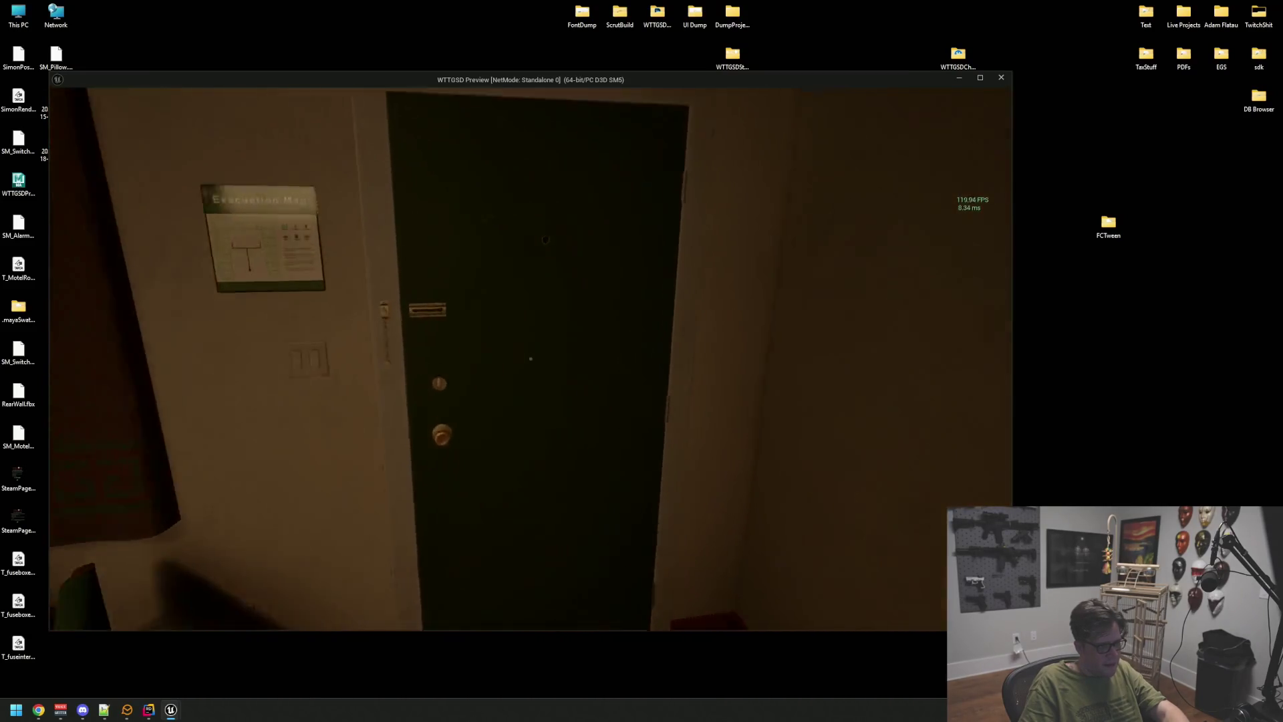
click(531, 359)
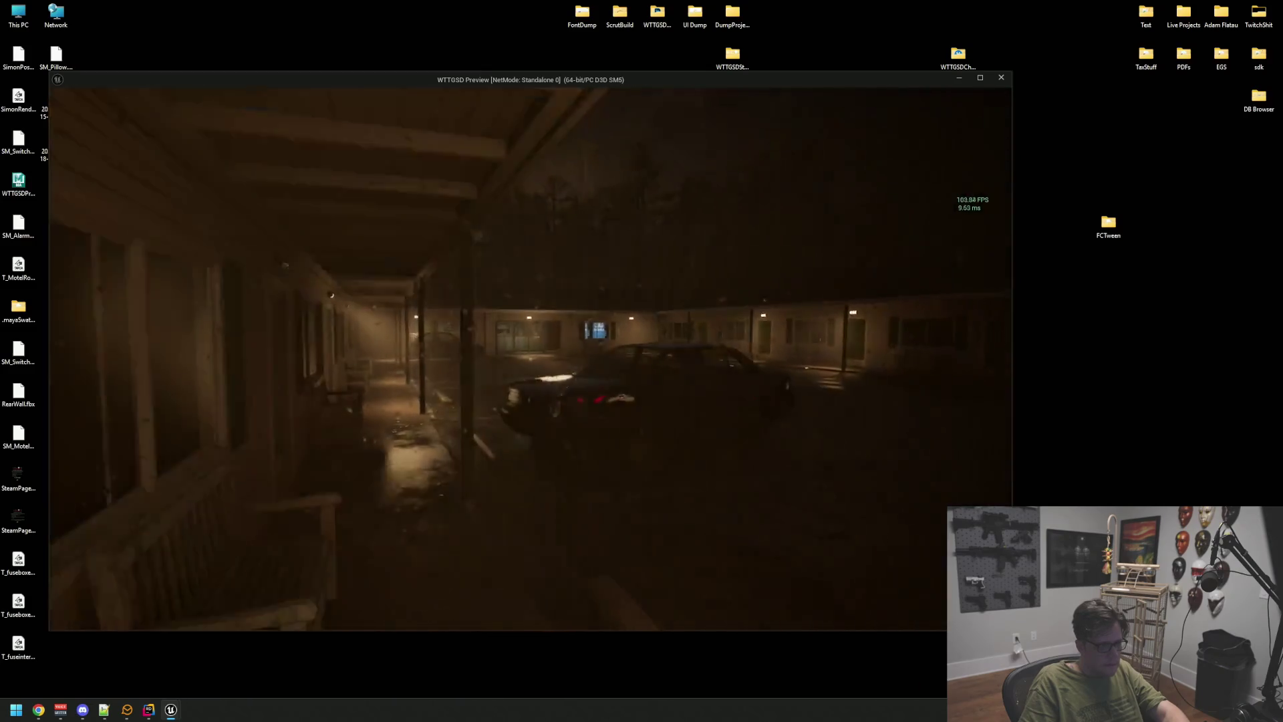
key(w)
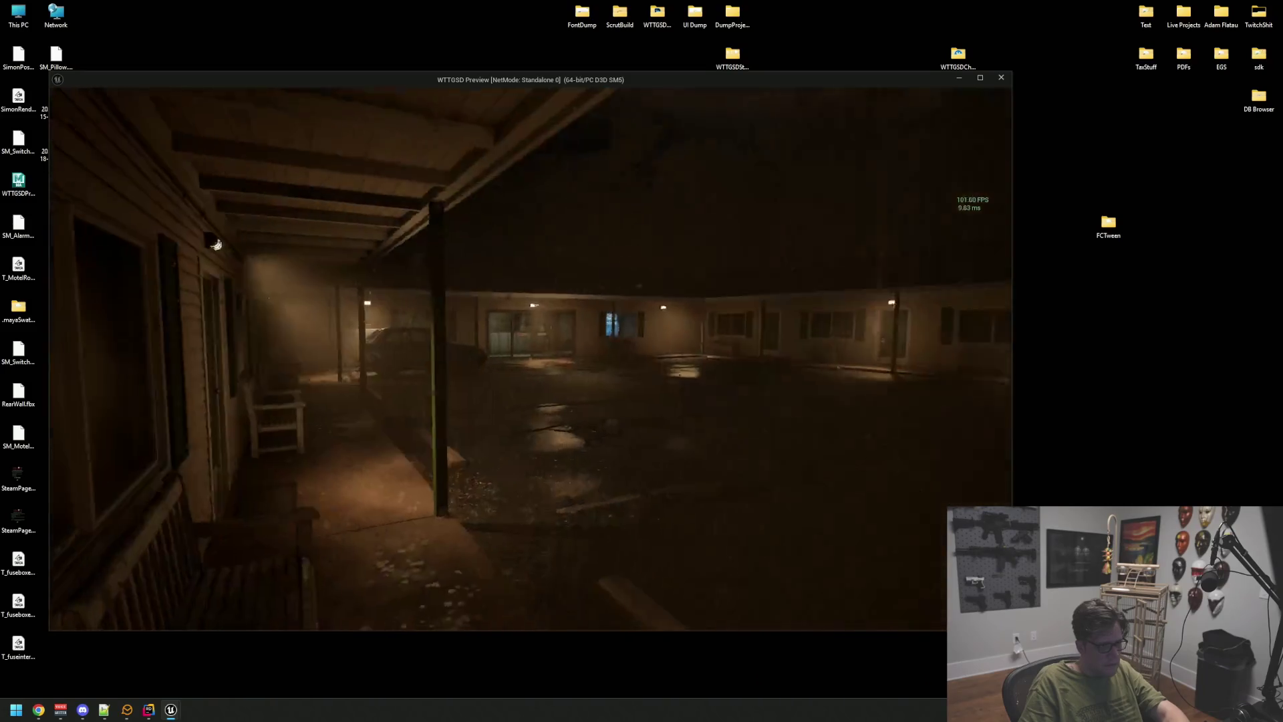
key(w)
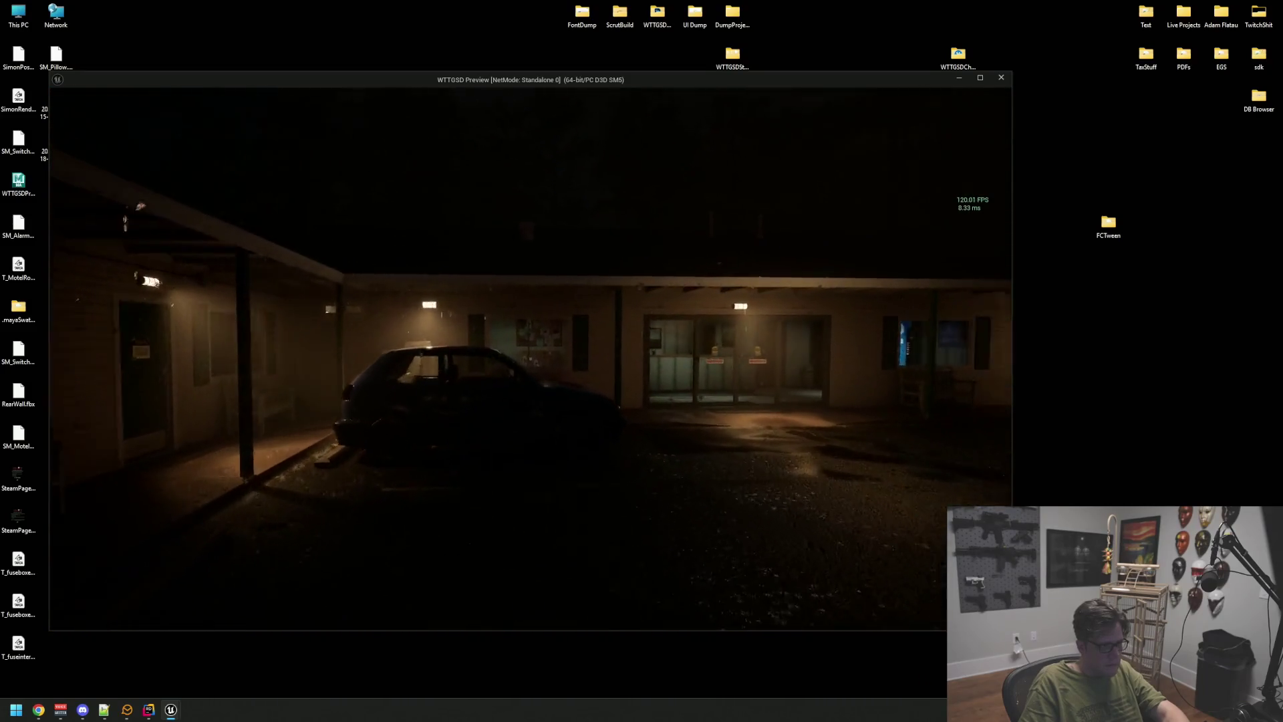
key(w)
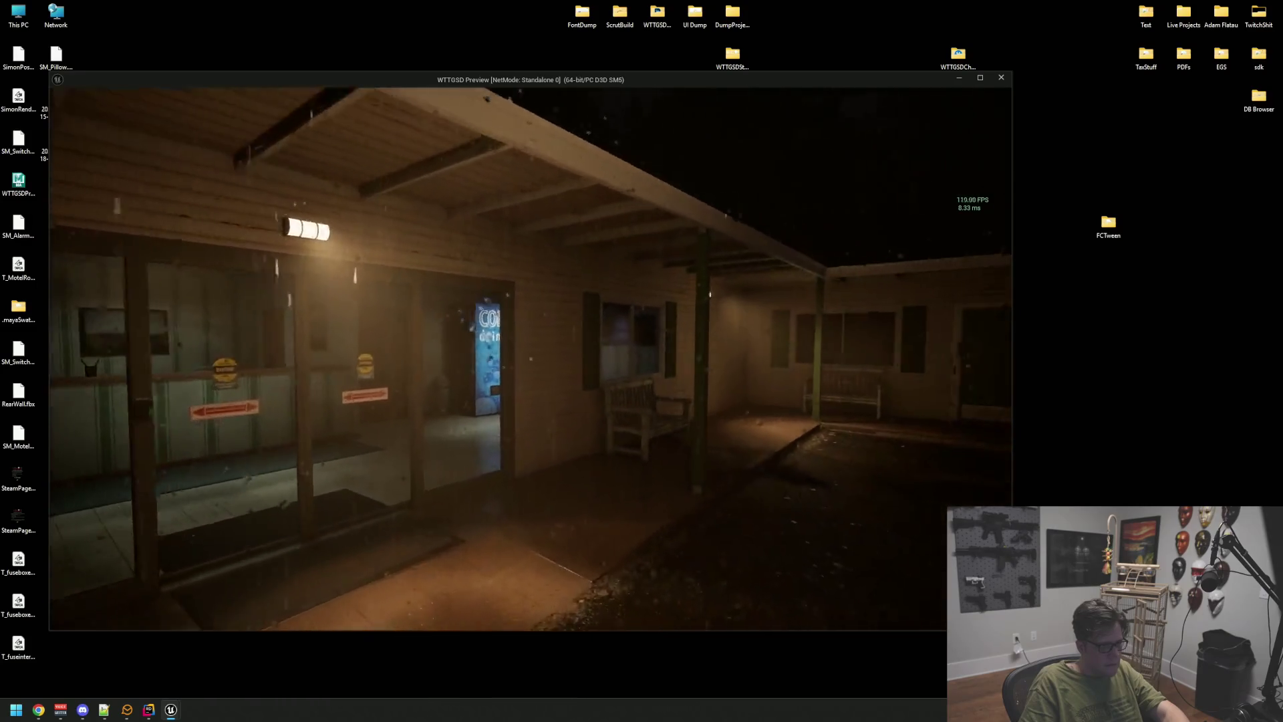
key(w)
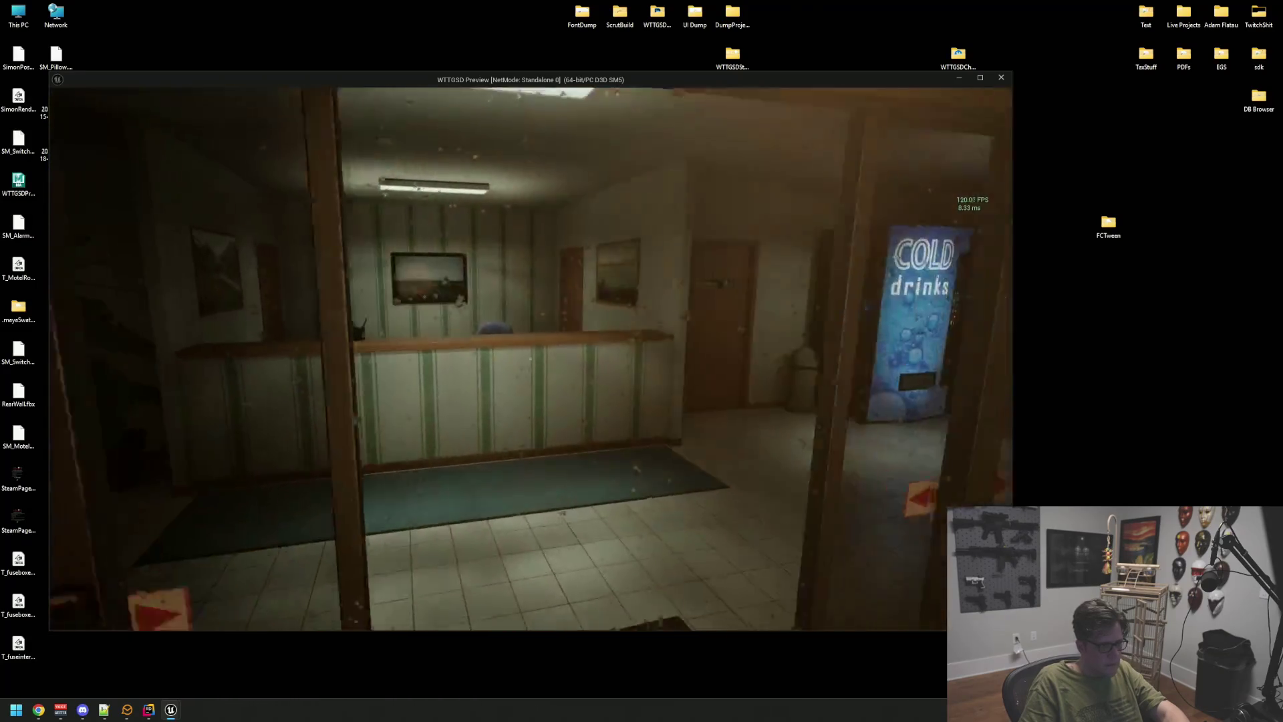
key(w)
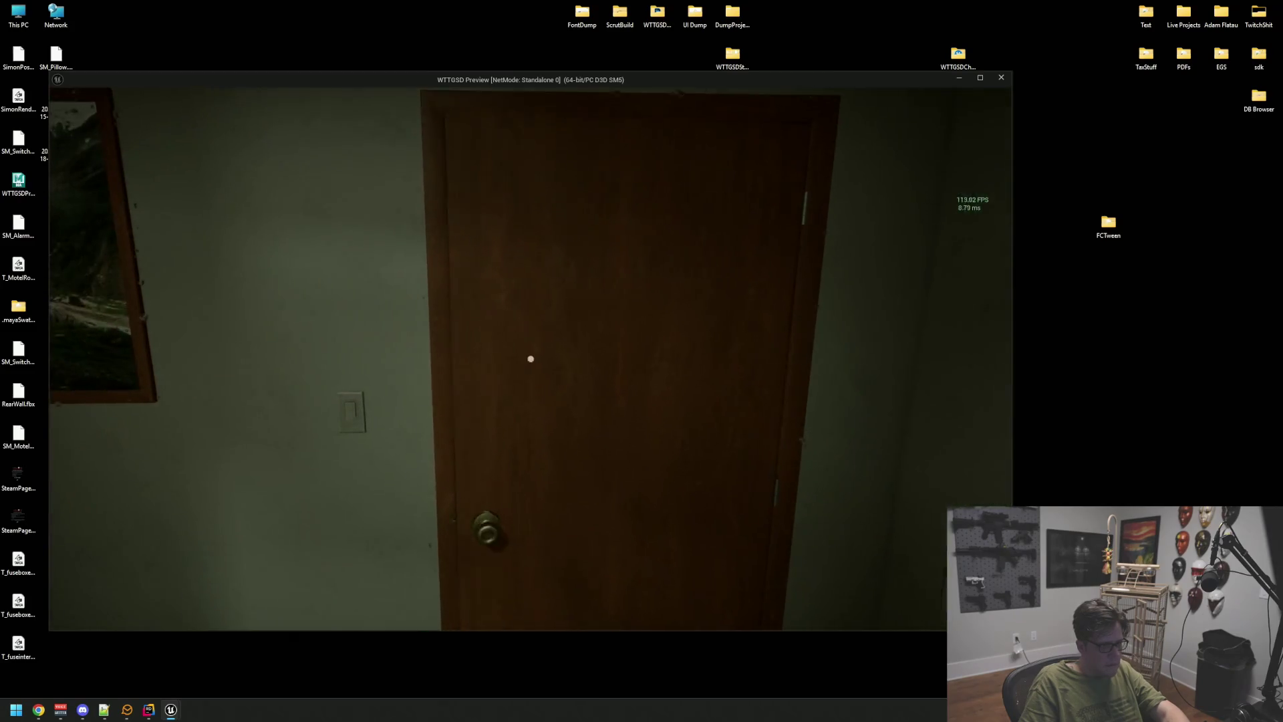
key(w)
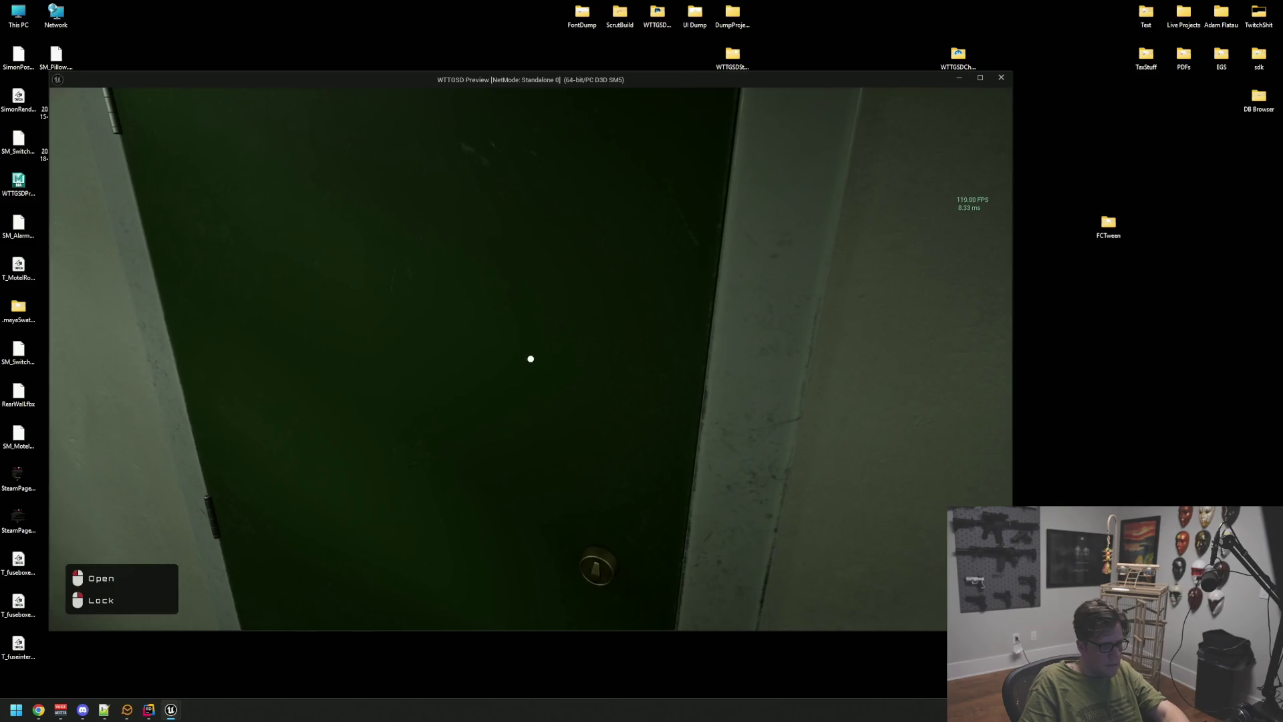
key(w)
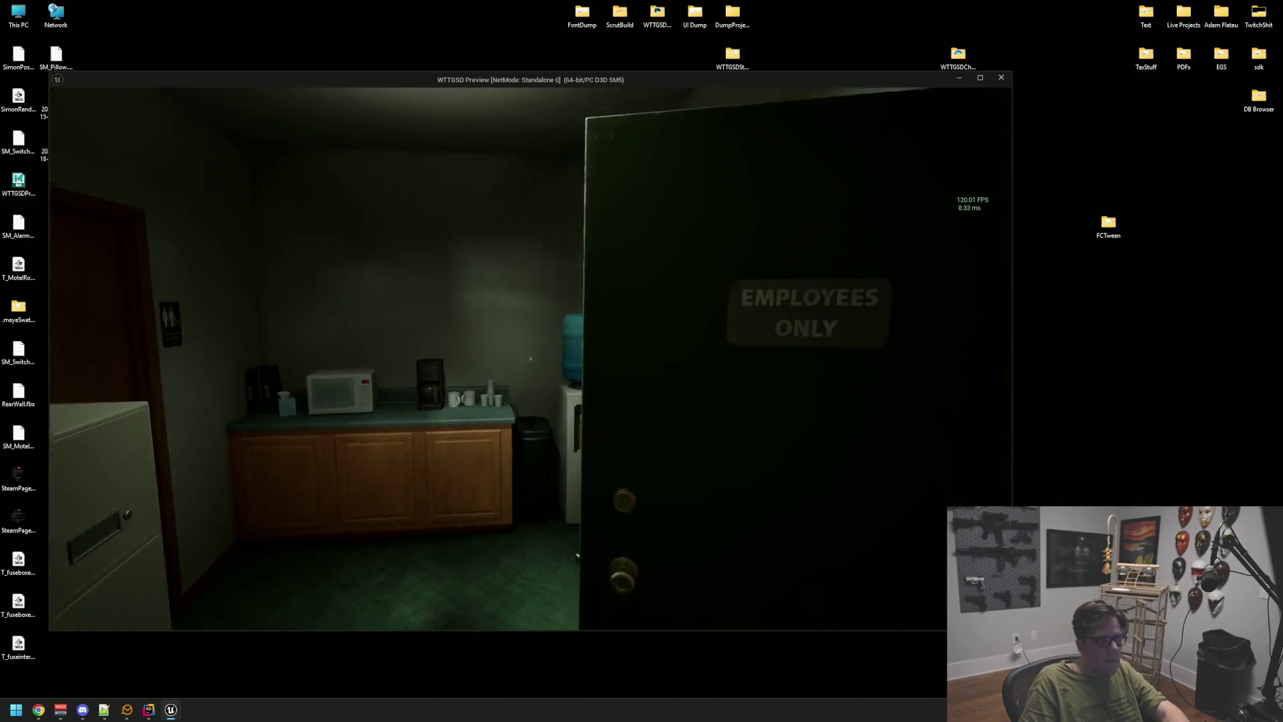
key(w)
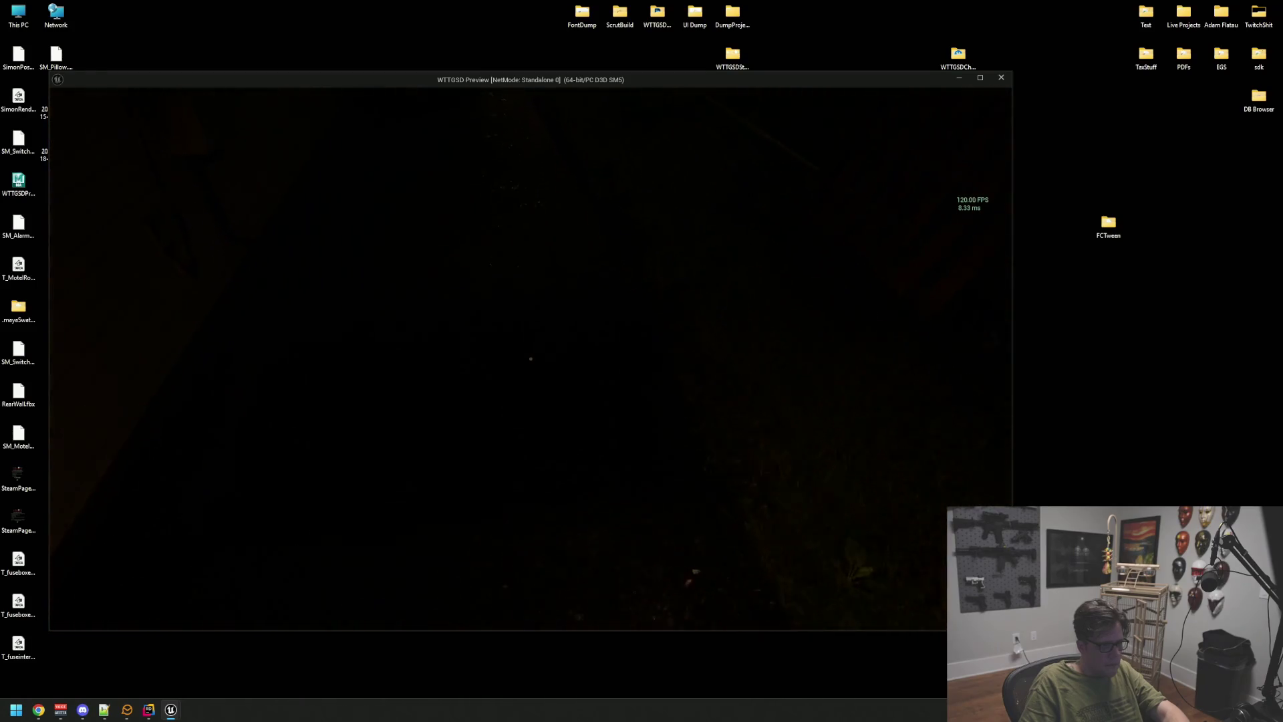
- Walk along the back wall to the fence, then back through the Employees Only door
key(w)
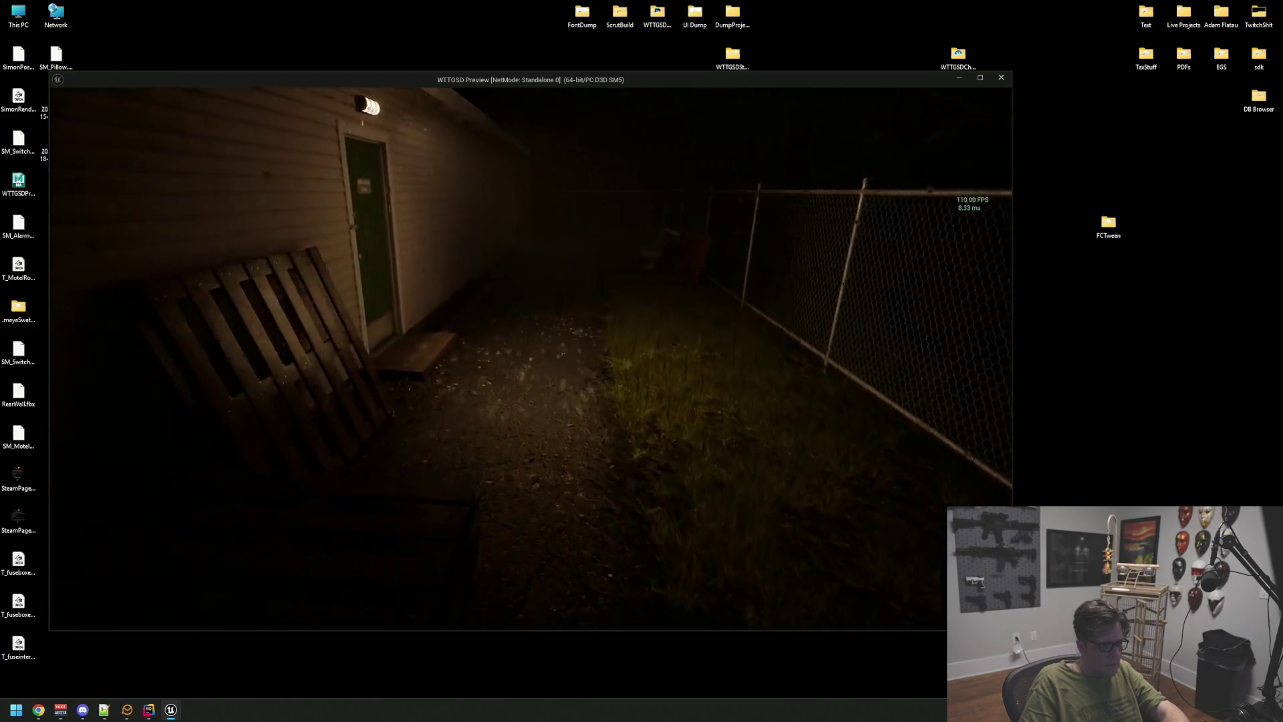
key(w)
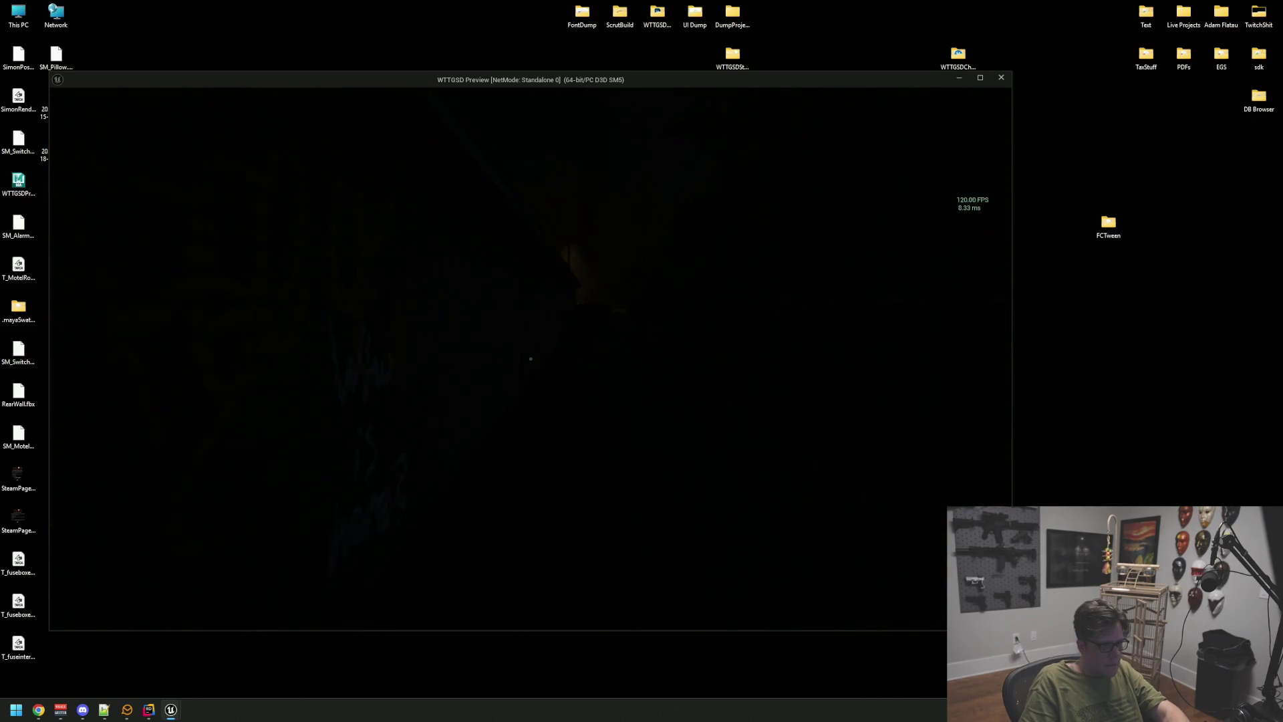
key(w)
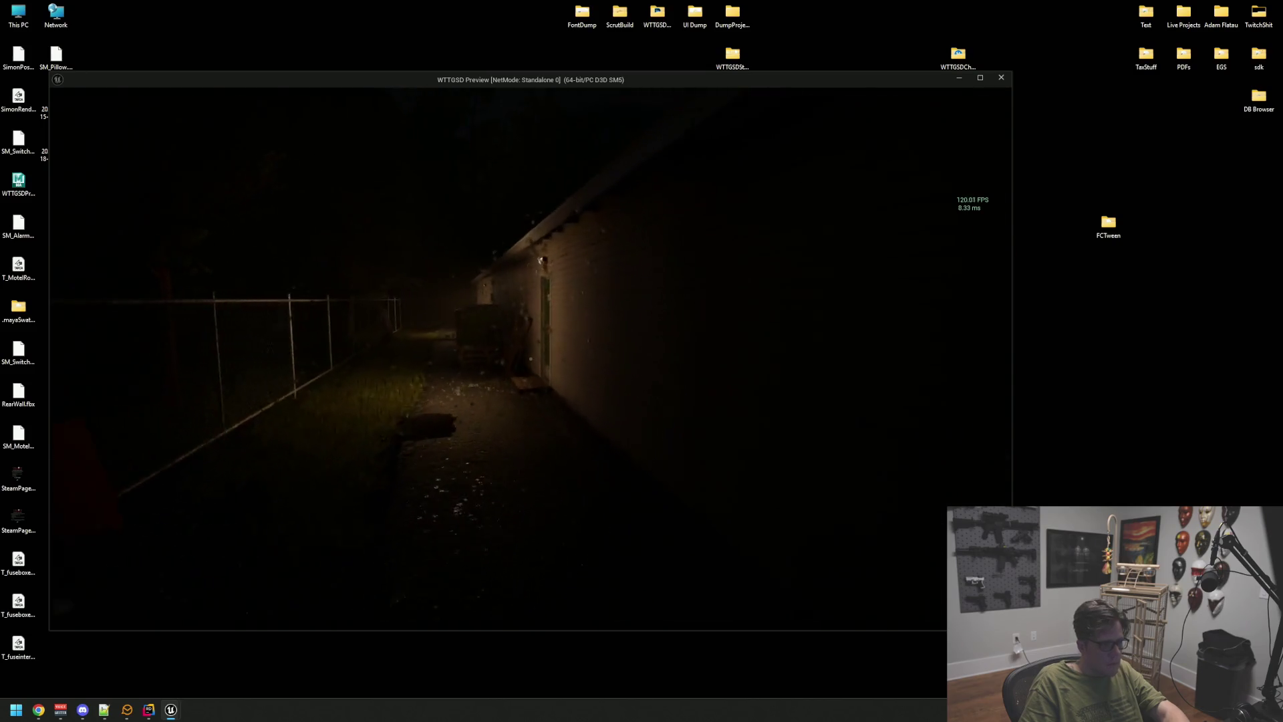
key(w)
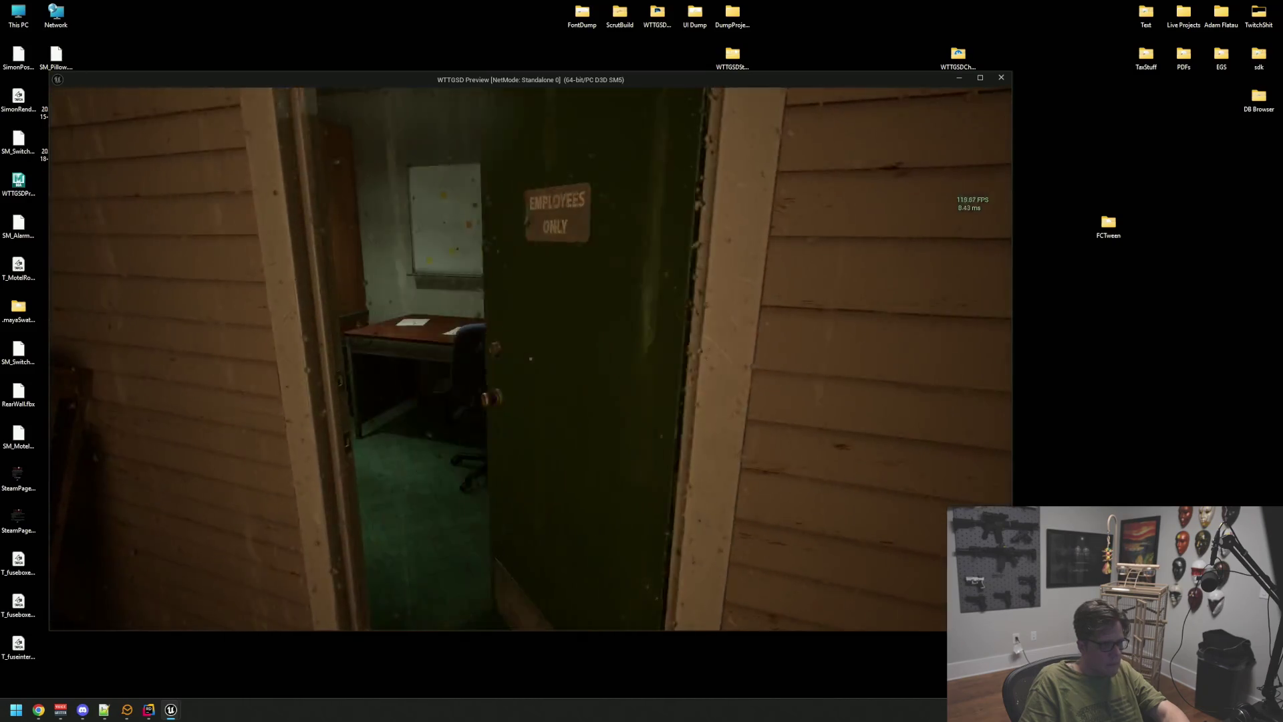
- Walk from the office through the lobby across the parking lot, then end the preview
key(w)
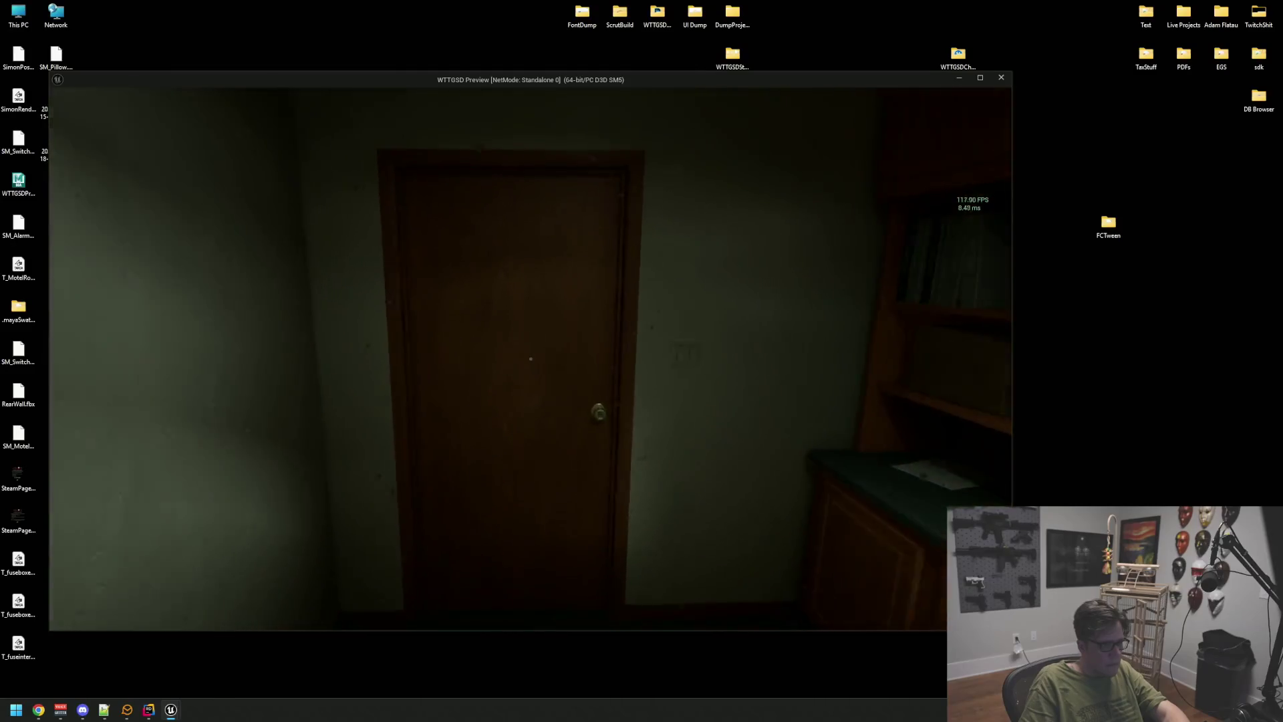
key(w)
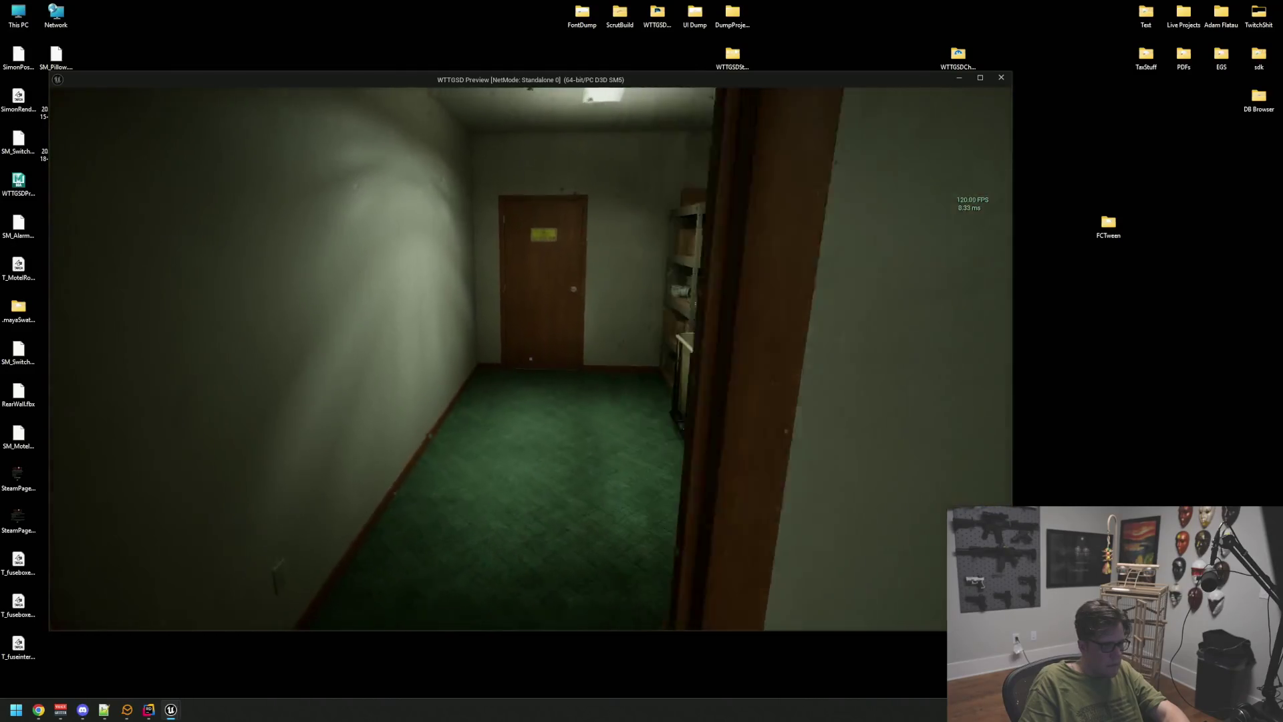
key(w)
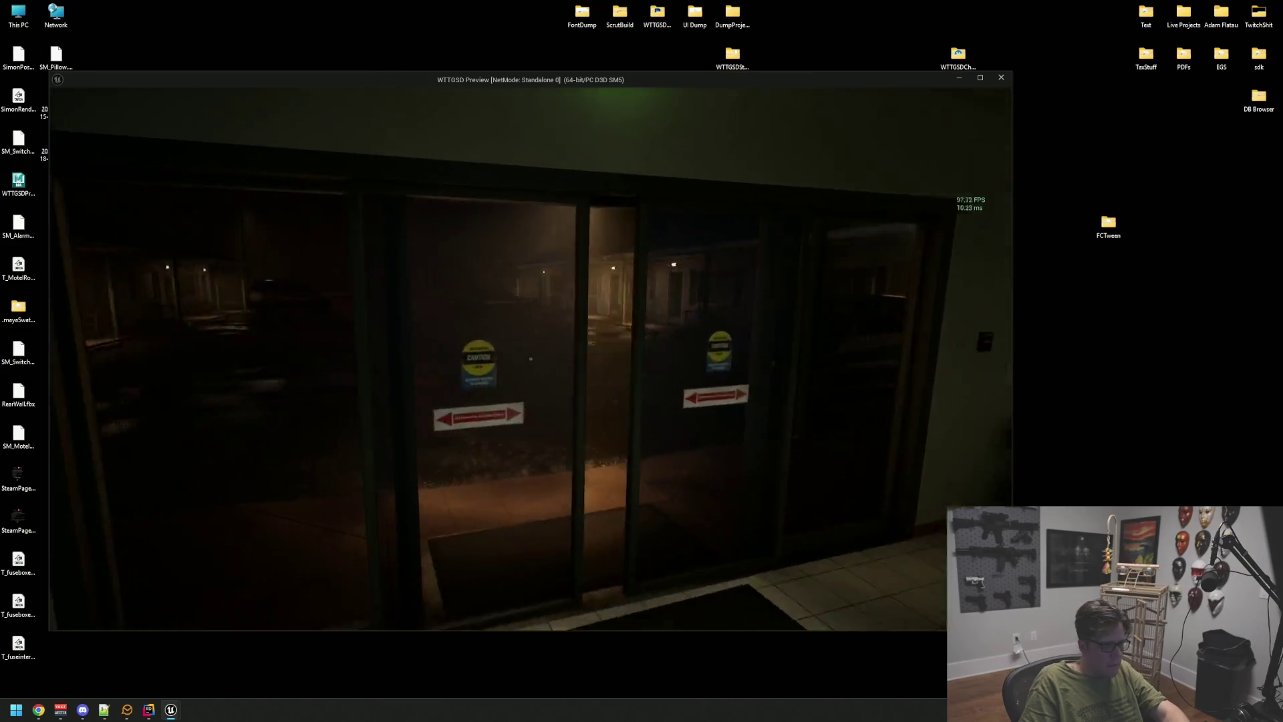
key(w)
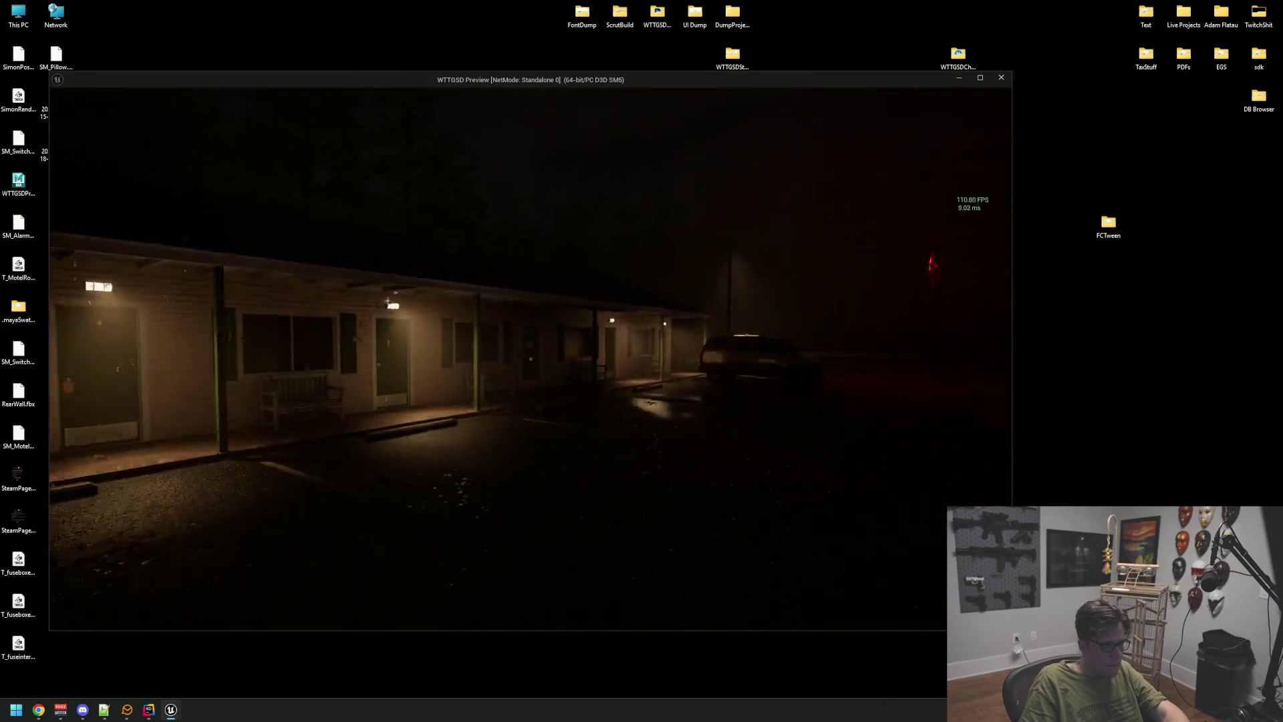
key(w)
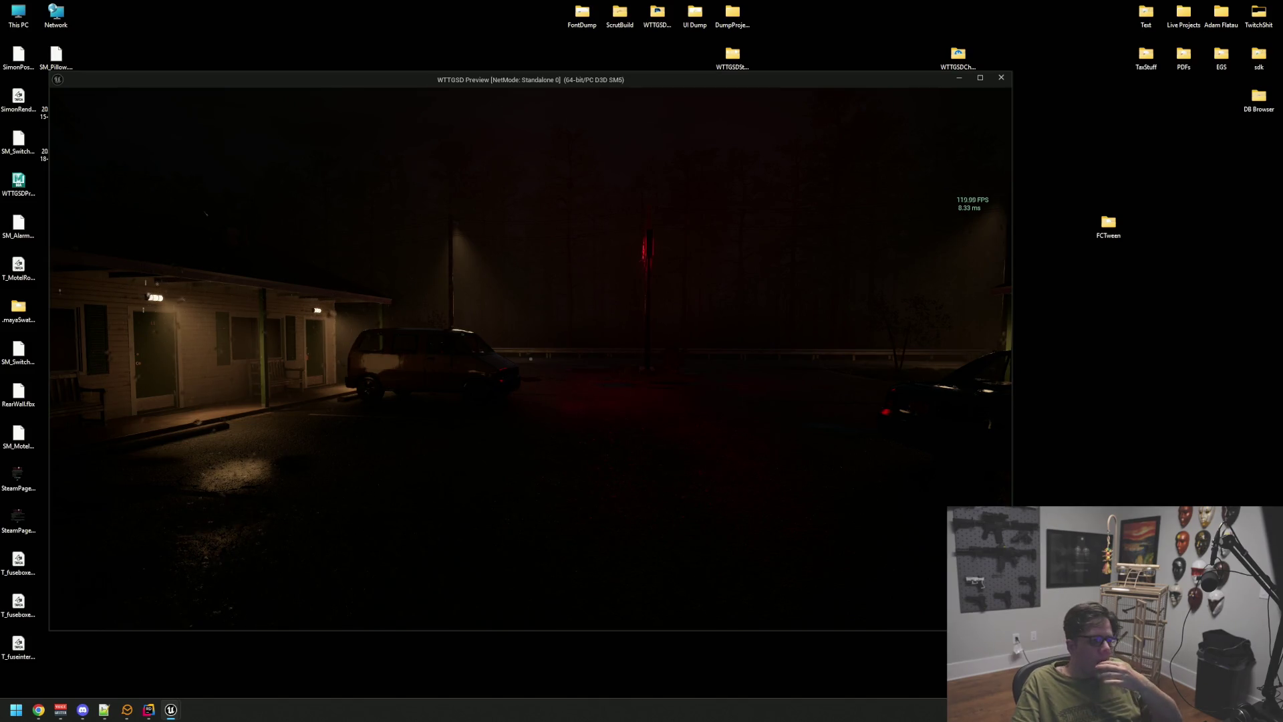
key(Escape)
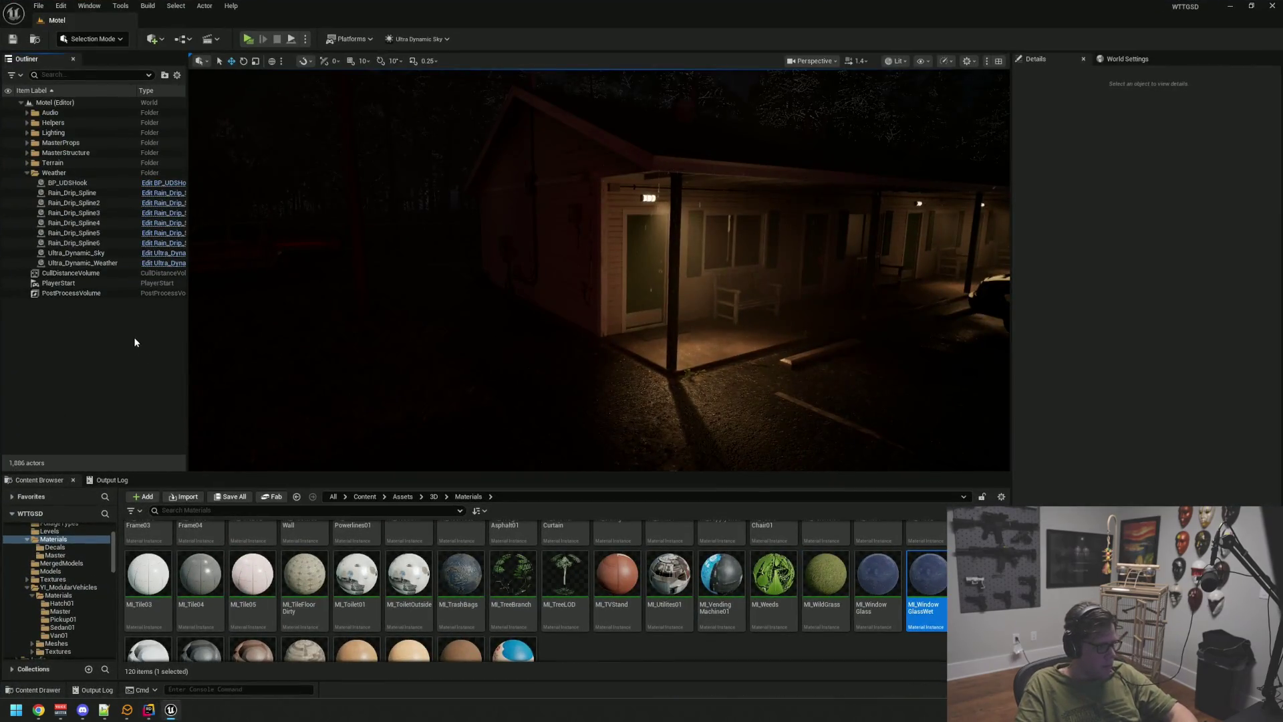
- Assign DefaultWeather to Ultra_Dynamic_Weather's Weather slot, then bring up the Voicemeeter audio mixer
click(93, 263)
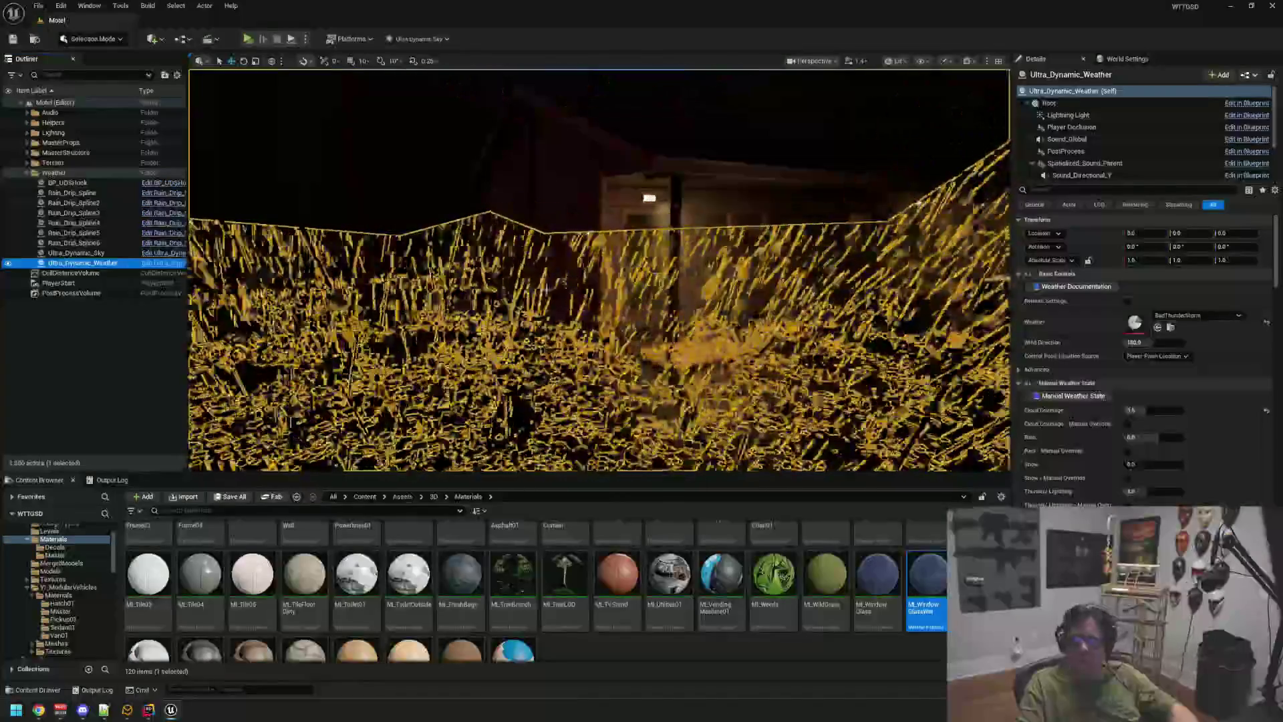
click(1170, 326)
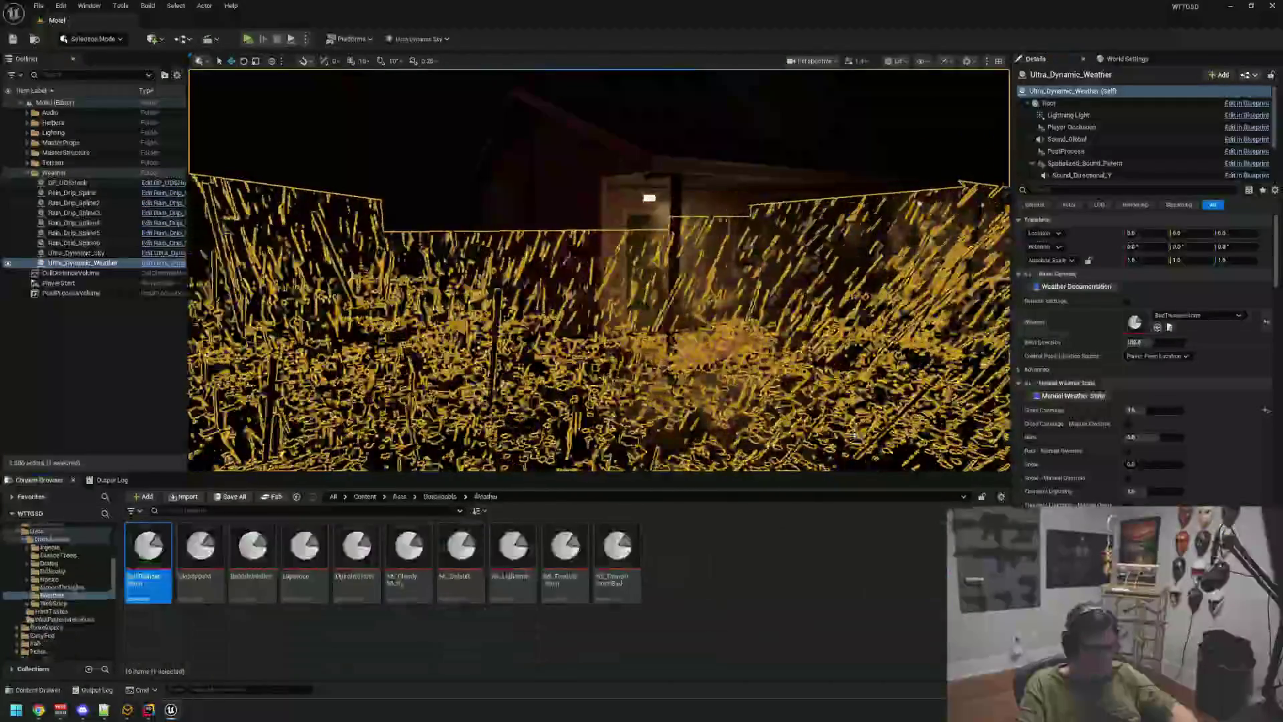
mouse_move(253, 548)
mouse_down()
mouse_move(971, 441)
mouse_move(1115, 325)
mouse_move(1138, 323)
mouse_up()
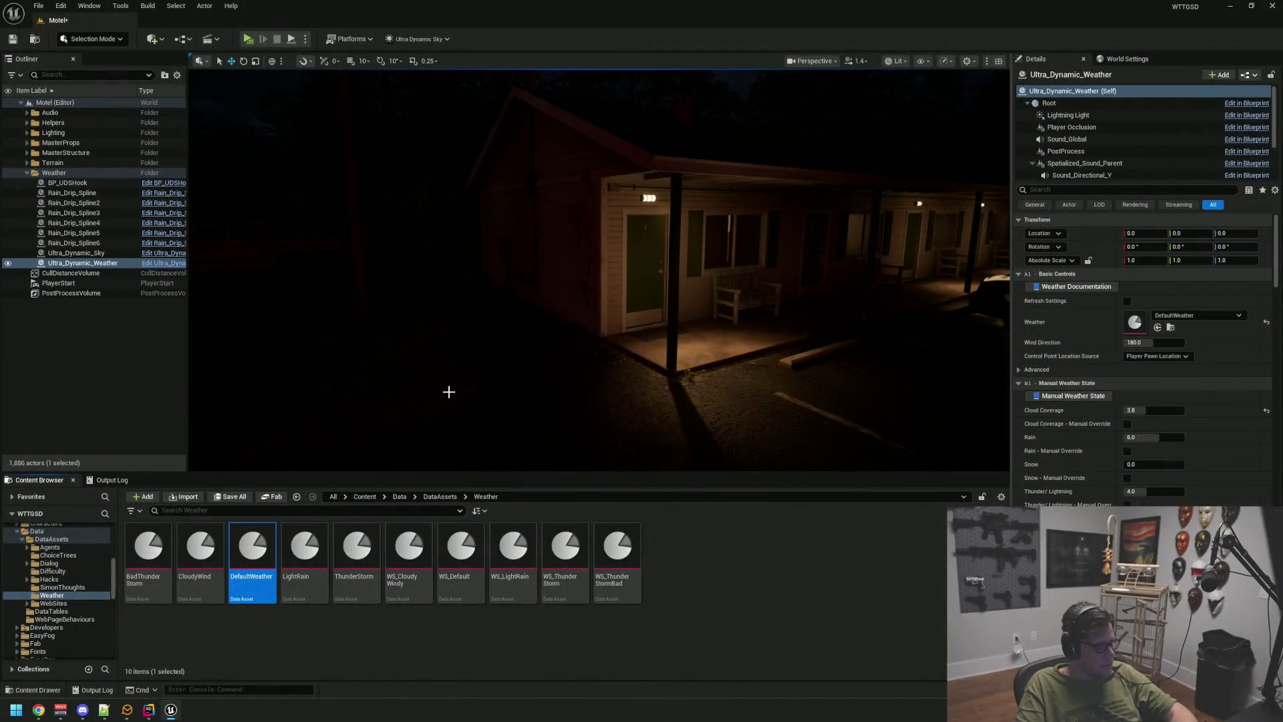
click(114, 367)
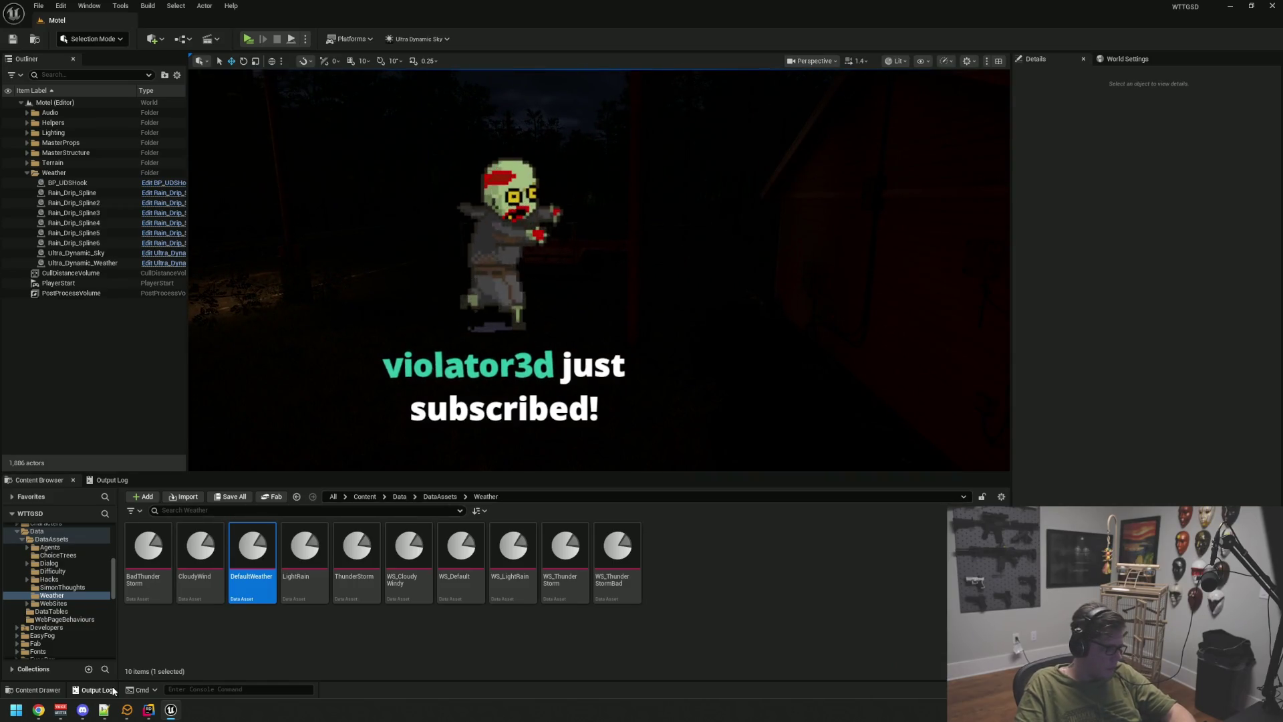
click(58, 713)
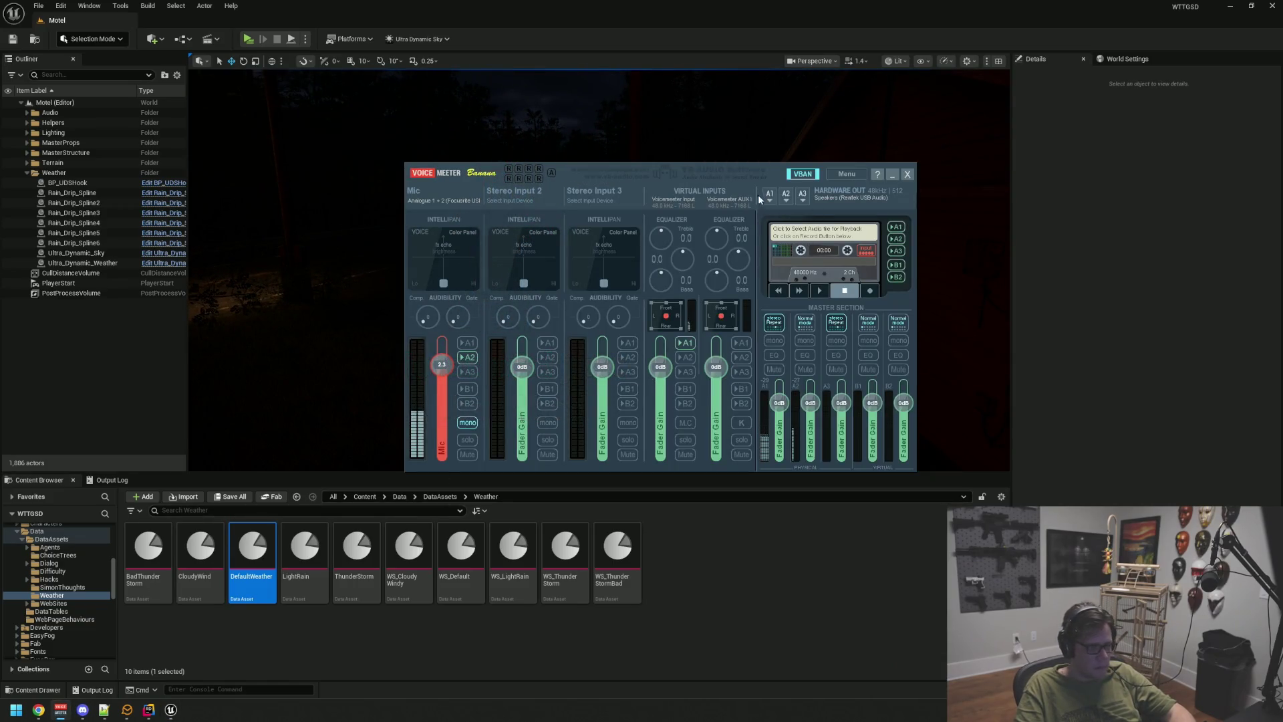
click(769, 194)
click(971, 255)
key(alt+p)
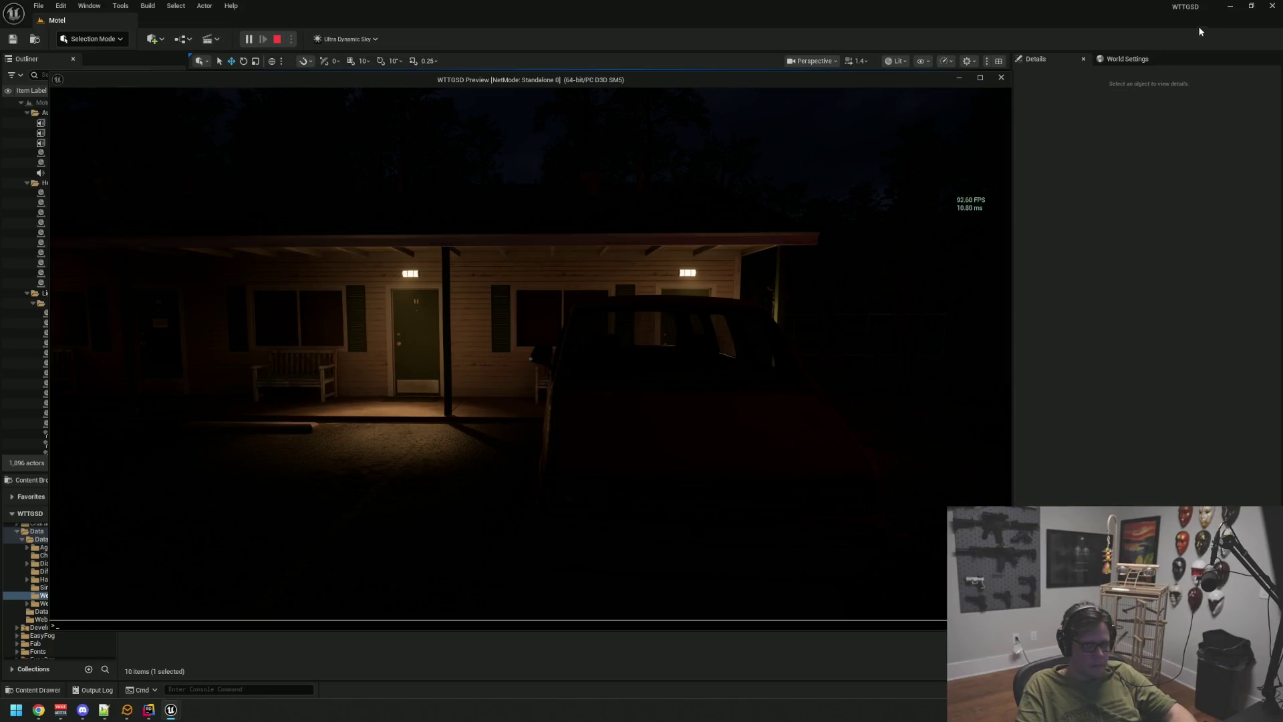
click(1229, 9)
click(1223, 8)
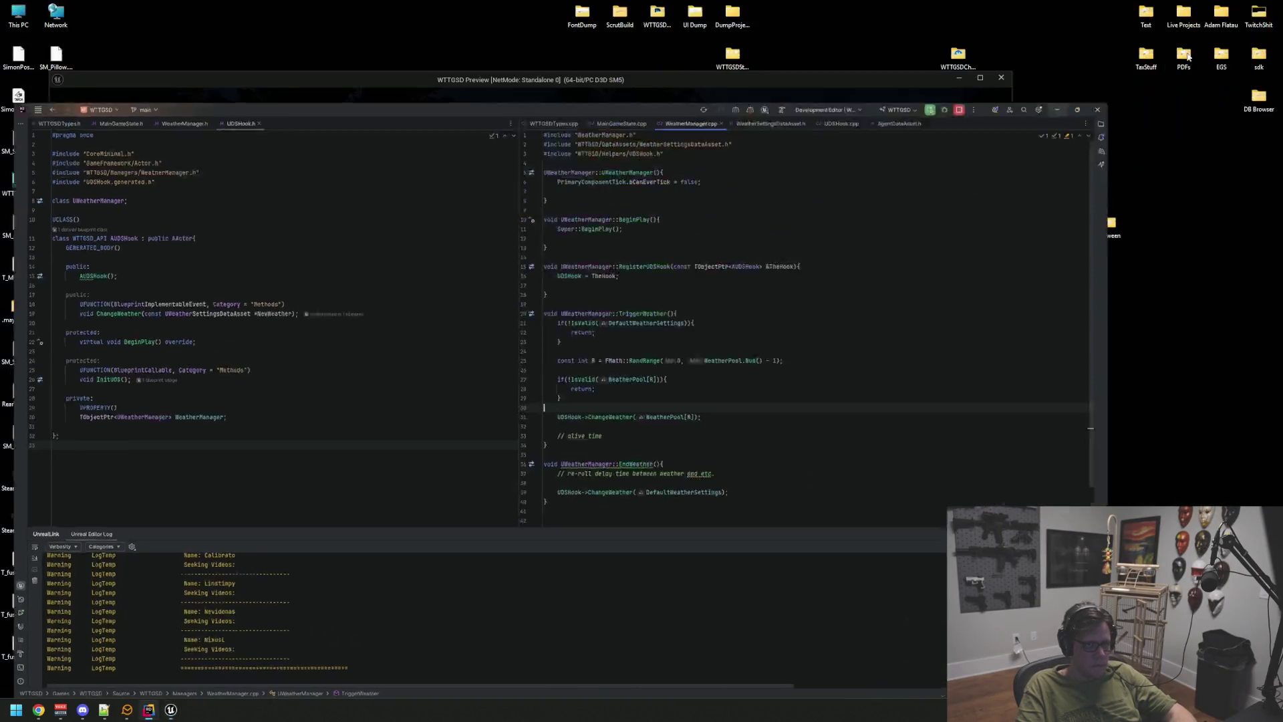
click(651, 402)
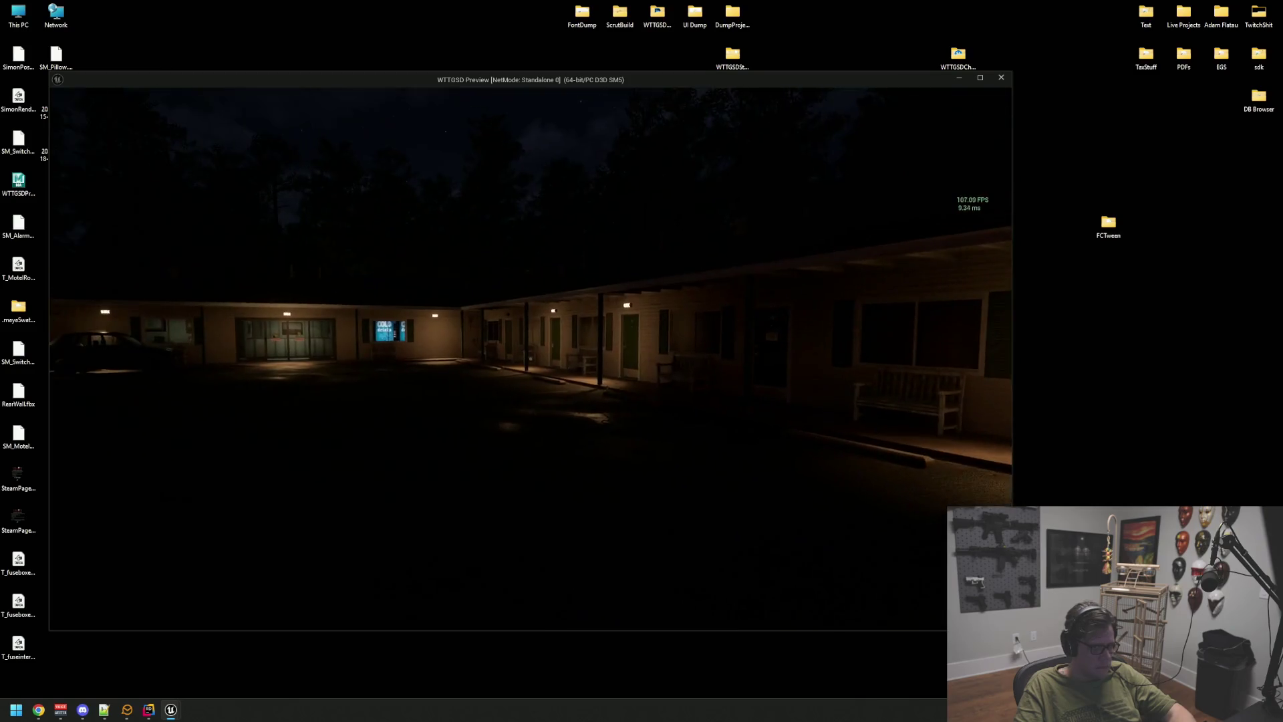
key(grave)
text(stat fps)
key(Return)
key(w)
key(w)
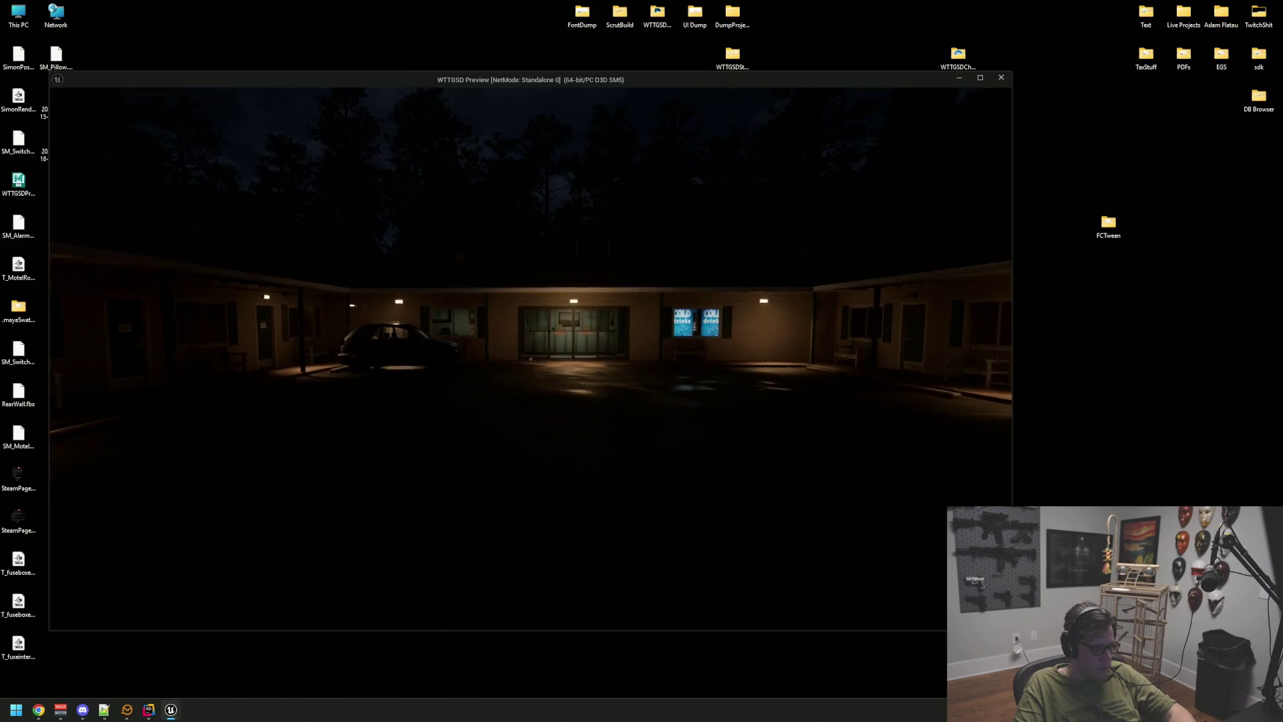
key(s)
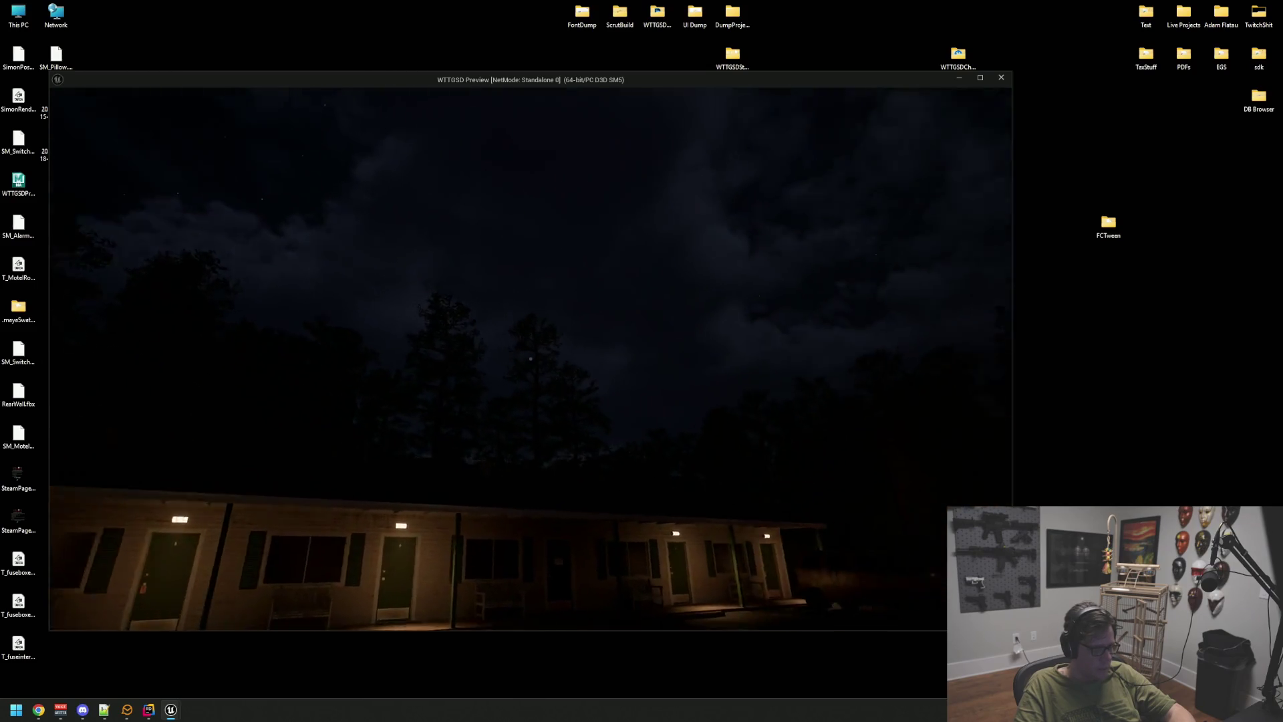
key(grave)
key(BackSpace)
text(rt ra)
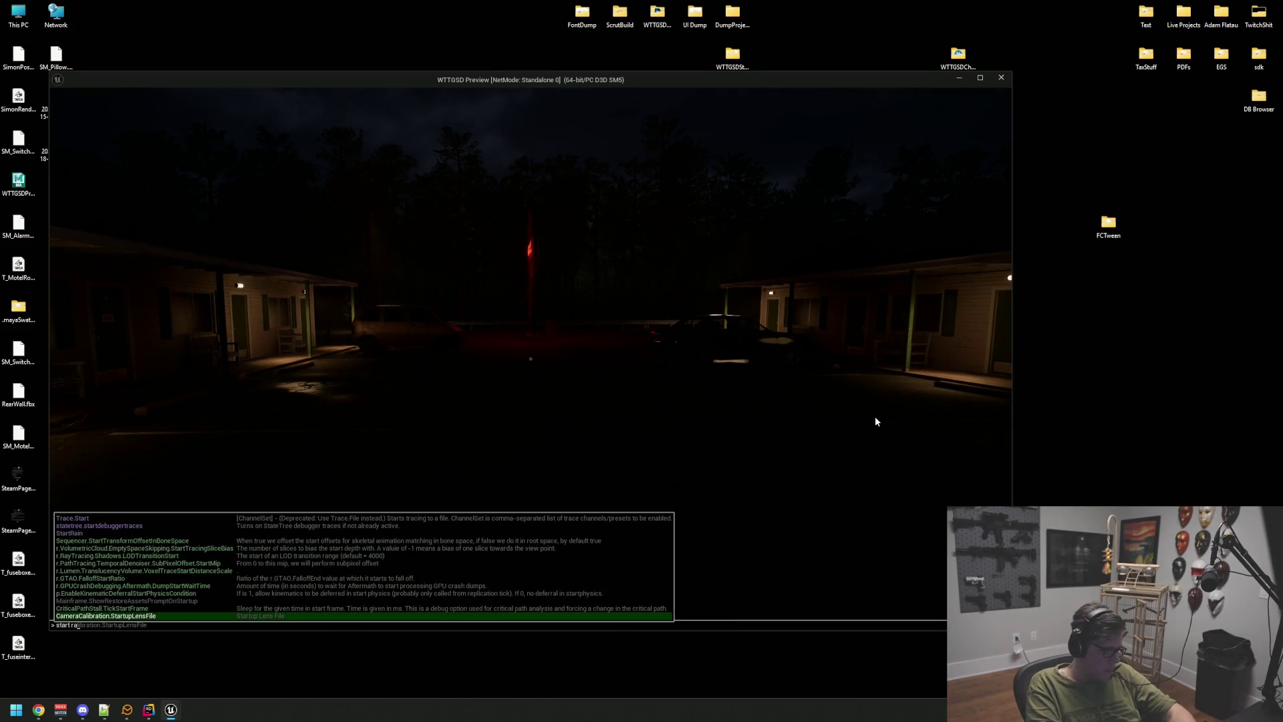
text(a)
key(Tab)
key(Return)
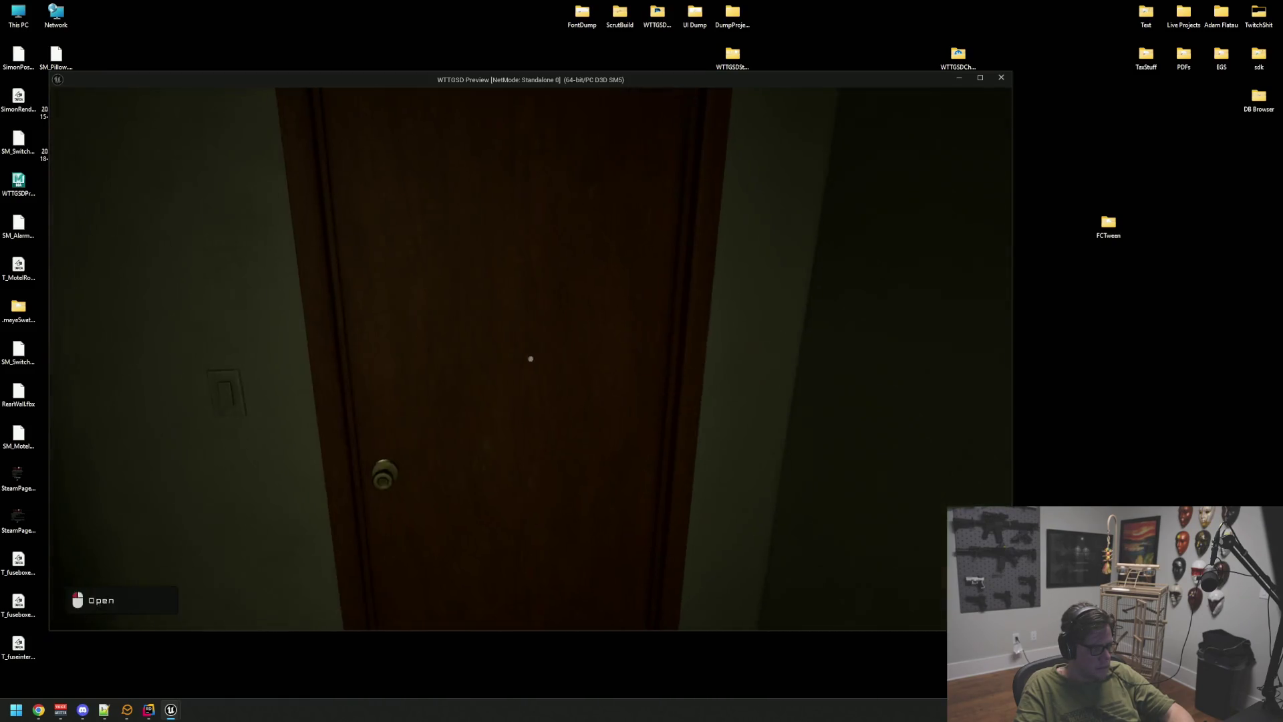
click(531, 358)
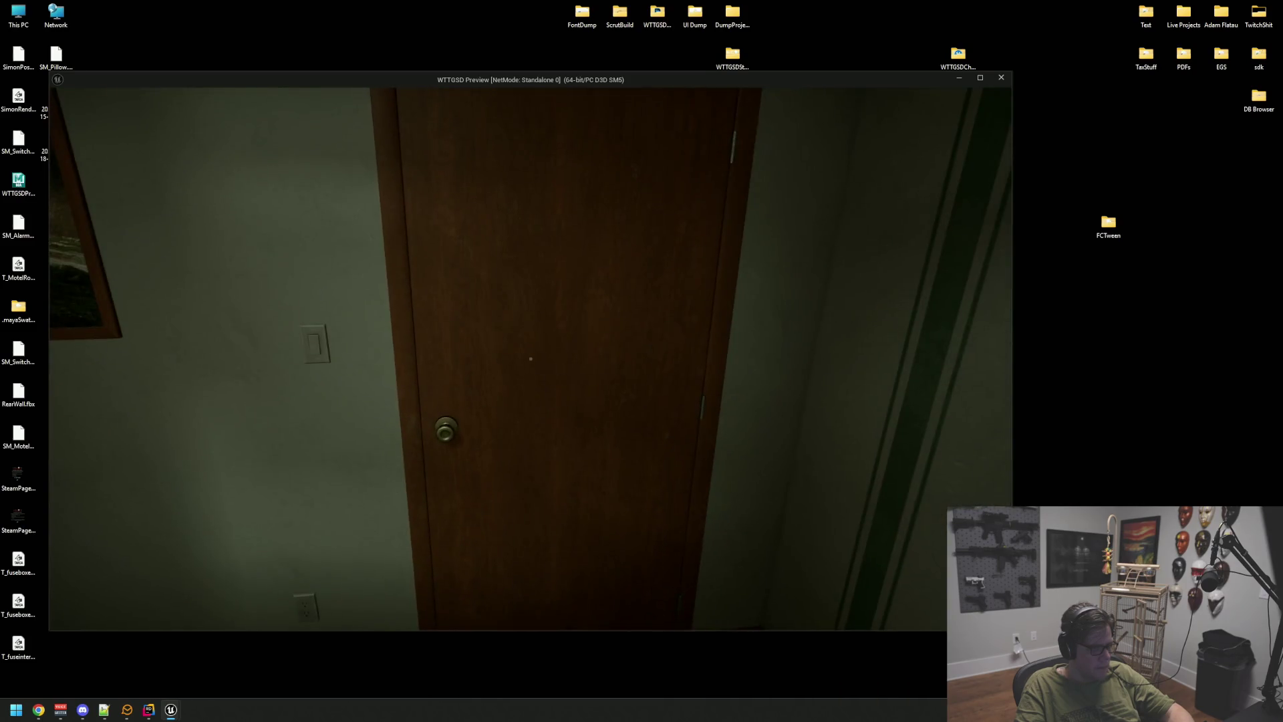
click(530, 359)
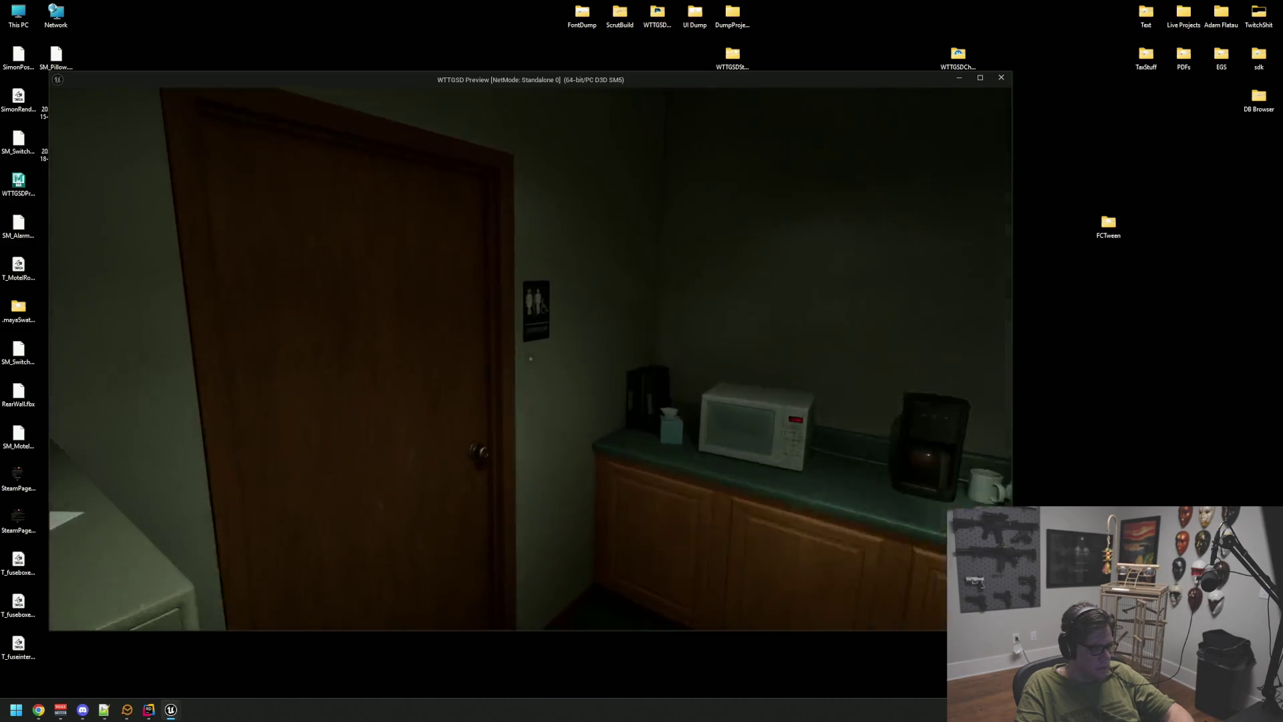
click(530, 359)
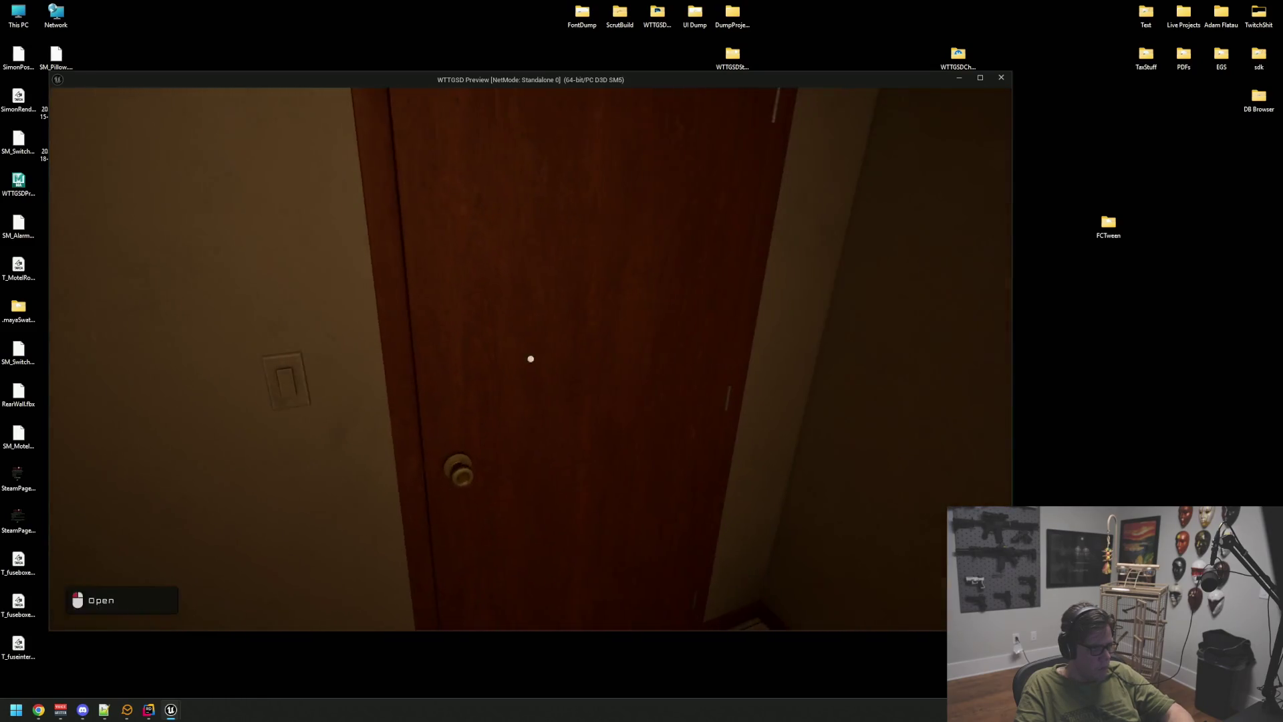
click(530, 359)
key(w)
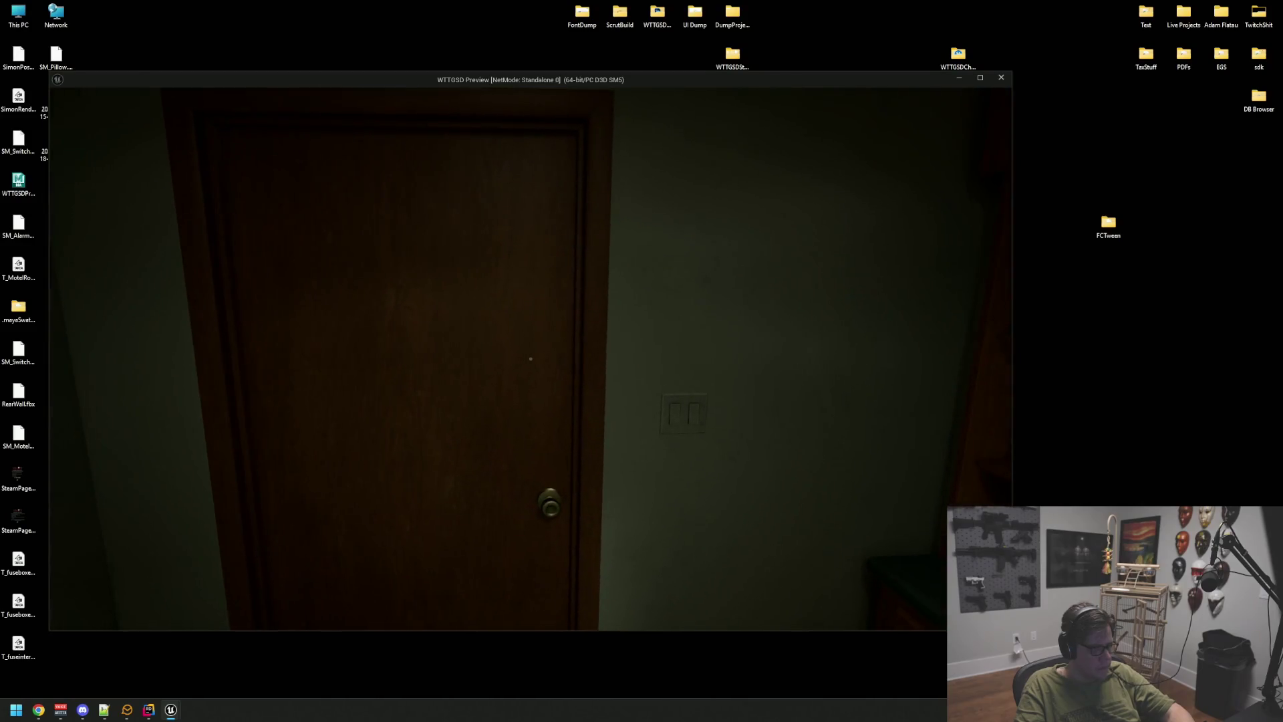
click(530, 359)
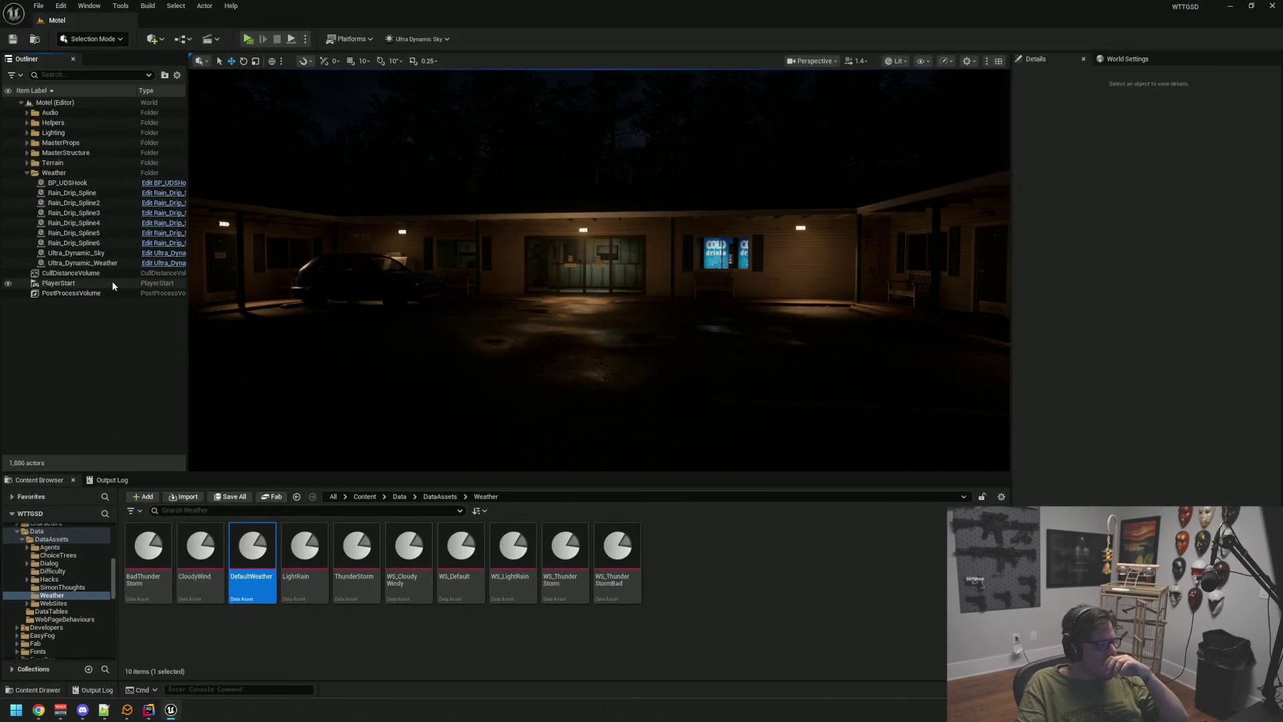
- Select the weather actor and filter its Details for the volume settings
click(109, 274)
click(27, 173)
click(27, 173)
text(volu)
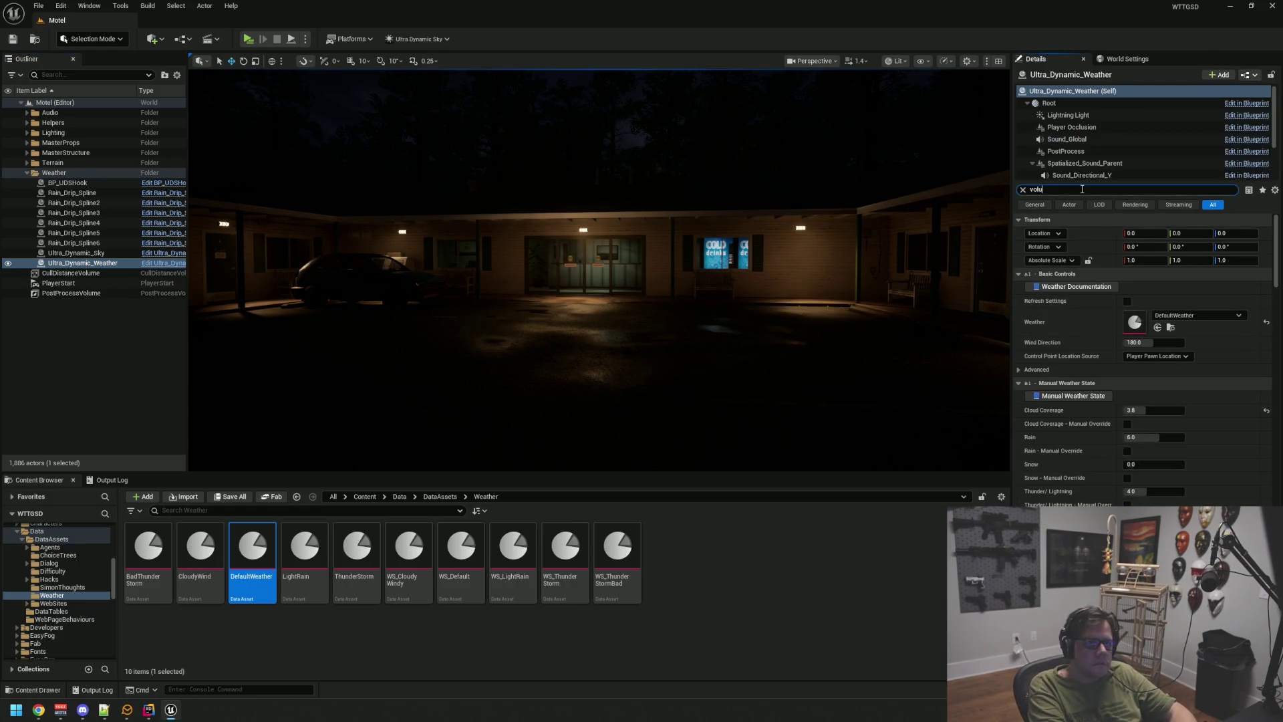
text(me)
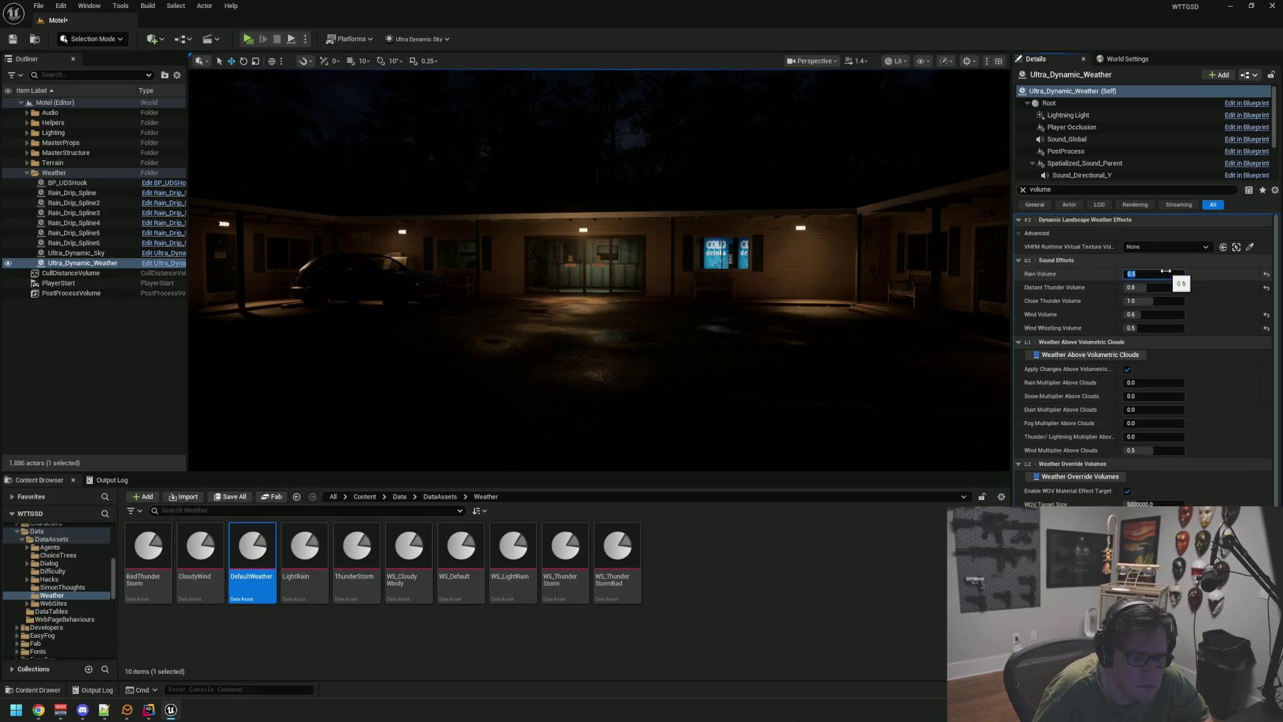
- Set Rain Volume to 0.5 and save the Motel map
drag(730, 262, 750, 263)
key(ctrl+s)
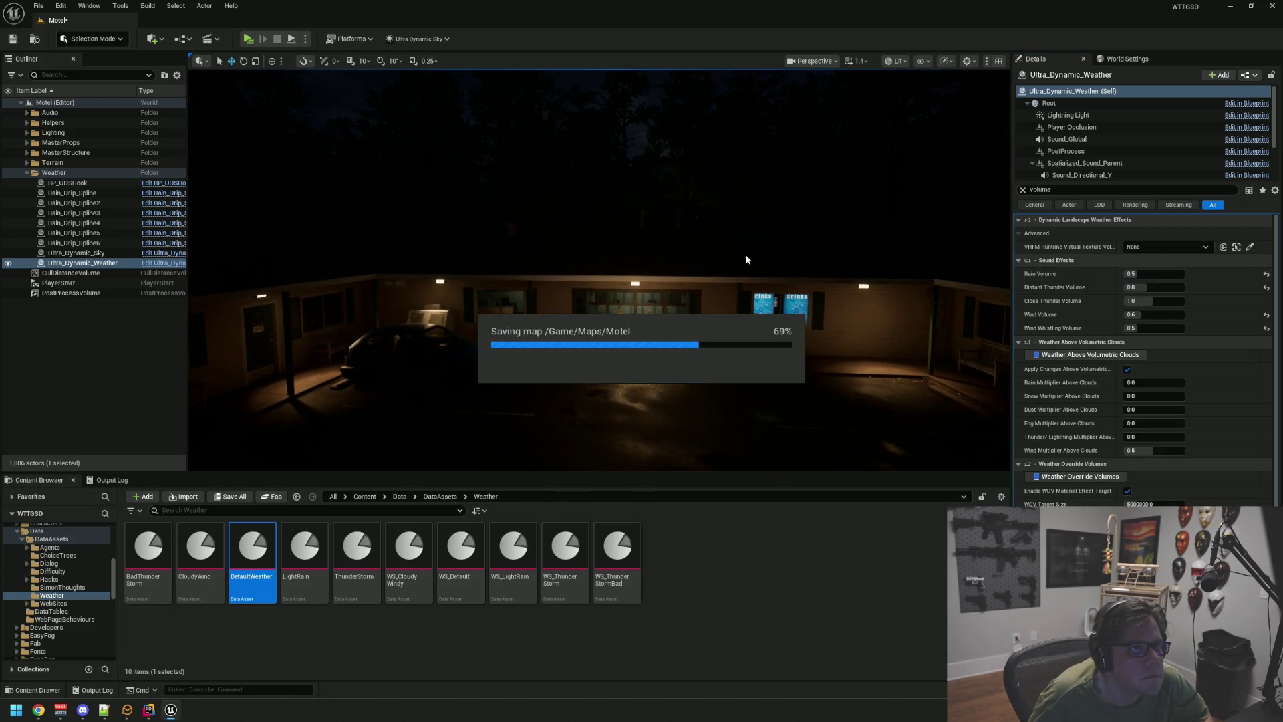
drag(669, 290, 684, 278)
click(26, 173)
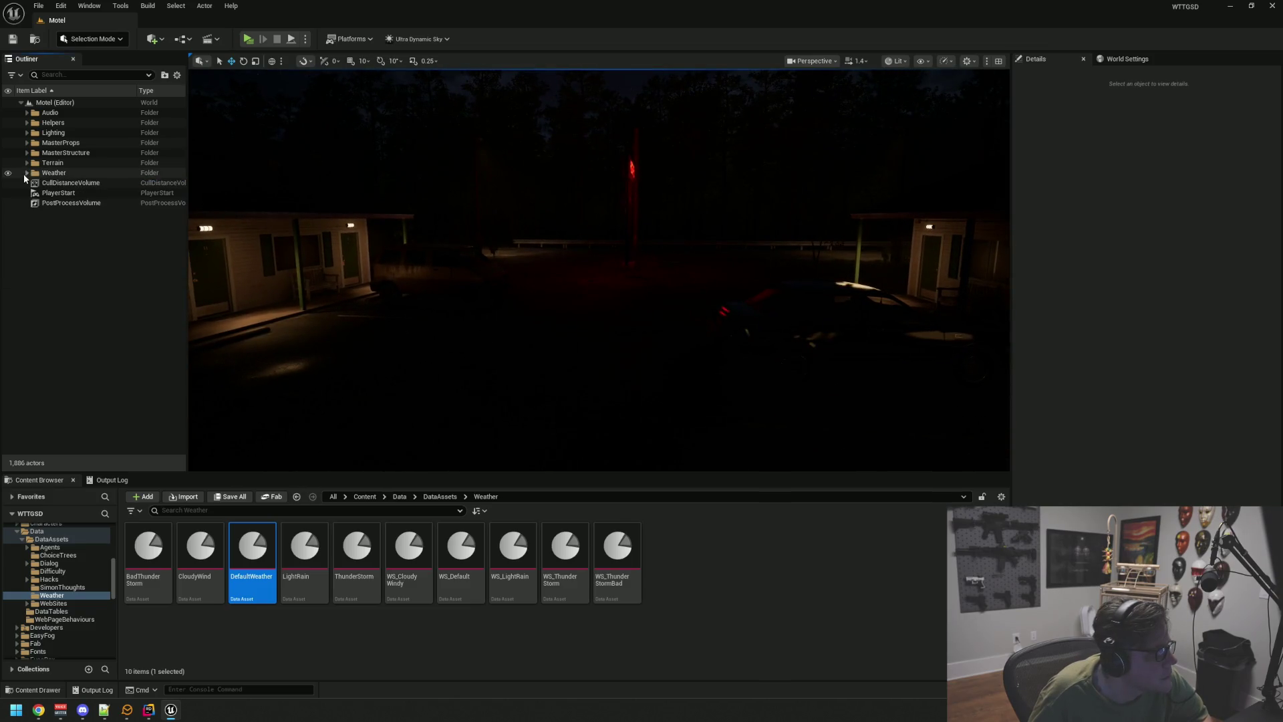
- Start a play-test and open each door from the Private rooms through the lobby exit
drag(356, 243, 427, 228)
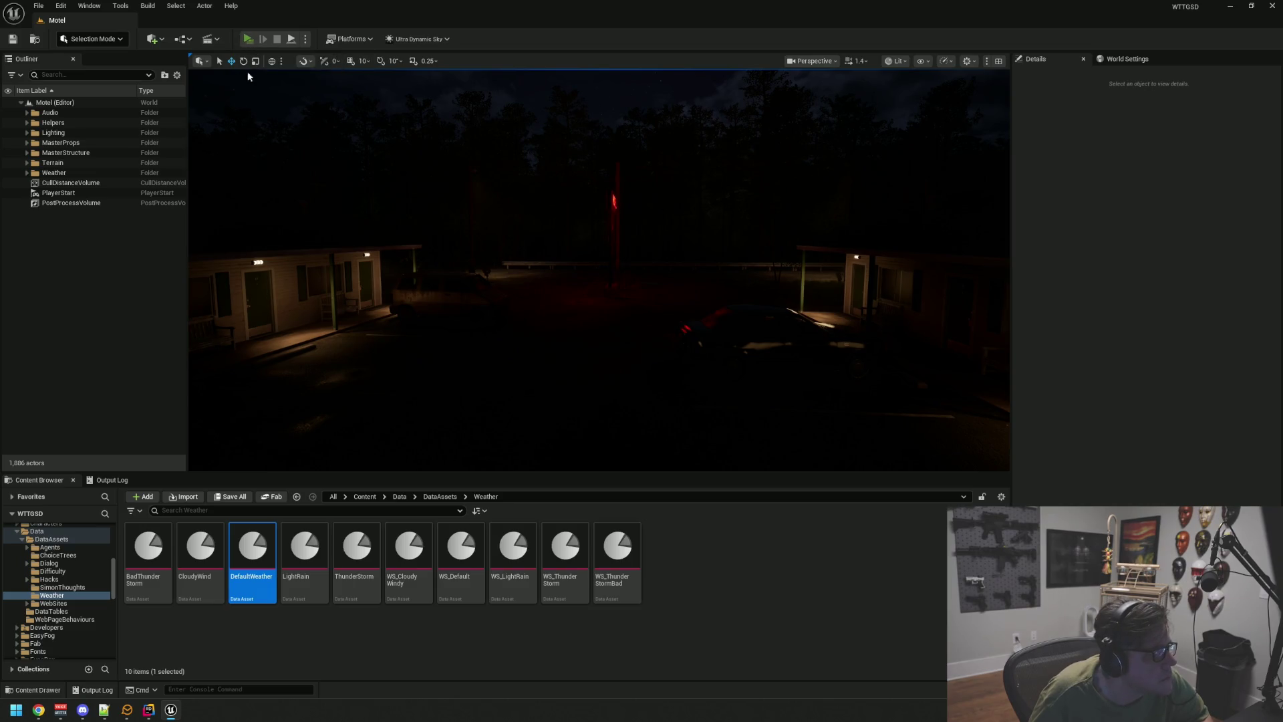
click(247, 39)
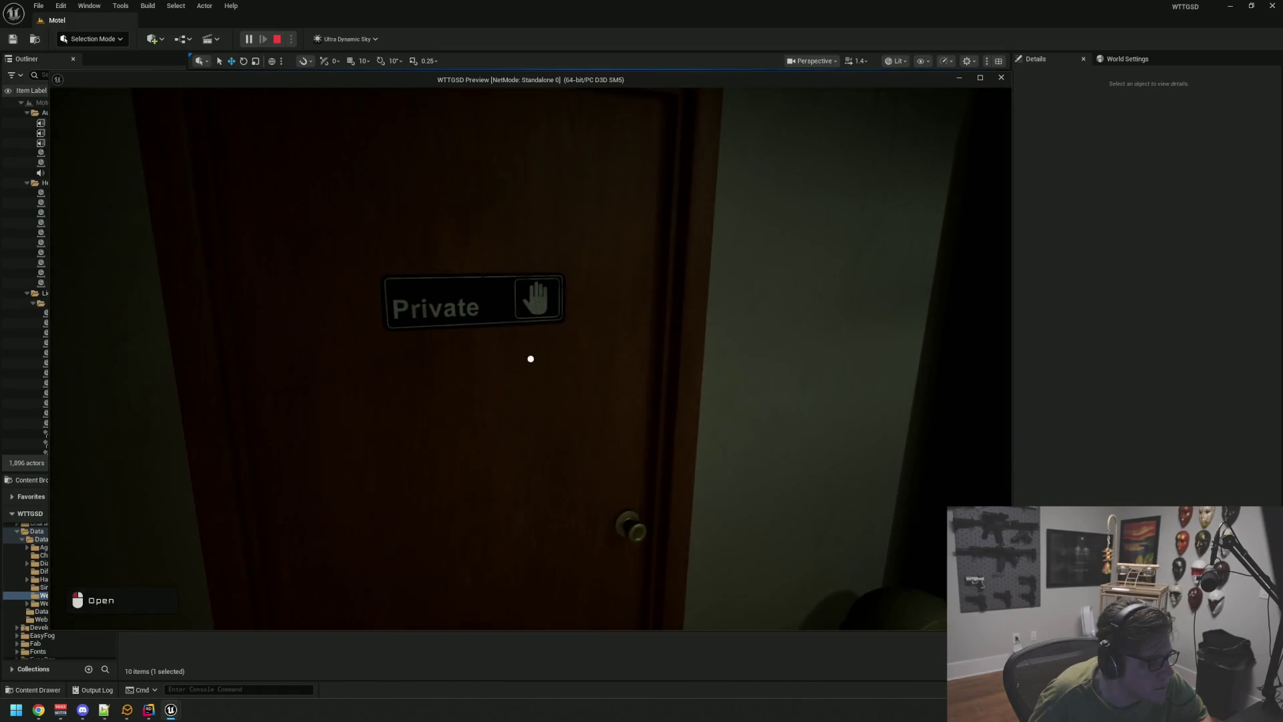
click(531, 359)
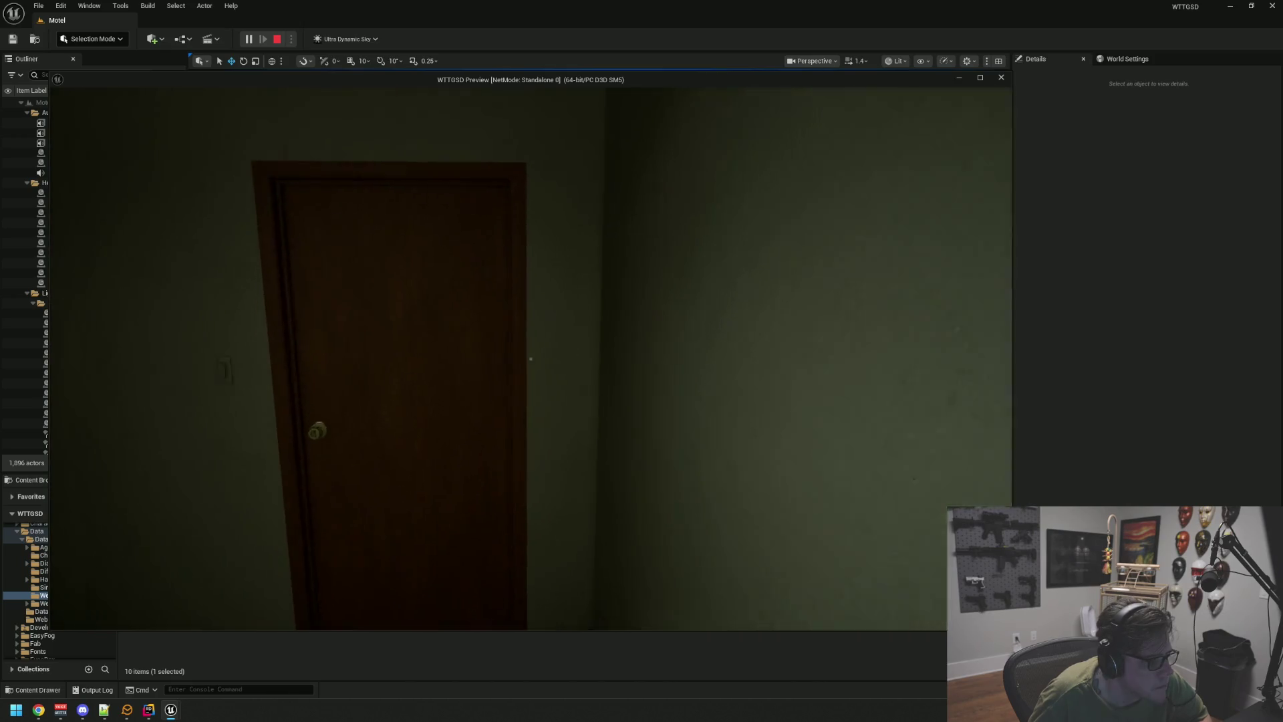
click(531, 359)
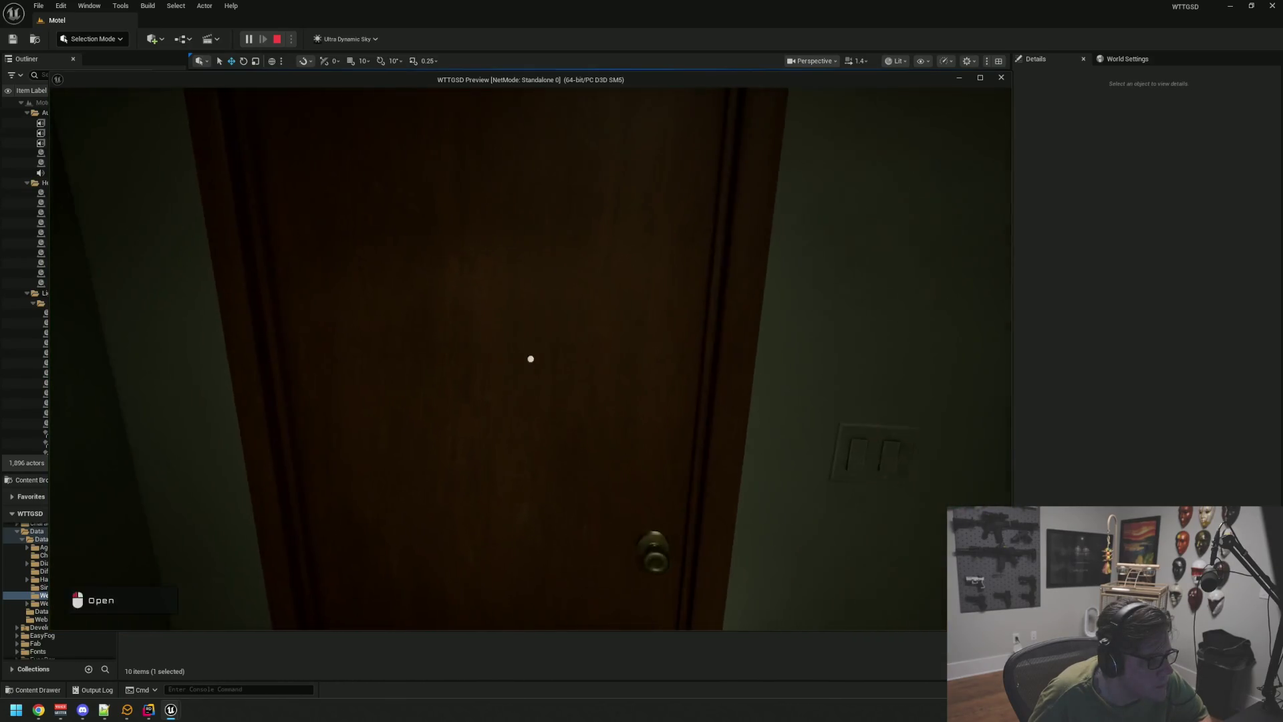
click(531, 359)
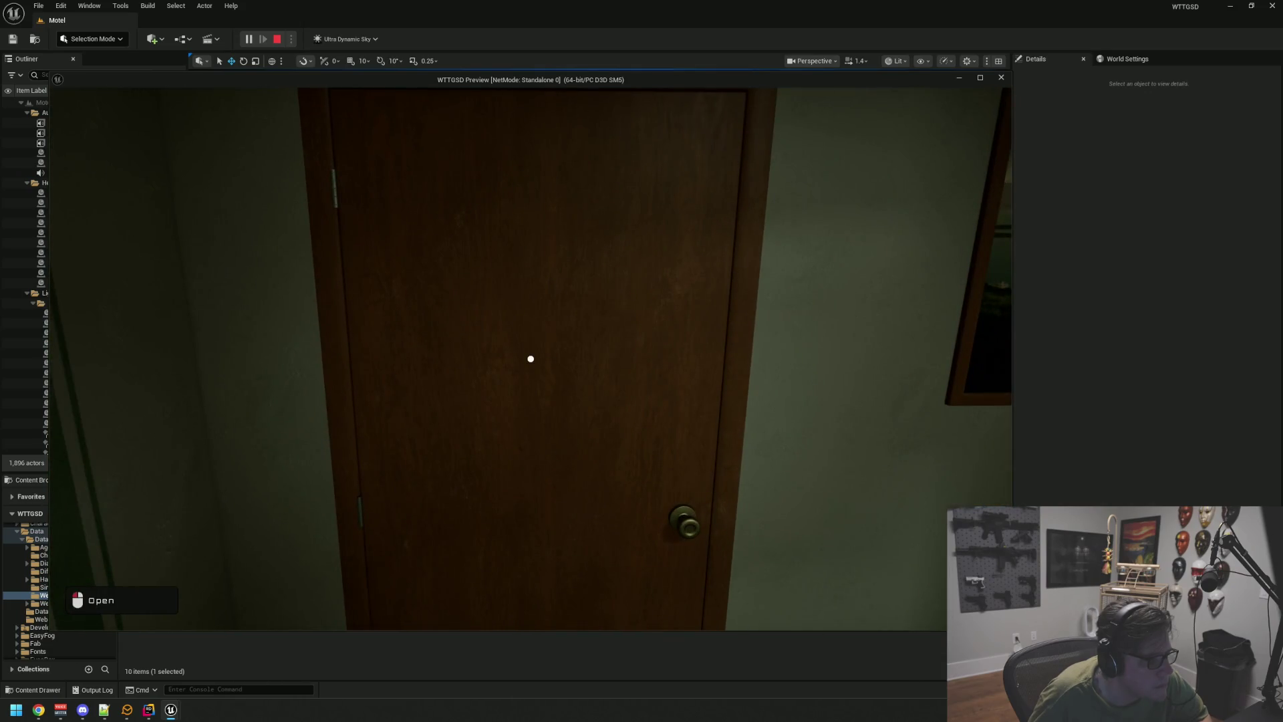
click(531, 358)
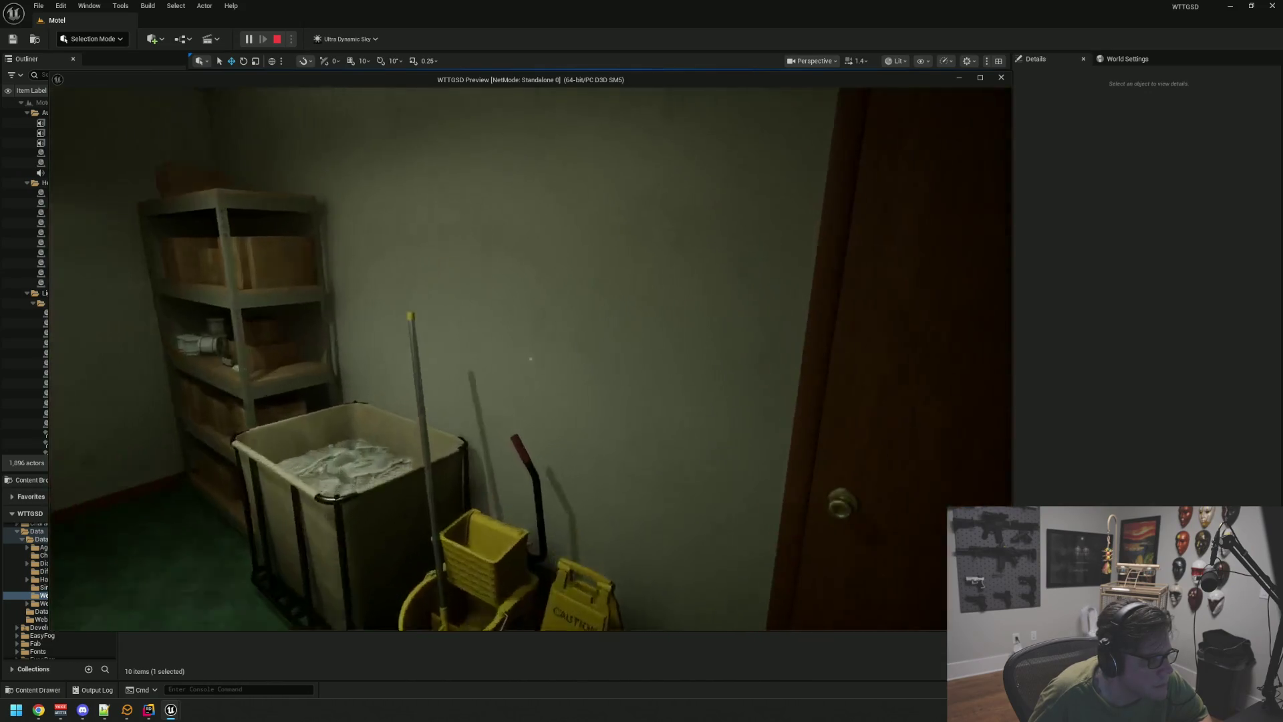
click(531, 358)
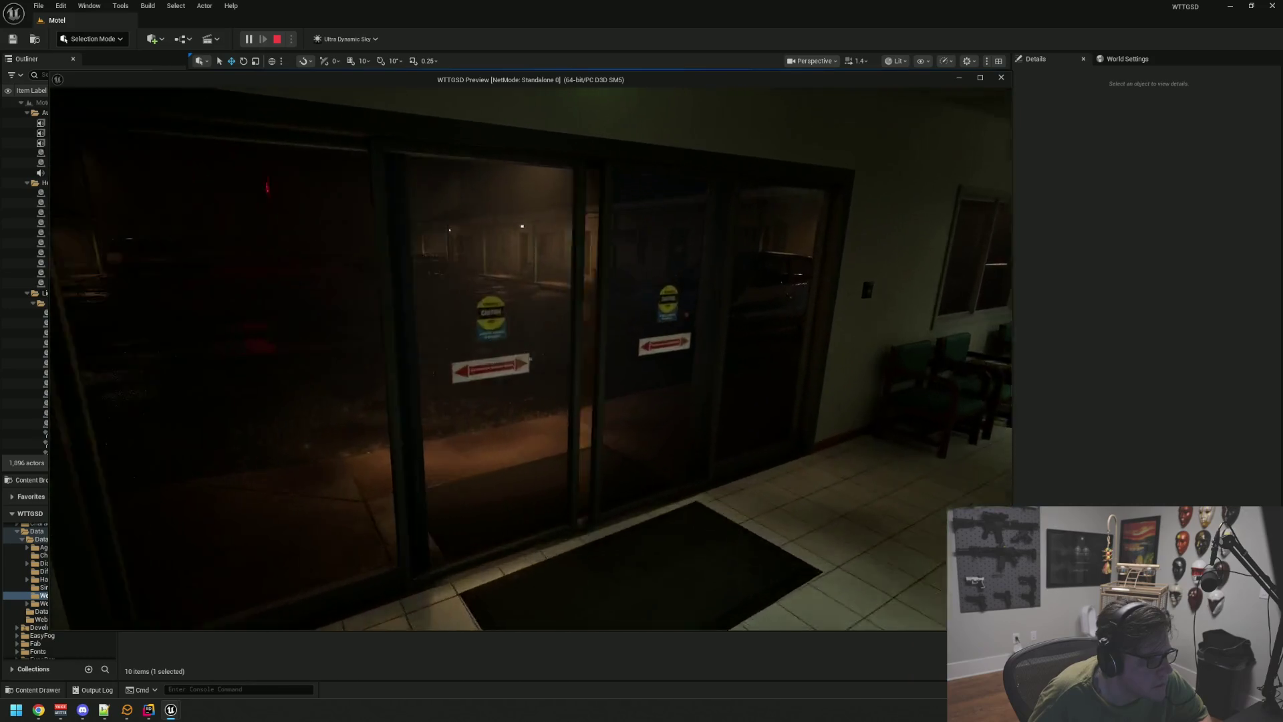
click(531, 359)
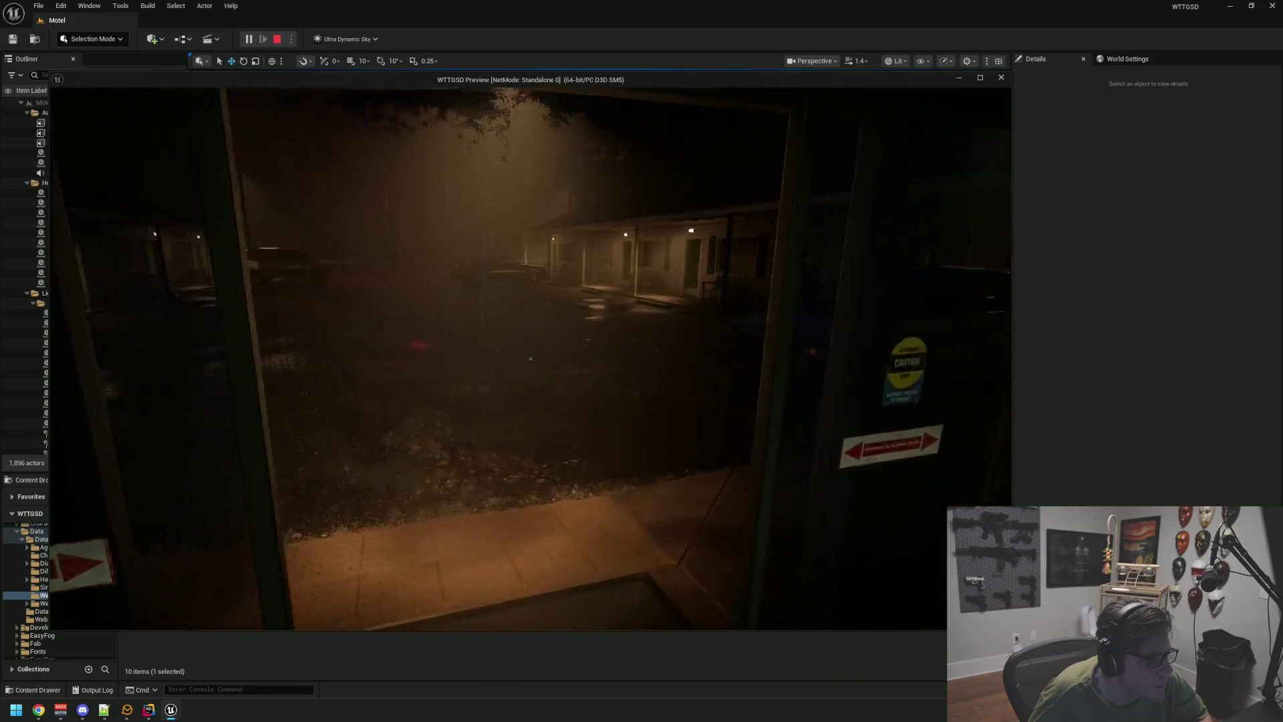
- Walk across the rainy parking lot toward the guardrail and red sign, then stop playing
key(w)
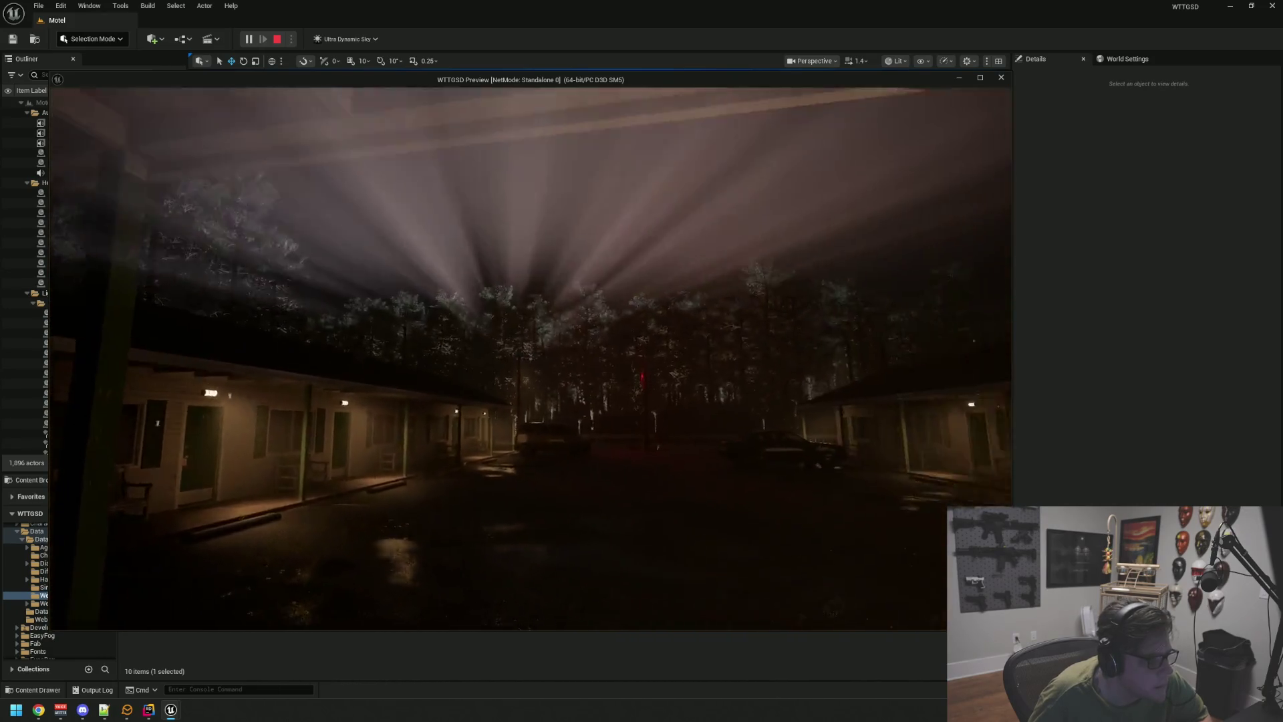
key(w)
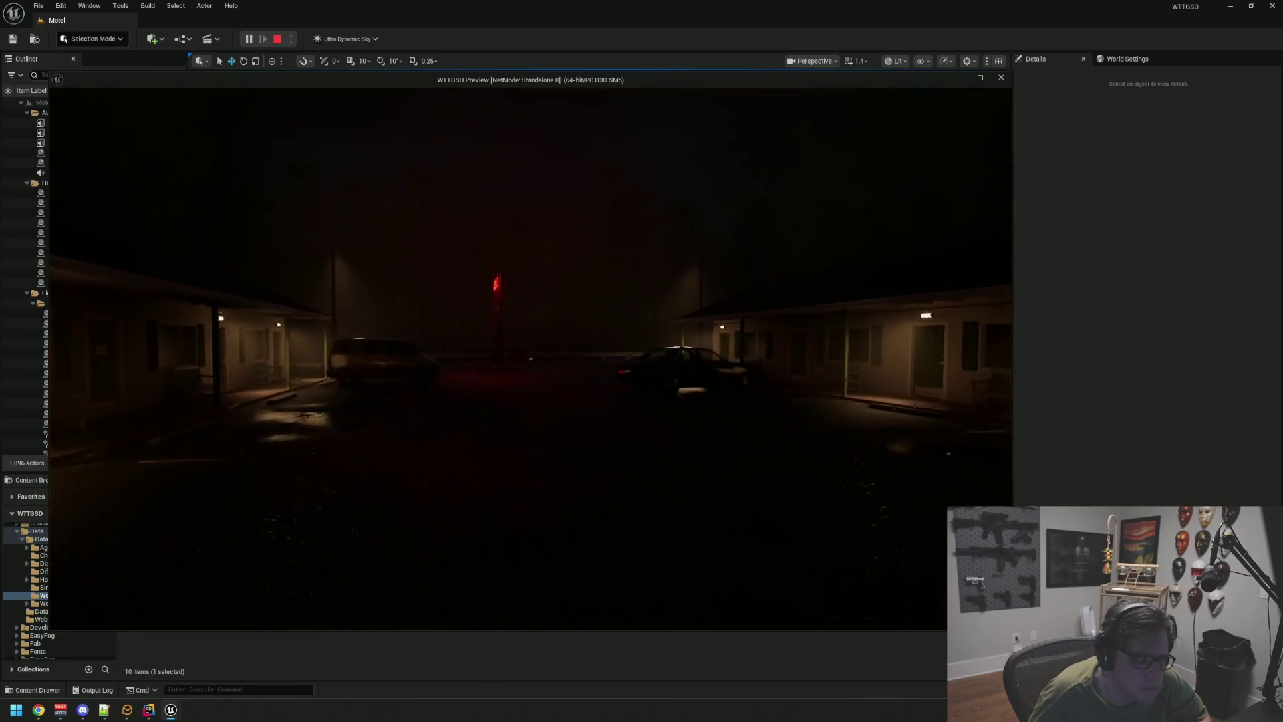
key(w)
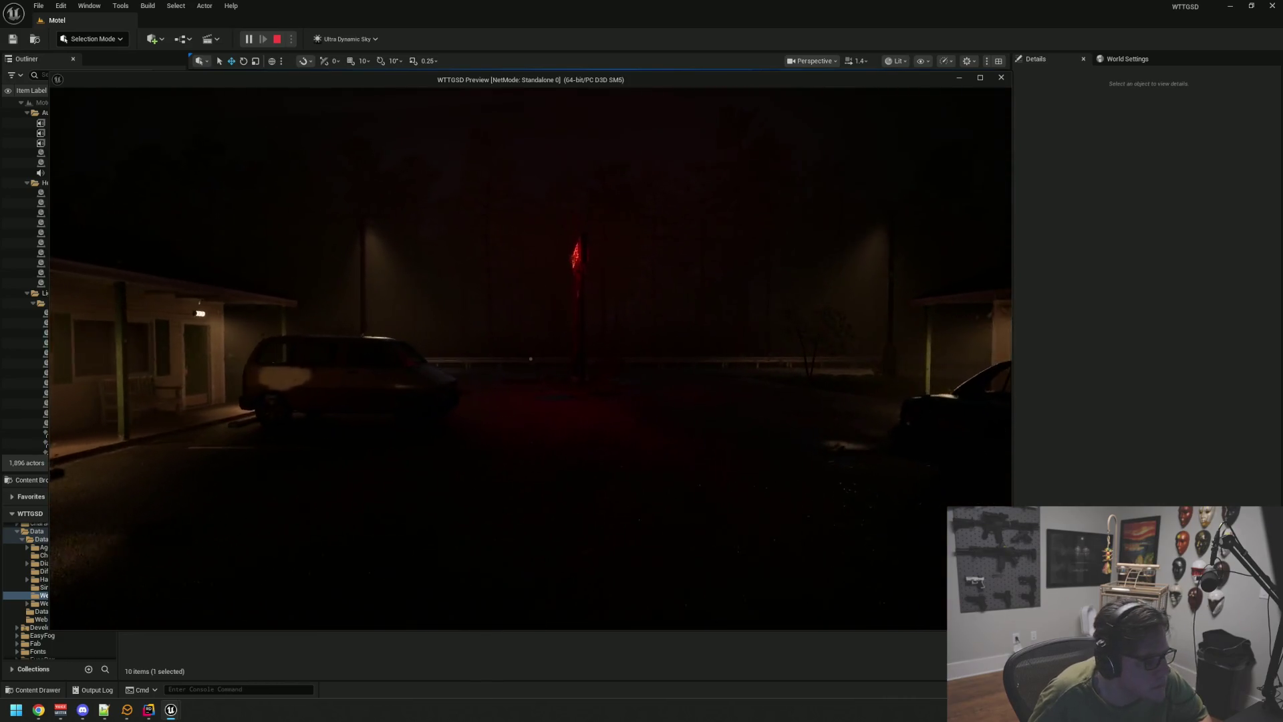
key(w)
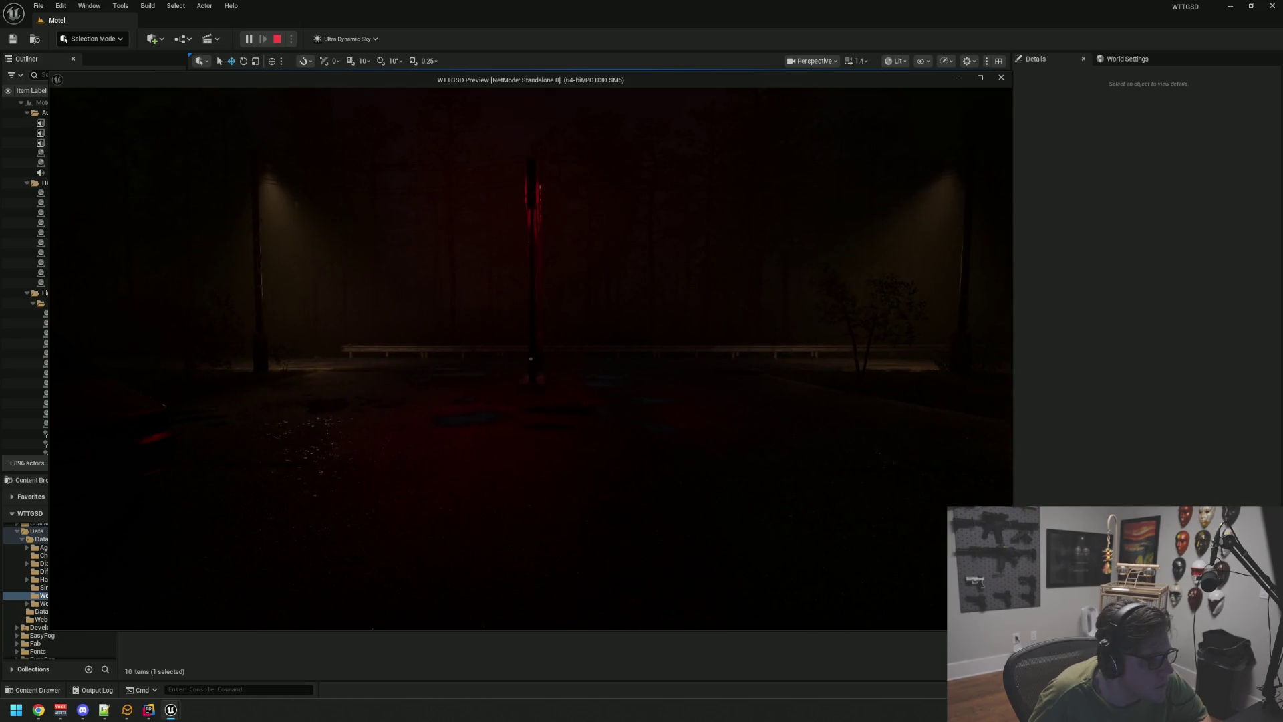
key(Escape)
drag(662, 285, 615, 295)
- Inspect the road and power pole meshes, then open the Assets > 3D > FoliageTypes folder
click(609, 298)
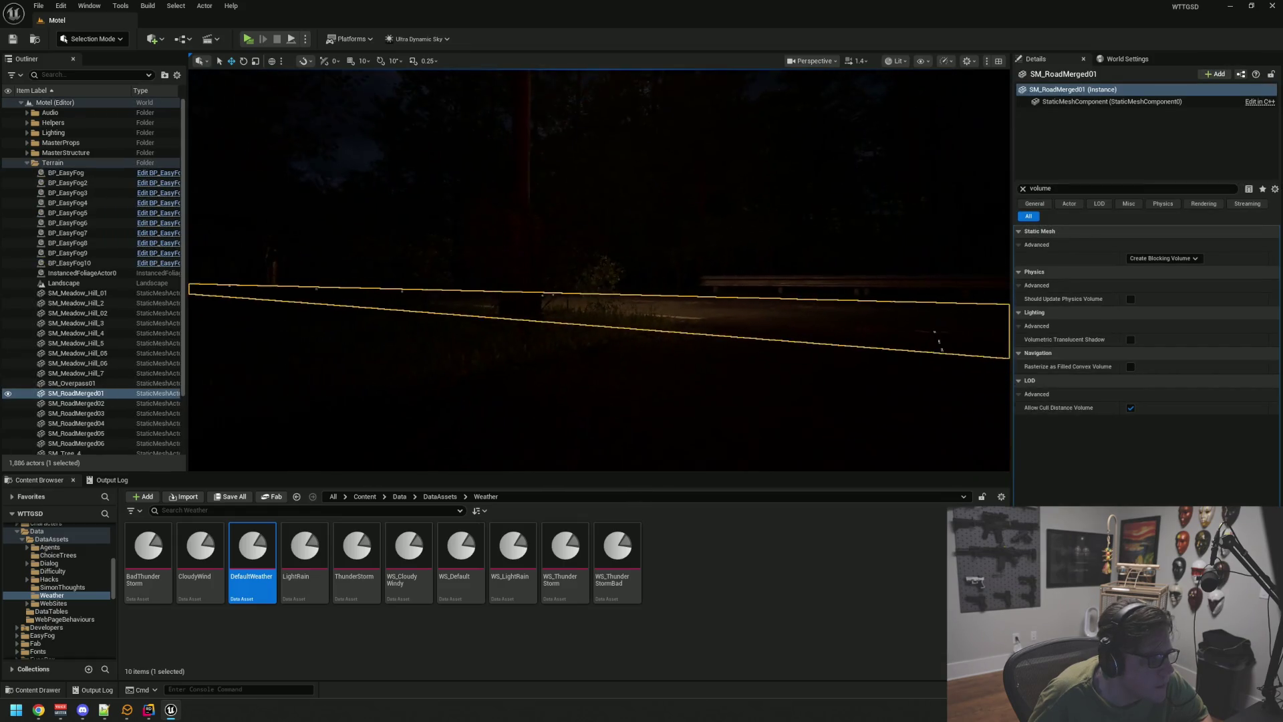
click(535, 286)
drag(526, 326, 502, 325)
click(503, 326)
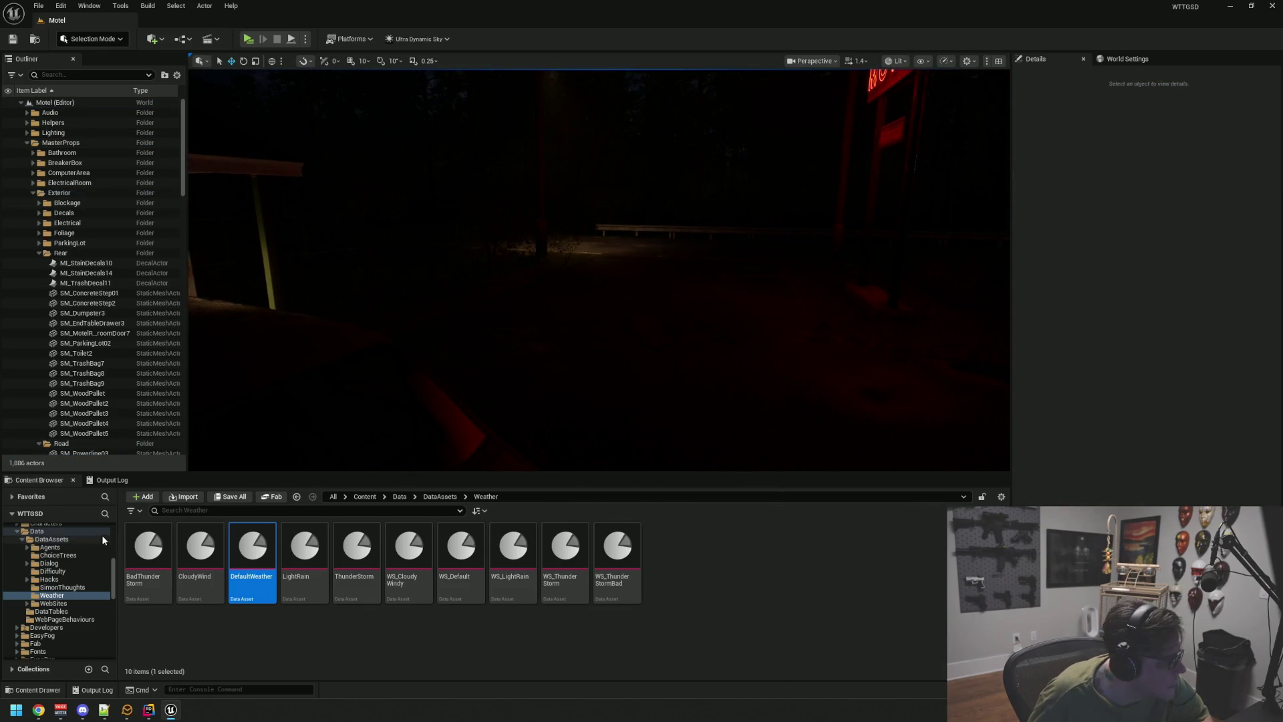
scroll(69, 545, up, 5)
click(36, 544)
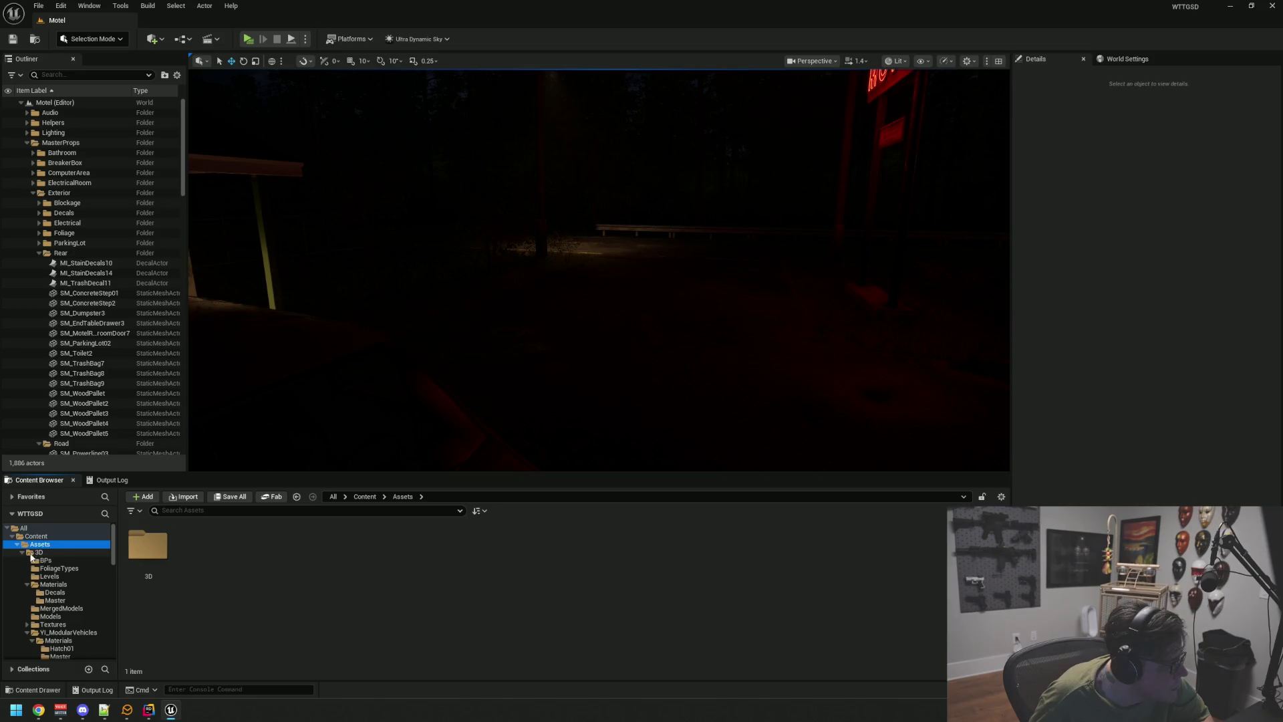
click(57, 568)
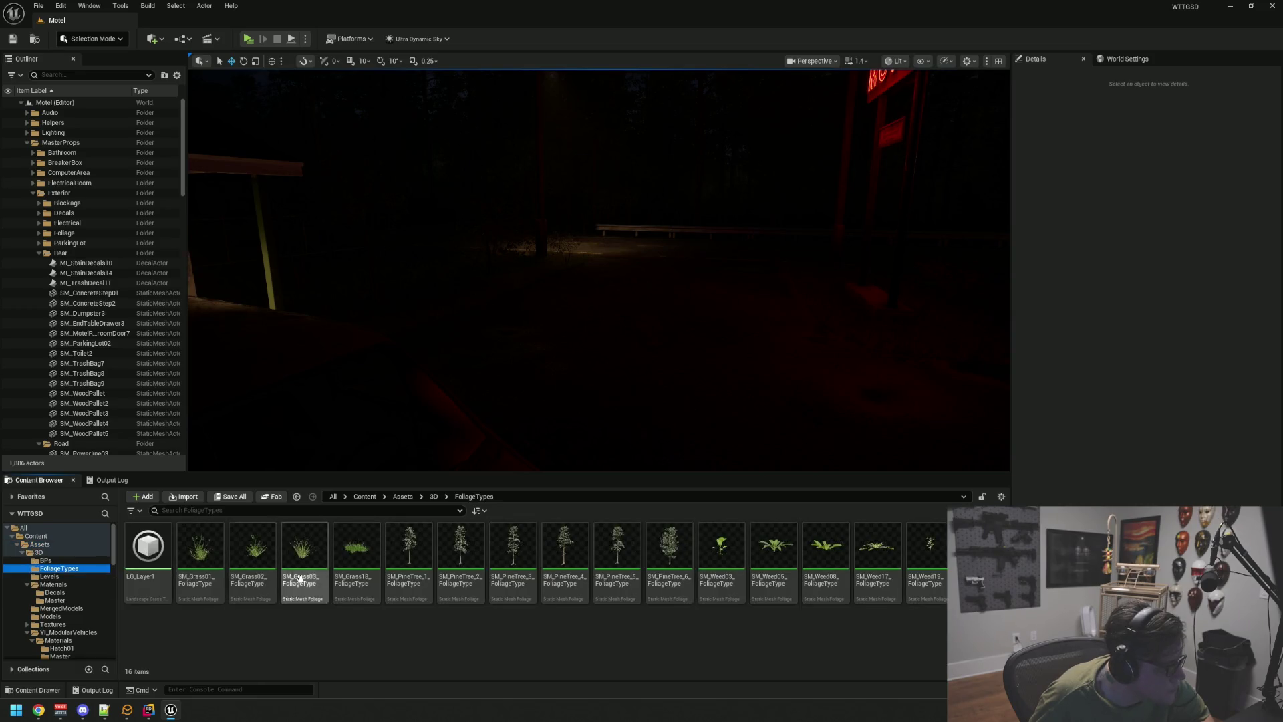
mouse_move(668, 415)
mouse_down()
mouse_move(662, 401)
mouse_move(634, 407)
mouse_move(630, 348)
mouse_up()
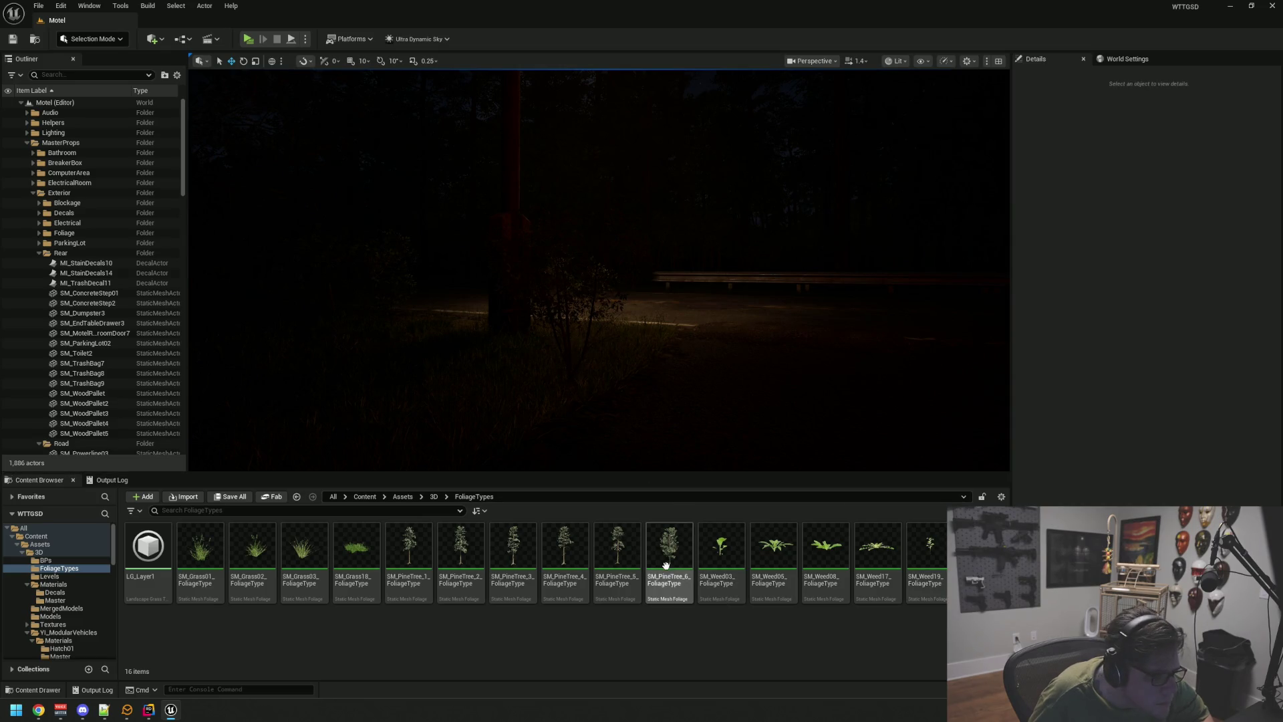
- Select SM_Weed19_FoliageType and browse to its static mesh in the Models folder
click(28, 585)
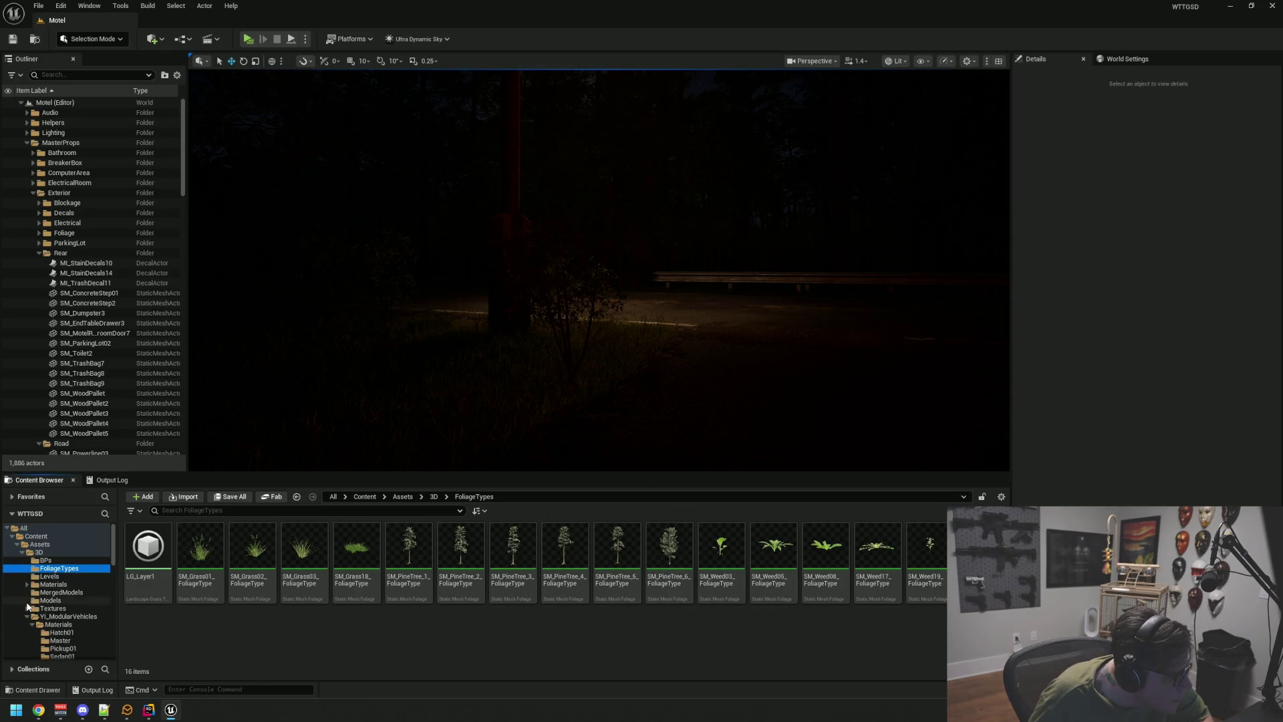
click(26, 617)
click(57, 601)
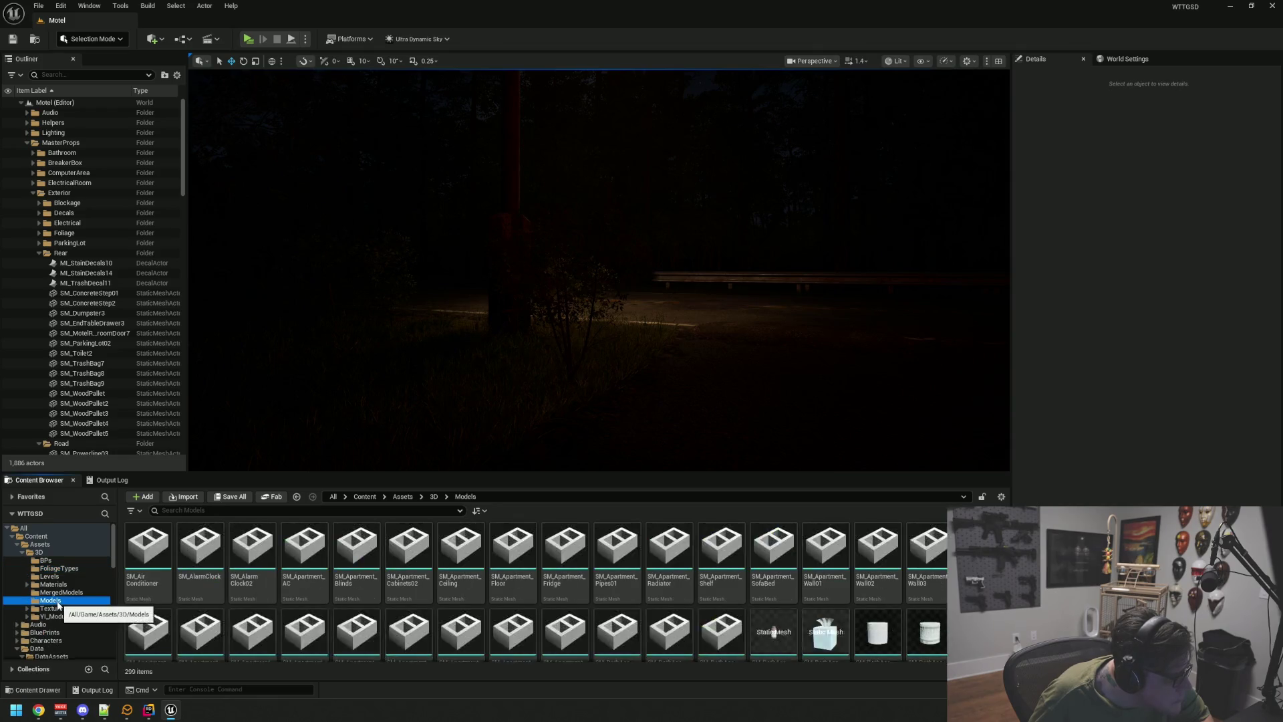
click(72, 570)
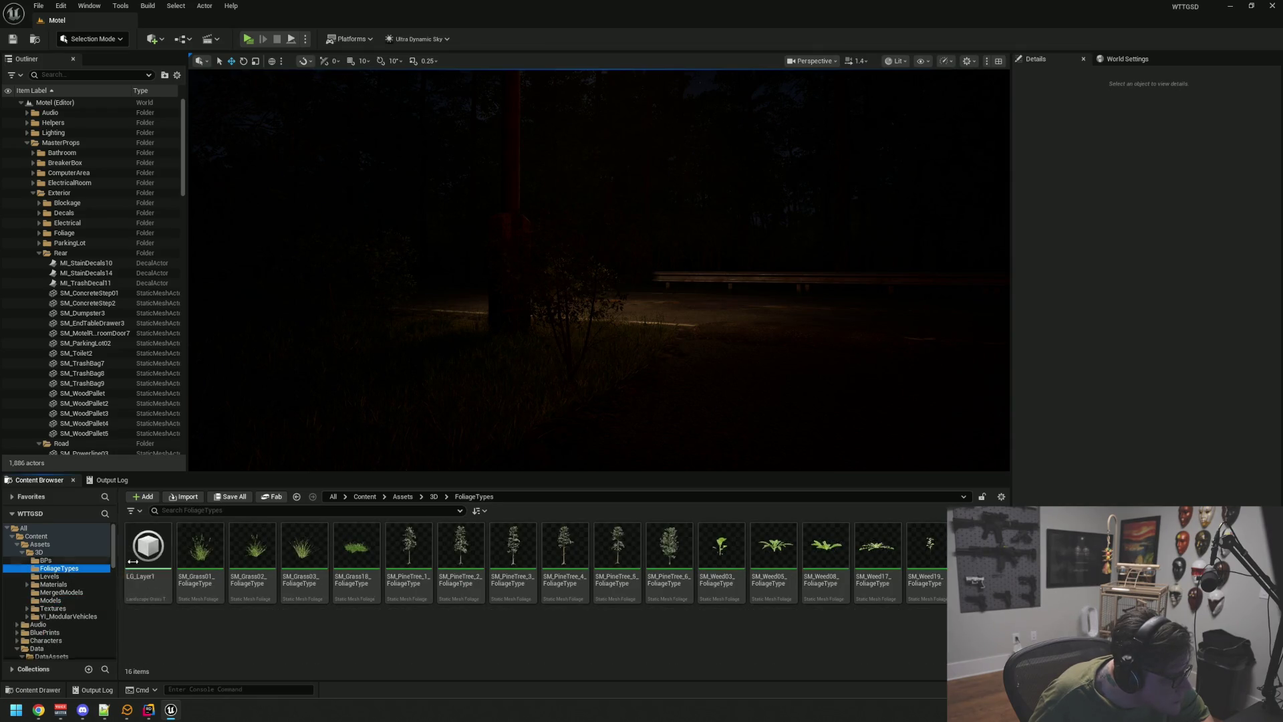
click(926, 548)
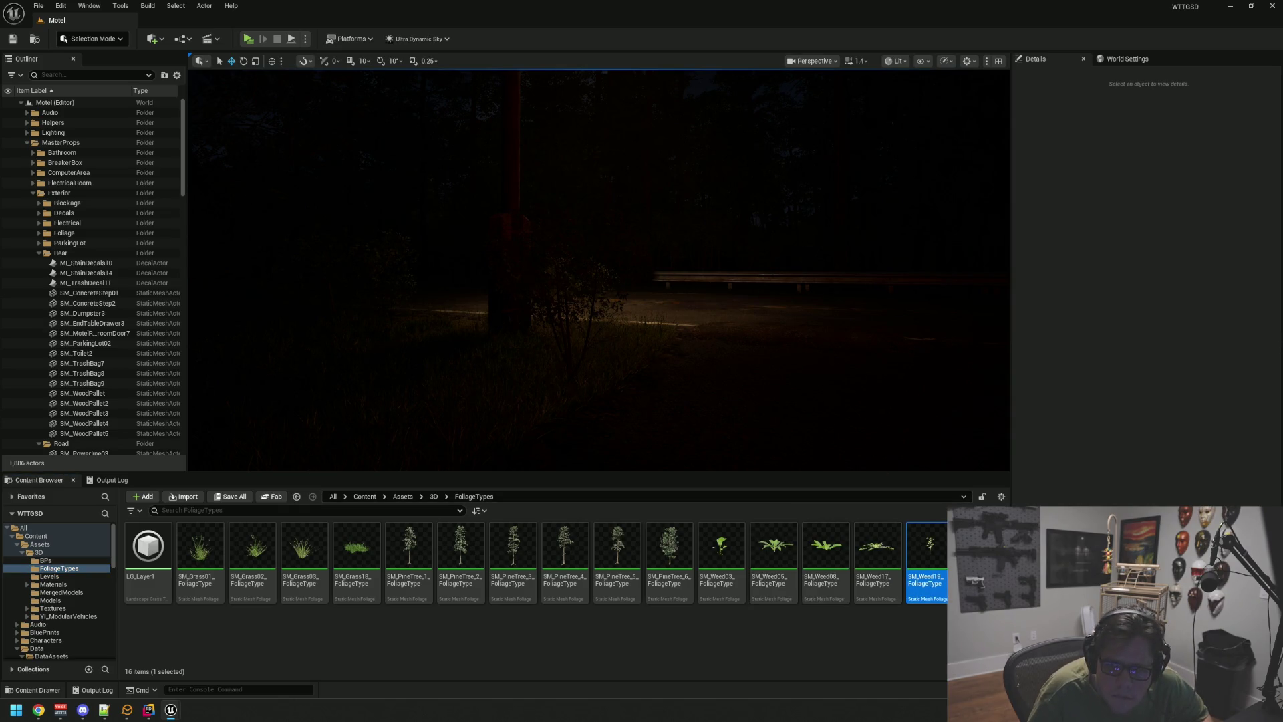
key(ctrl+b)
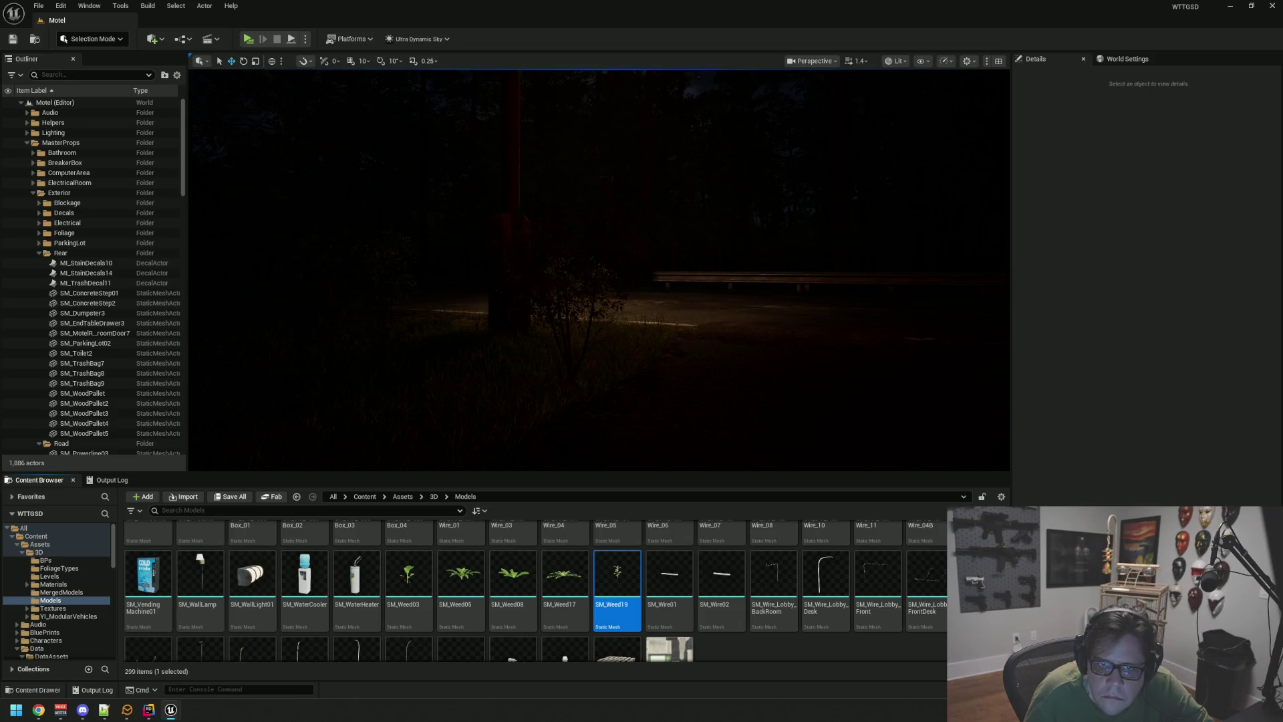
mouse_move(767, 229)
mouse_down()
mouse_move(705, 231)
mouse_move(725, 225)
mouse_up()
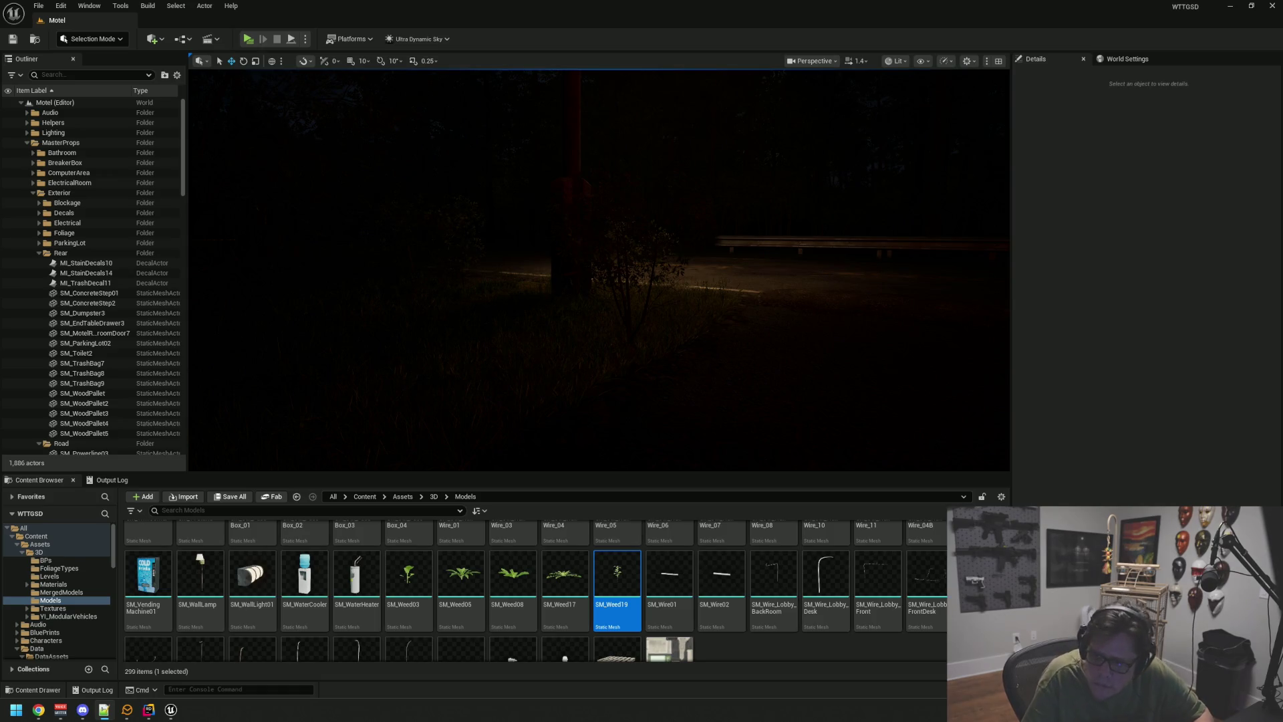
drag(696, 215, 209, 165)
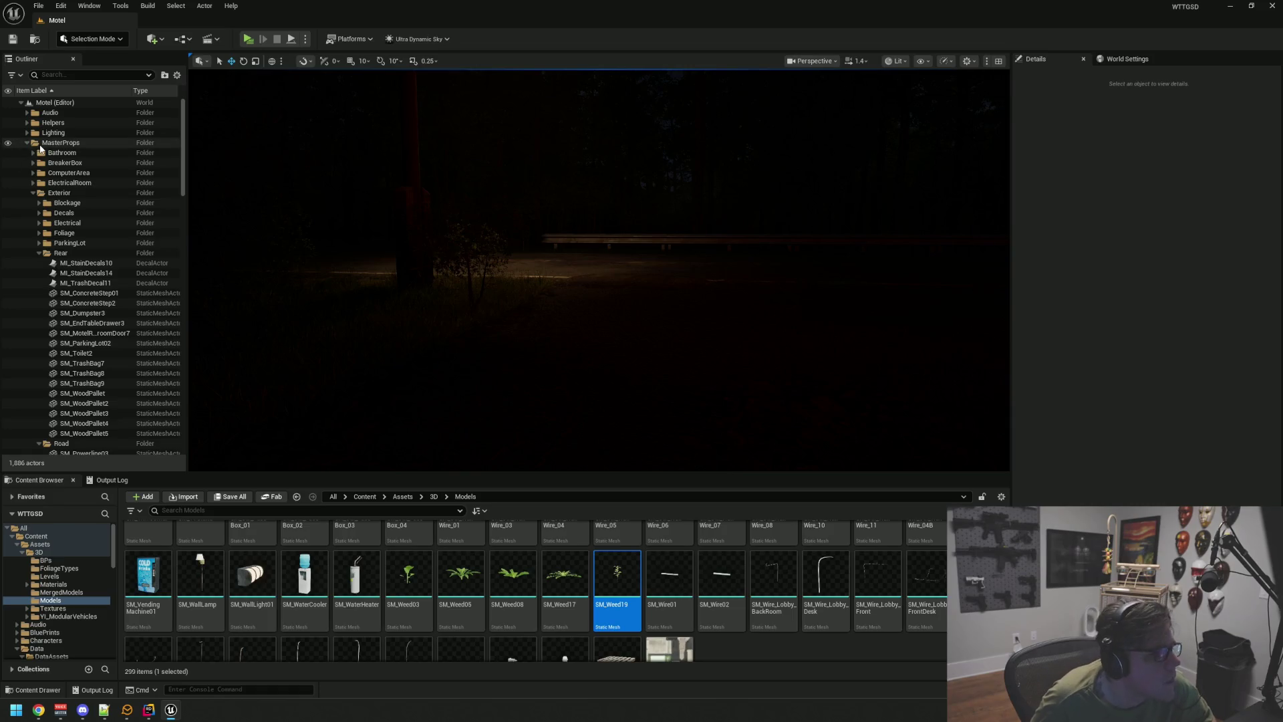
- Collapse the MasterProps and Terrain folders, play-test up to the lobby desk, then leave the preview
click(26, 143)
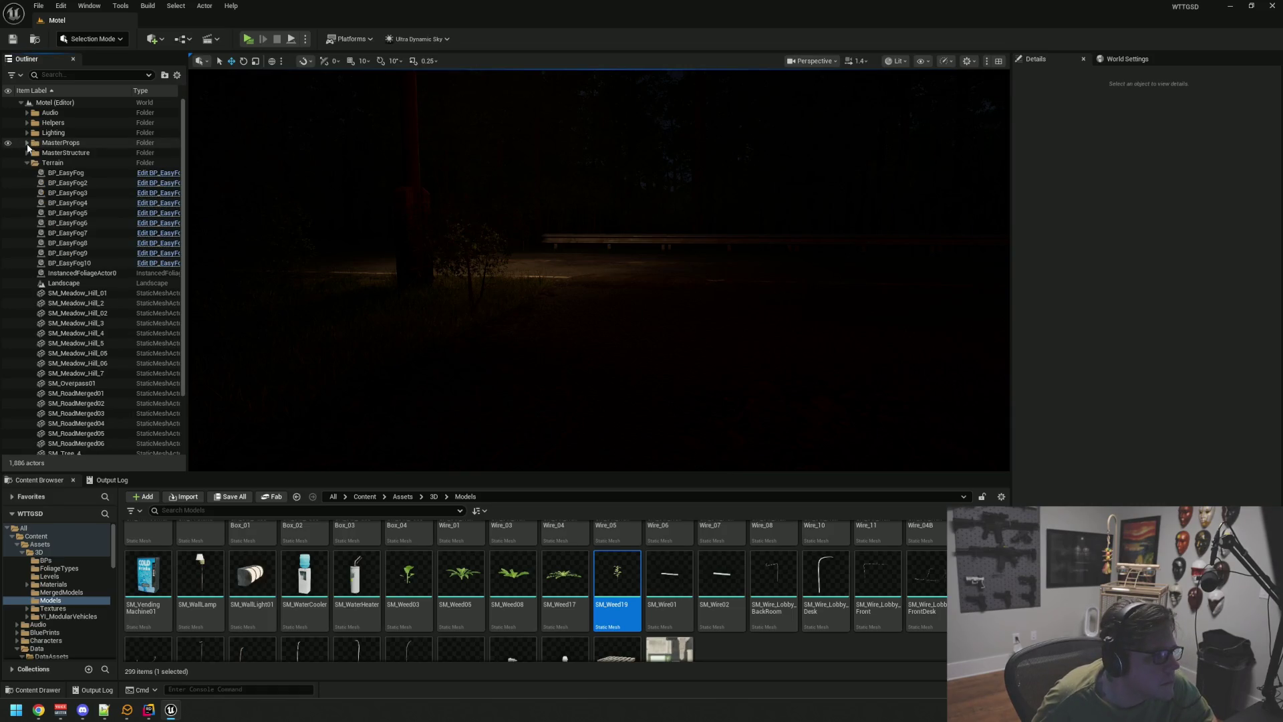
click(27, 163)
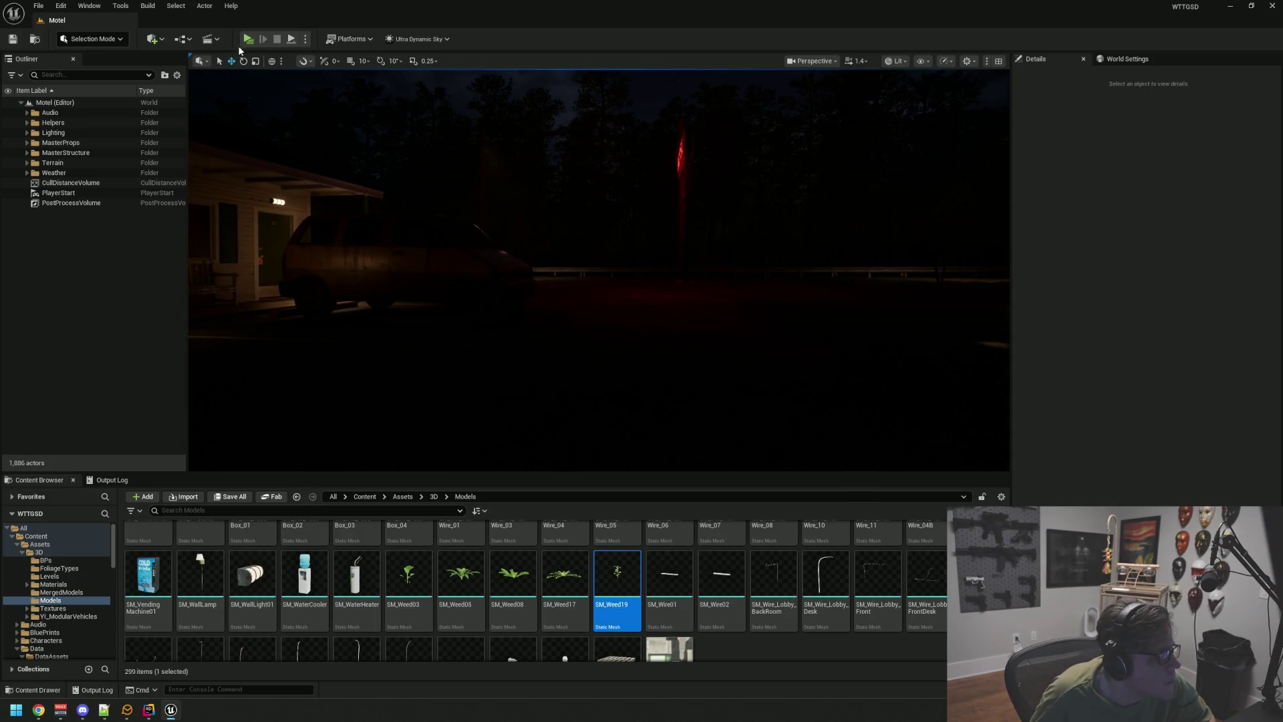
click(247, 39)
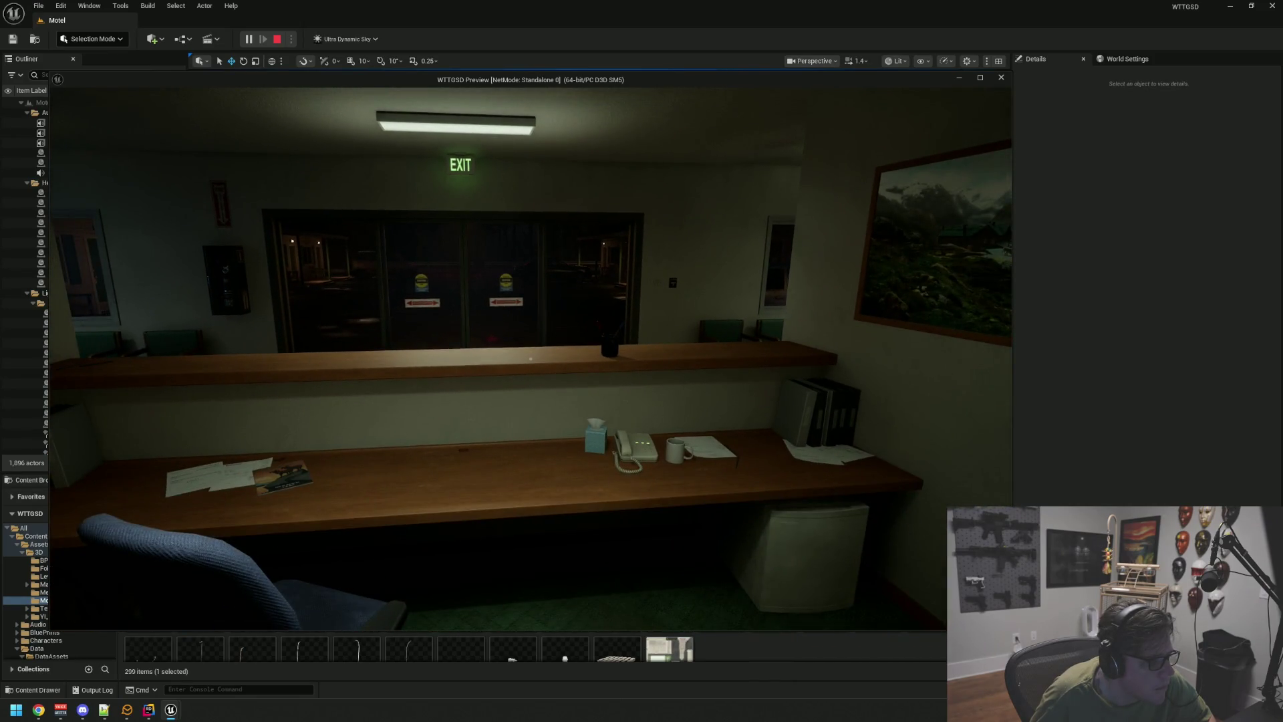
key(alt+Tab)
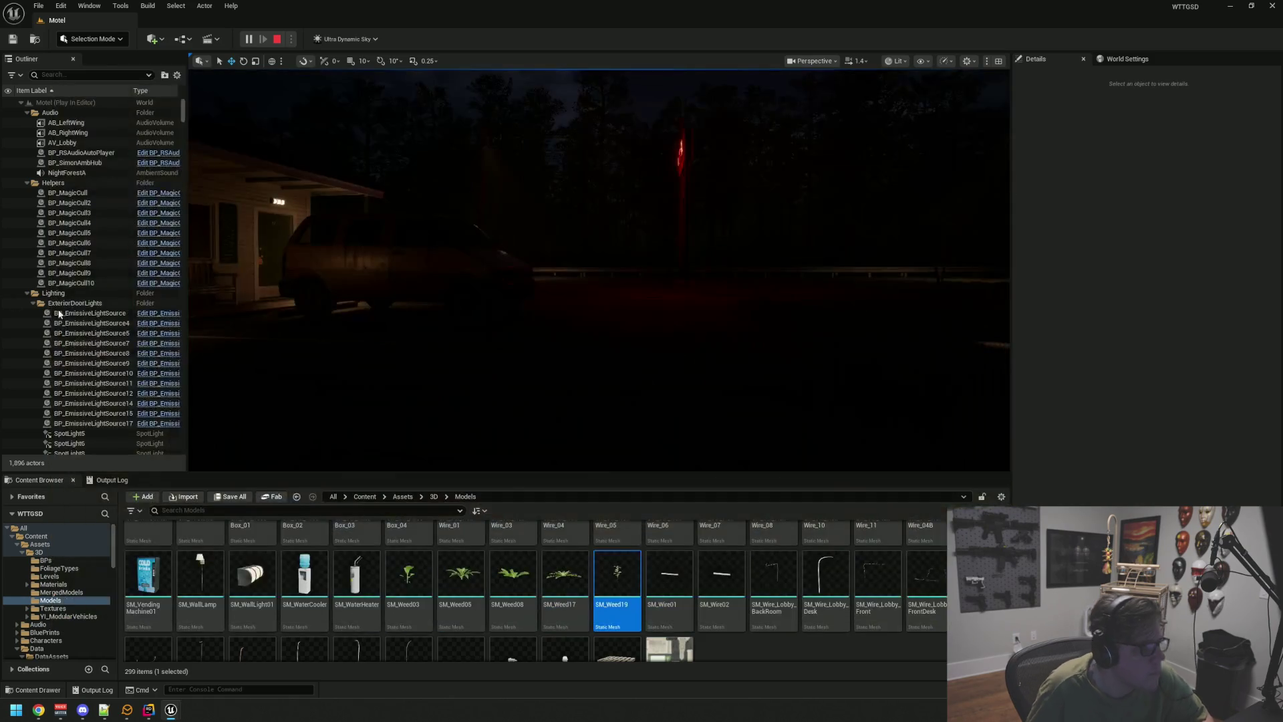
- Stop the play session and select Ultra_Dynamic_Weather inside the Weather folder
key(Escape)
click(94, 173)
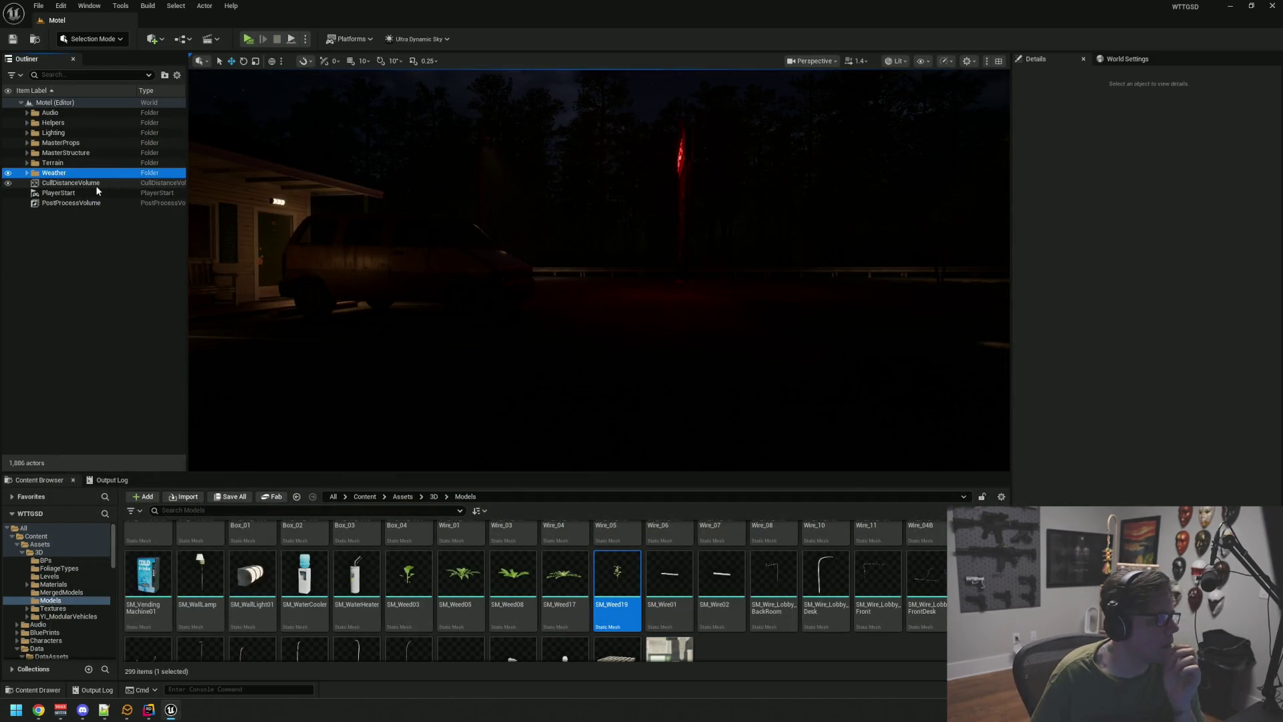
key(Right)
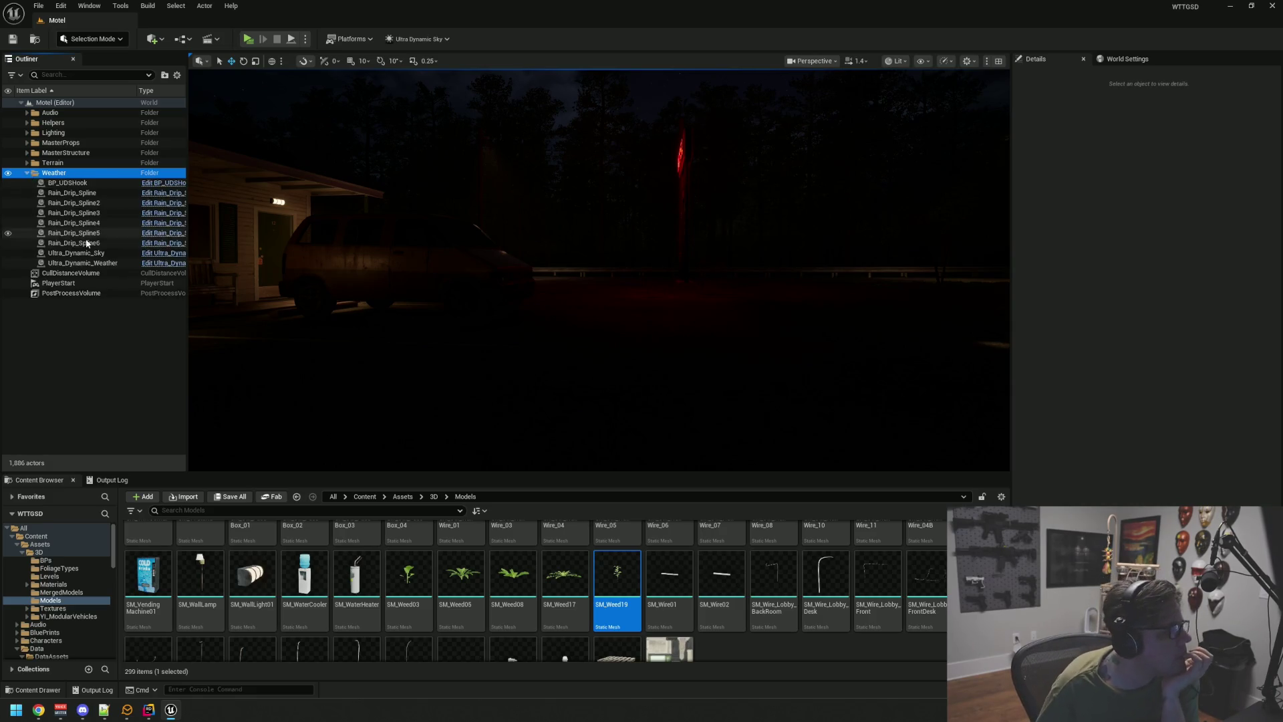
click(84, 242)
click(101, 262)
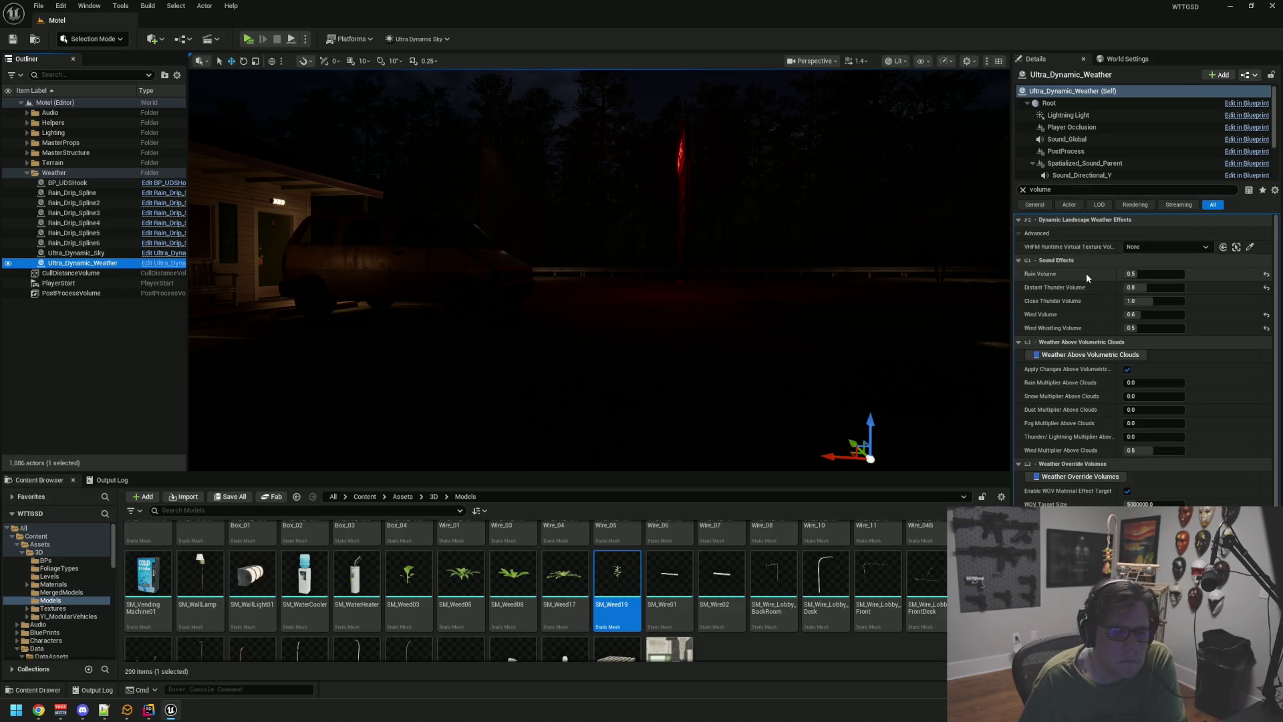
- Keep Wind Volume at 0.8, set Wind Whistling Volume to 0.35, and save the map
click(1168, 316)
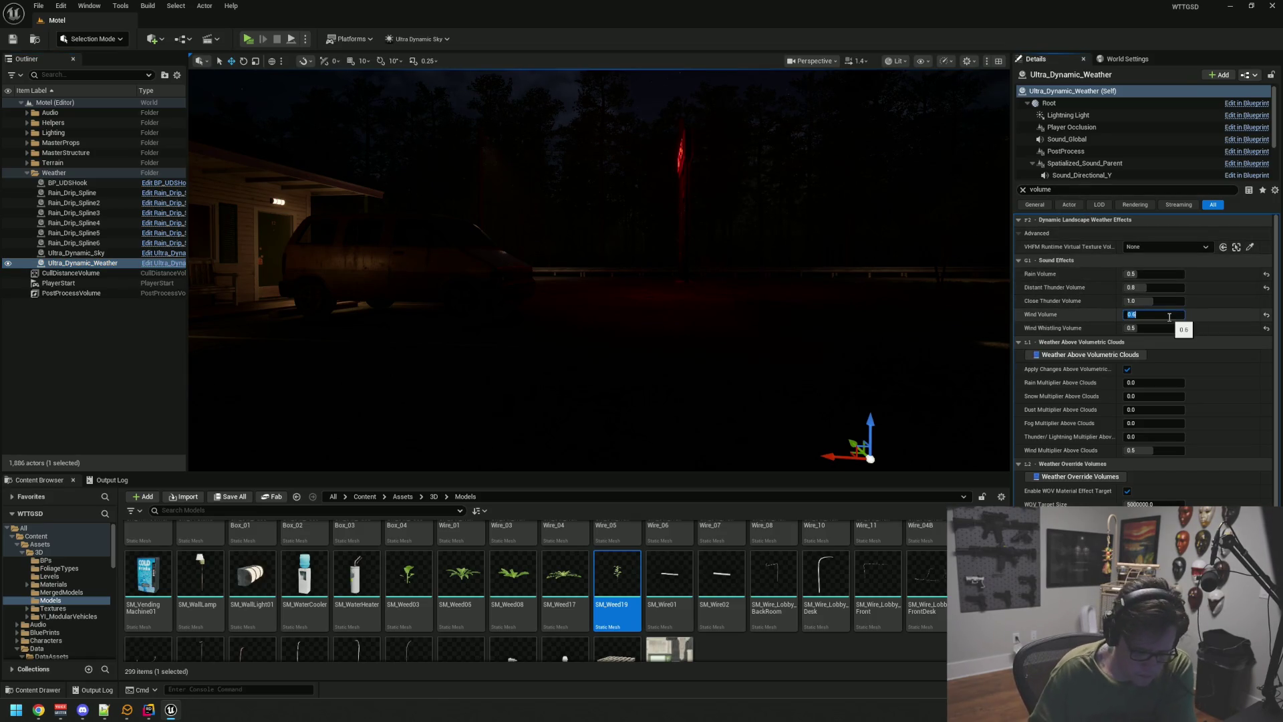
drag(890, 302, 876, 294)
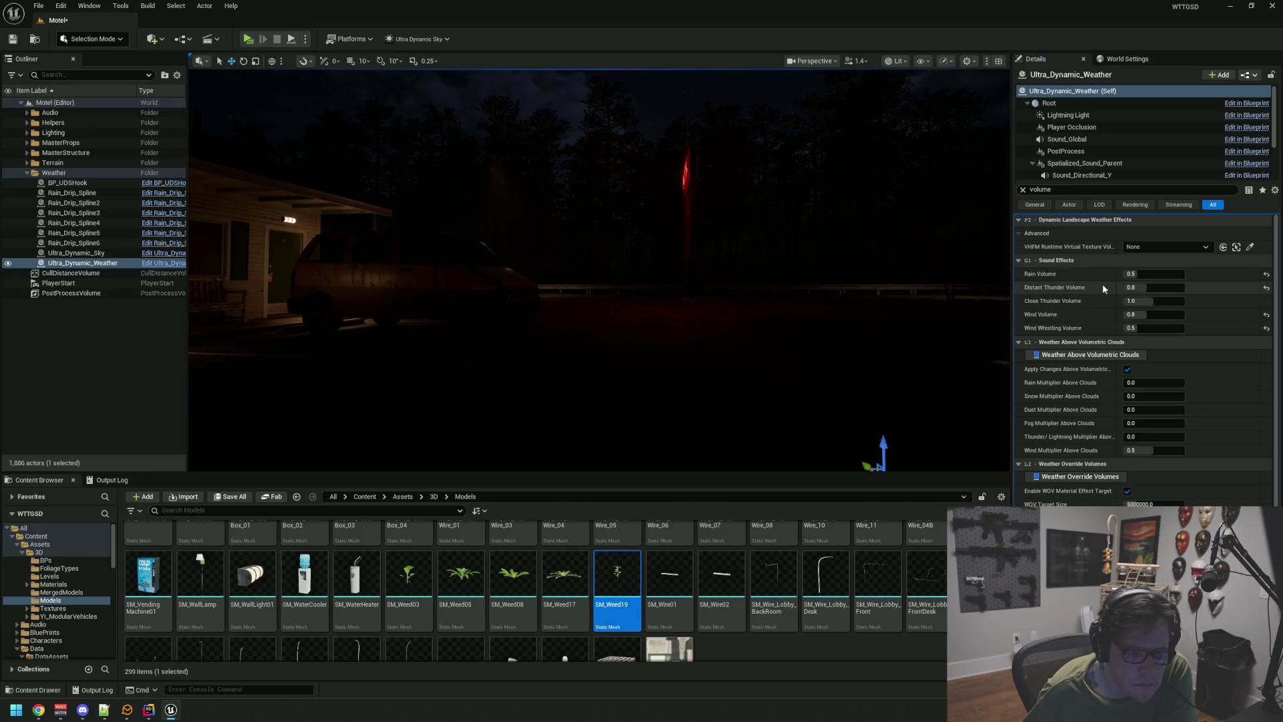
click(1140, 328)
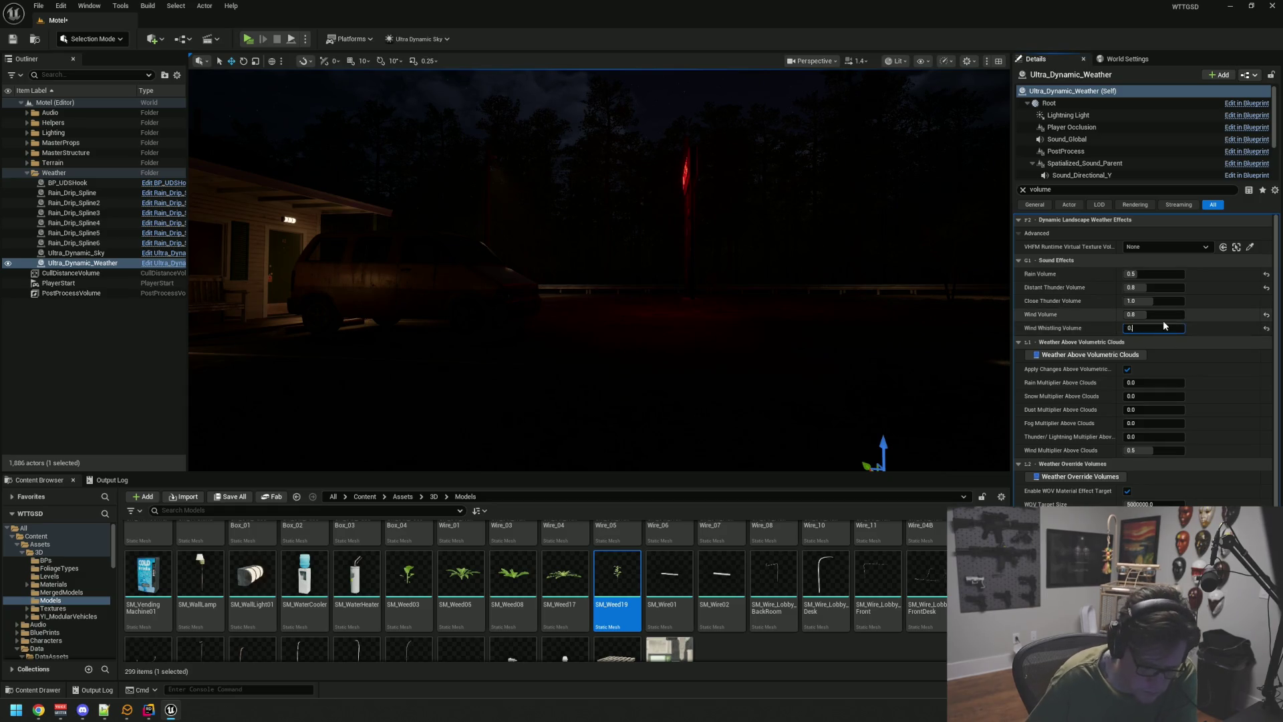
text(.35)
key(Return)
mouse_move(831, 306)
mouse_down()
mouse_move(815, 317)
mouse_move(833, 339)
mouse_up()
click(15, 42)
drag(851, 207, 816, 212)
click(26, 113)
- Select BP_RSAudioAutoPlayer, clear the Details filter and browse to its SFX_PlayerAmb audio file
click(74, 162)
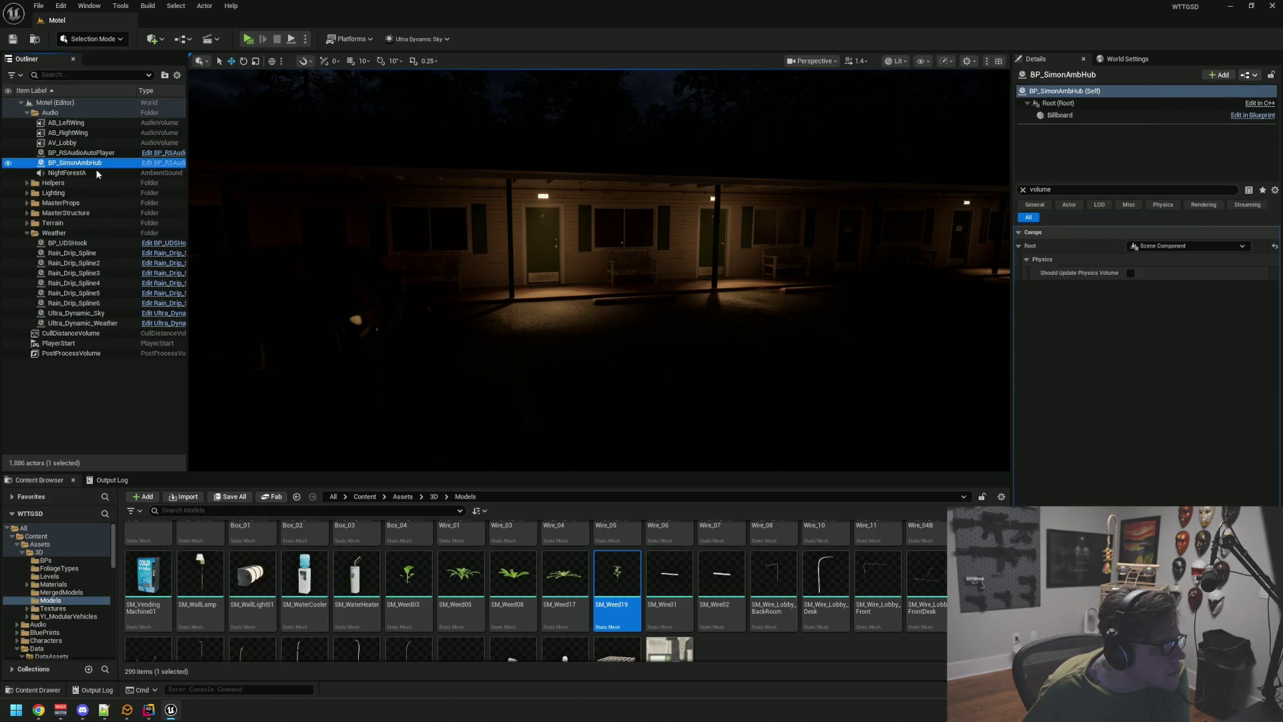
click(97, 172)
click(96, 163)
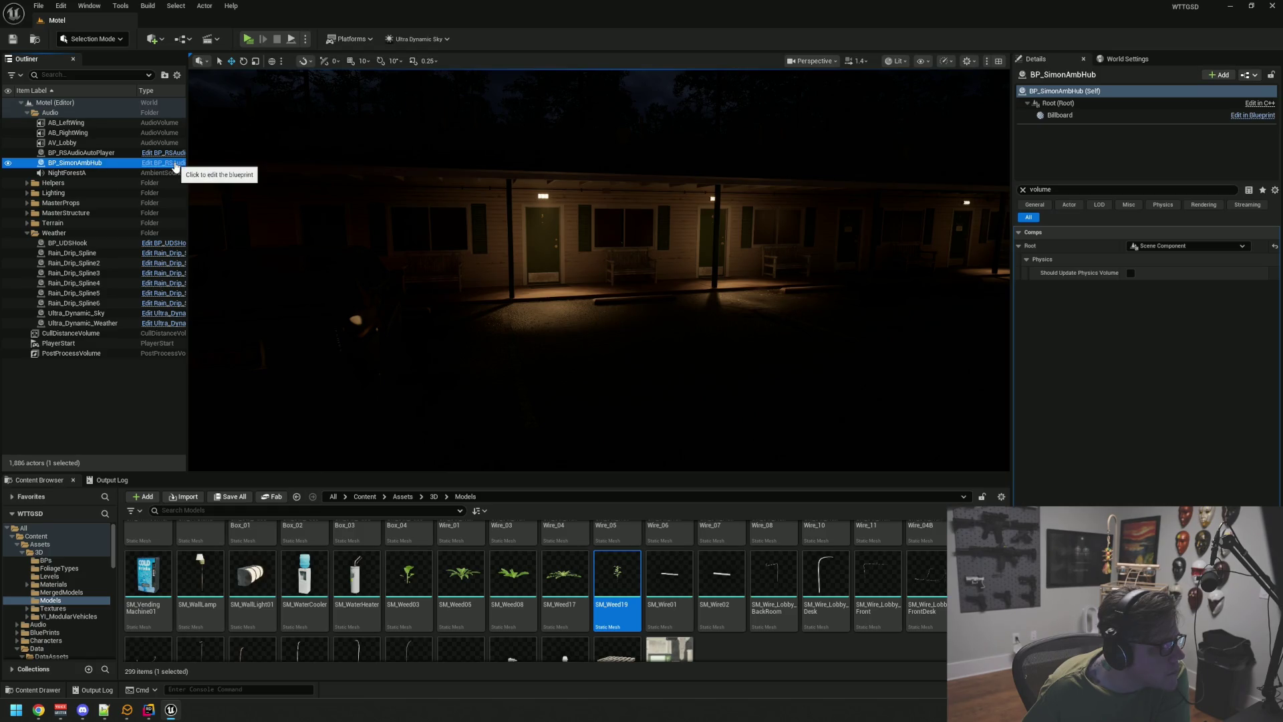
click(121, 153)
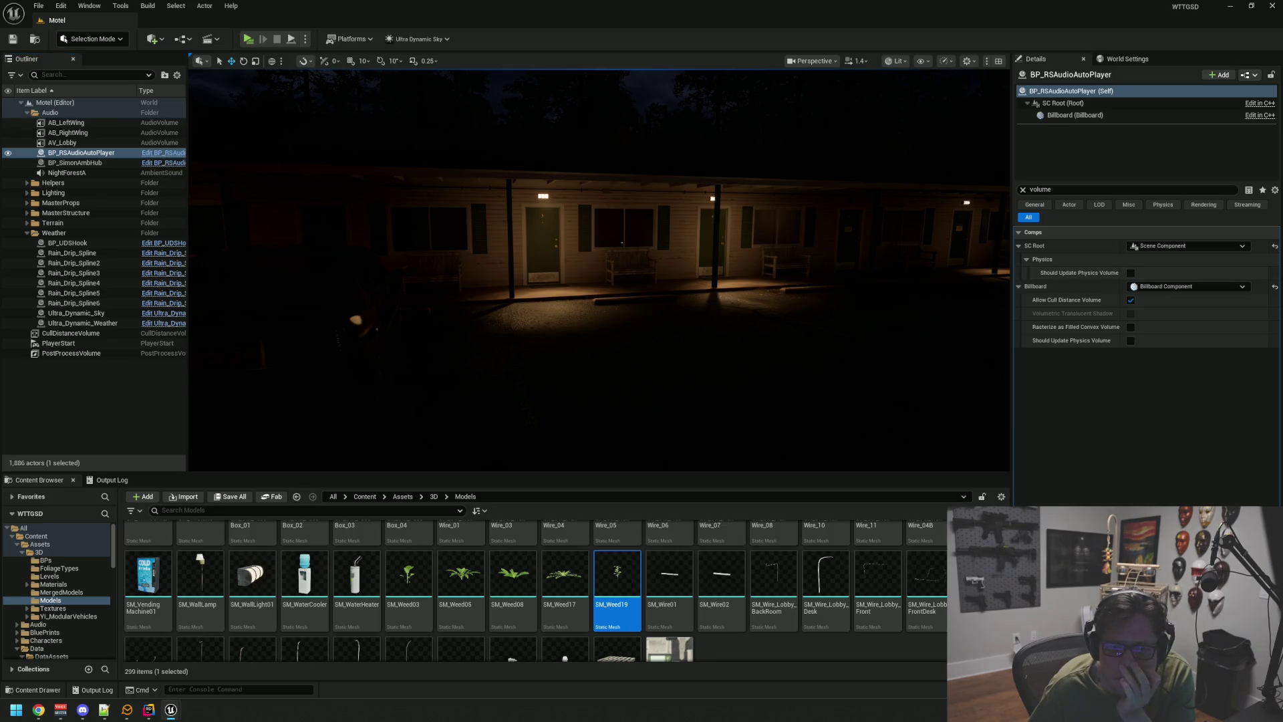
click(1022, 189)
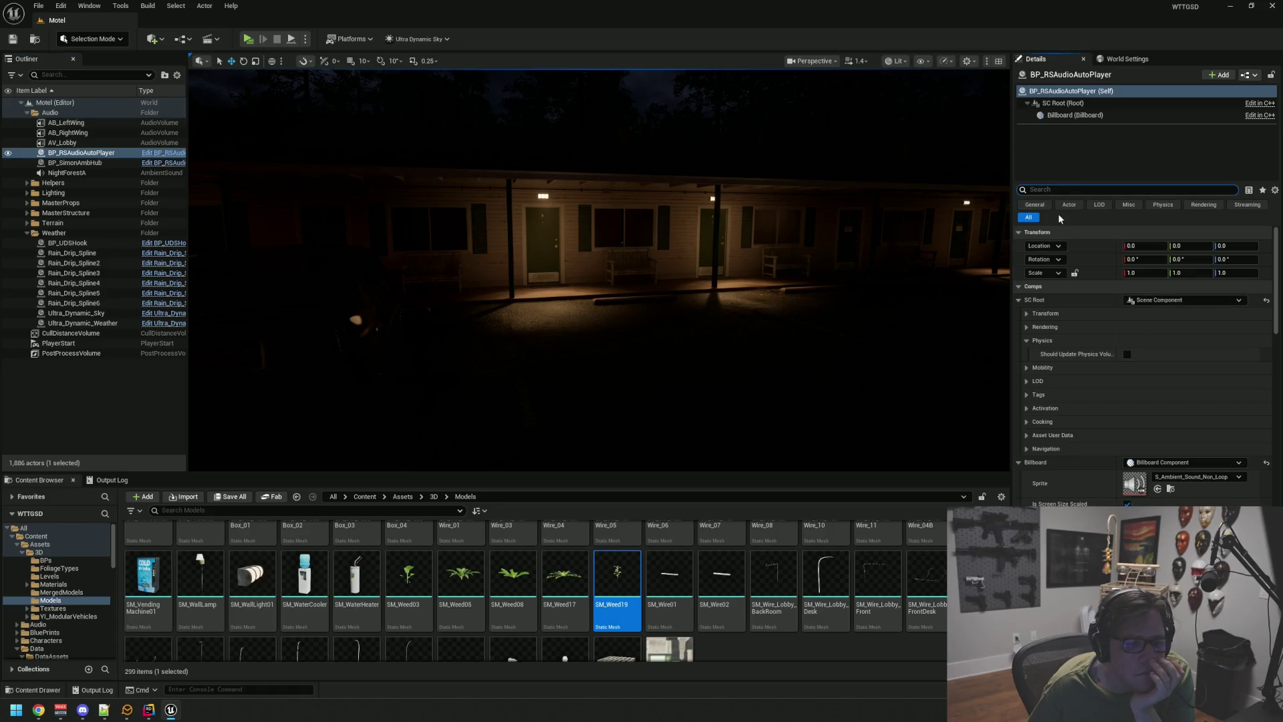
click(1019, 287)
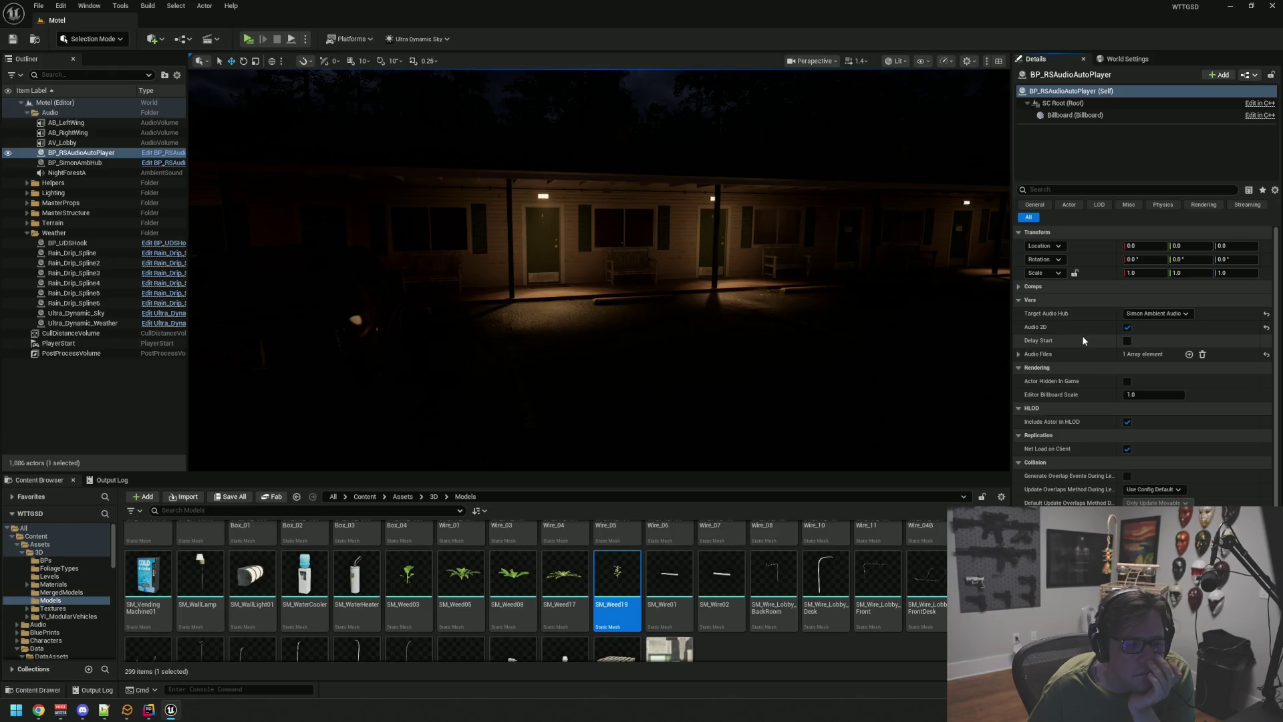
click(1019, 353)
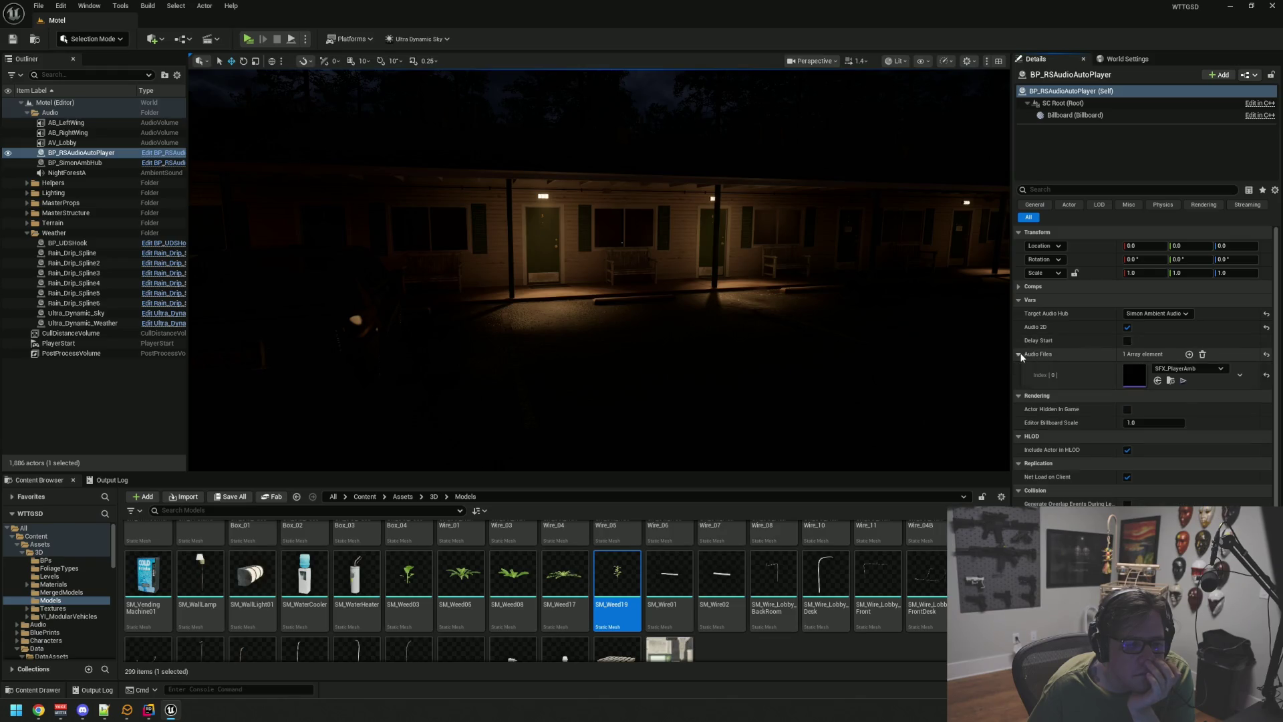
click(1170, 381)
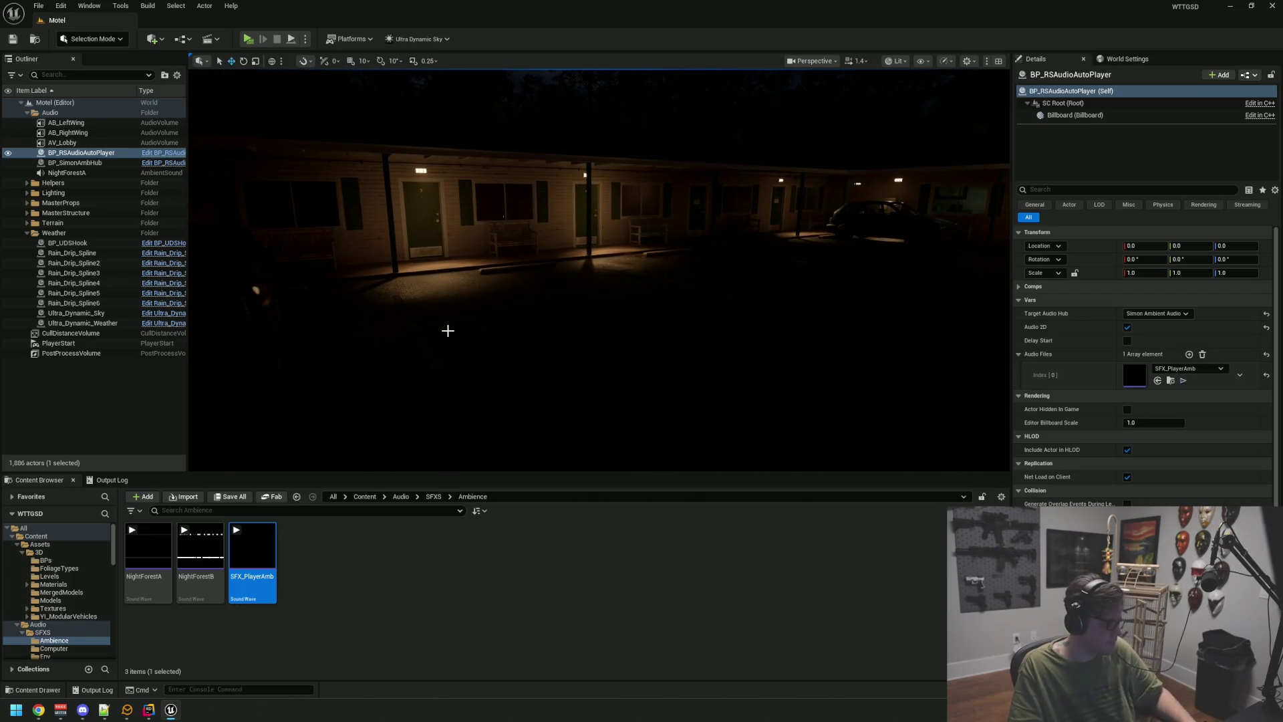
- Deselect the auto-player, collapse the Weather folder and start a new play-test
click(124, 403)
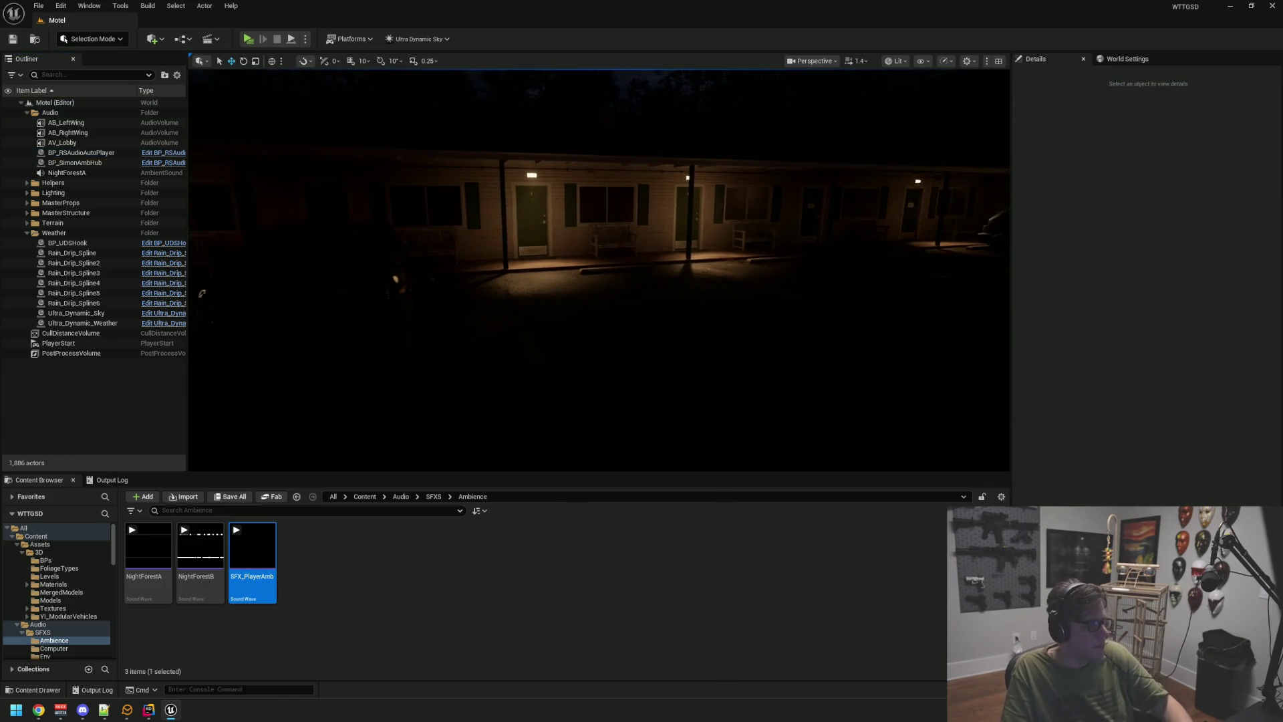
click(28, 233)
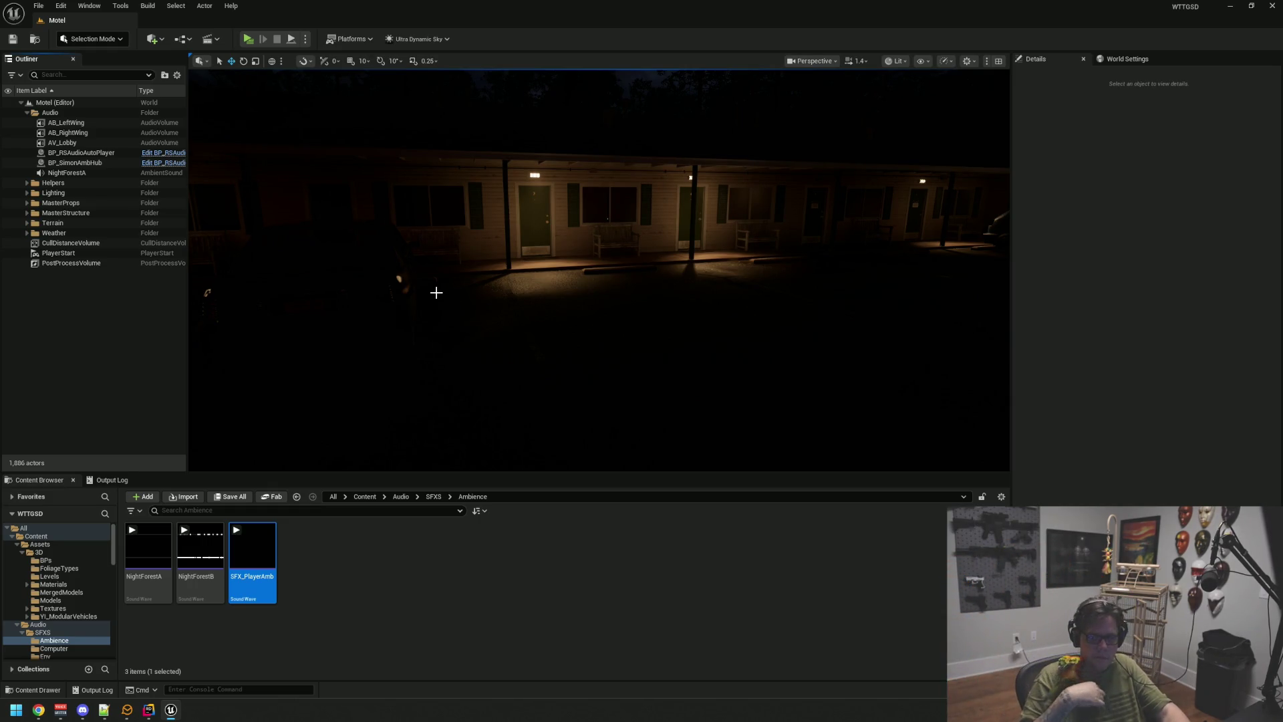
drag(306, 334, 329, 260)
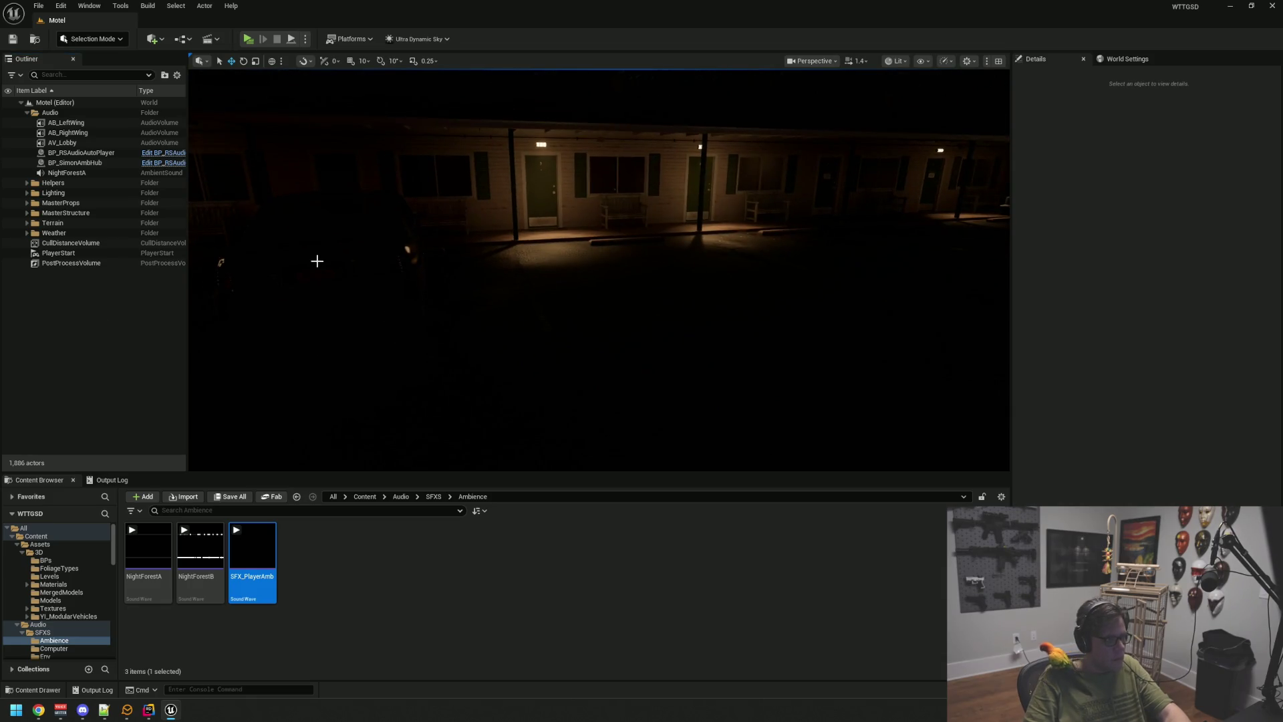
key(alt+p)
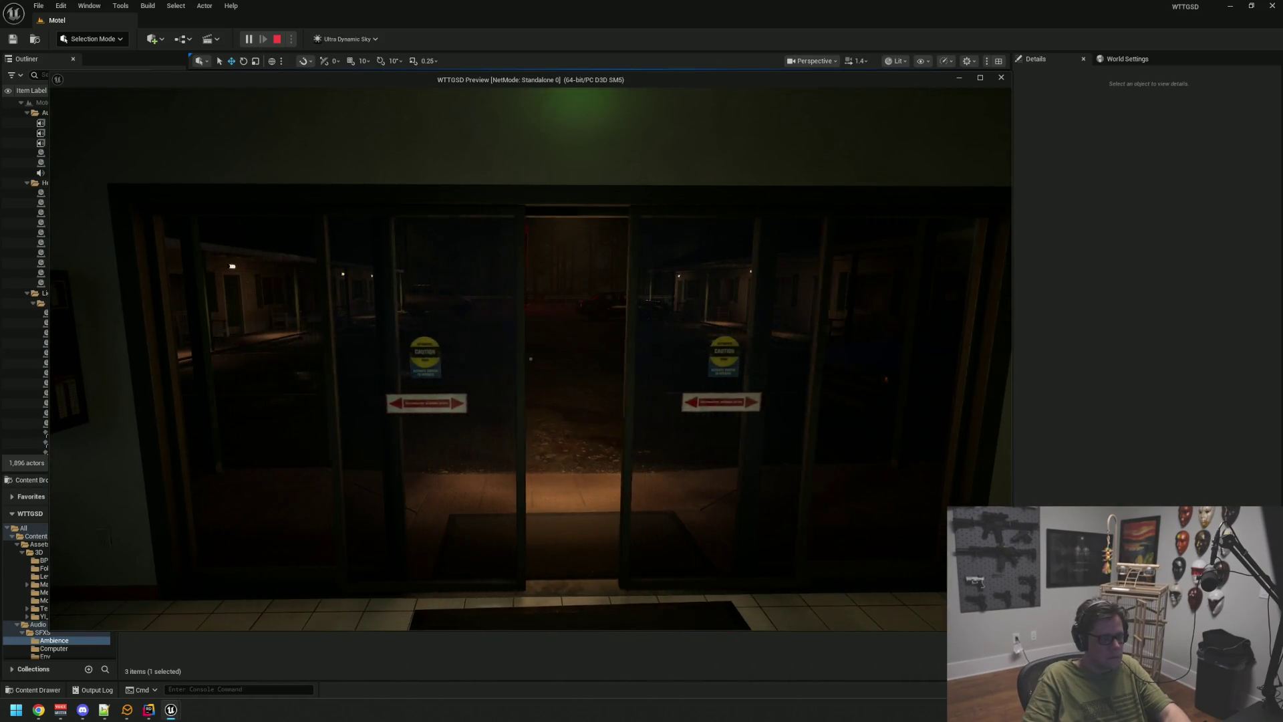
key(grave)
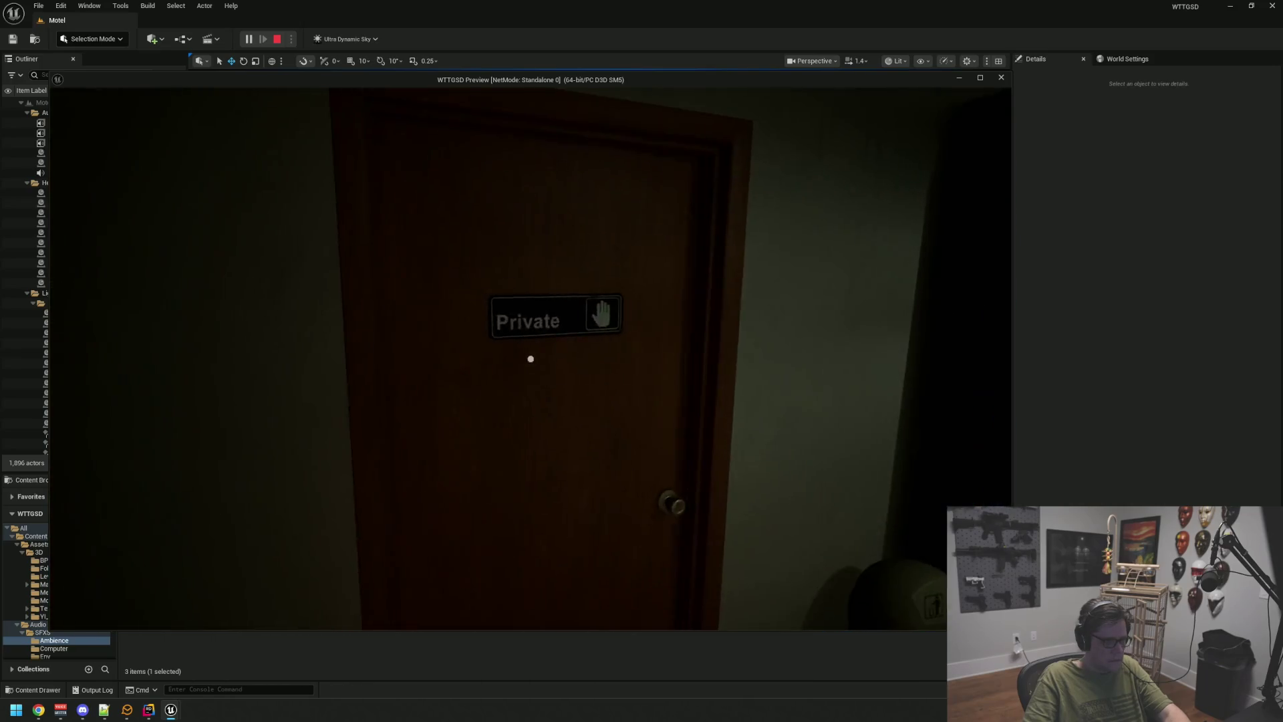
click(530, 354)
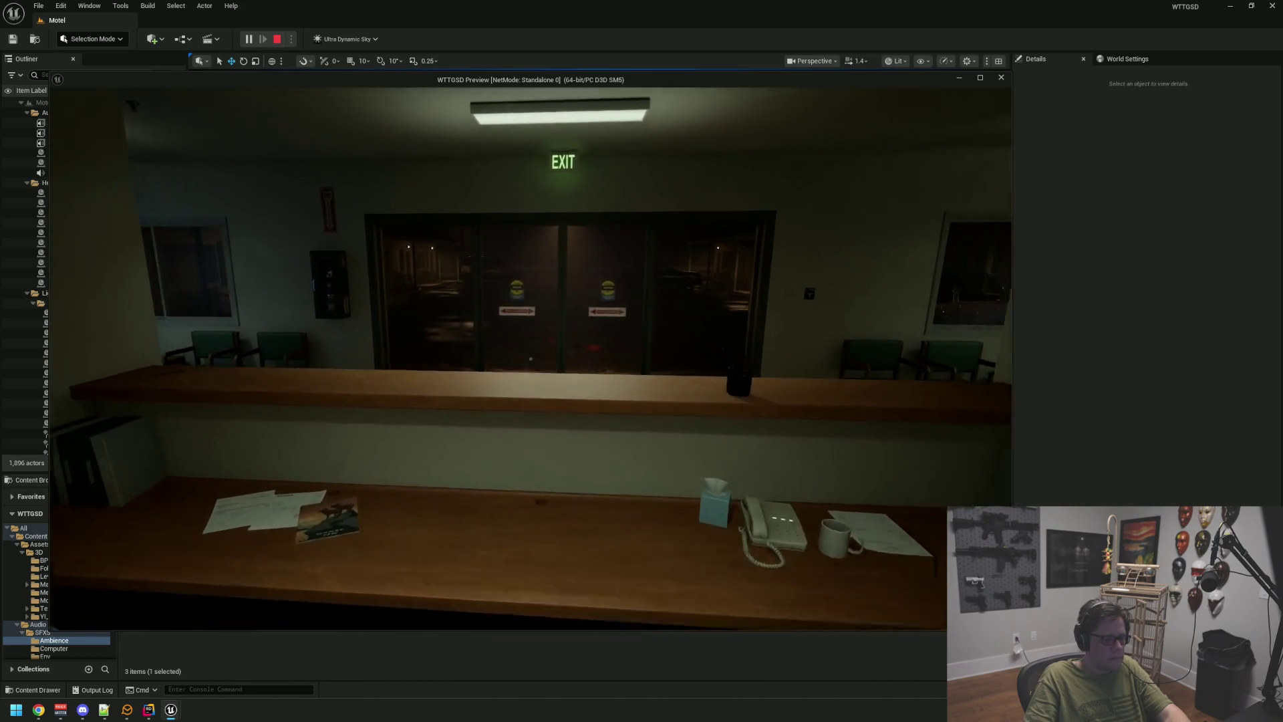
key(Escape)
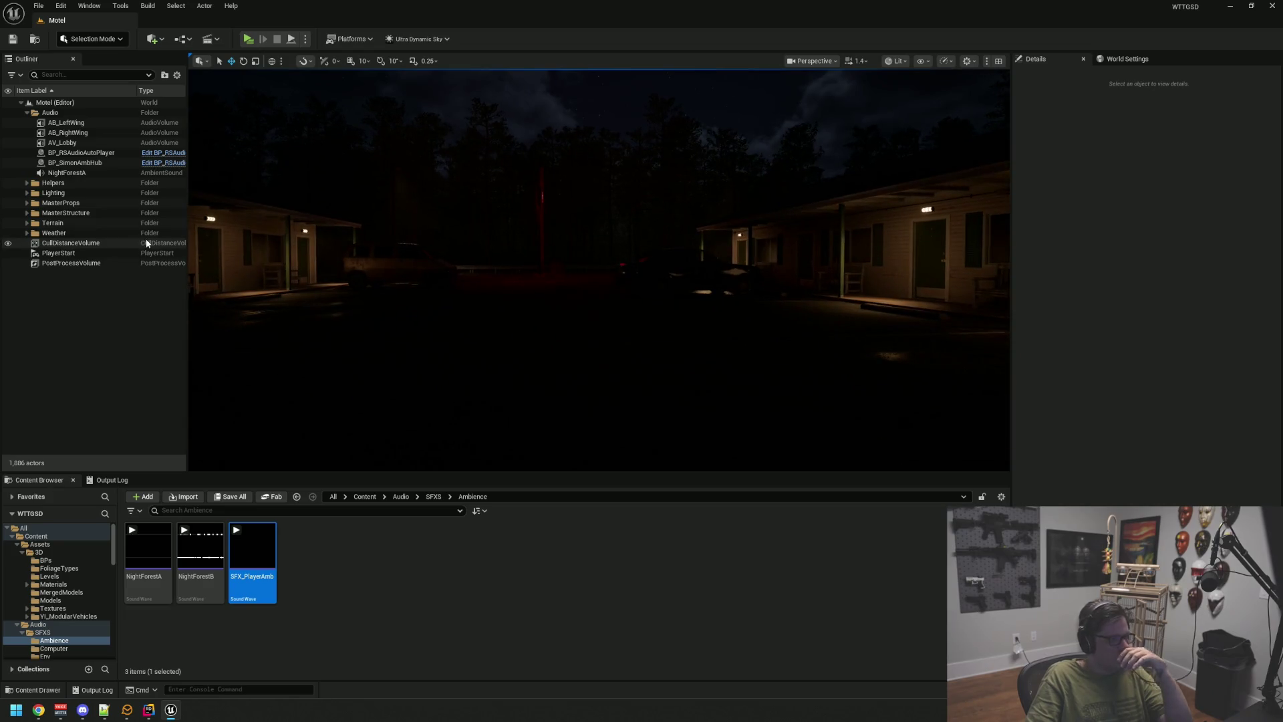
- Check Ultra_Dynamic_Weather's volumes (Rain 0.5, Wind 0.8, Whistling 0.35), then select Ultra_Dynamic_Sky
click(28, 233)
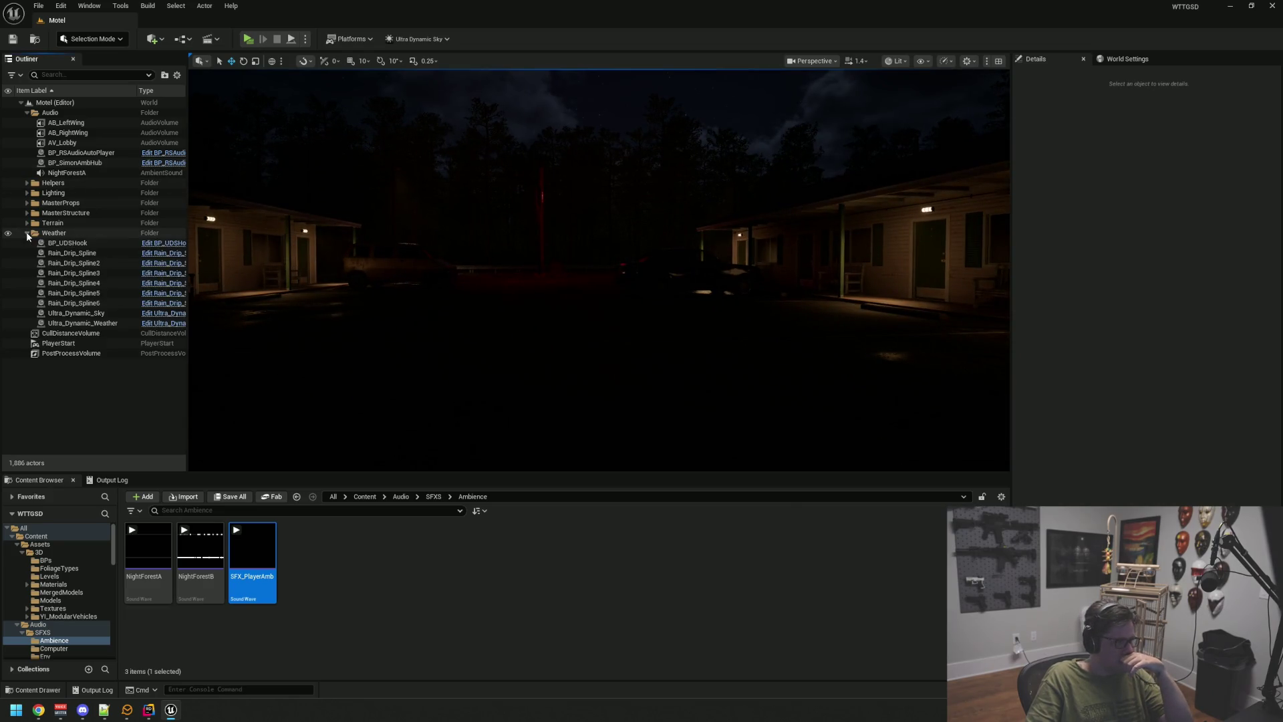
click(85, 324)
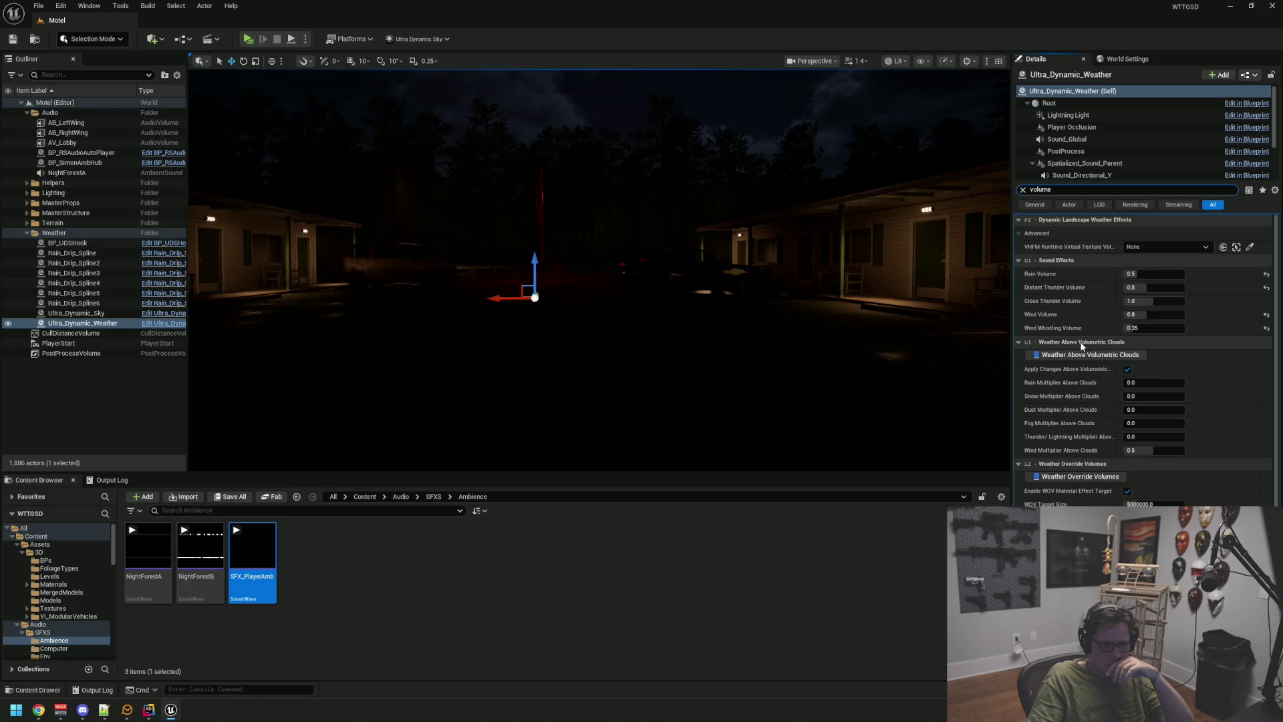
click(1083, 343)
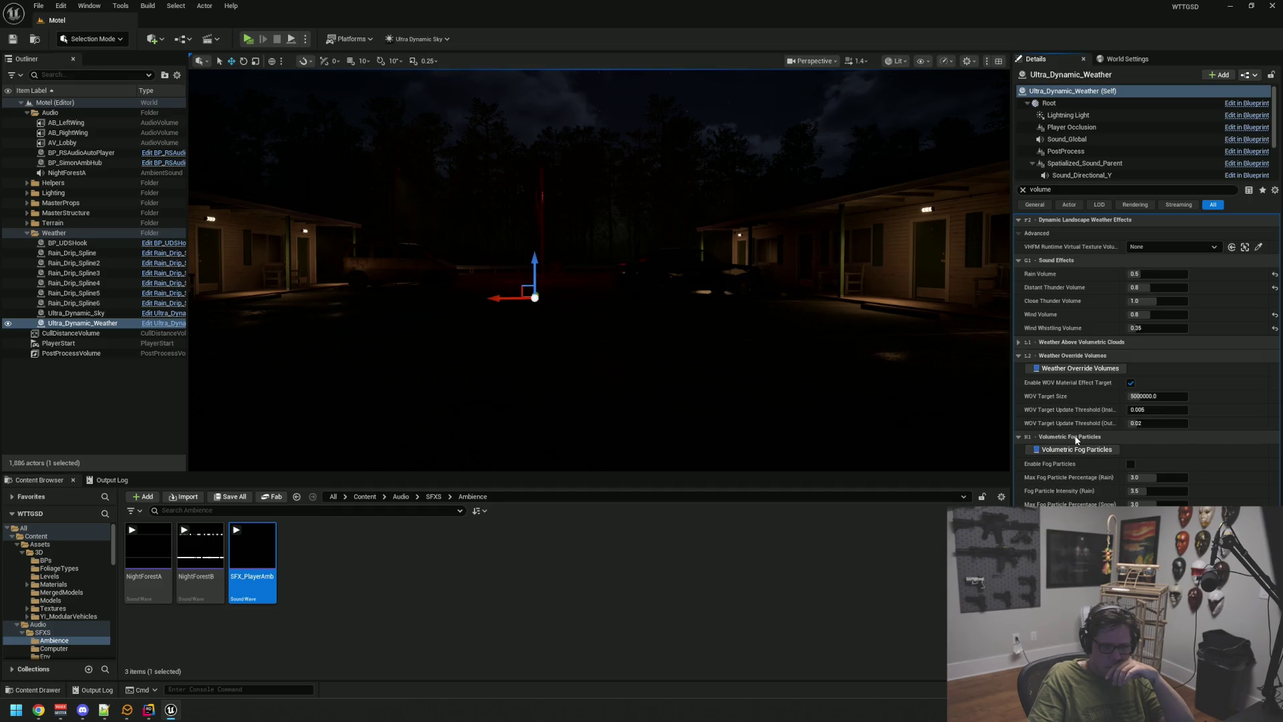
click(1076, 439)
click(1072, 359)
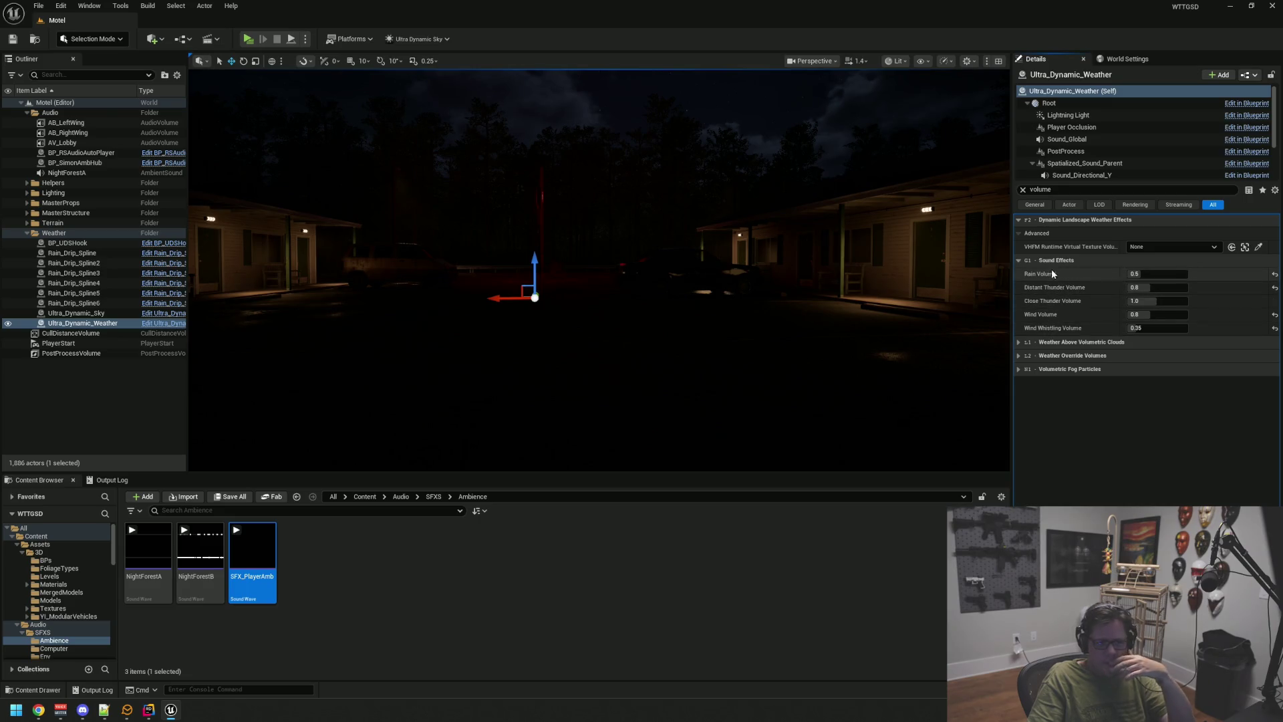
click(121, 313)
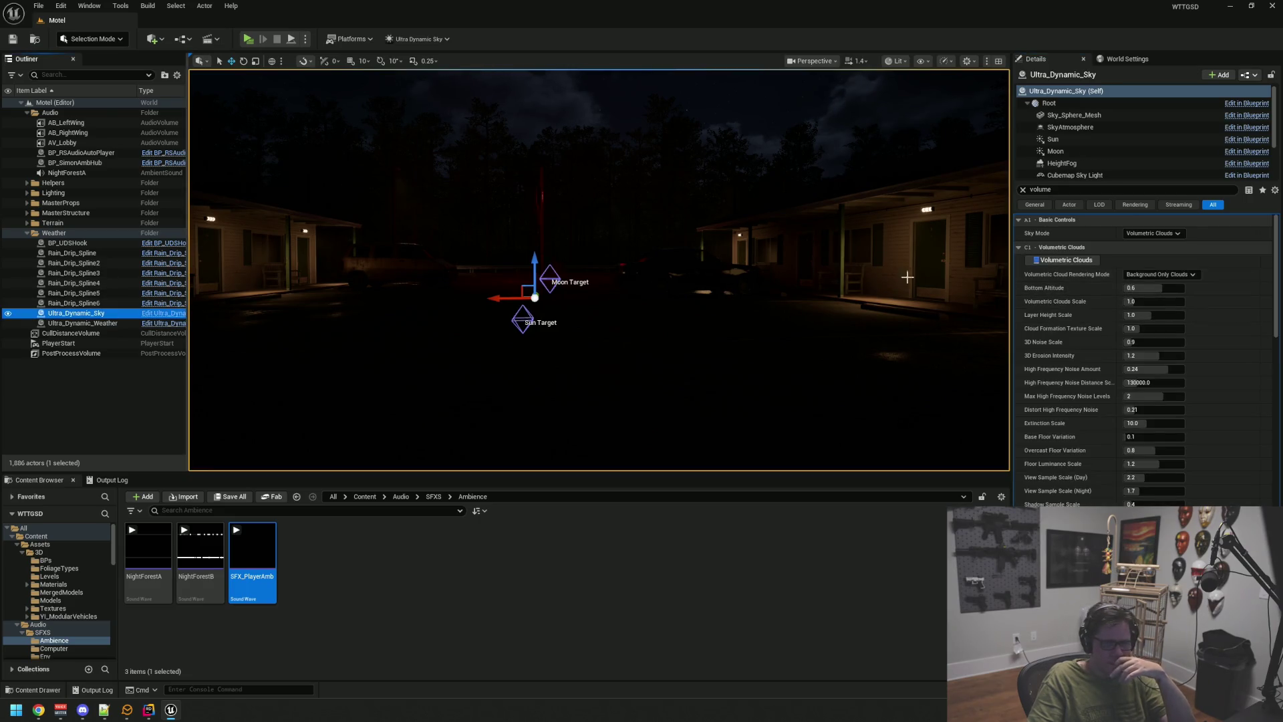
- Scroll Ultra_Dynamic_Sky's Details, reselect Ultra_Dynamic_Weather and bring up the README help database
scroll(1068, 233, down, 5)
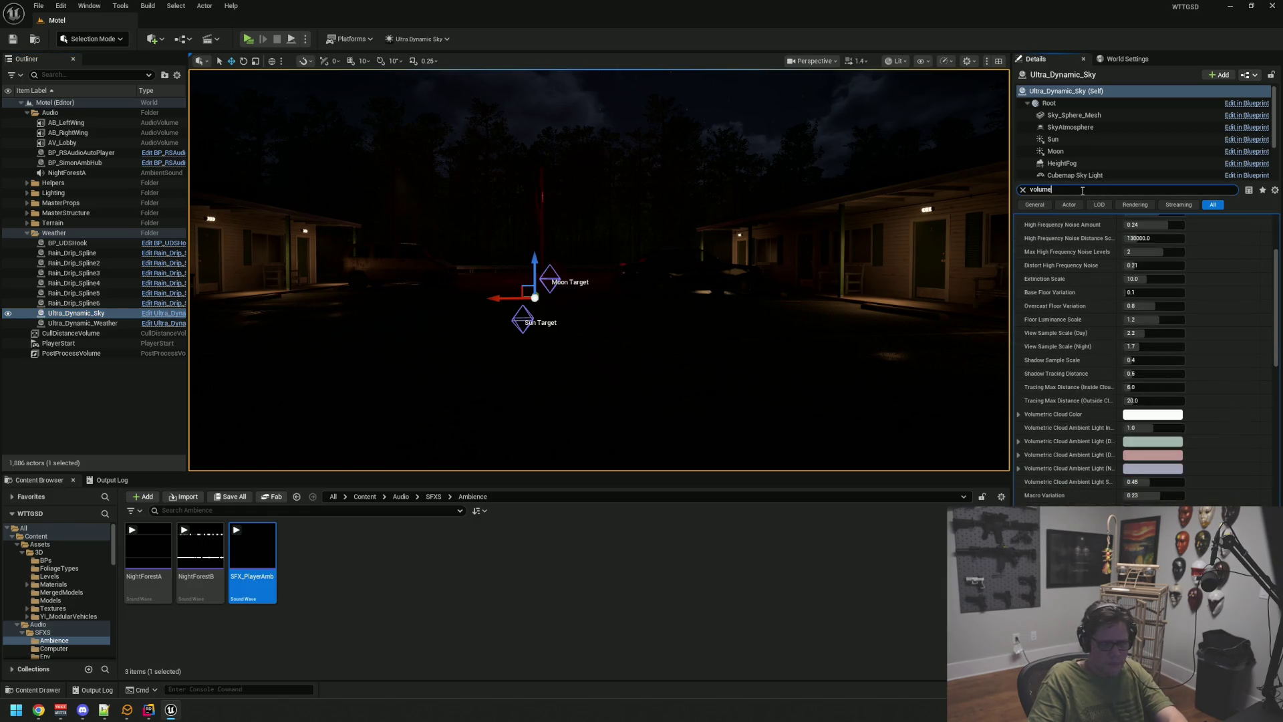
scroll(1073, 315, down, 15)
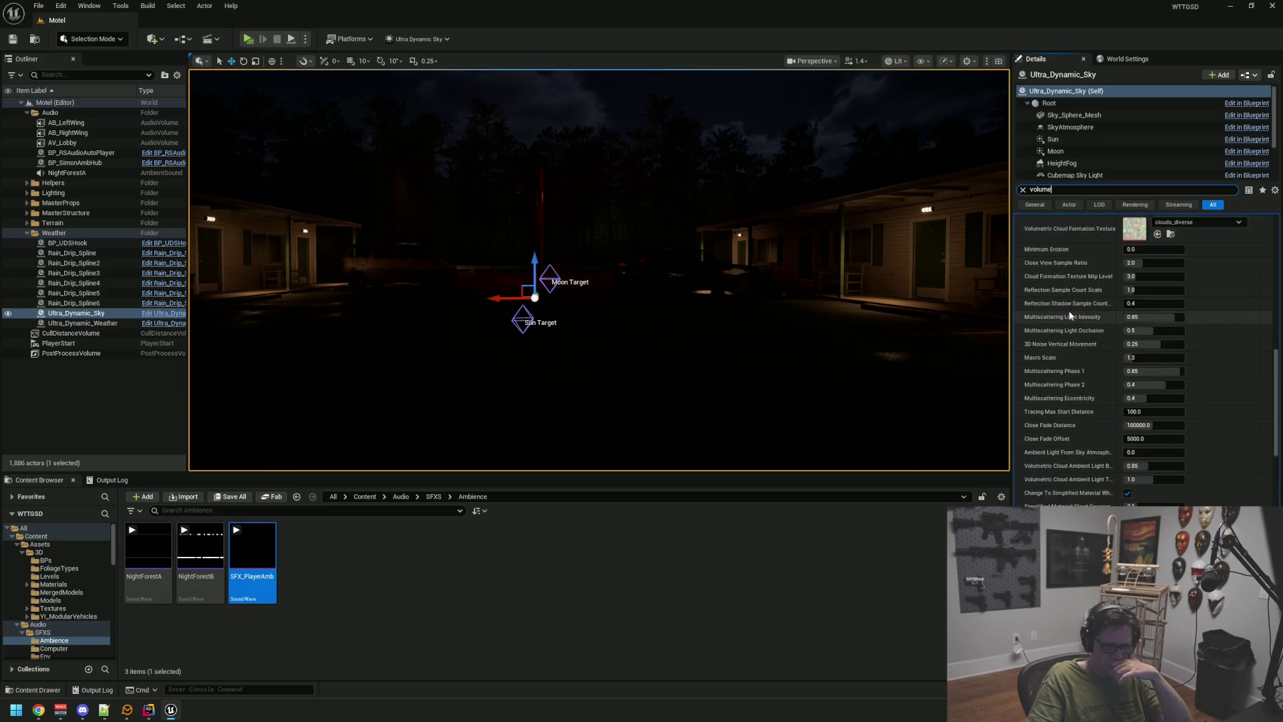
scroll(1069, 314, down, 4)
scroll(1070, 314, down, 3)
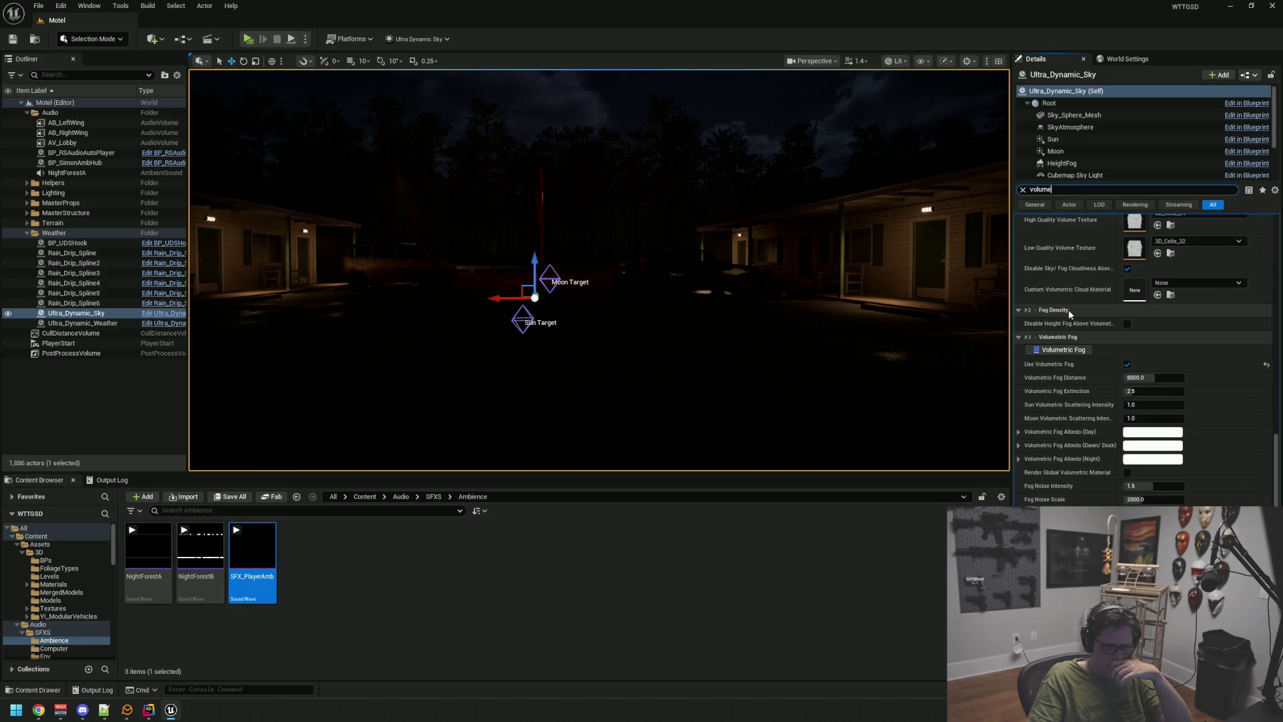
scroll(1070, 314, down, 9)
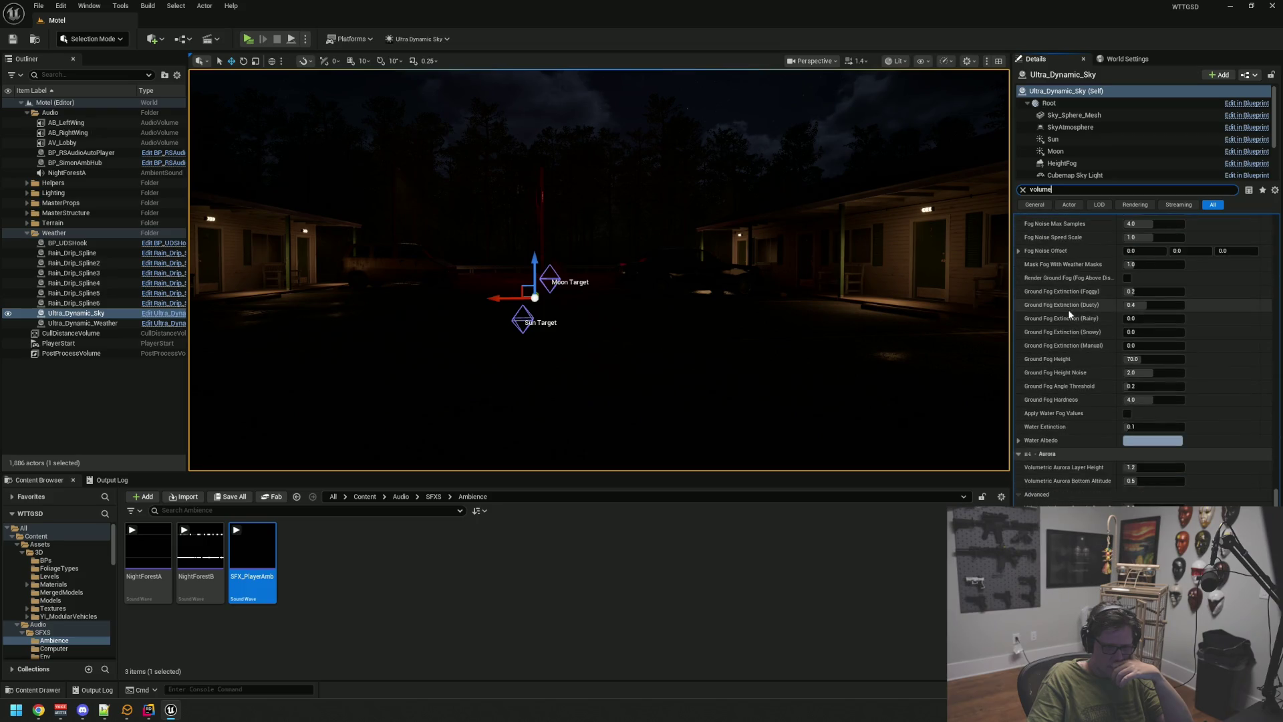
scroll(1069, 314, down, 10)
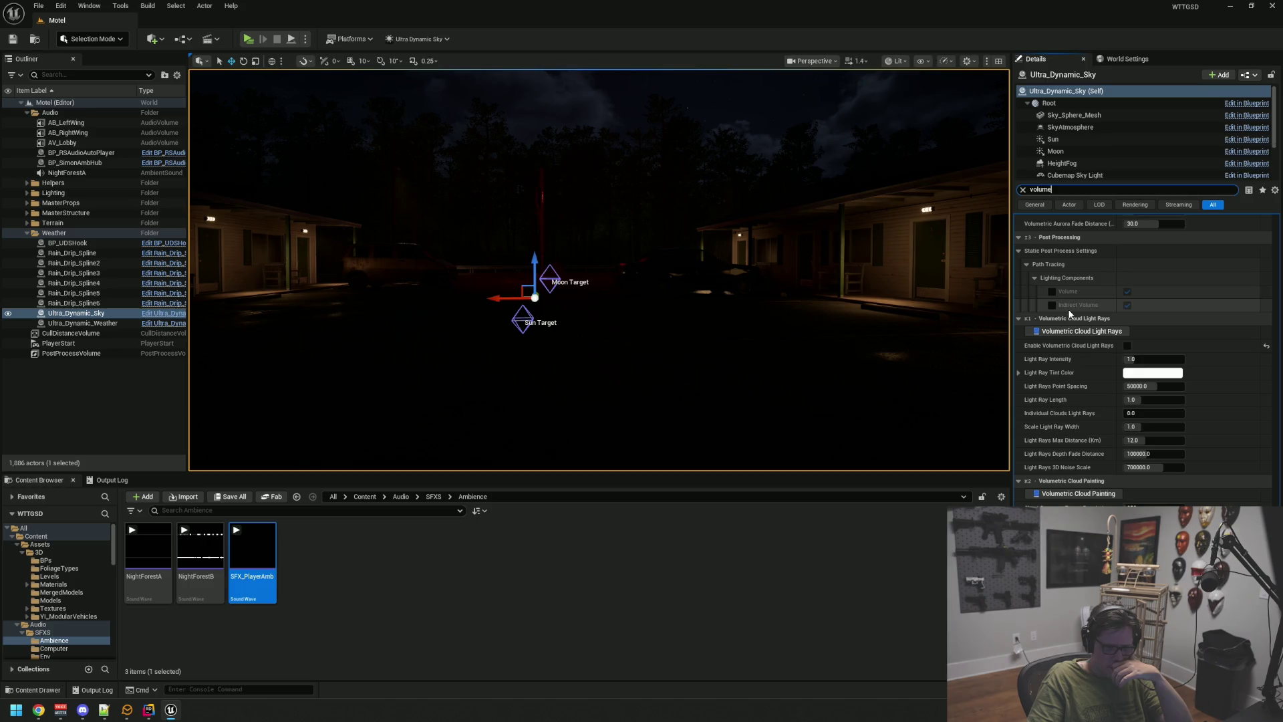
scroll(1070, 314, up, 7)
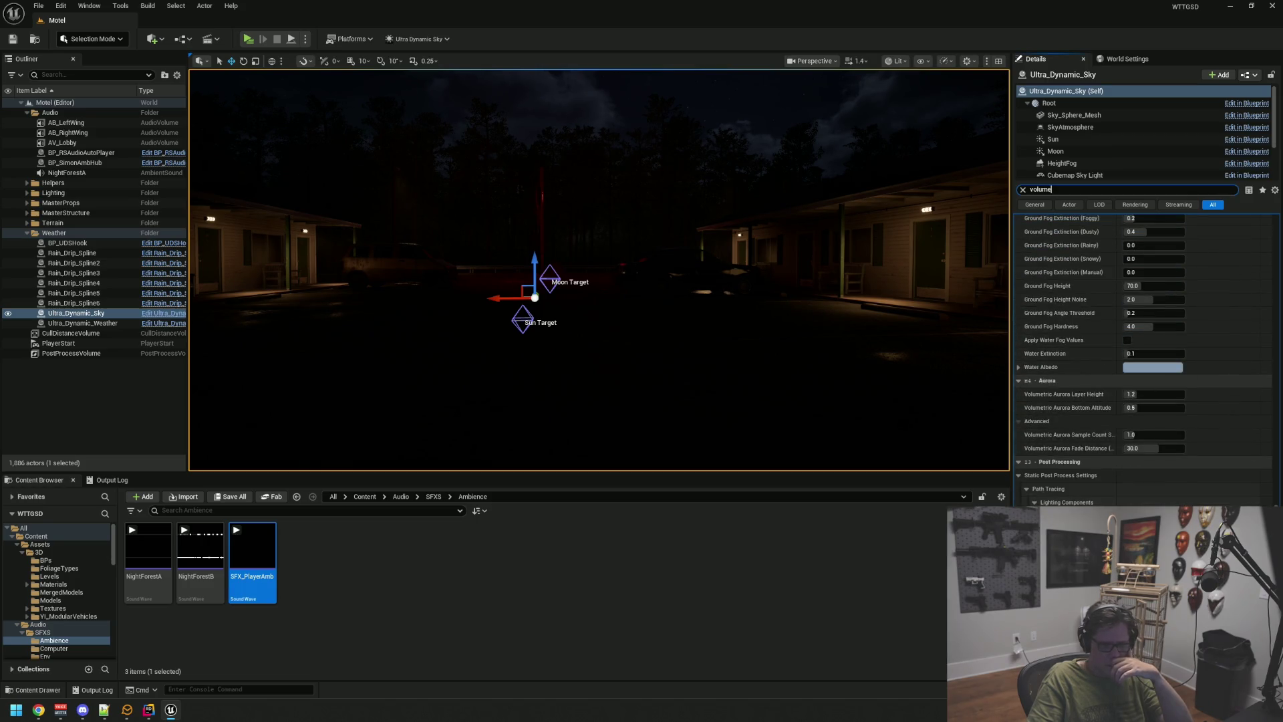
scroll(1236, 218, up, 12)
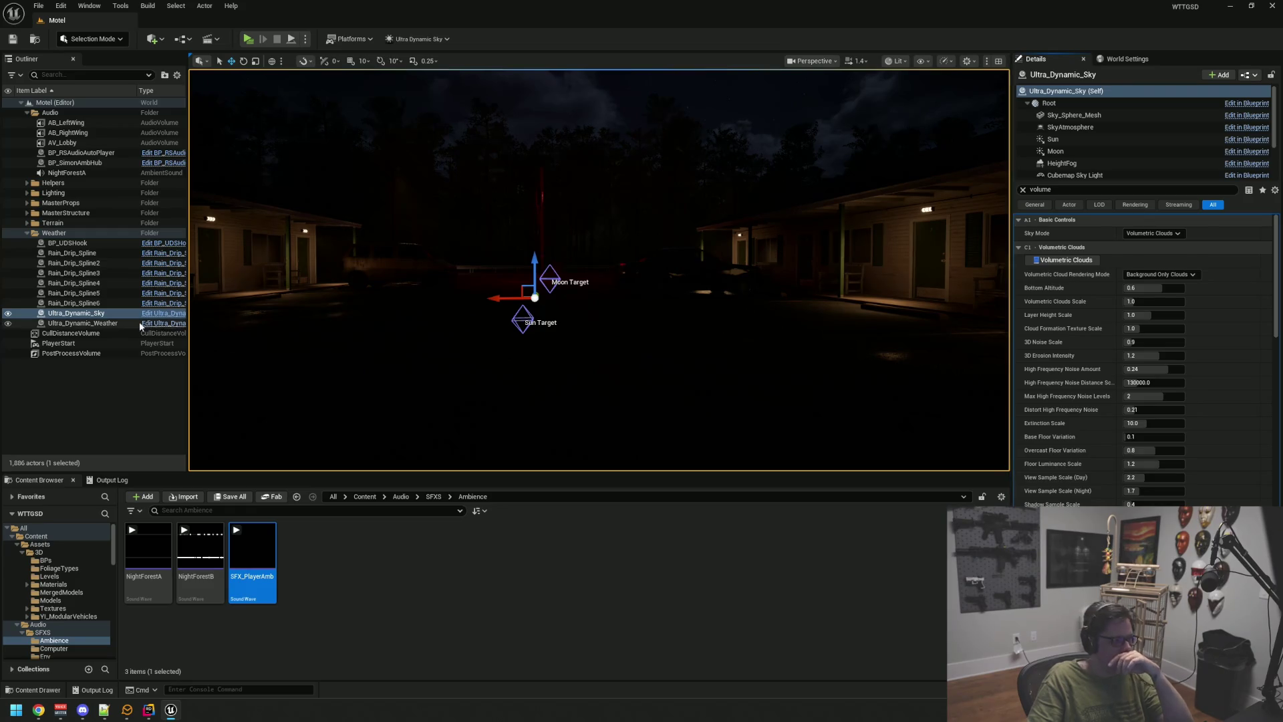
click(174, 322)
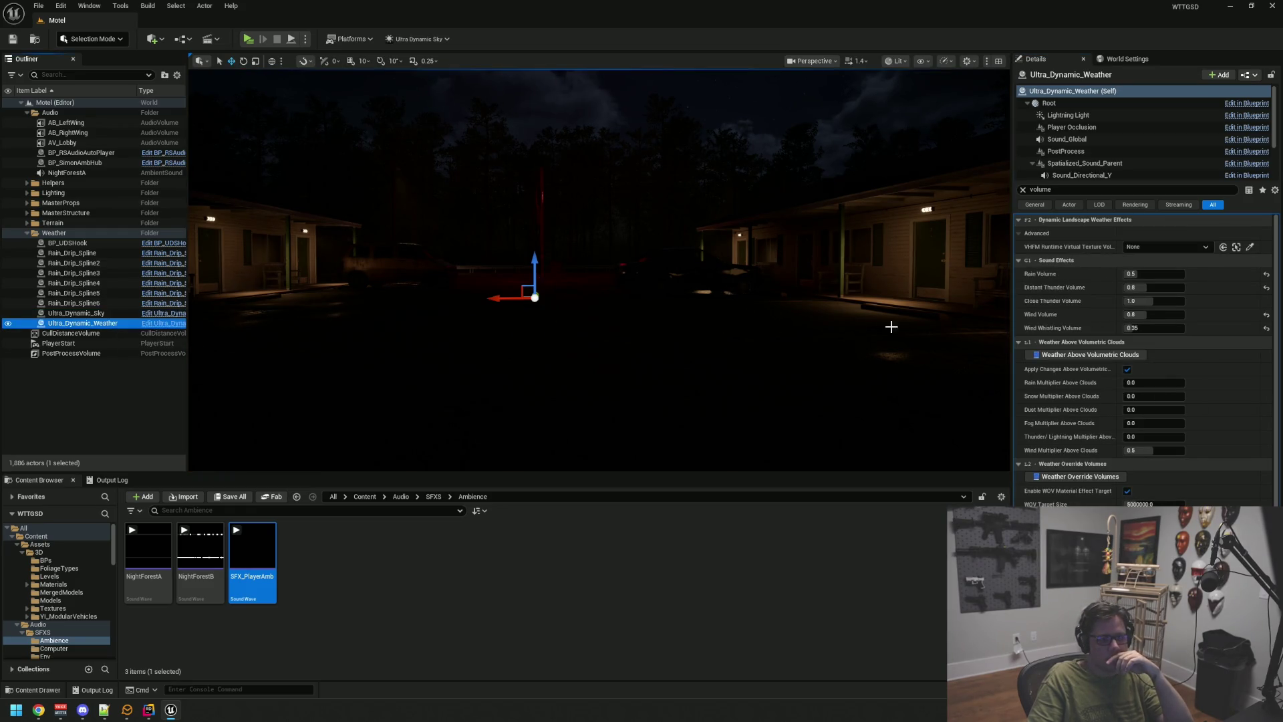
mouse_move(1066, 428)
text(sound effect)
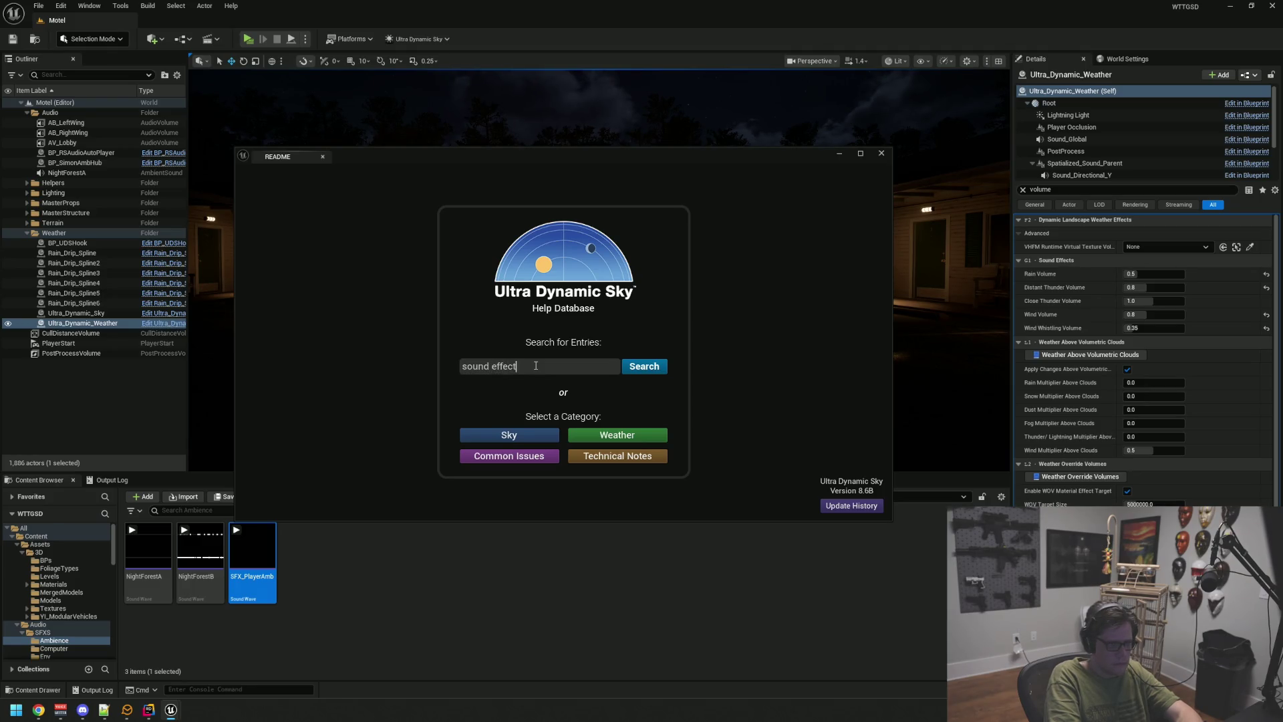
- Search the help for sound effects and read the Weather Sound Effects and Sound Occlusion entries
key(Return)
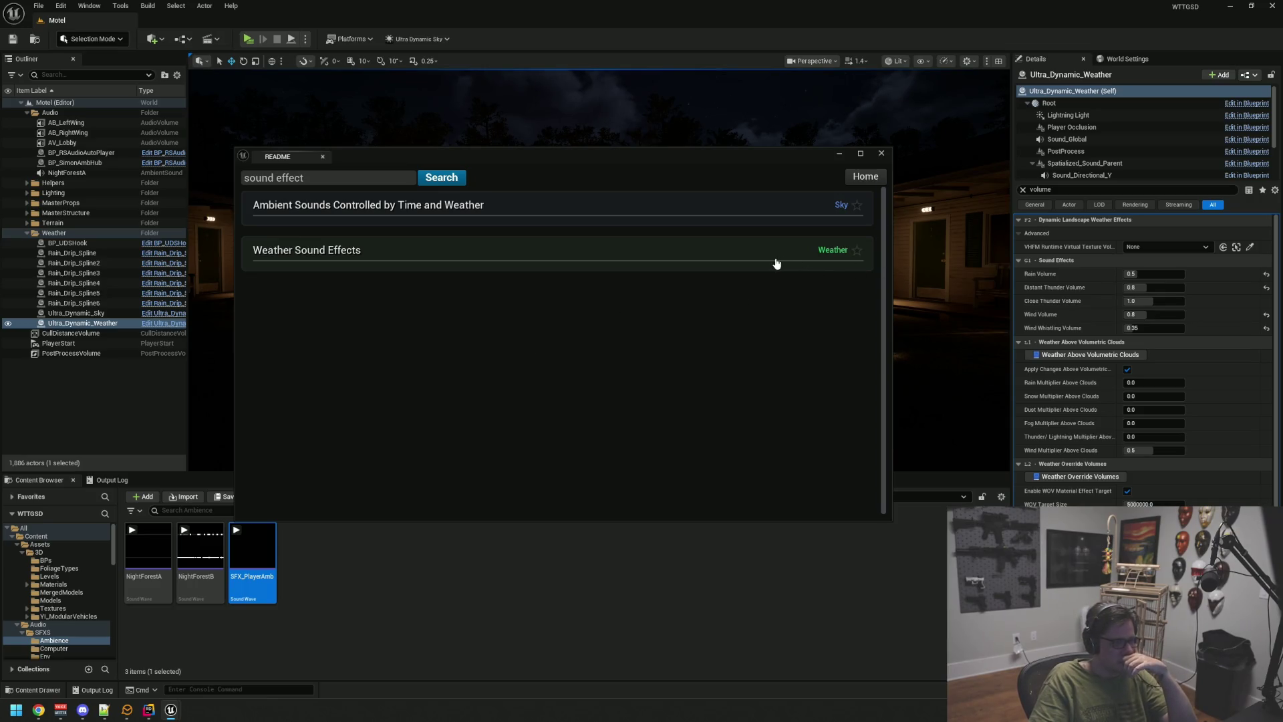
click(358, 270)
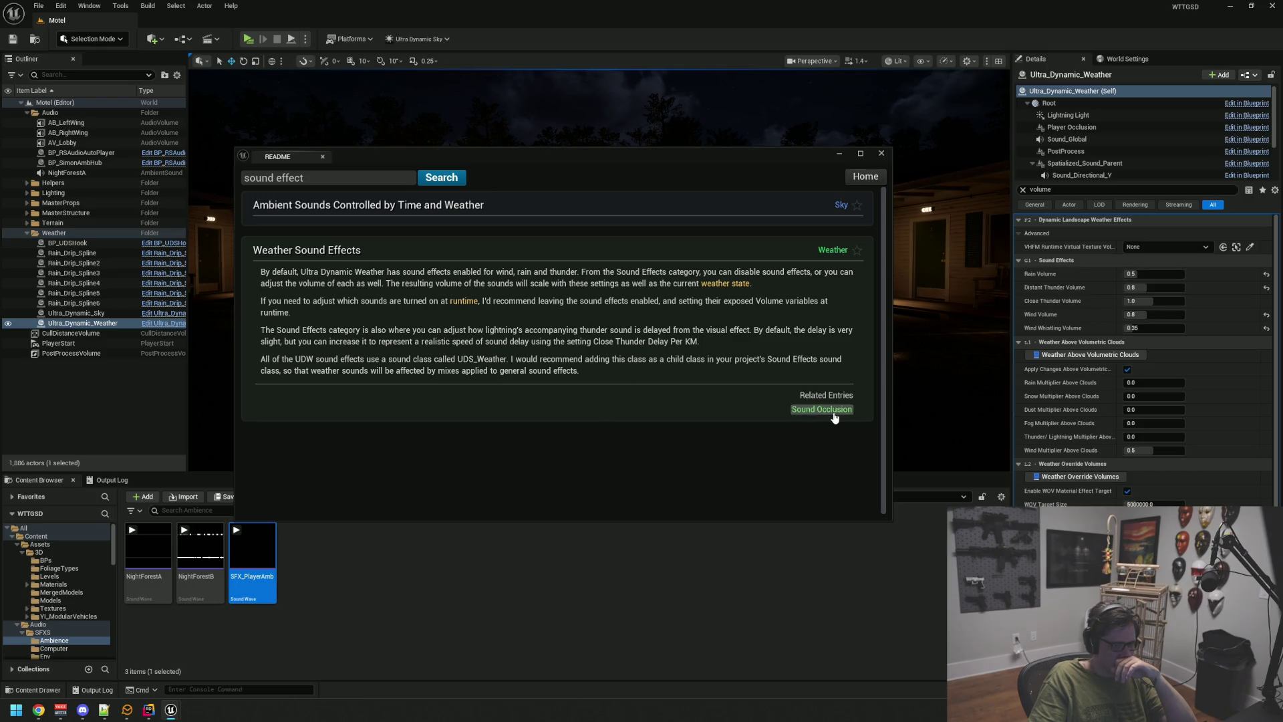
click(833, 415)
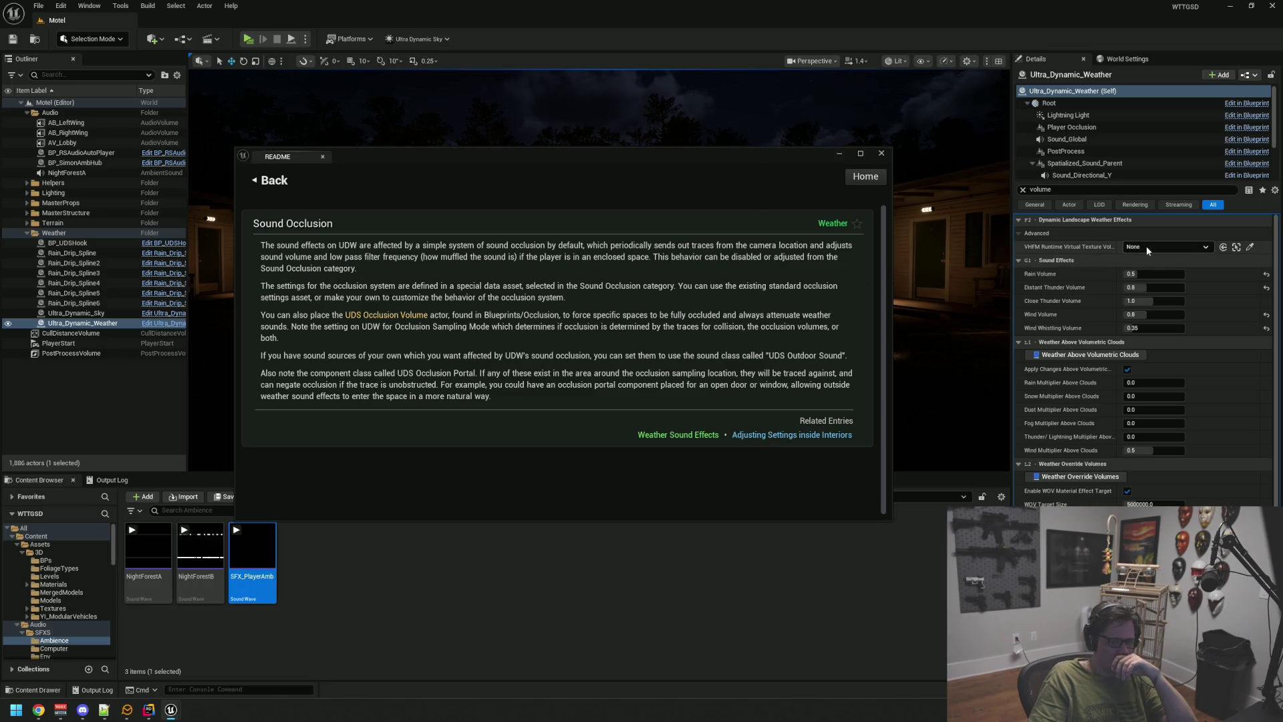
- Filter the weather actor's Details to 'sound occ' and open UDS_Standard_OcclusionSettings
click(1023, 189)
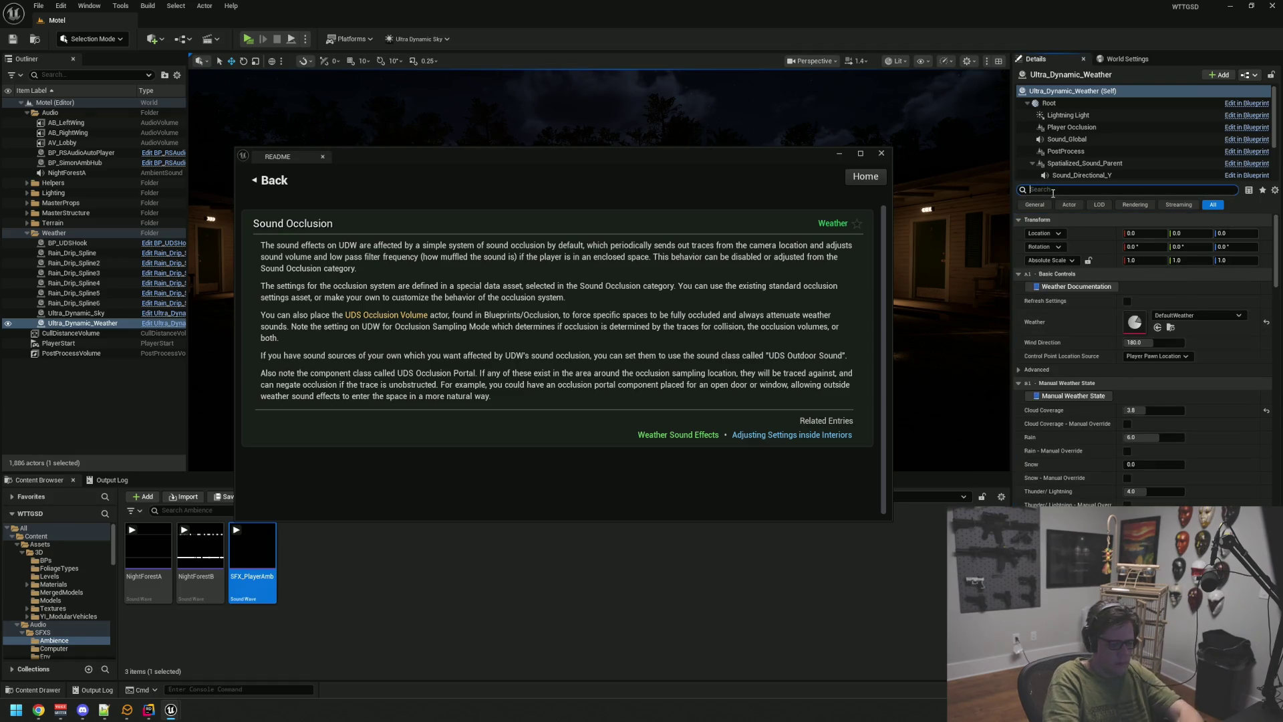
text(sound occ)
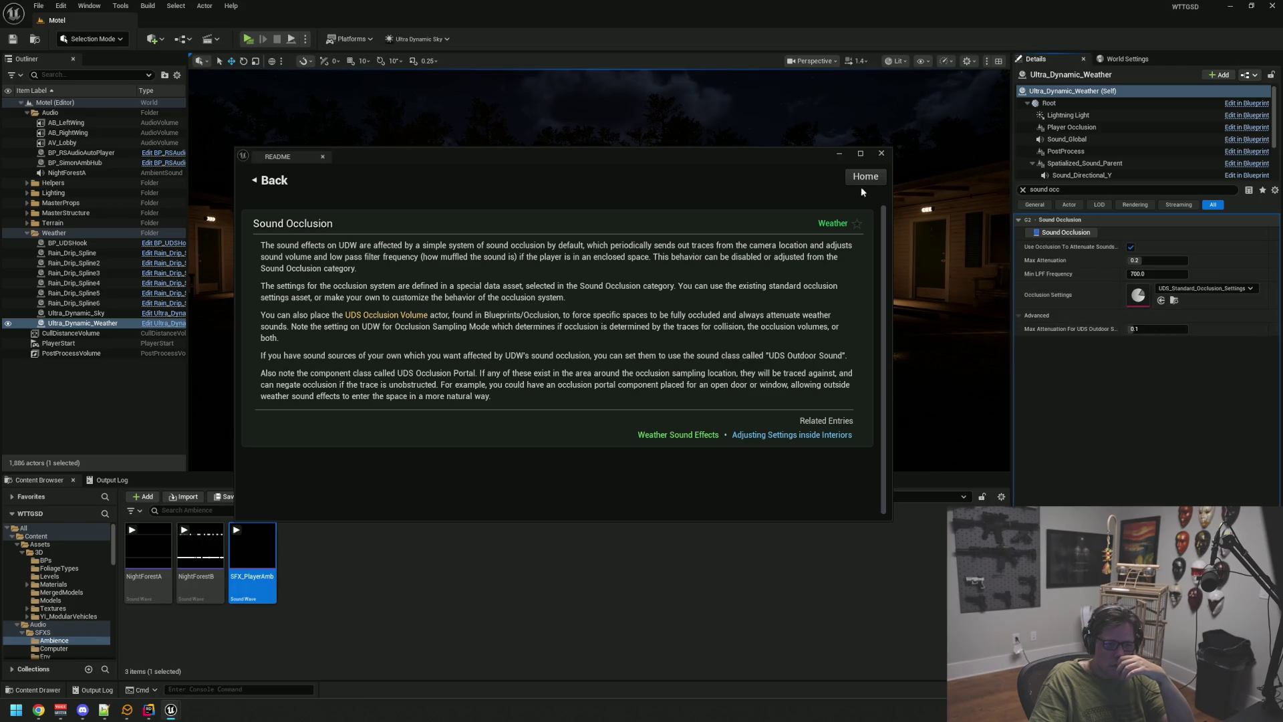
click(881, 153)
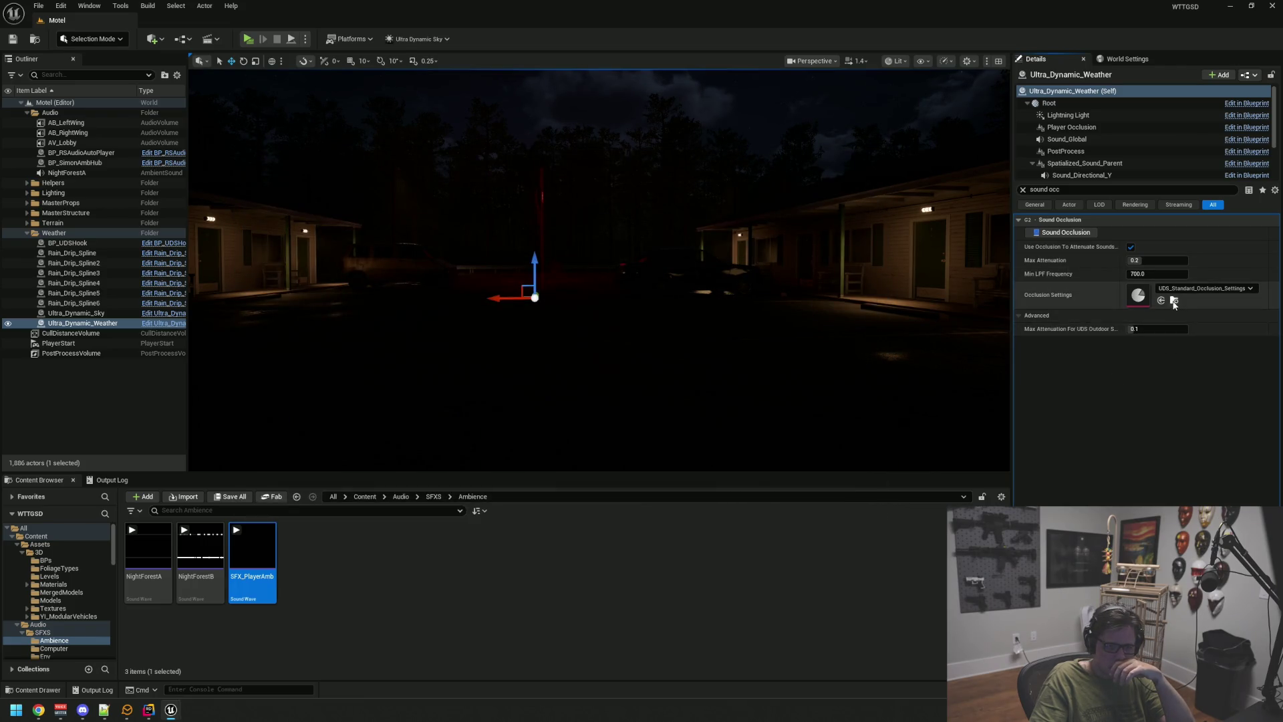
click(1174, 300)
double_click(211, 573)
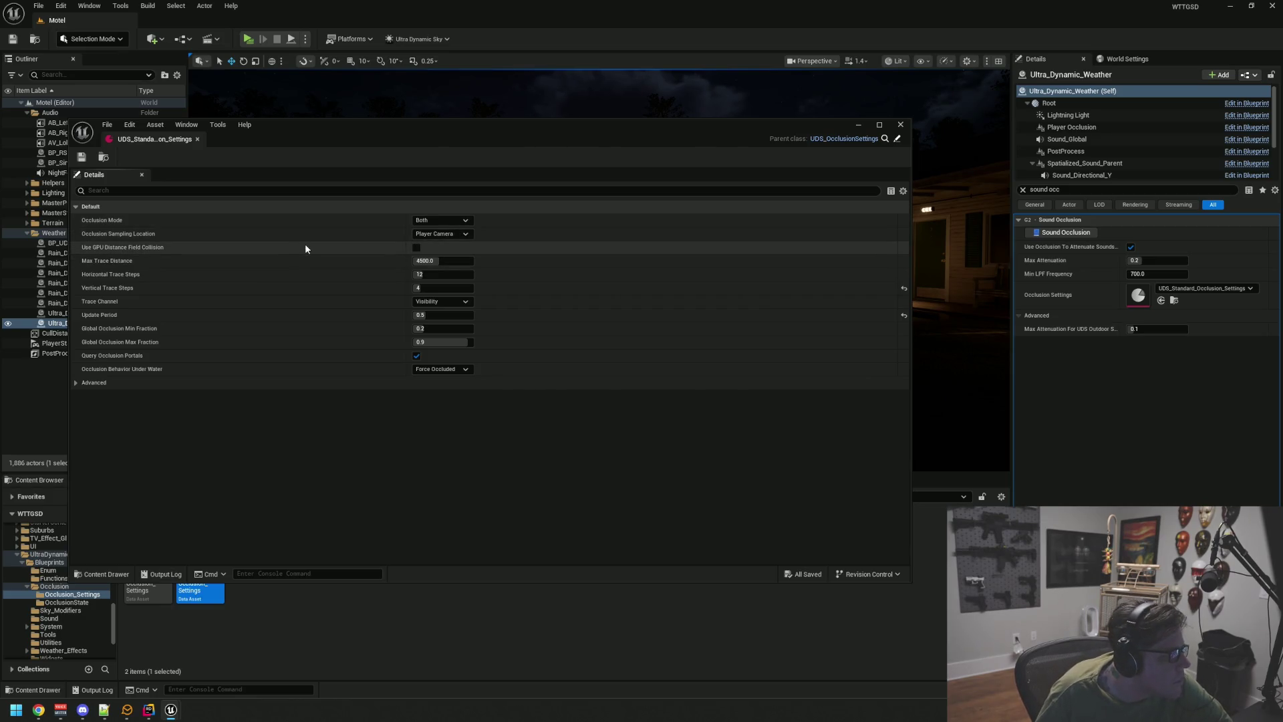
- Inspect the occlusion settings, expanding and collapsing the advanced properties
mouse_move(138, 253)
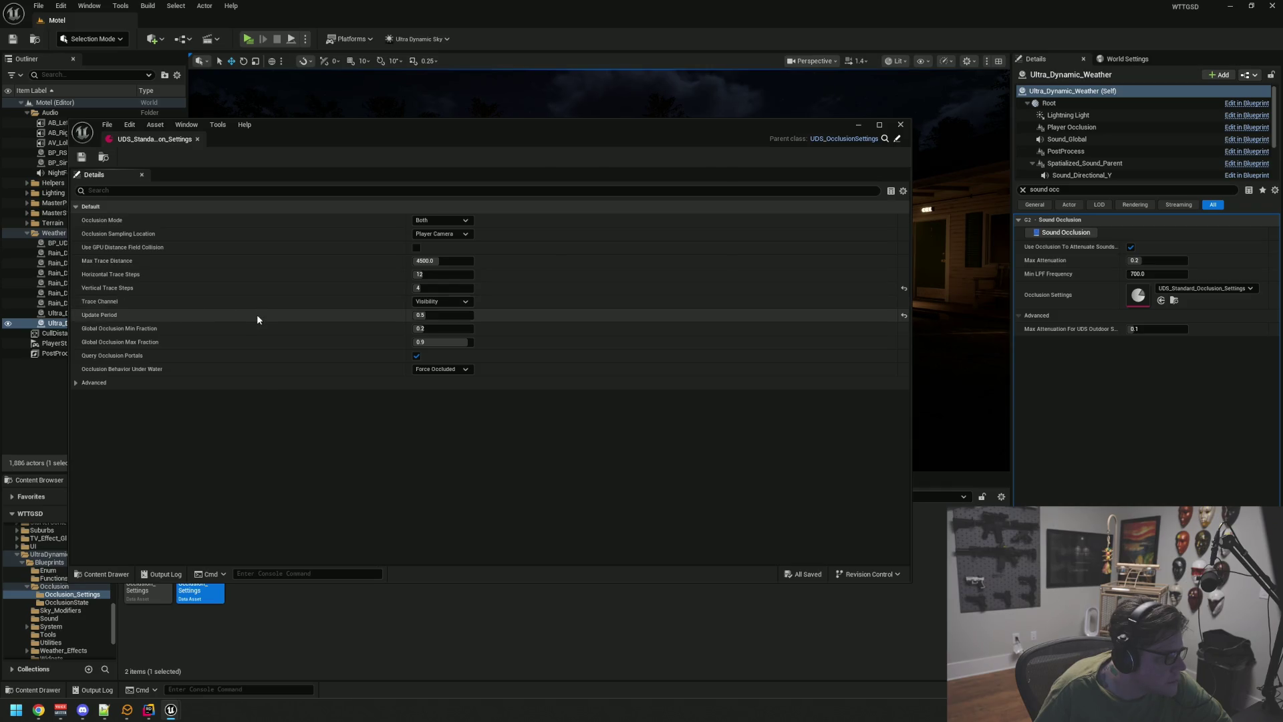
mouse_move(104, 318)
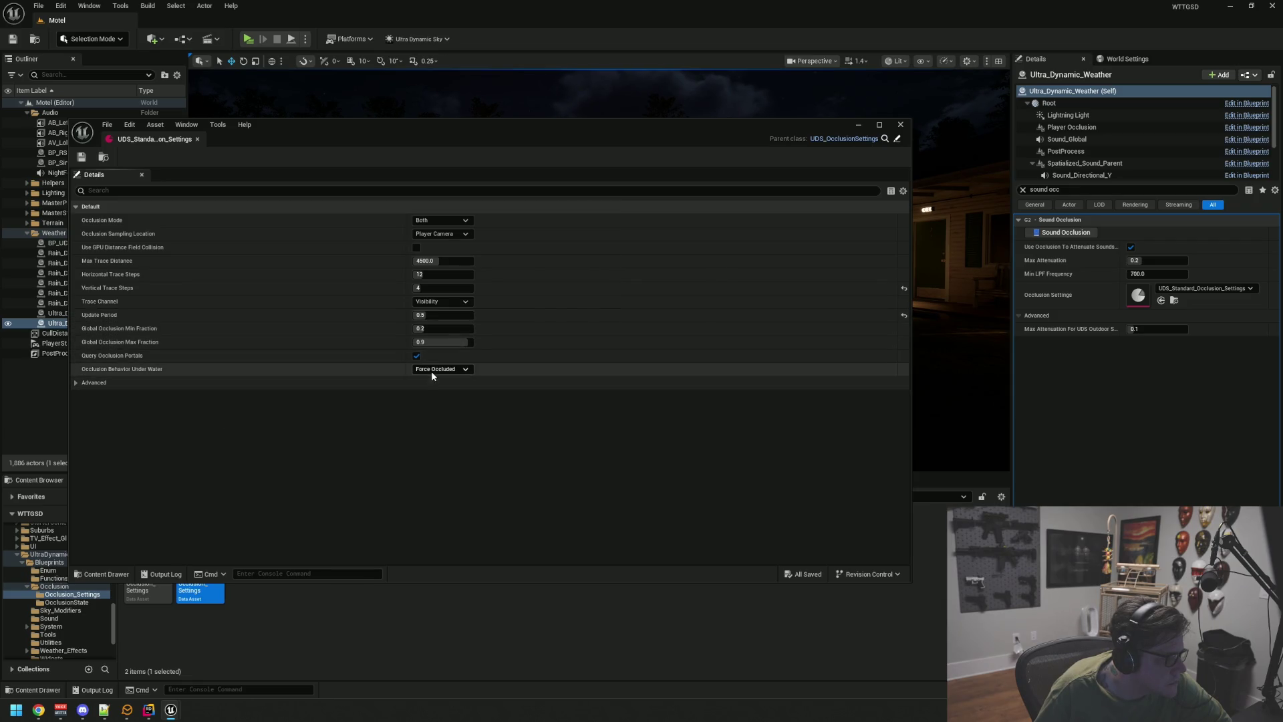
click(266, 382)
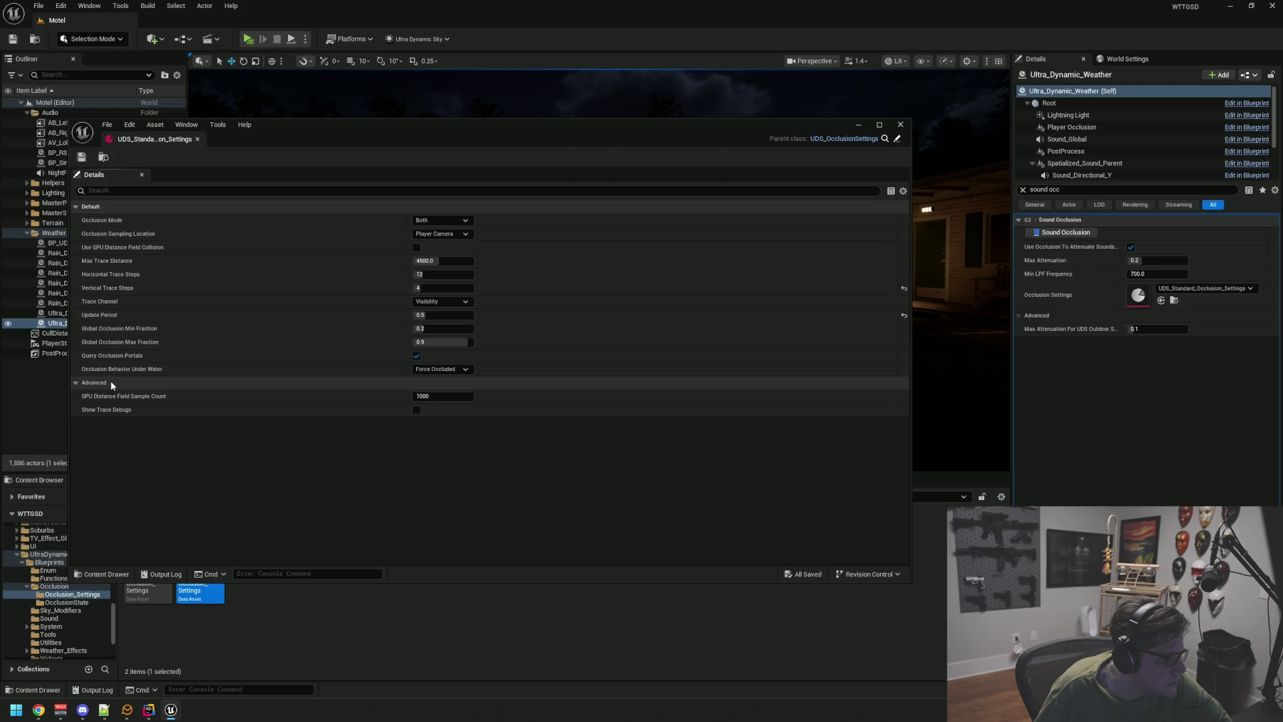
click(110, 383)
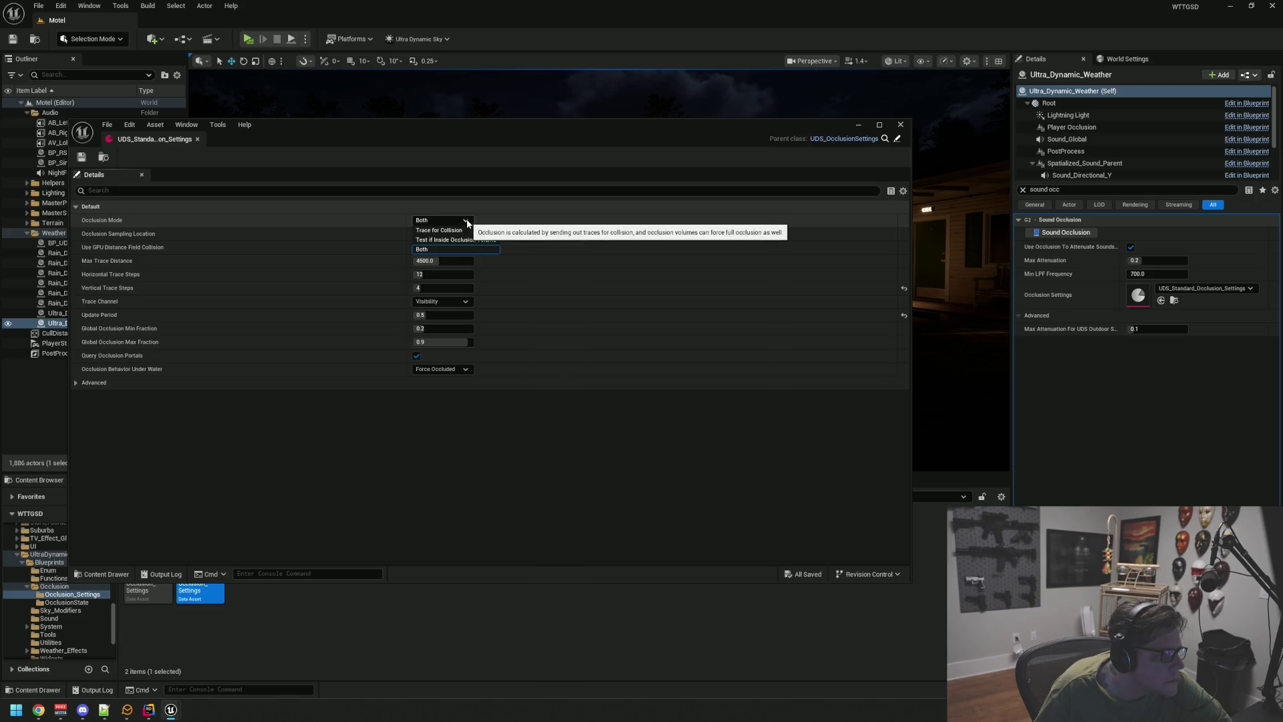
- Set Occlusion Sampling Location to Player Pawn, save the asset, and launch a standalone preview
click(453, 233)
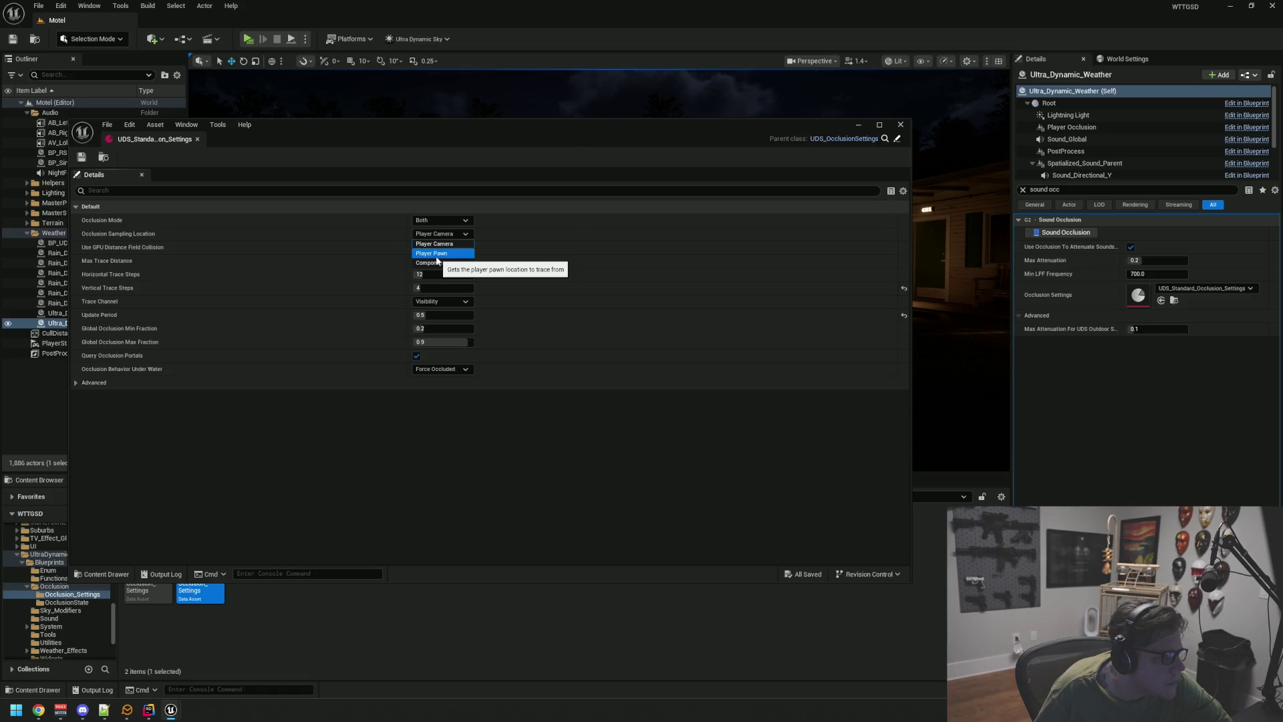
click(434, 243)
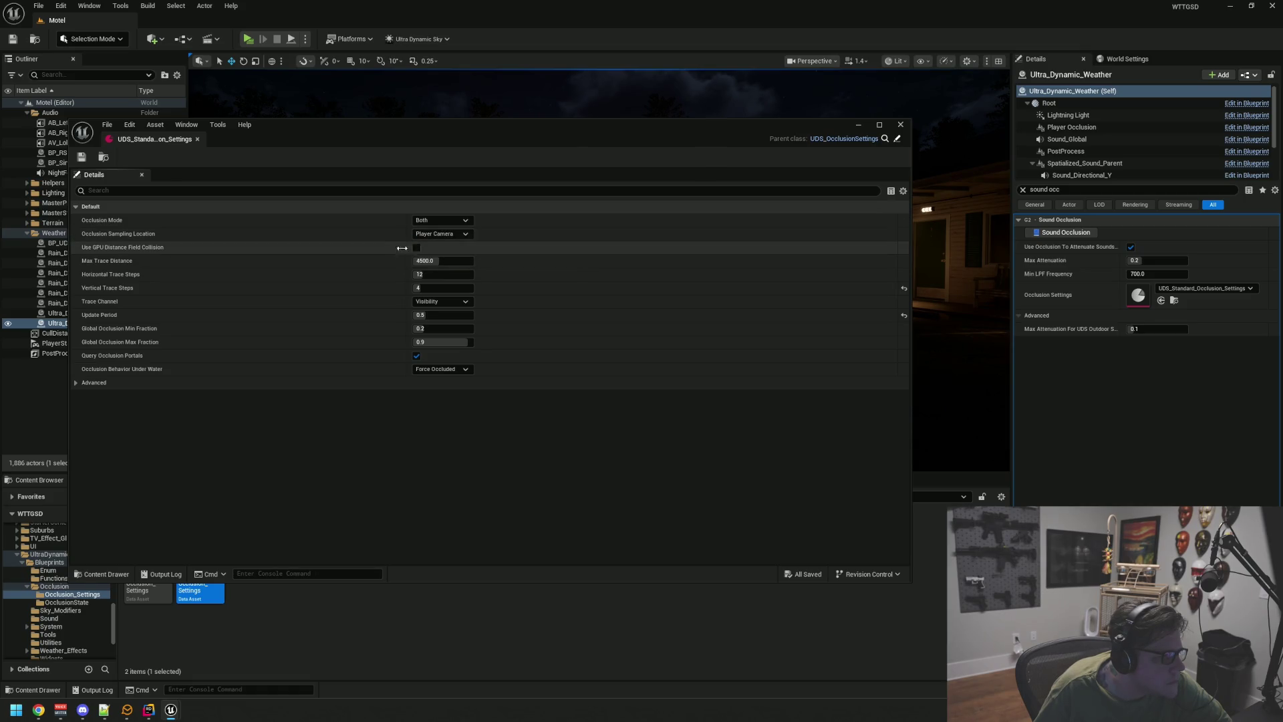
click(441, 234)
click(437, 254)
click(79, 159)
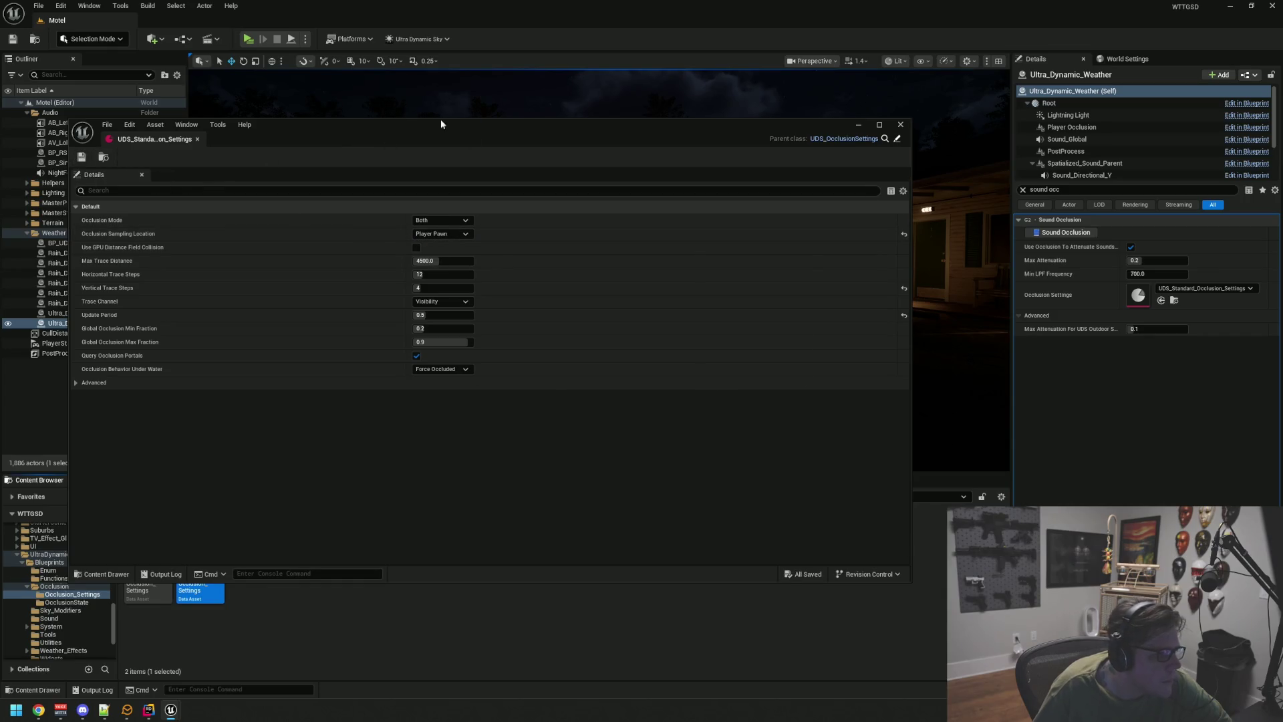
key(alt+p)
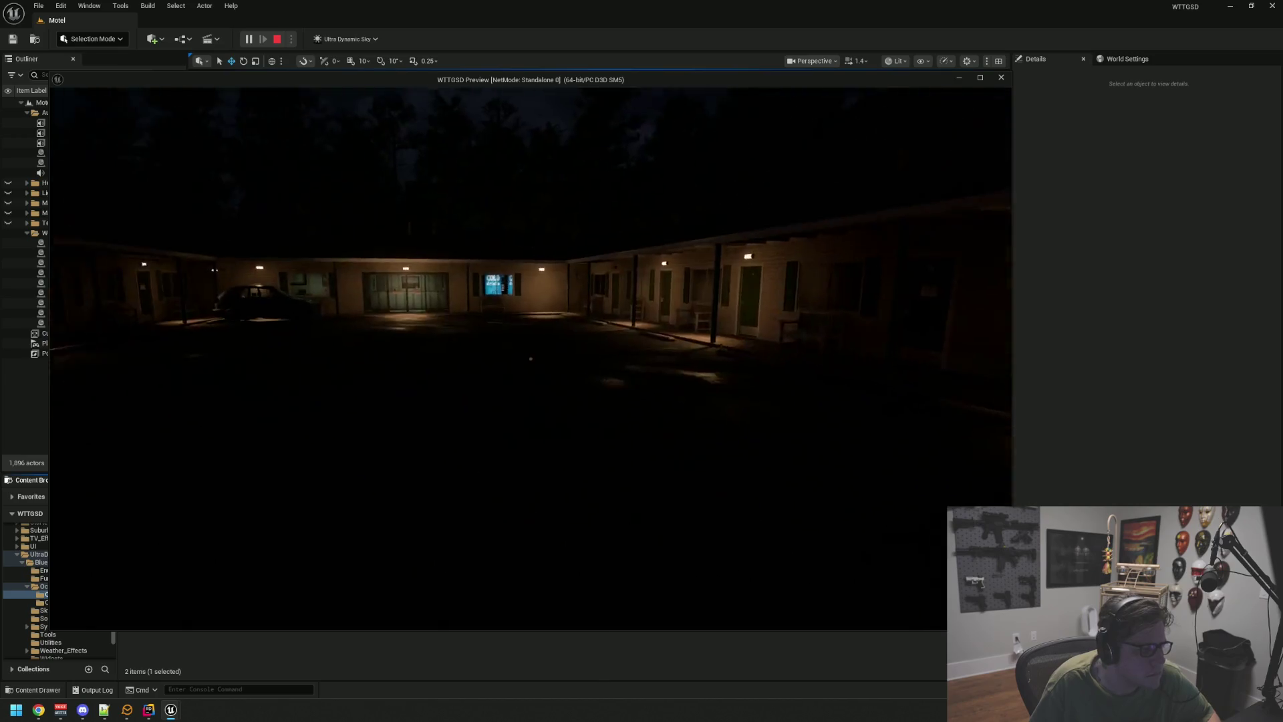
- Run StartRain and Stat FPS from the in-game console
key(grave)
key(Up)
key(Return)
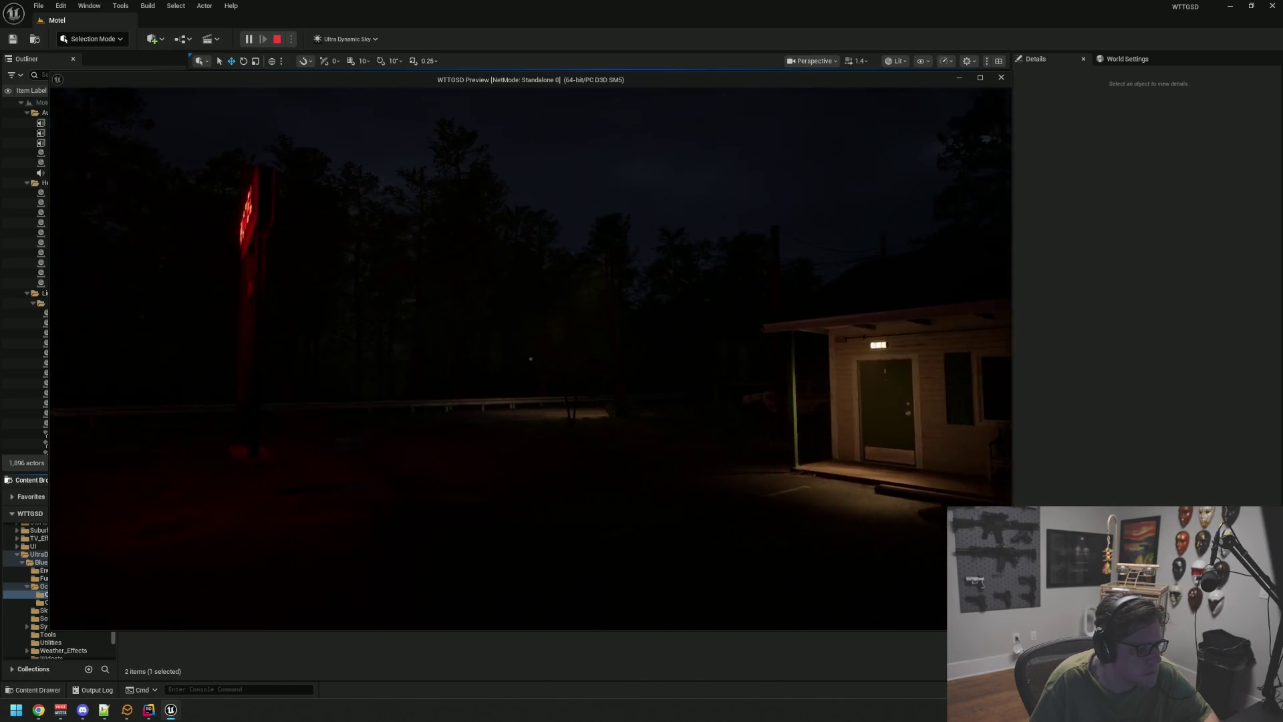
key(grave)
key(Up)
key(Up)
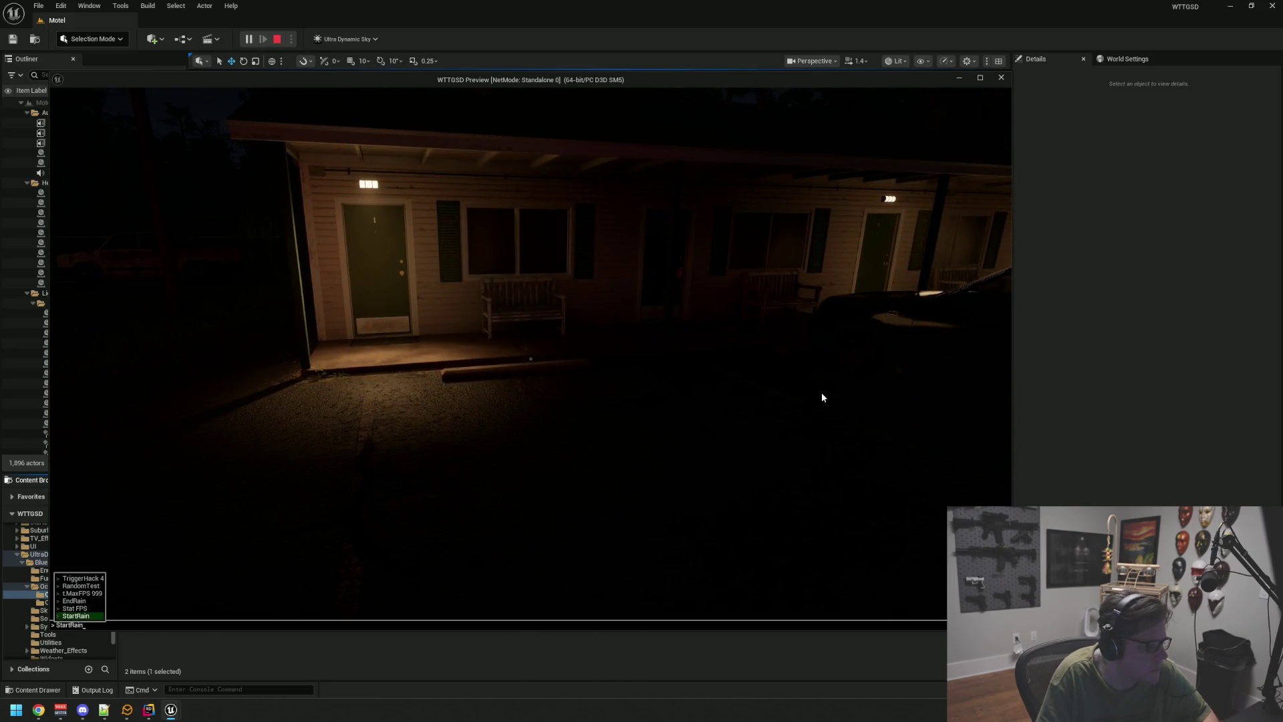
key(Return)
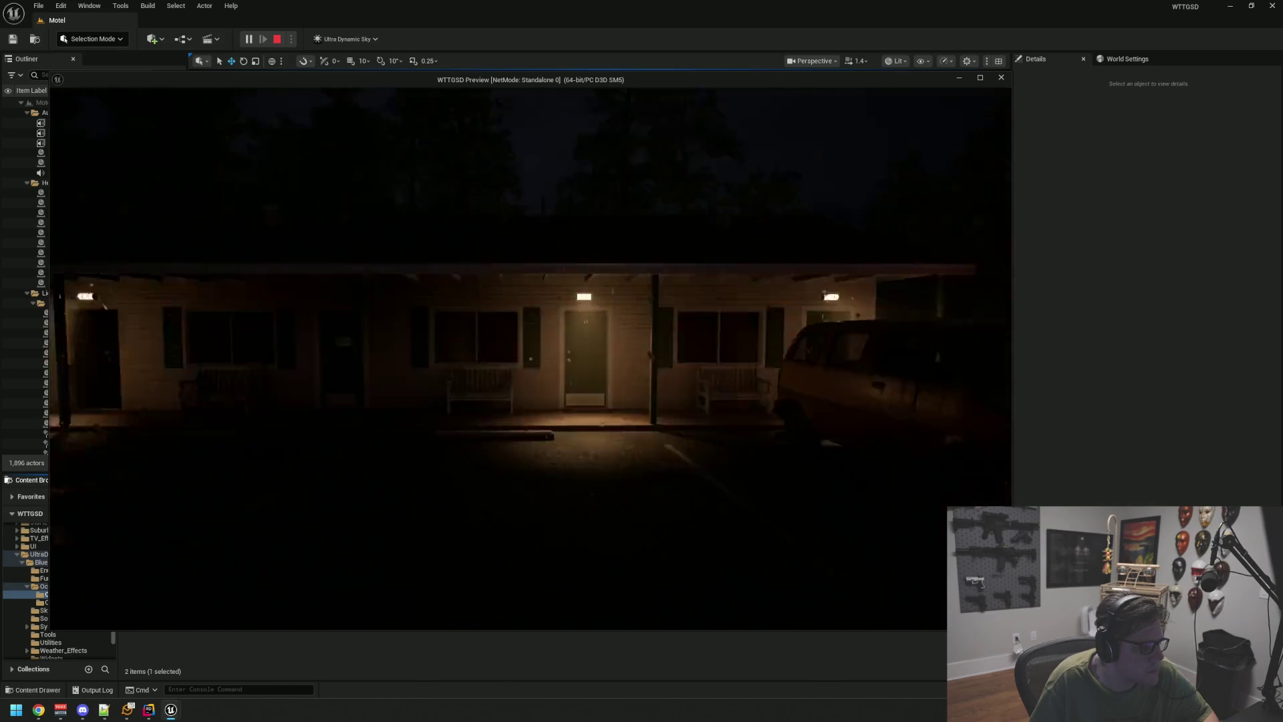
- Walk into the motel office, through the Private door into the storage closet, and open the green door
key(w)
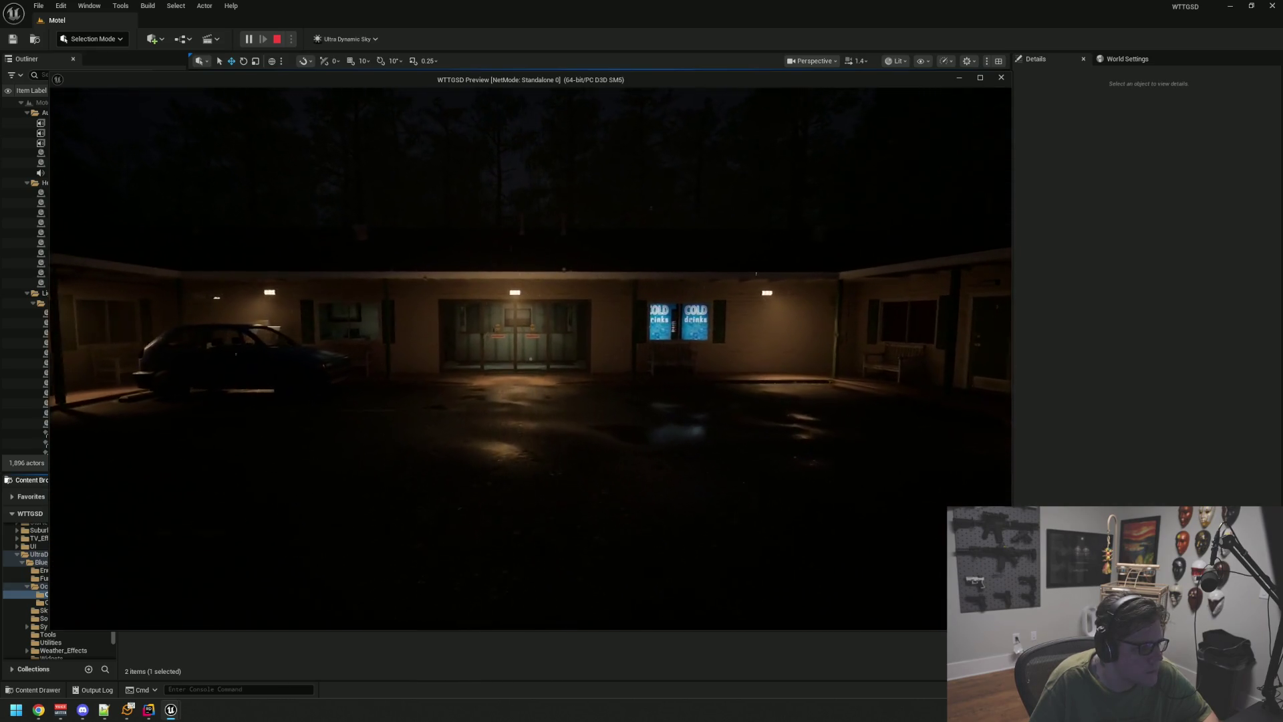
key(w)
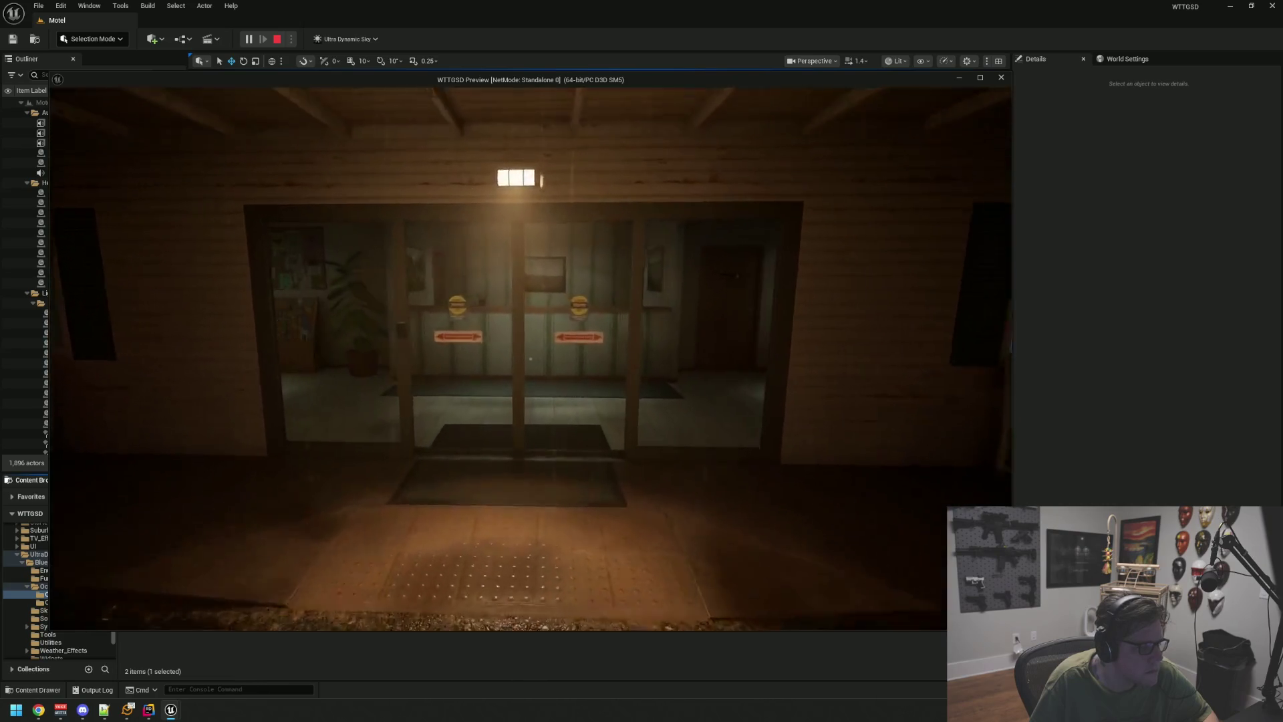
key(w)
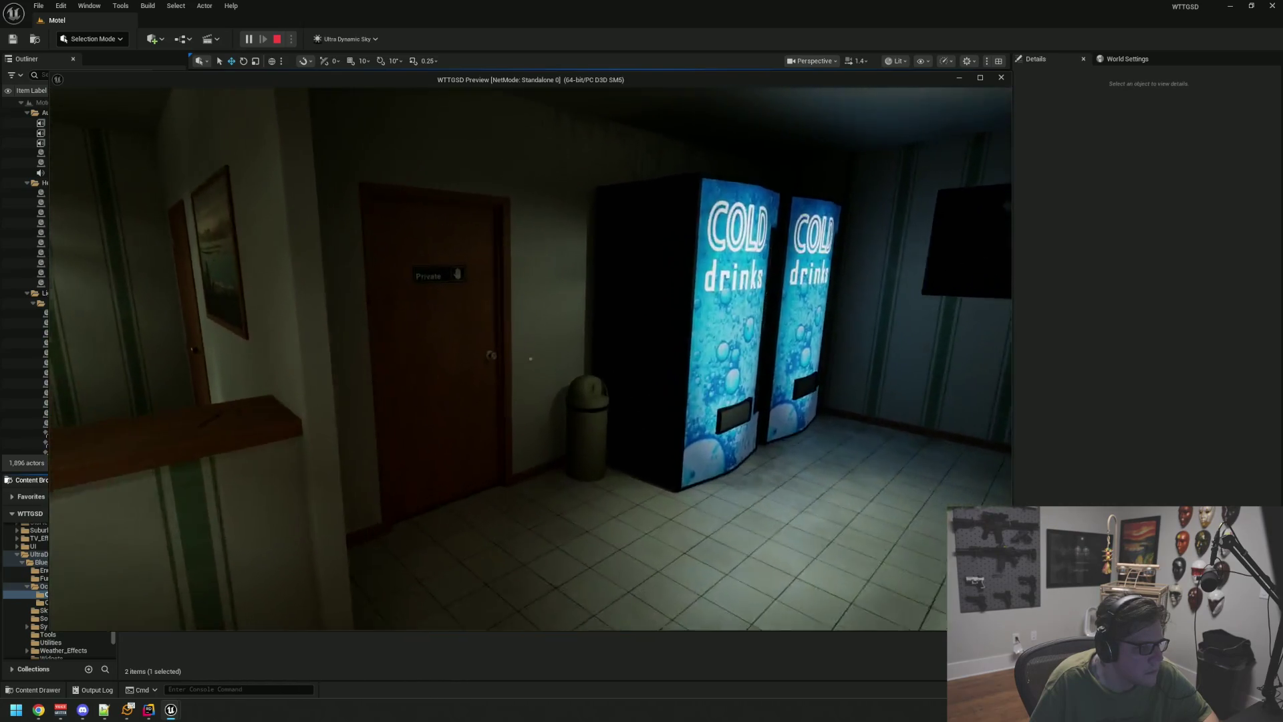
key(w)
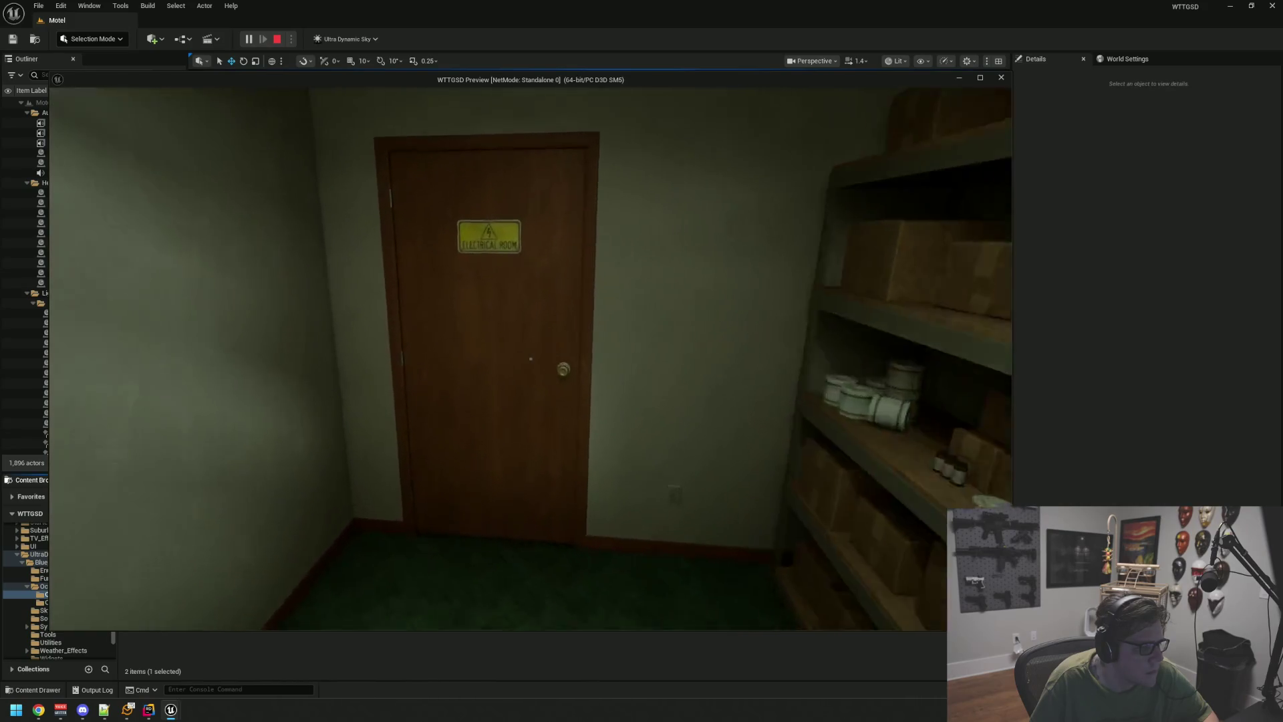
key(w)
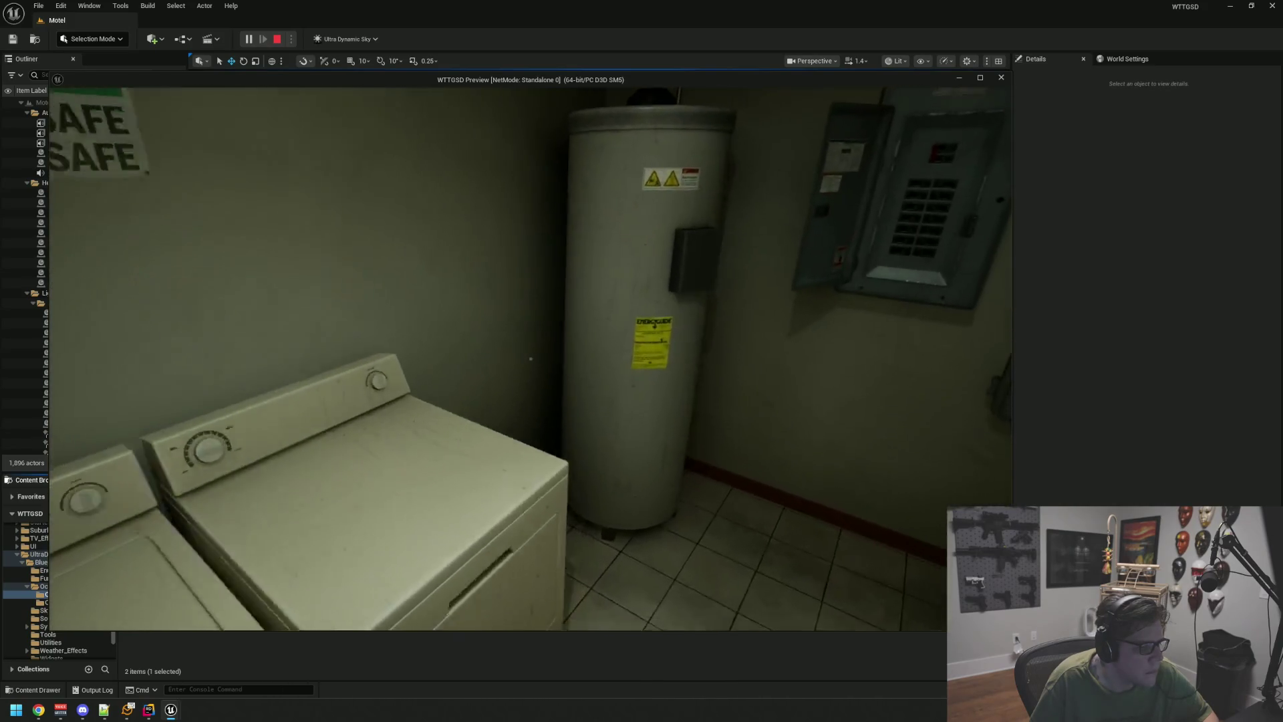
key(w)
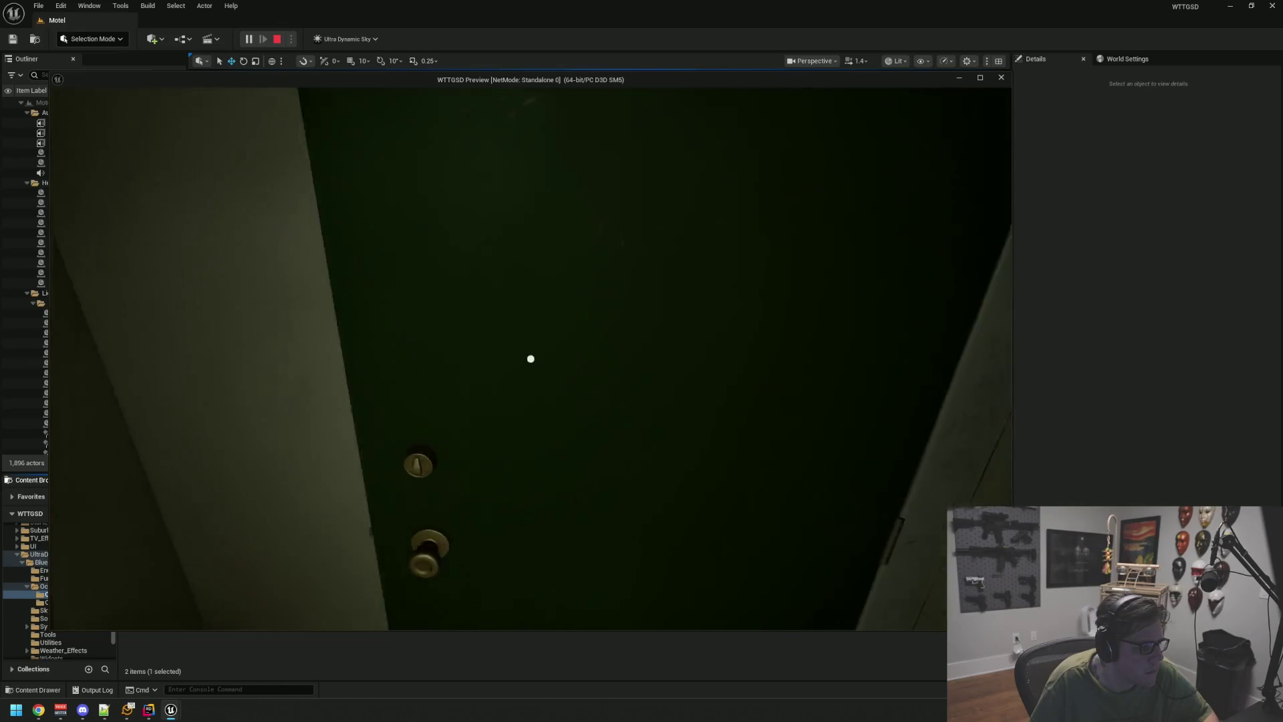
click(531, 358)
- Walk down the hallway into the lobby, back through the Private door, and end the preview
key(w)
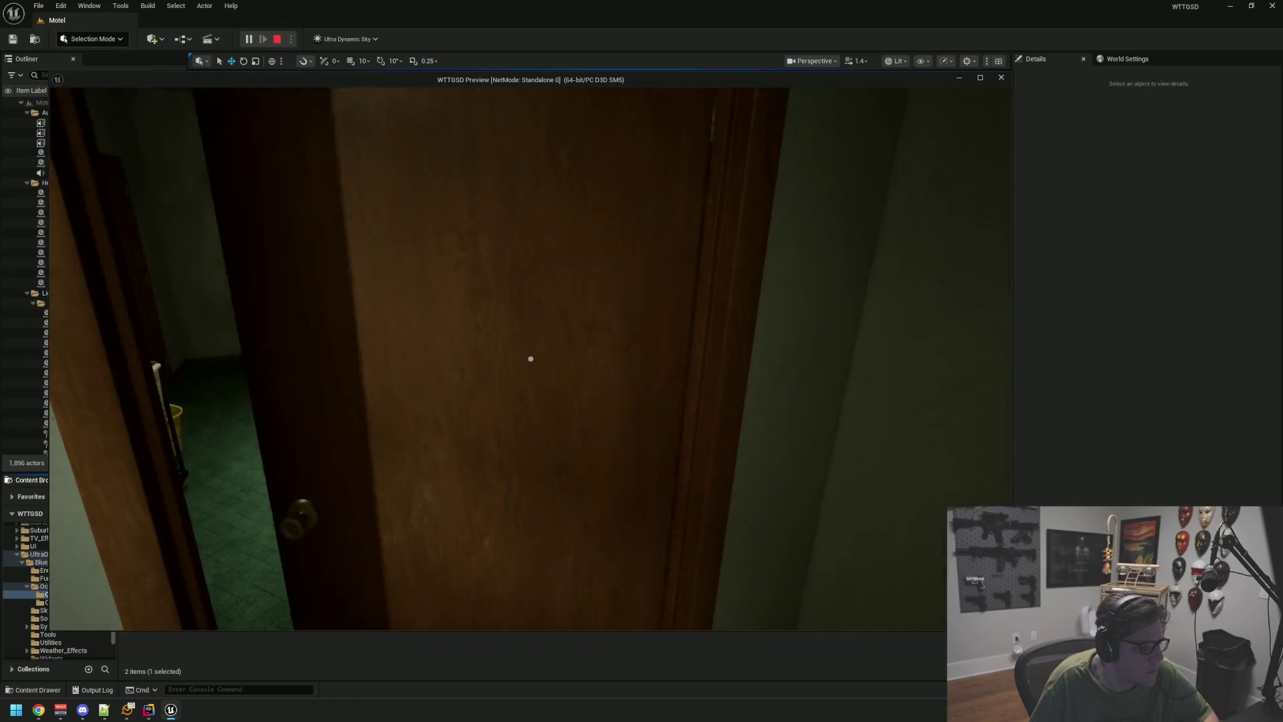
key(w)
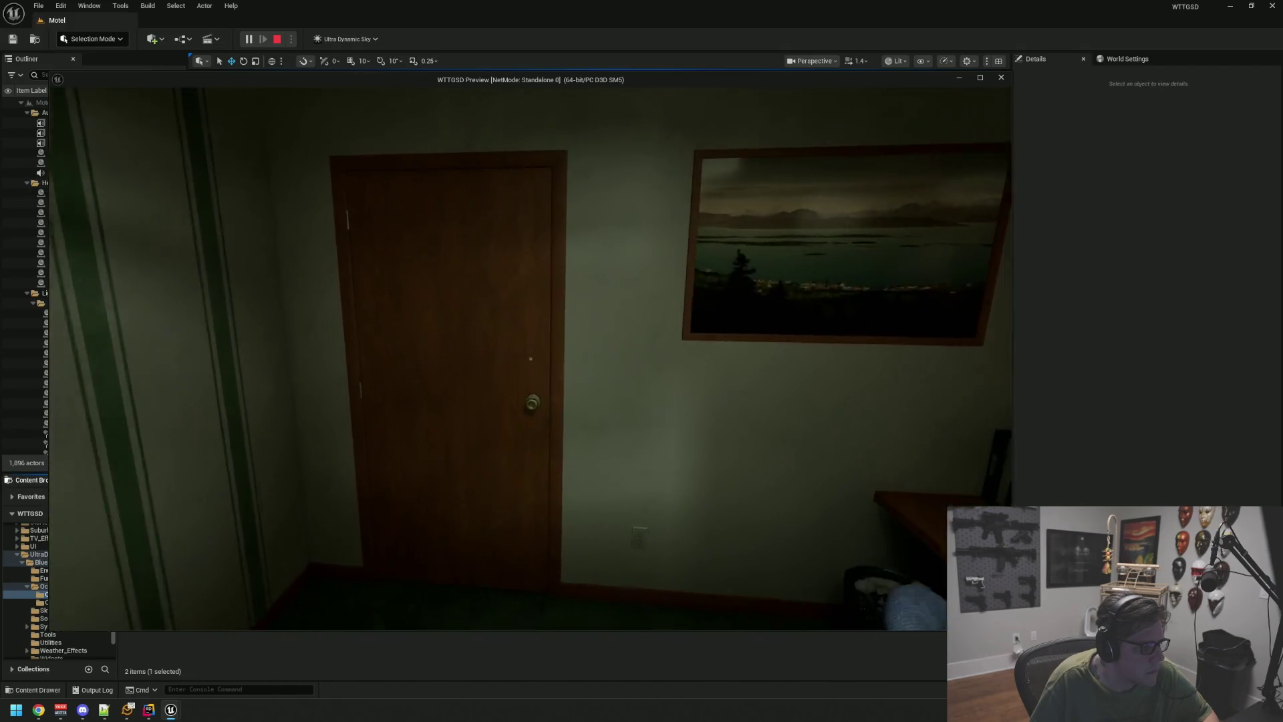
key(e)
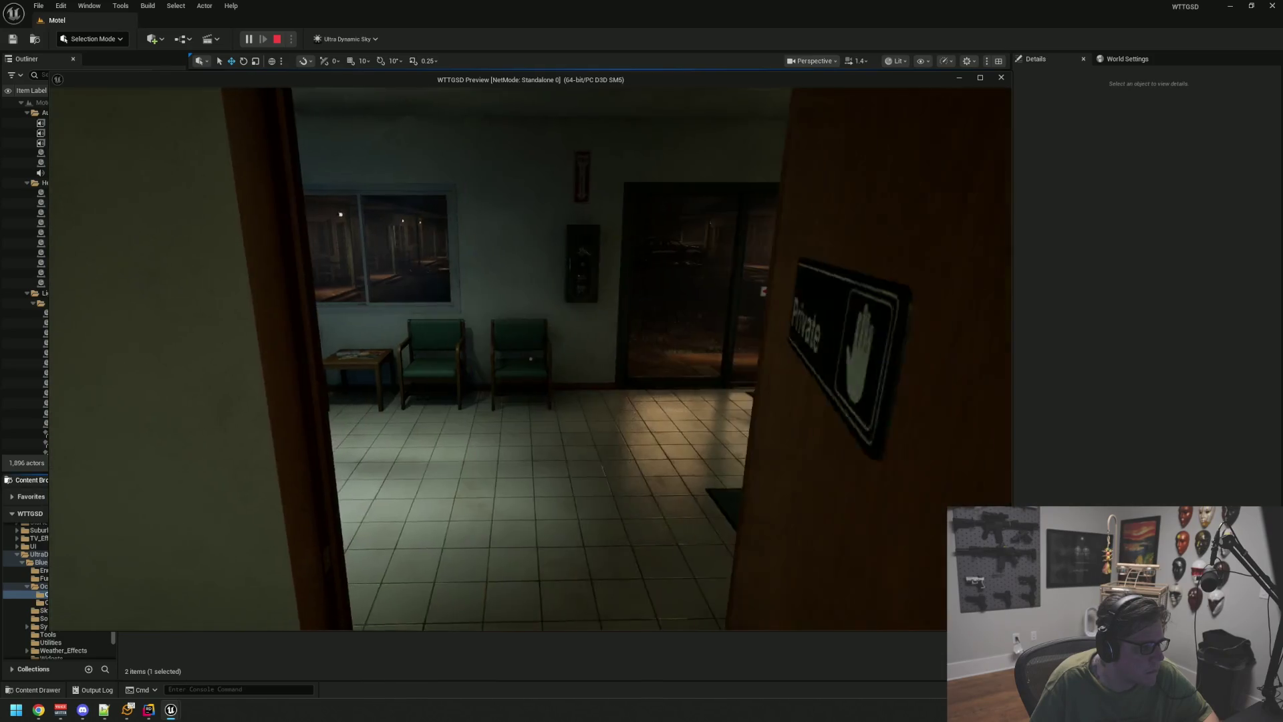
key(w)
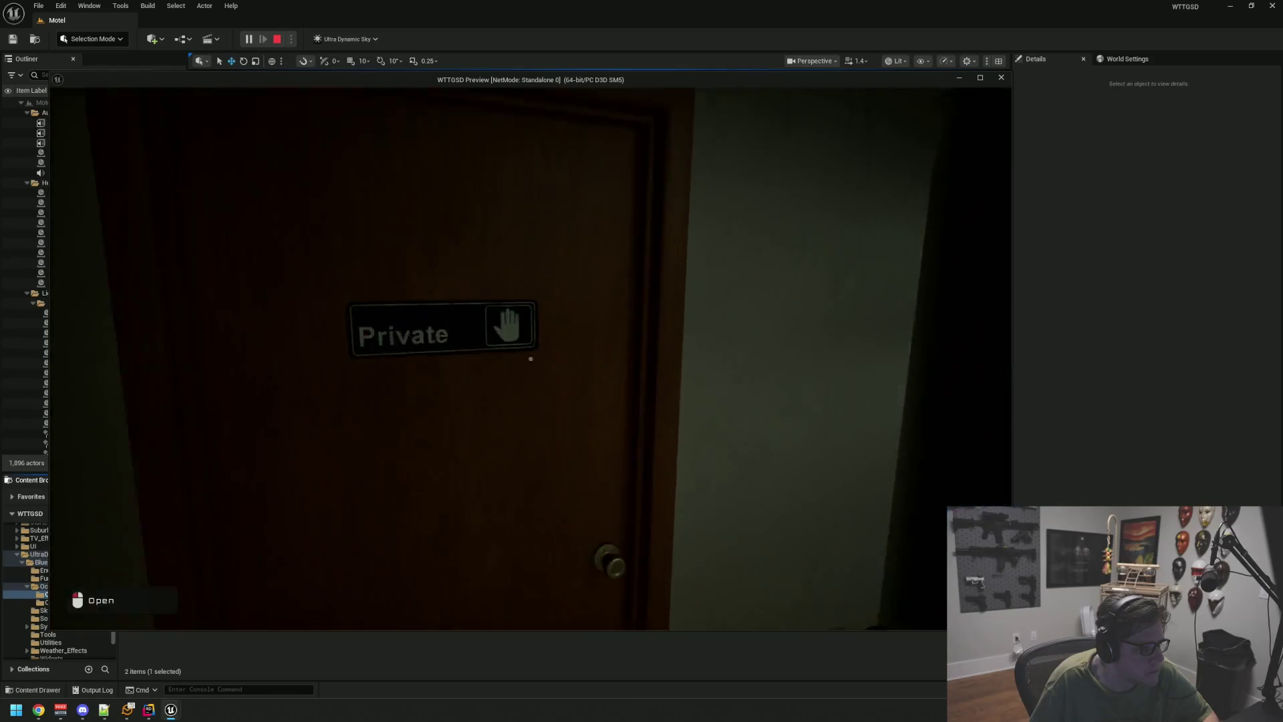
click(530, 359)
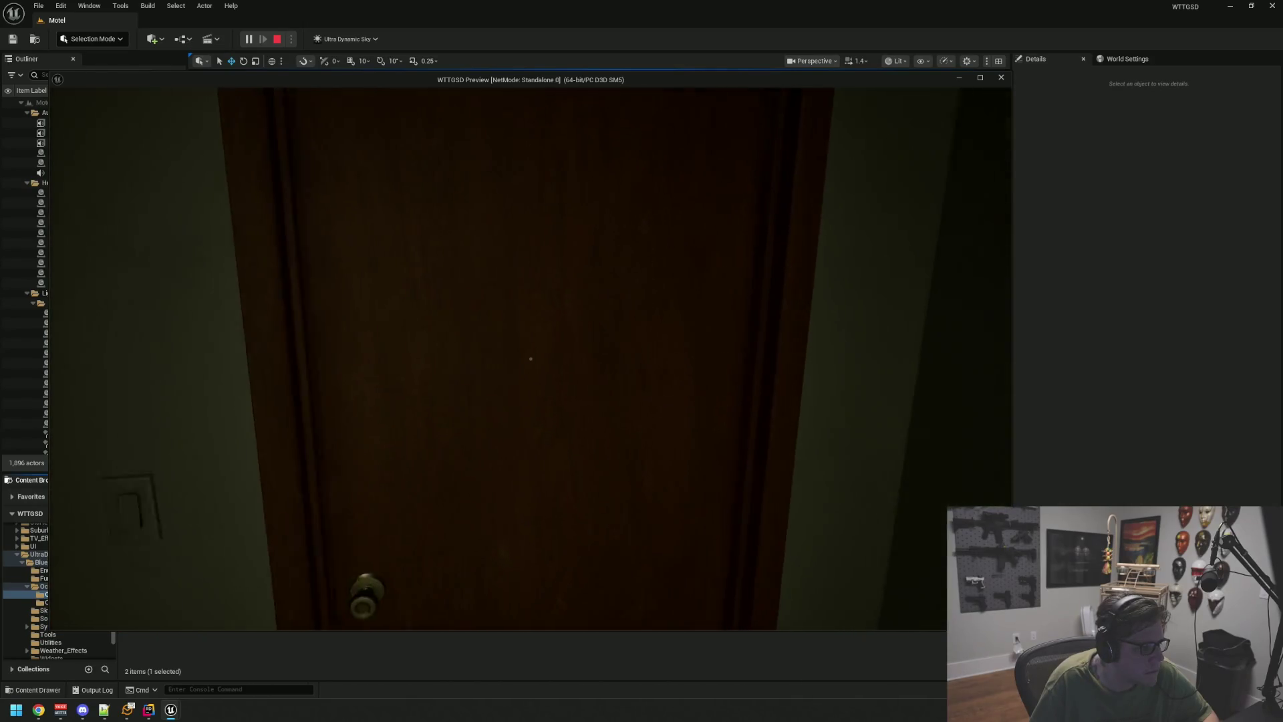
key(Escape)
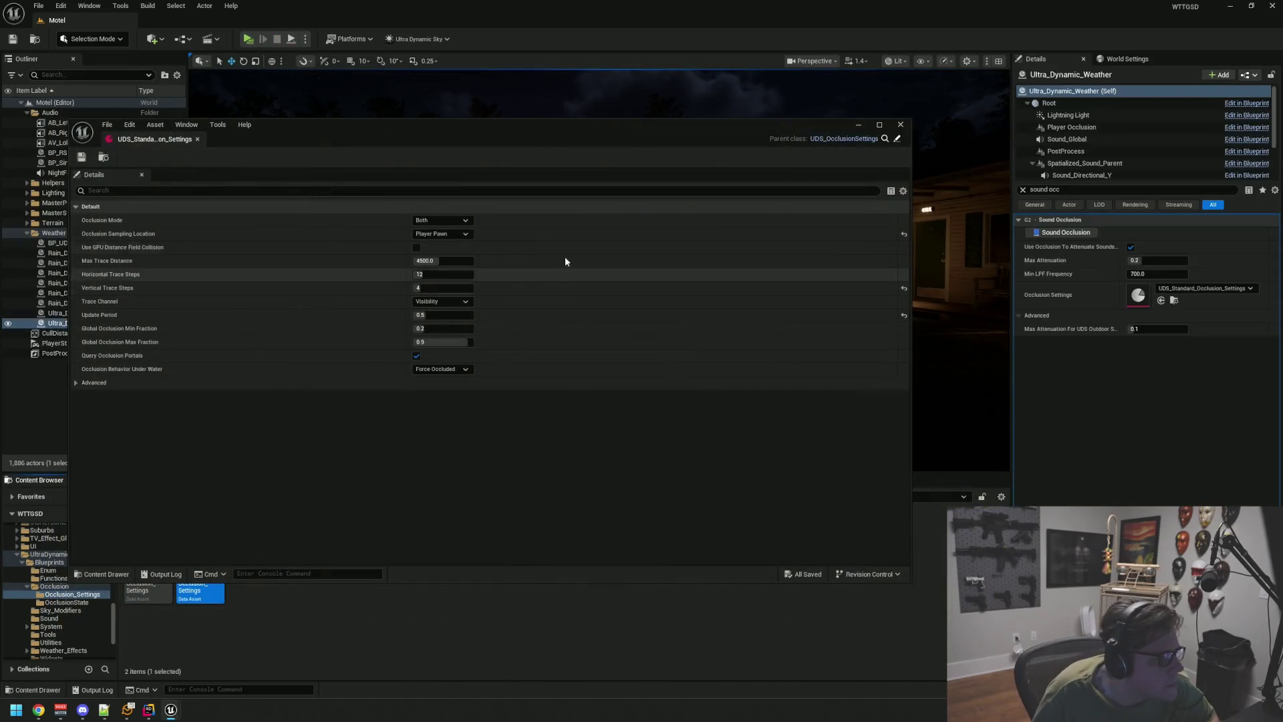
- Set the weather's Min LPF Frequency to 900 and save the Motel level
click(900, 124)
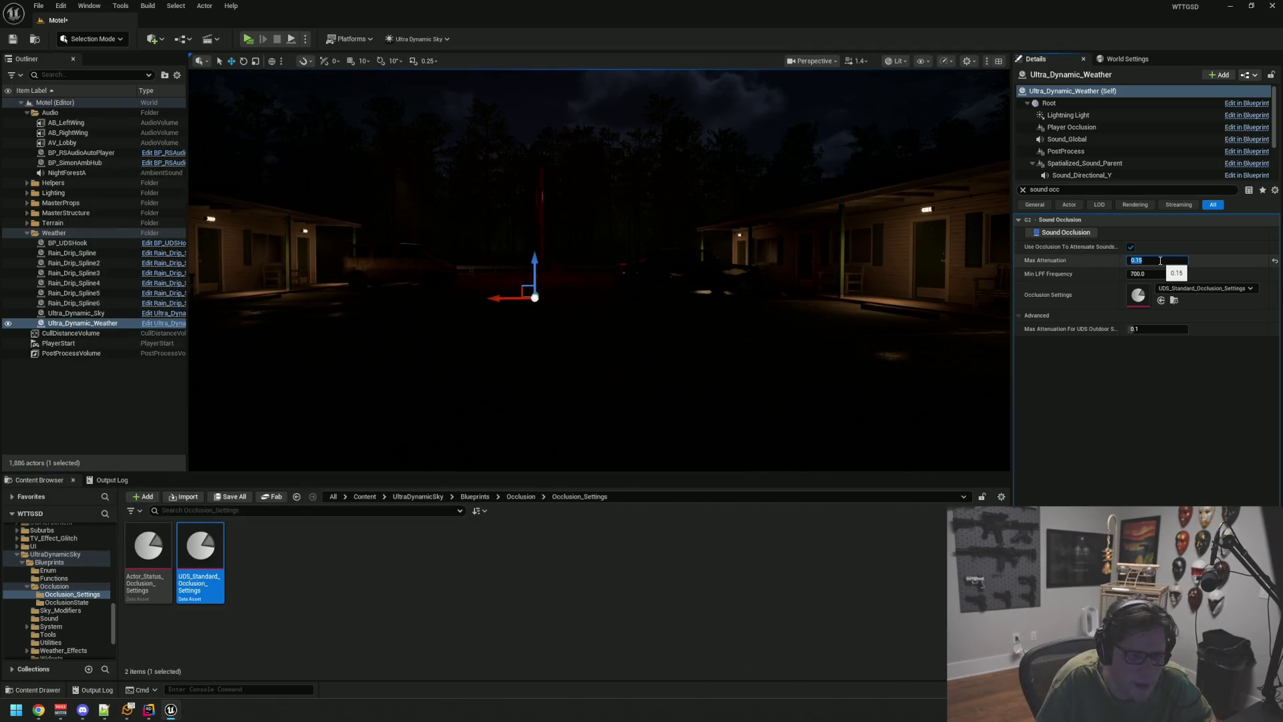
click(1175, 274)
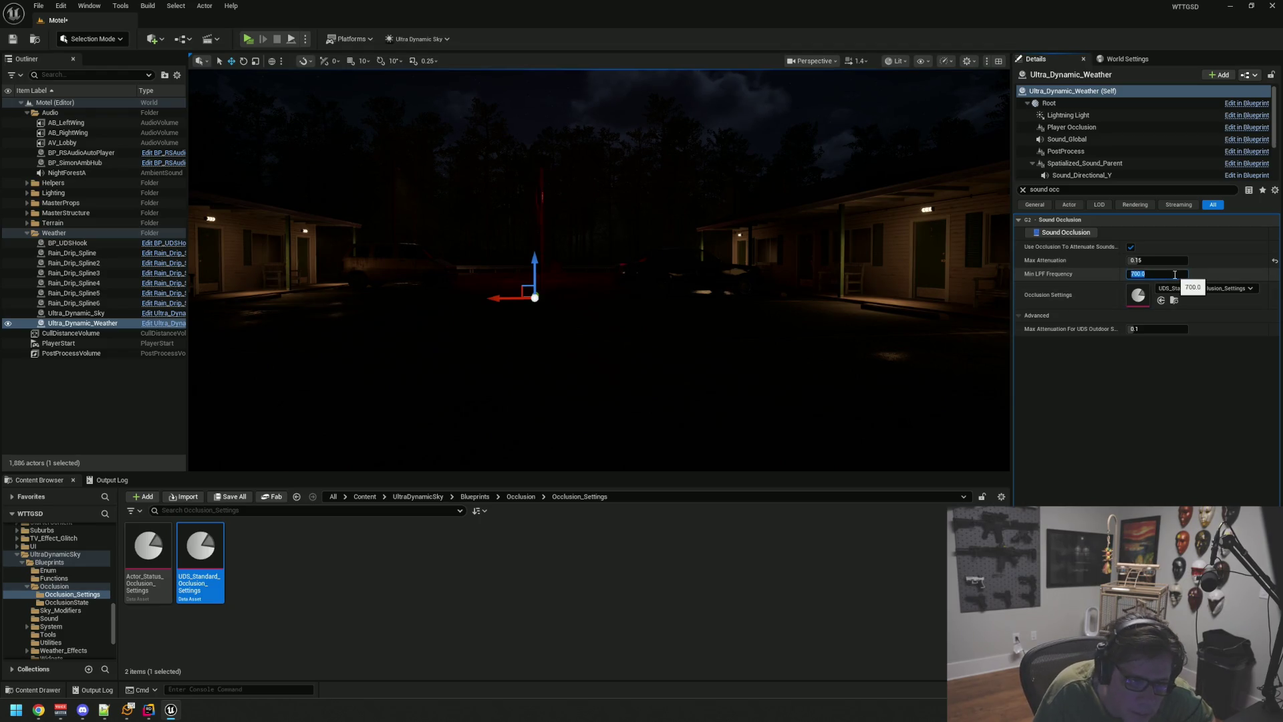
text(900)
key(ctrl+s)
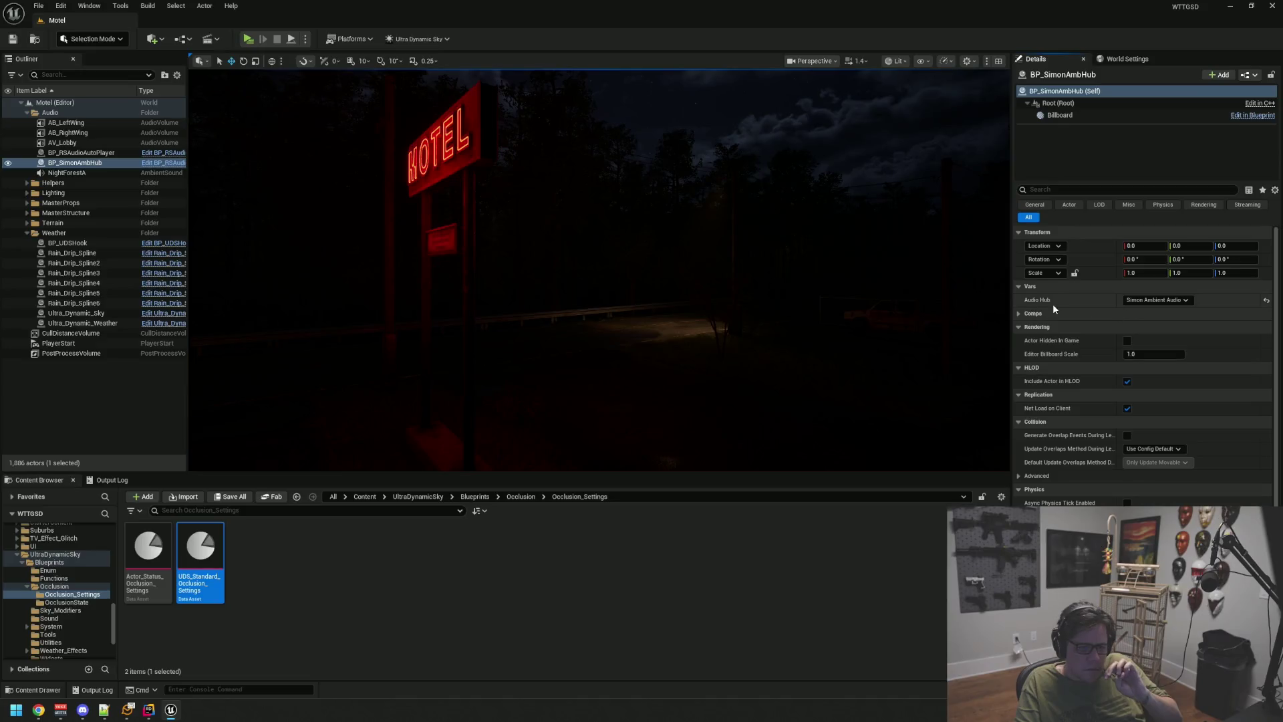
click(1020, 327)
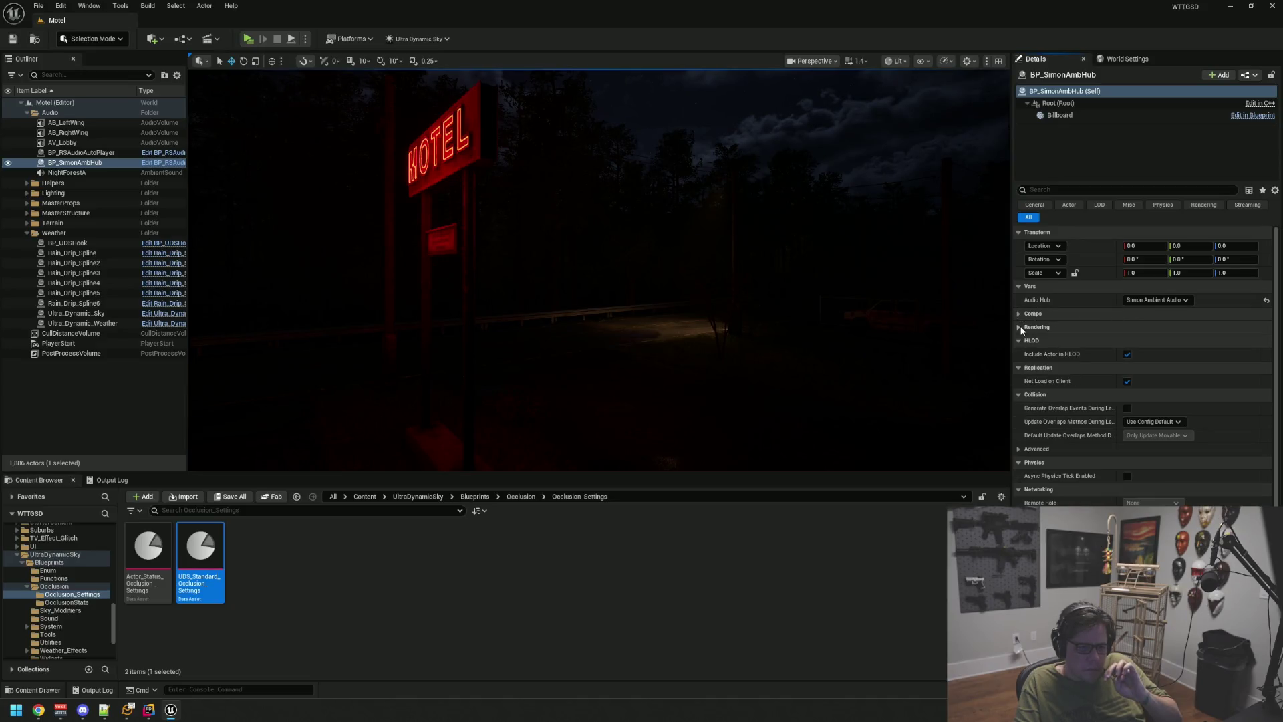
click(1019, 327)
click(1020, 326)
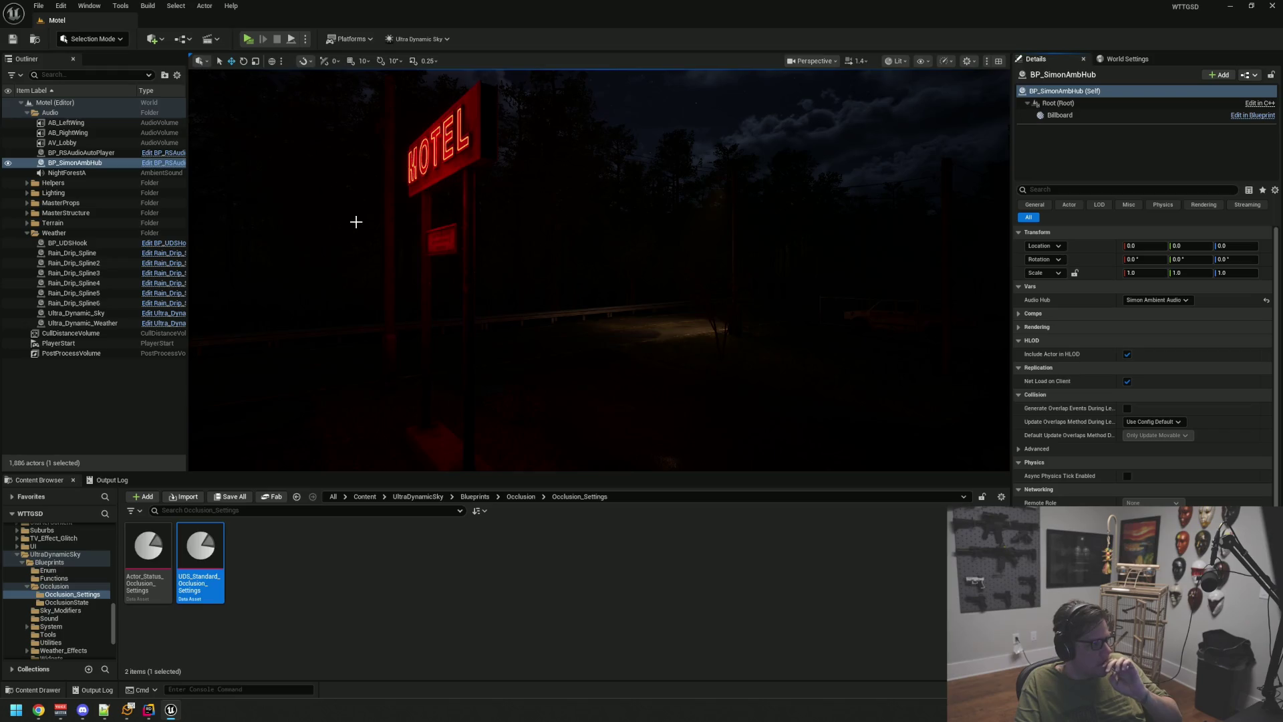
- Edit the SFX_PlayerAmb Volume used by BP_RSAudioAutoPlayer, then start a play preview
click(102, 154)
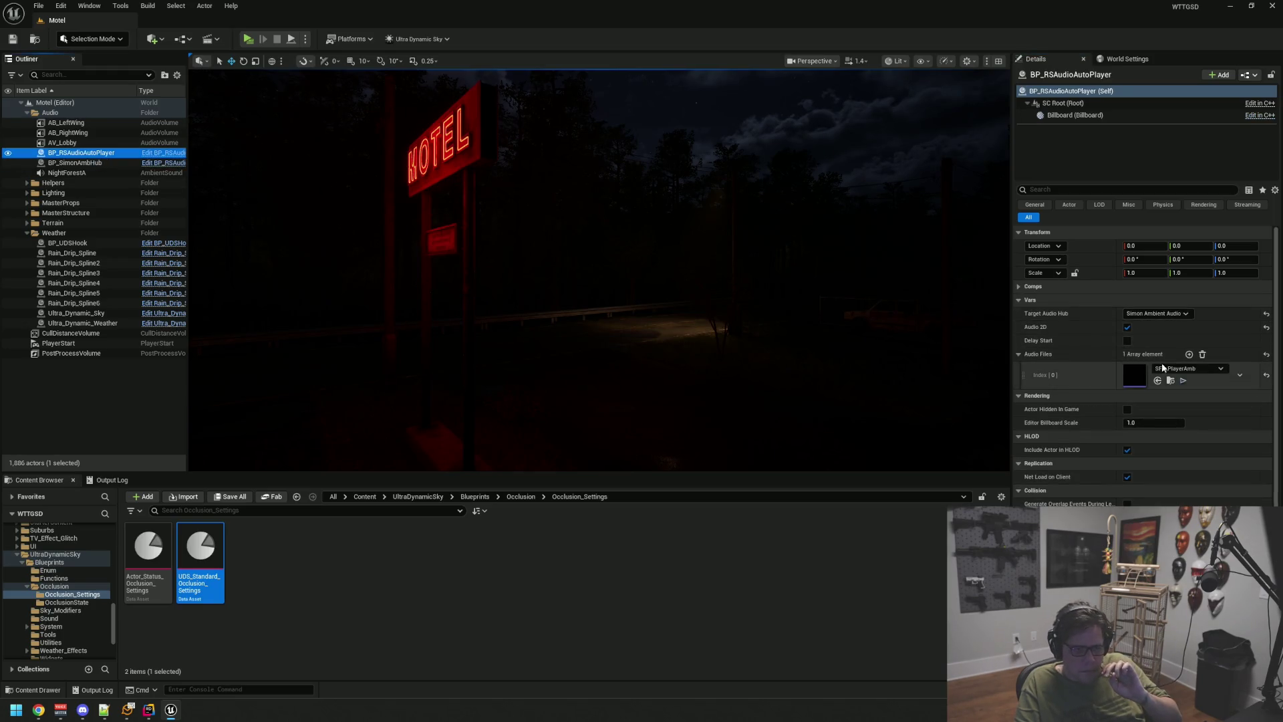
click(1171, 381)
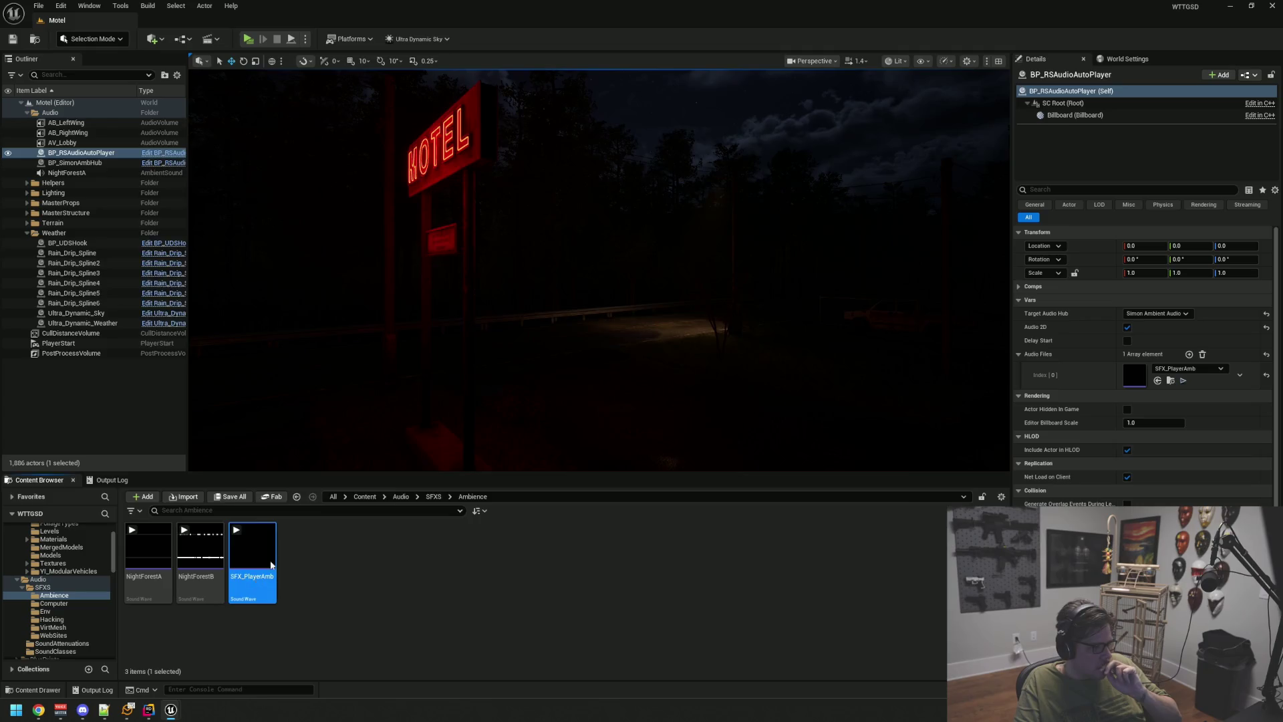
double_click(263, 572)
click(435, 492)
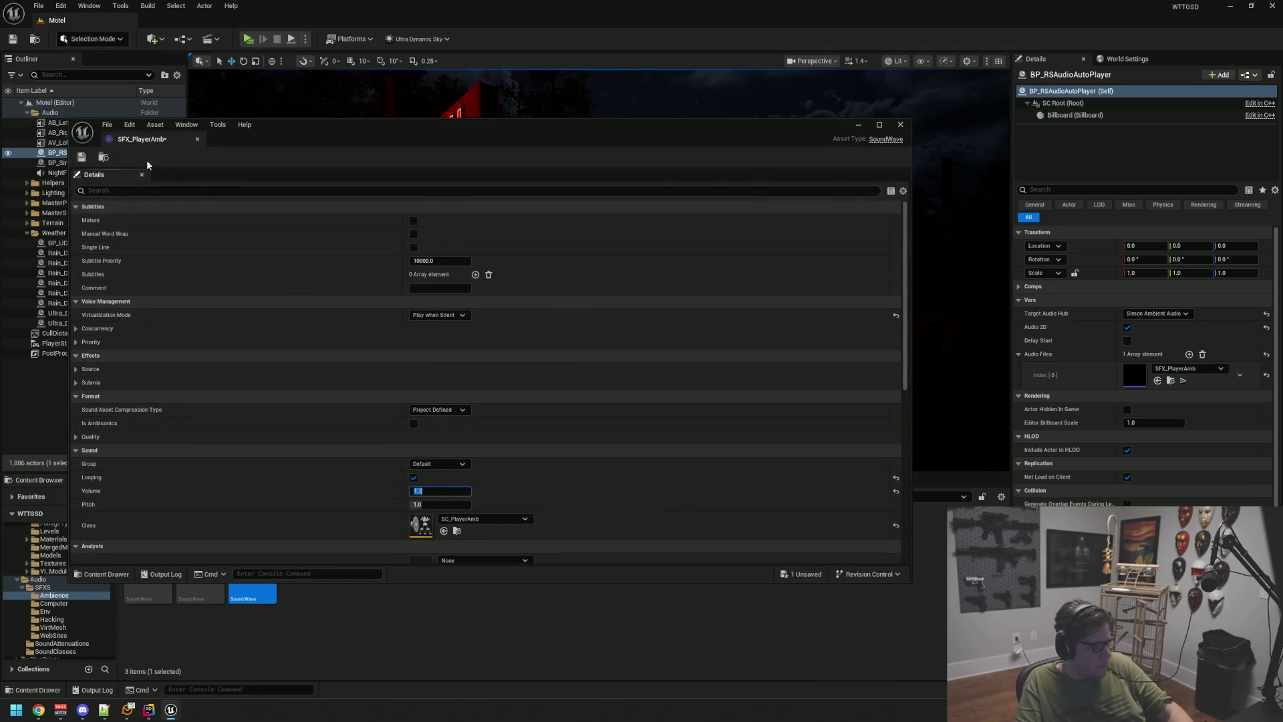
click(197, 138)
click(126, 410)
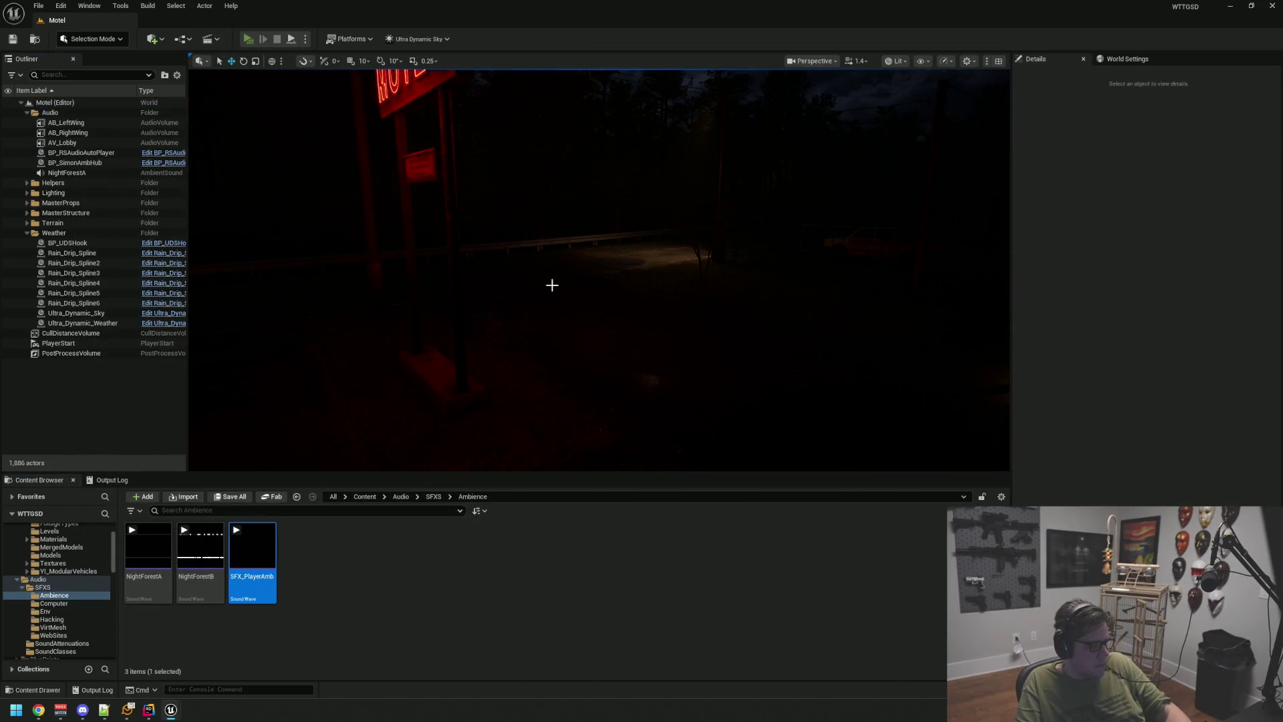
key(alt+p)
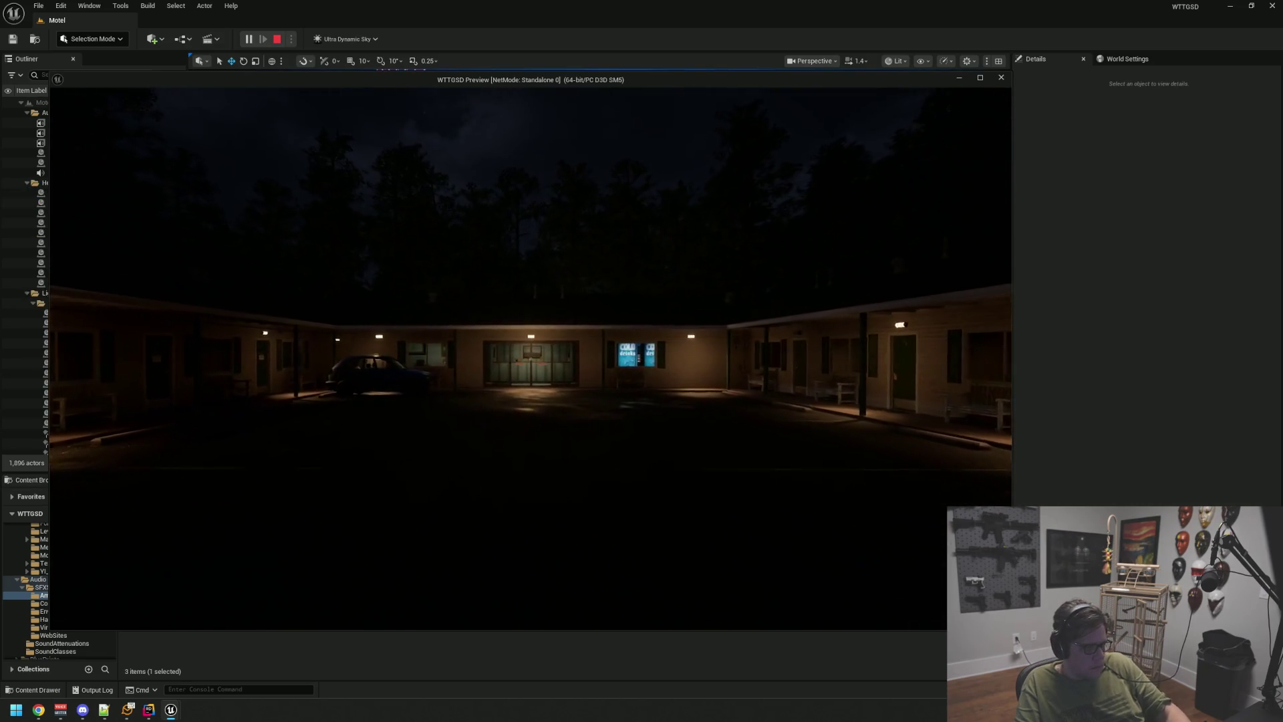
- Walk into the motel office, through the Private back room and out to the front desk
key(w)
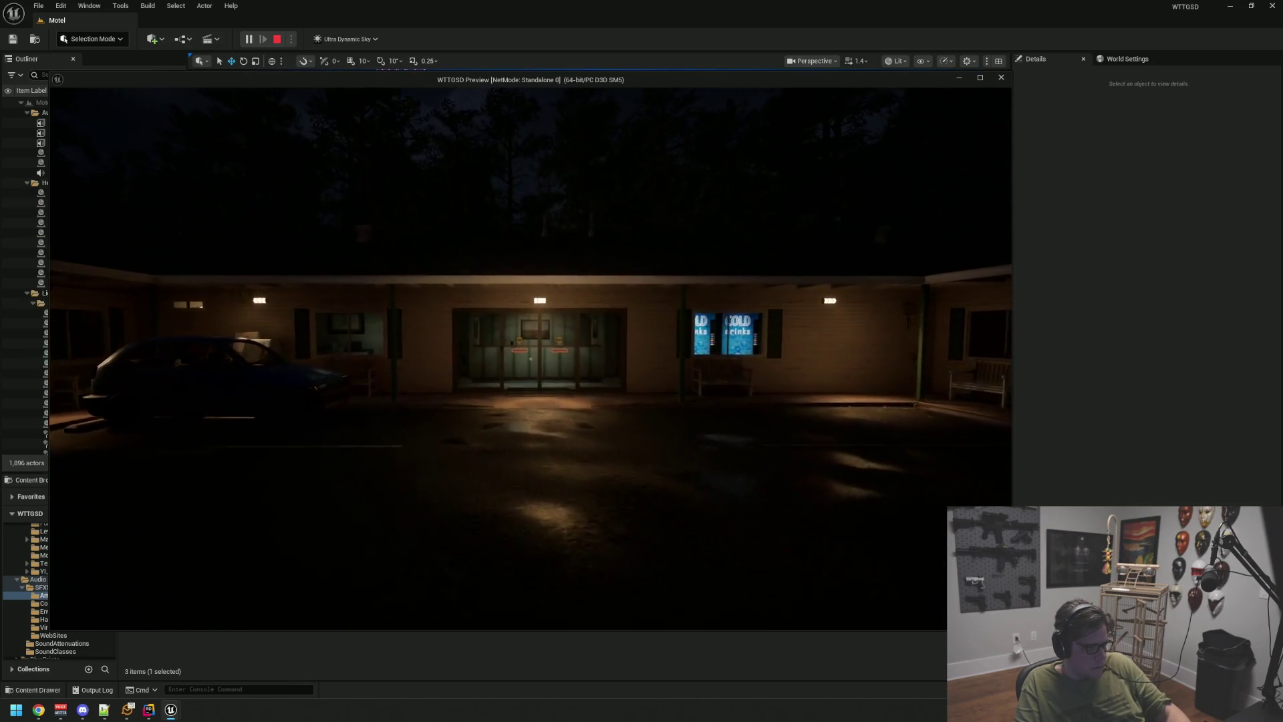
key(w)
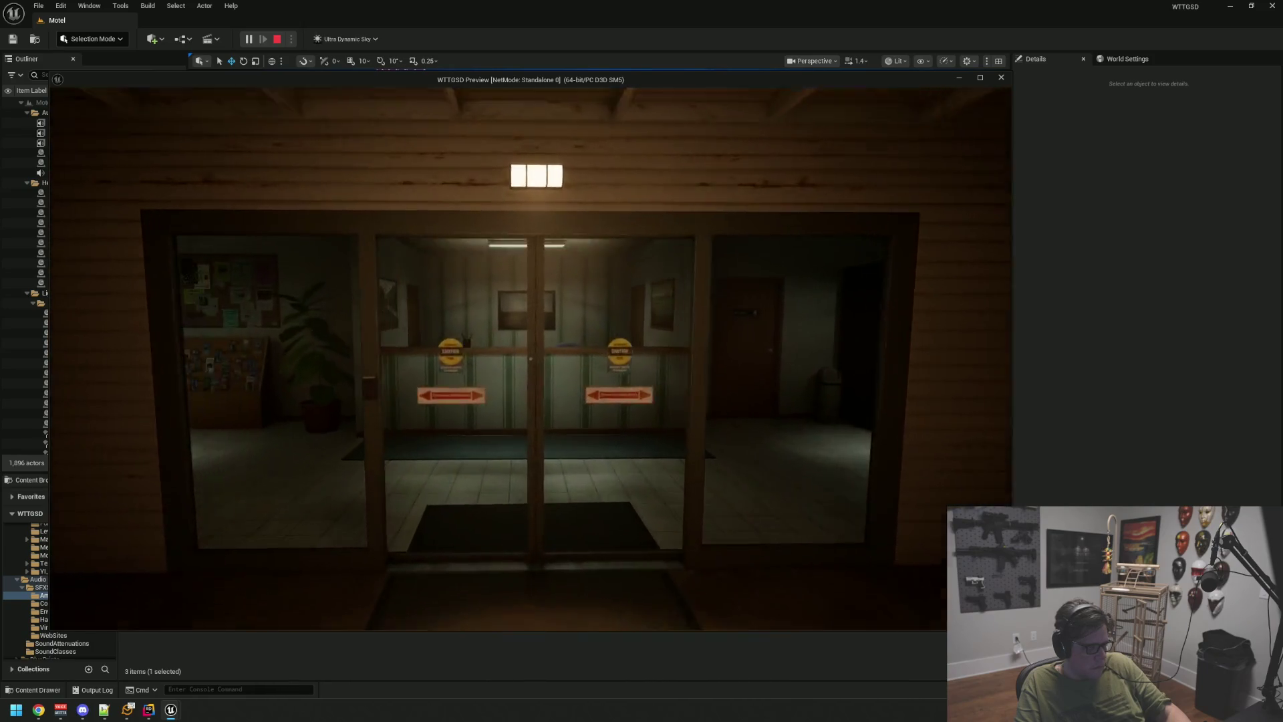
key(w)
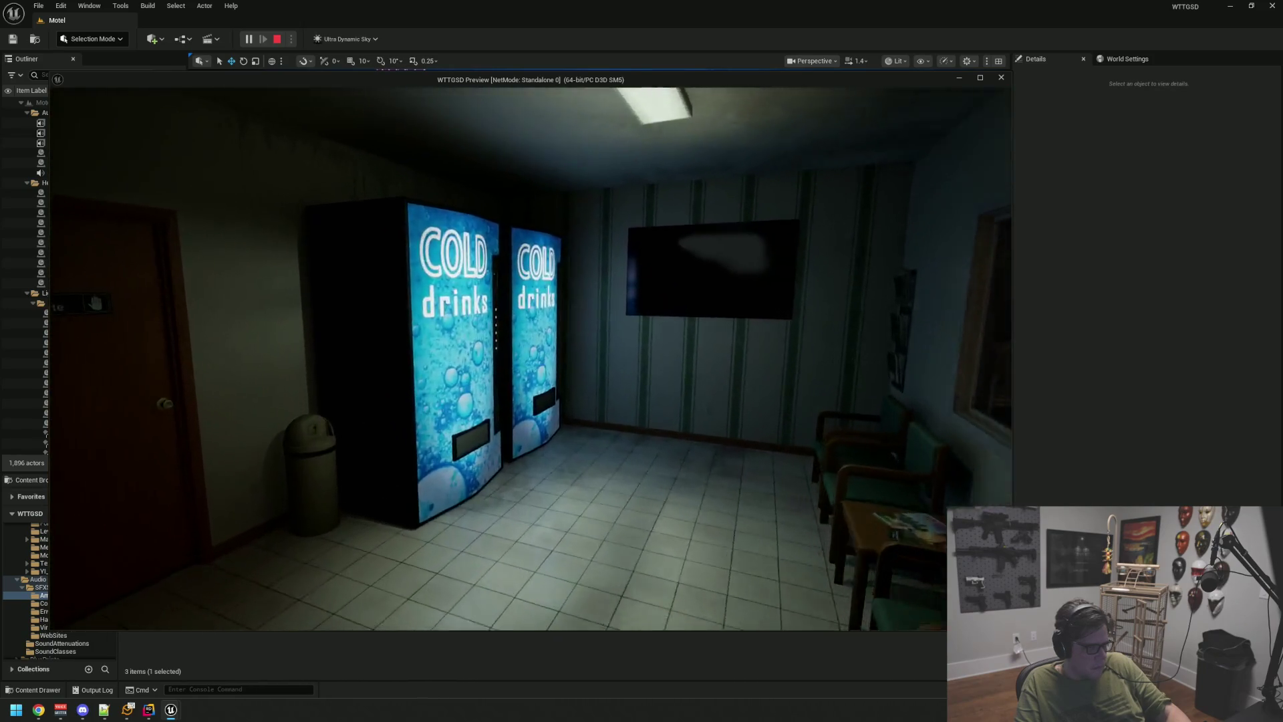
key(w)
click(530, 359)
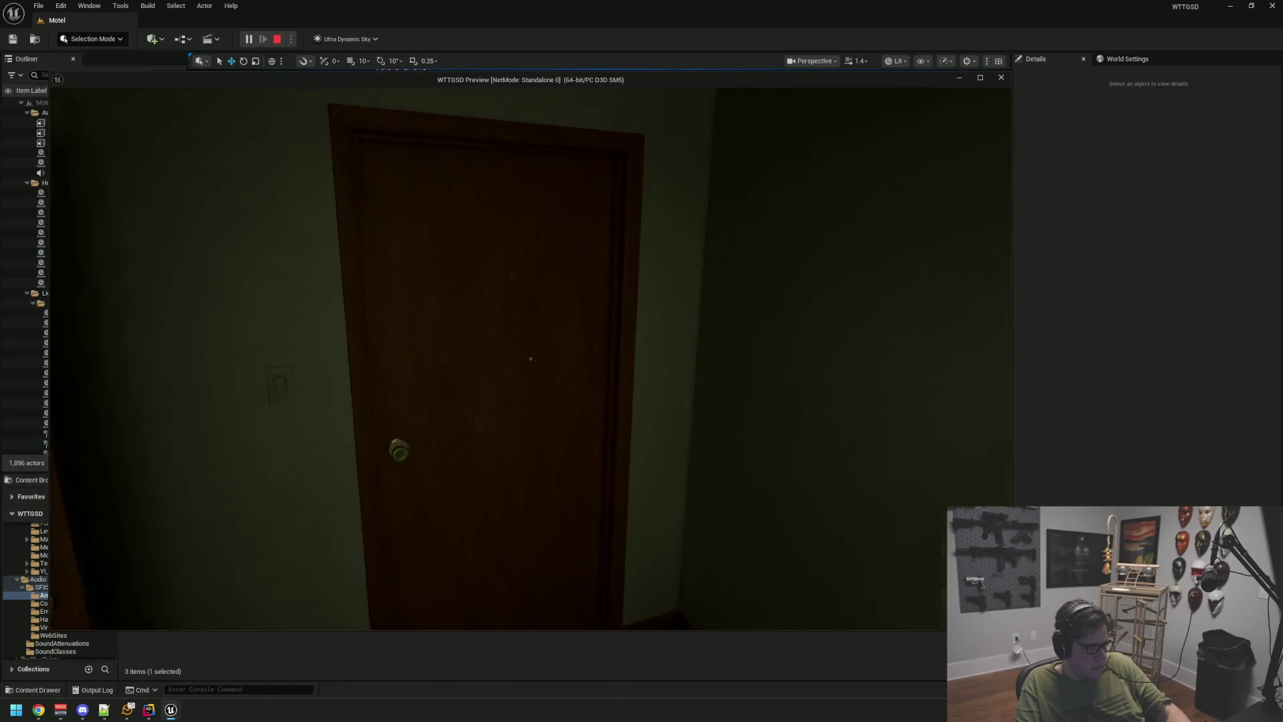
click(530, 358)
key(w)
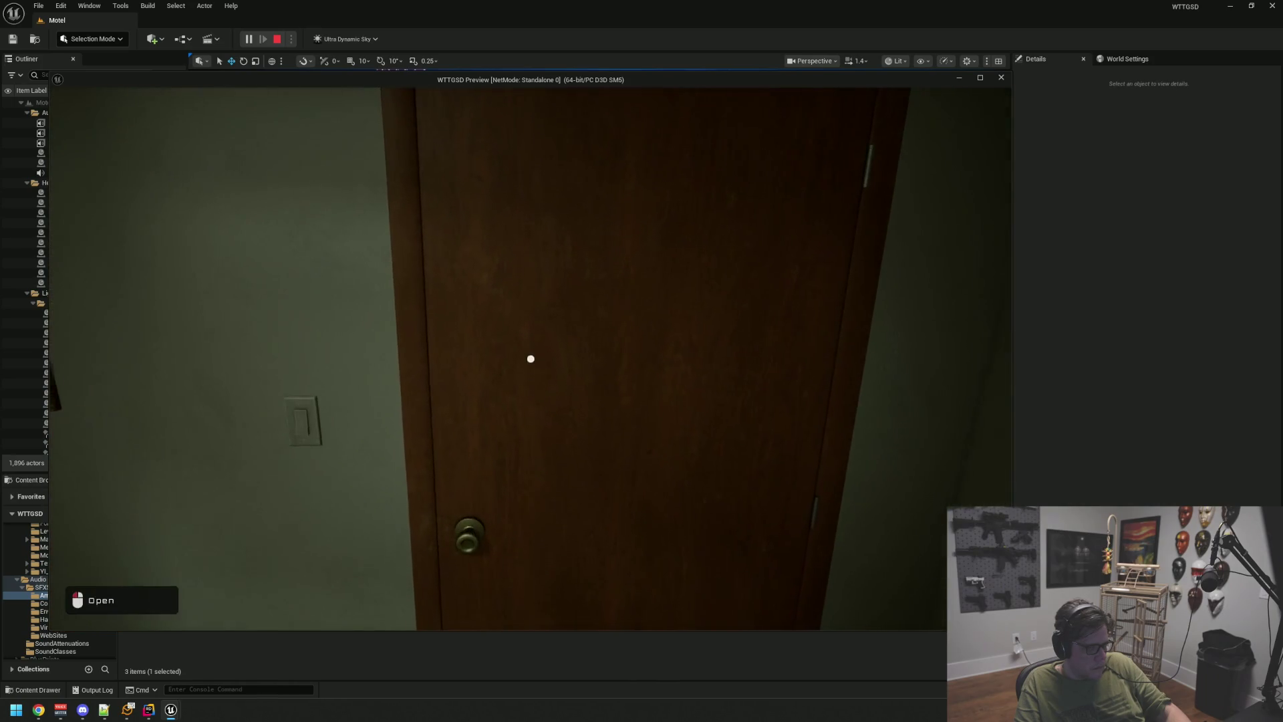
- Go down the office hallway past the kitchenette and out the rear door into the fenced yard
click(531, 358)
key(w)
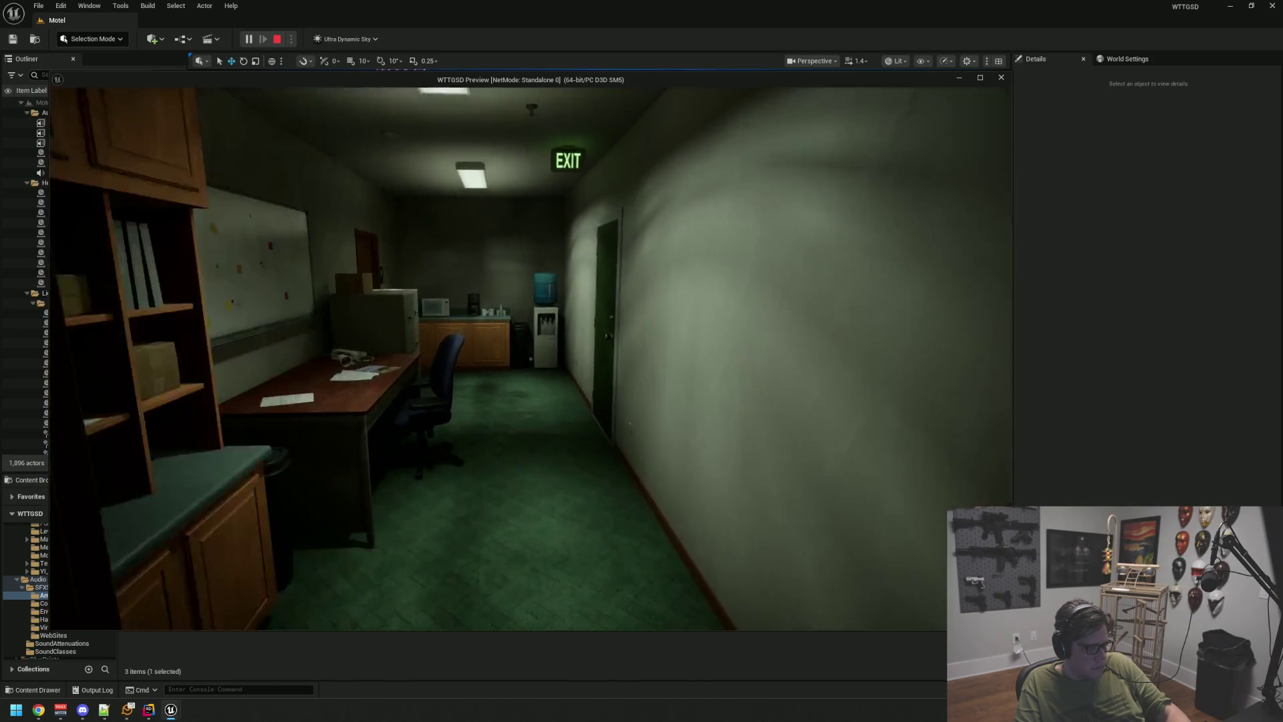
key(w)
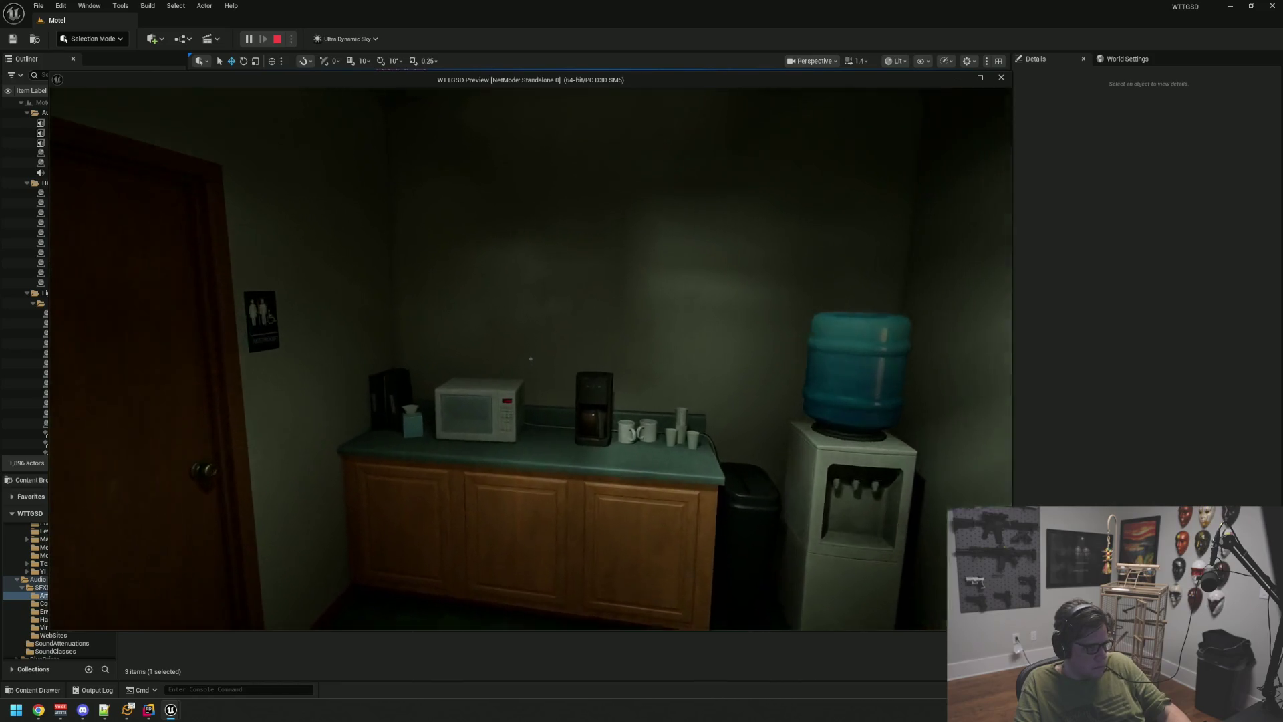
click(530, 359)
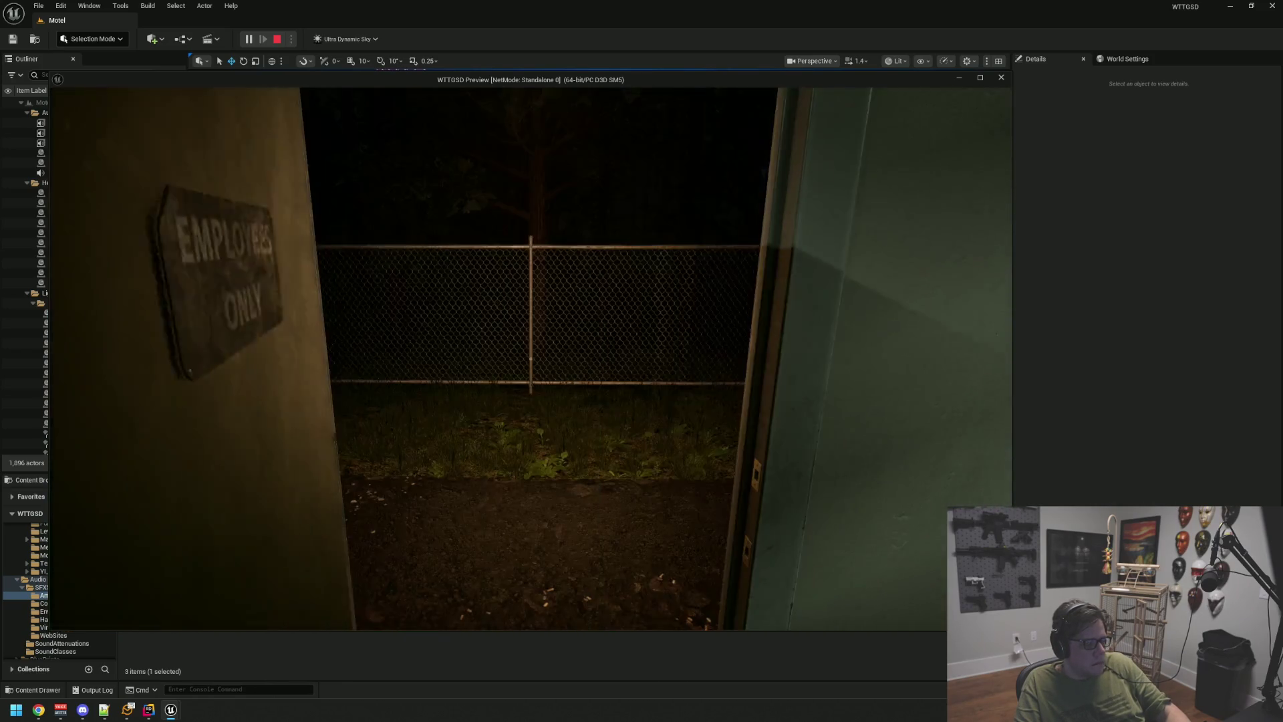
key(w)
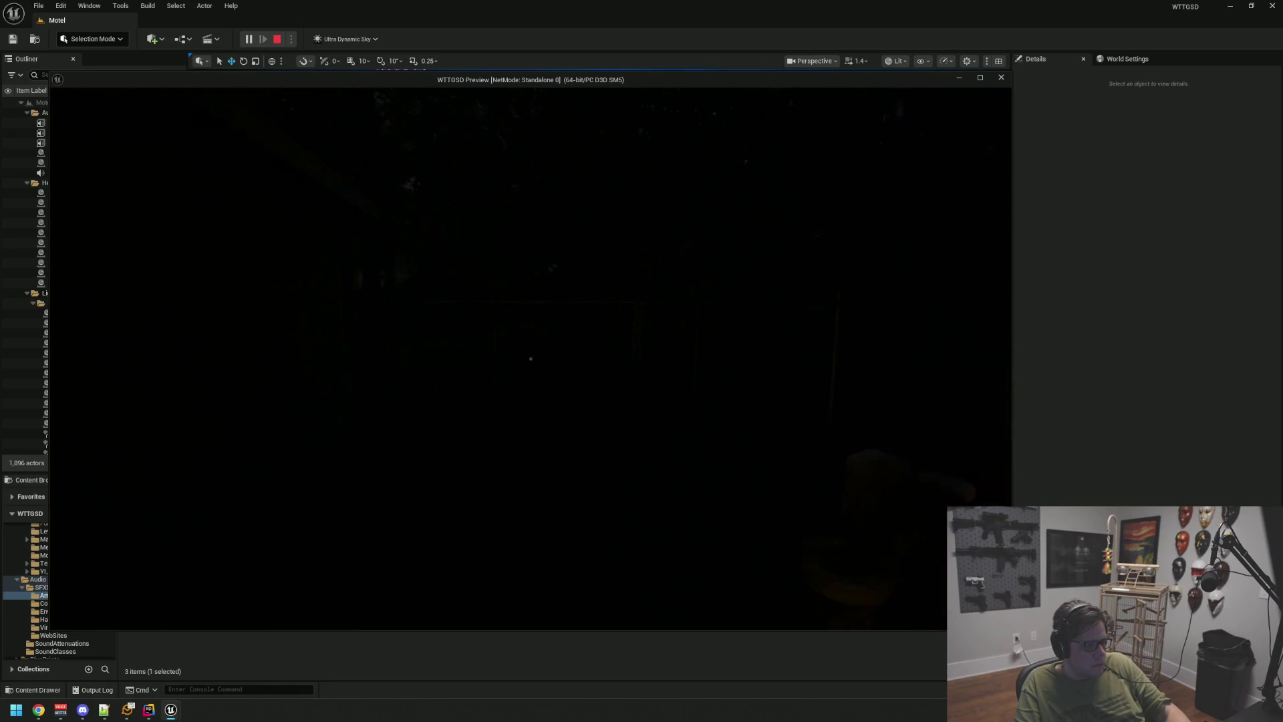
mouse_move(531, 359)
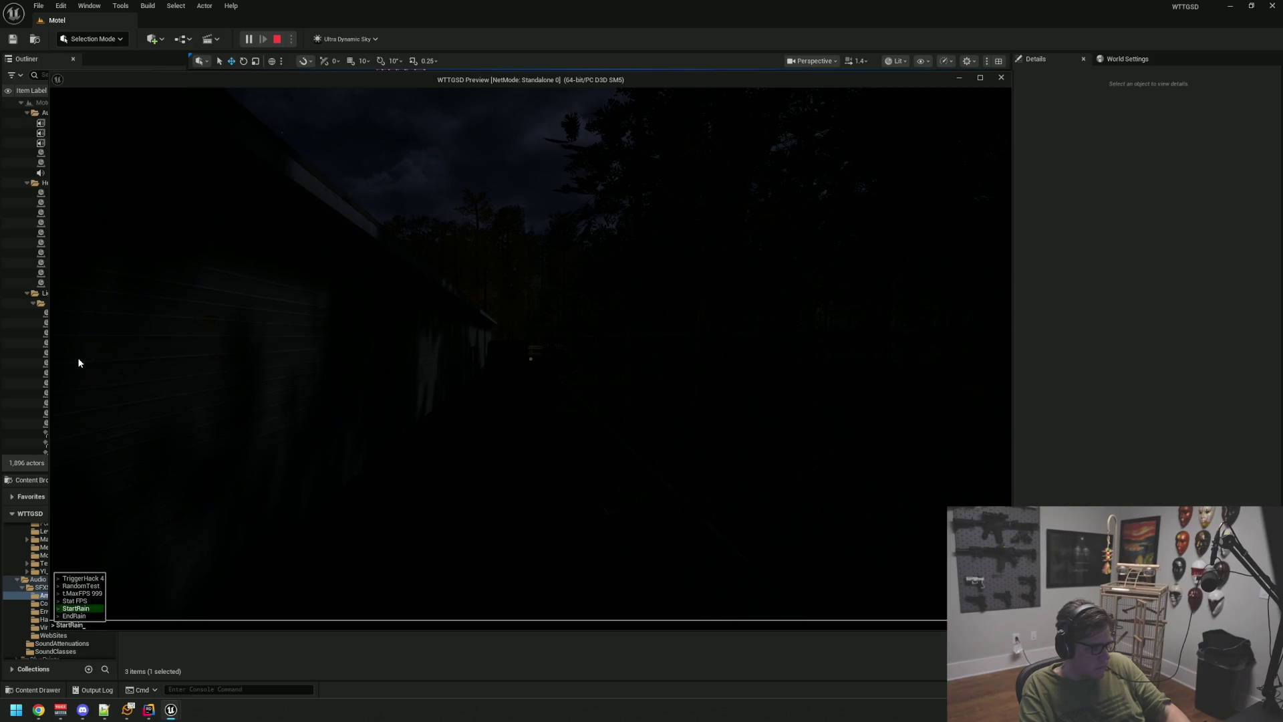
- Start the rain and walk along the covered porch toward the parking lot
key(Return)
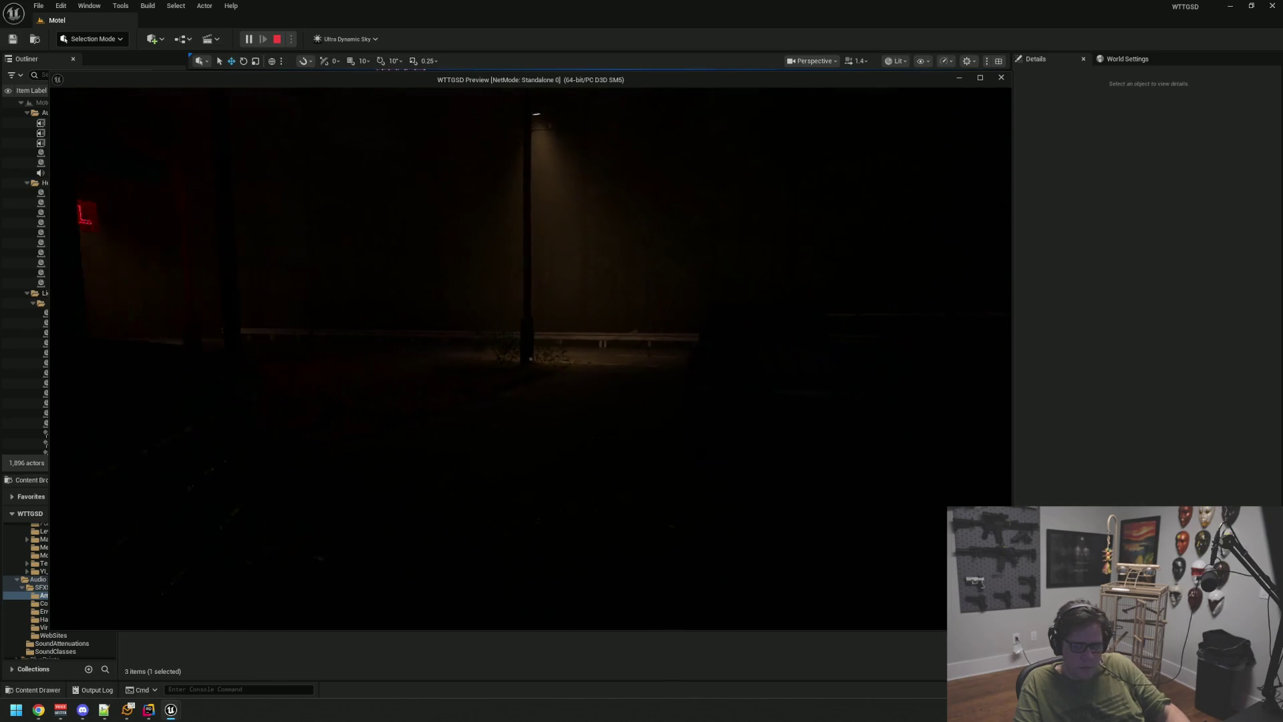
key(w)
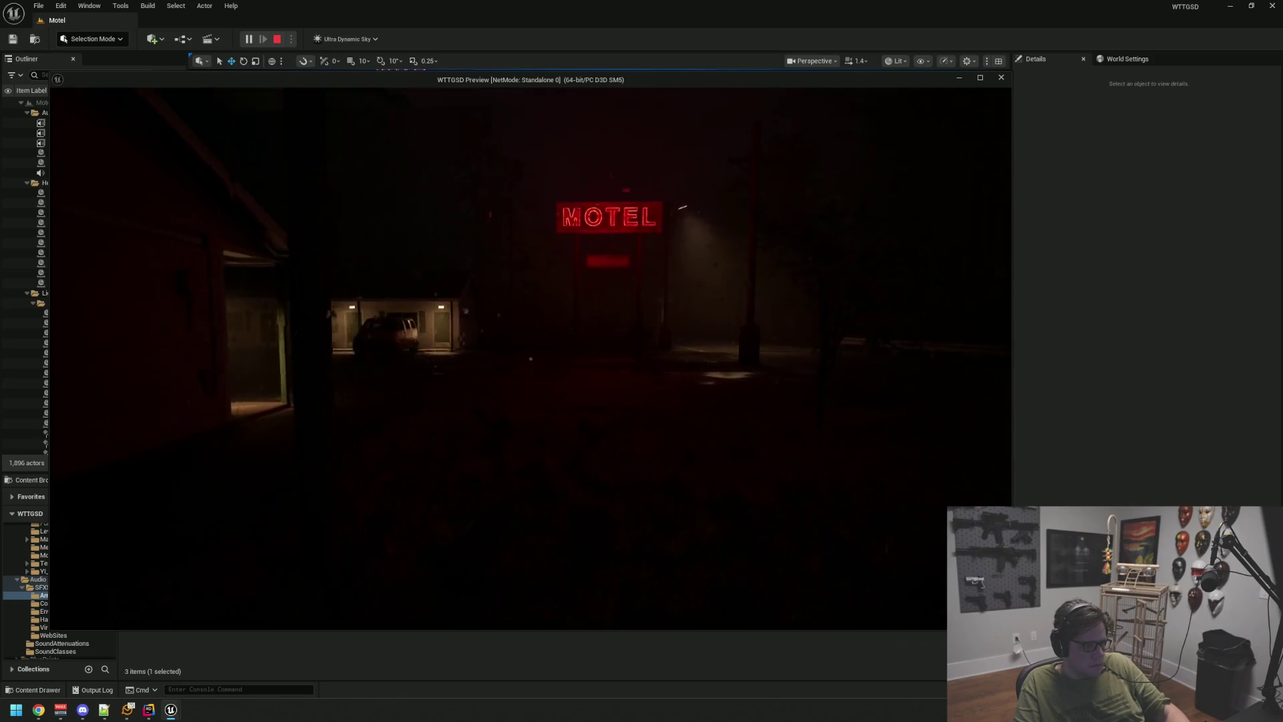
key(w)
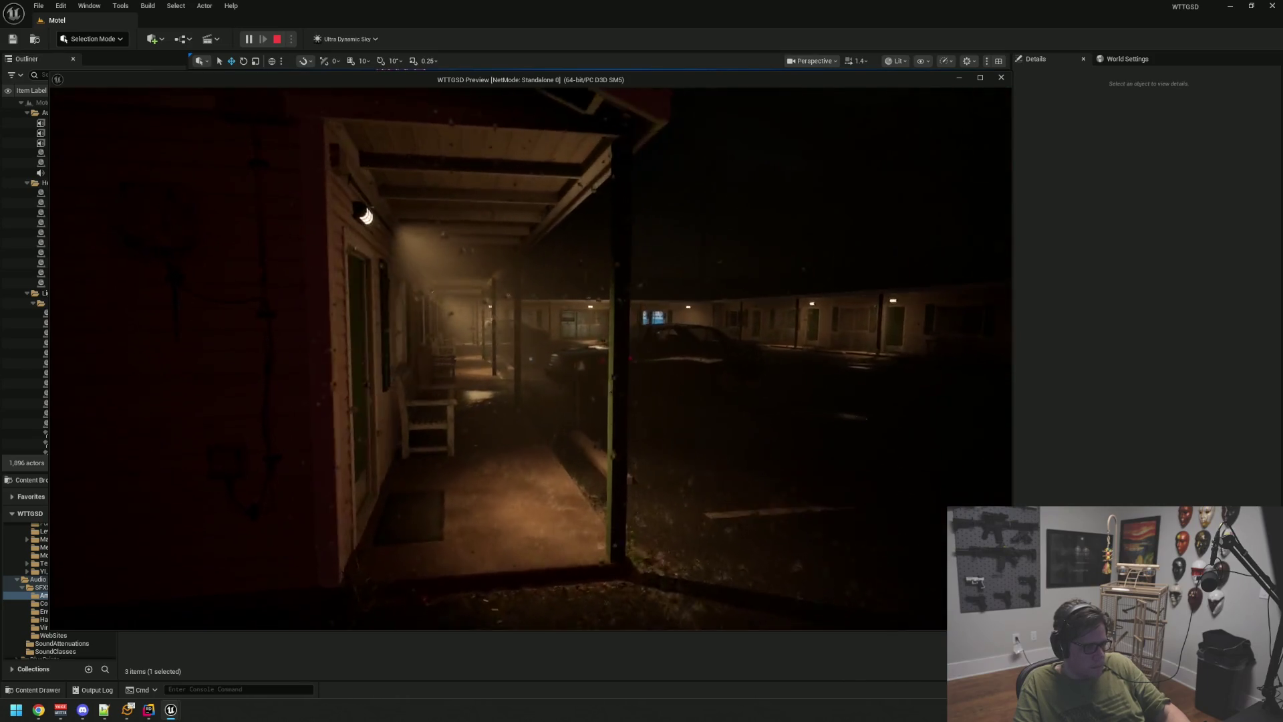
key(w)
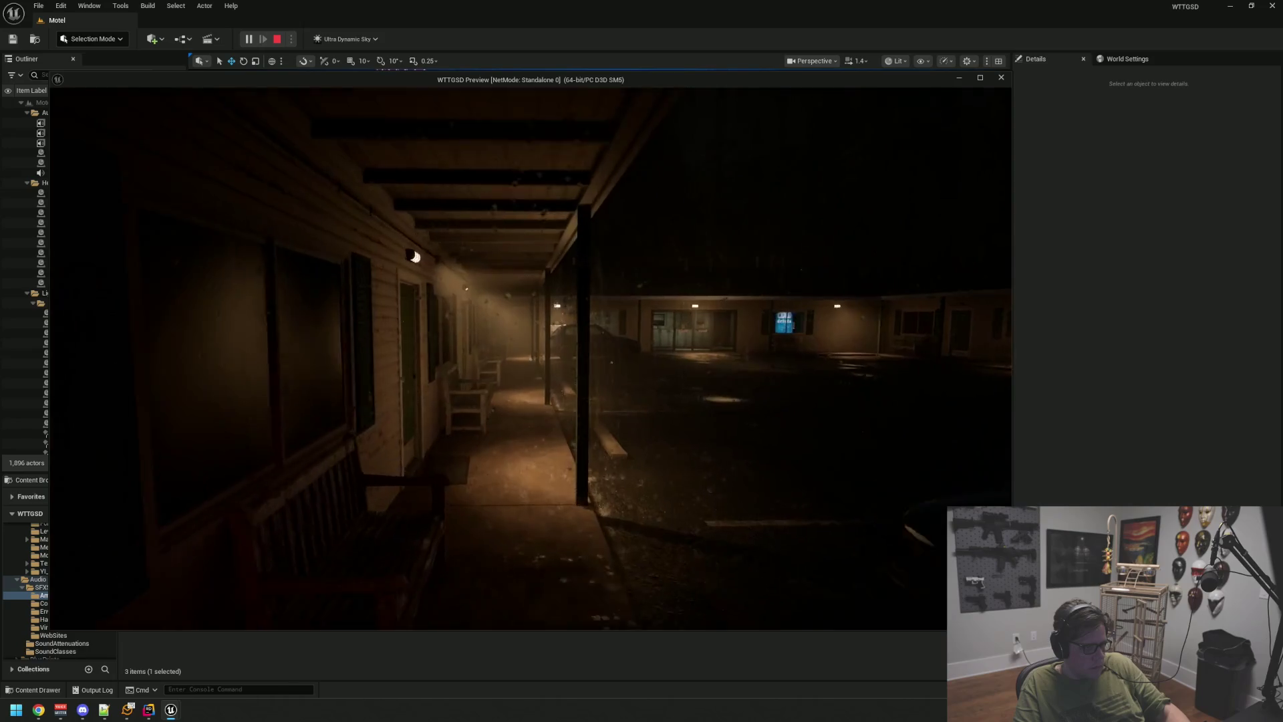
key(w)
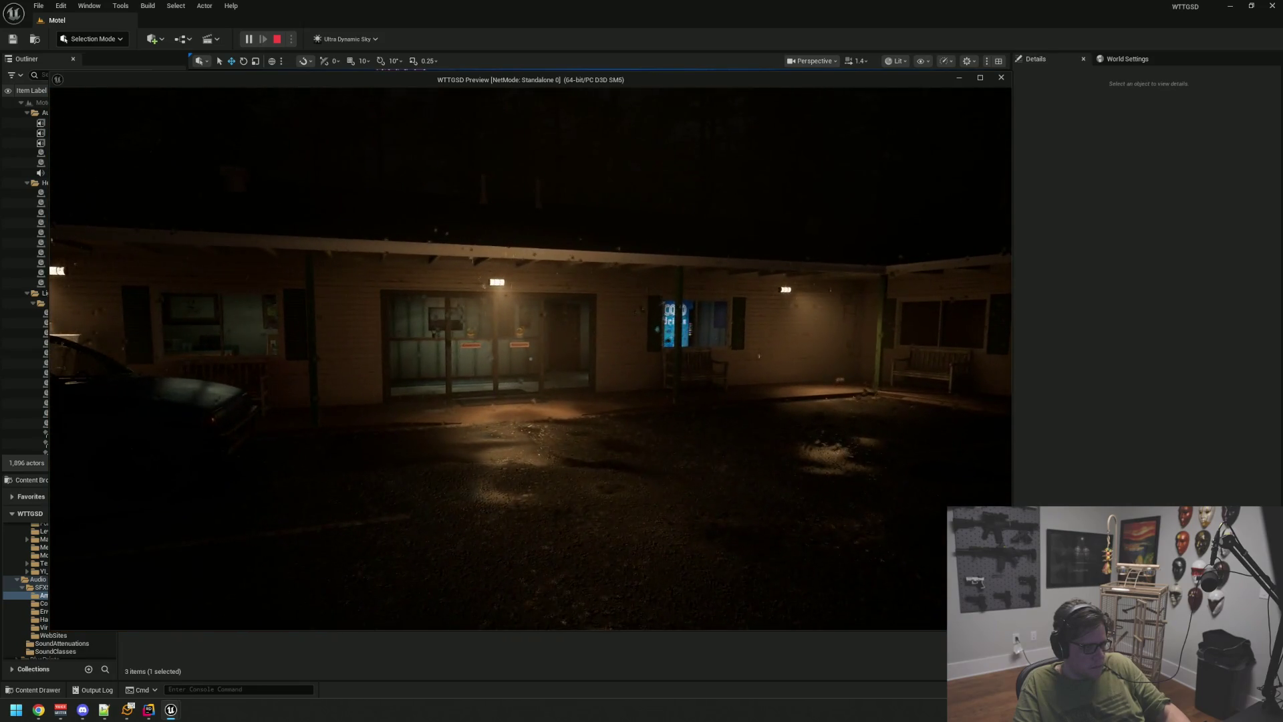
- Cross the lot into the office and through the door beside Private to the front counter
key(w)
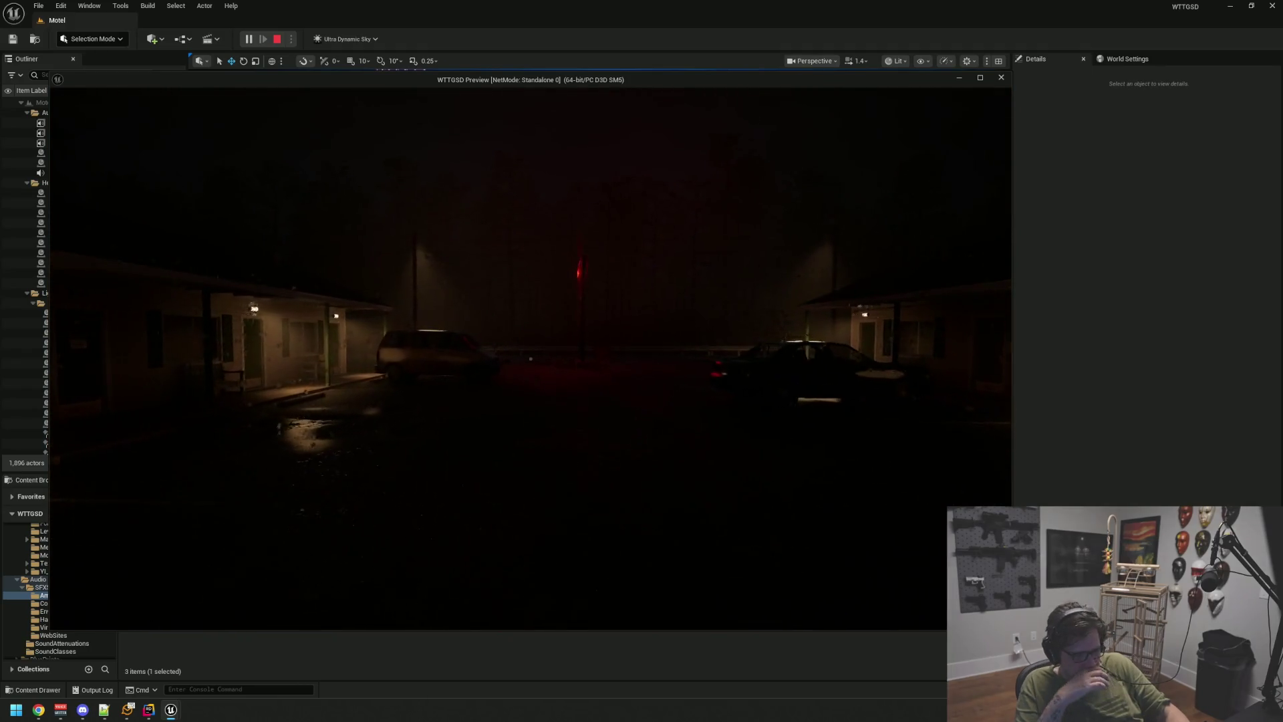
key(w)
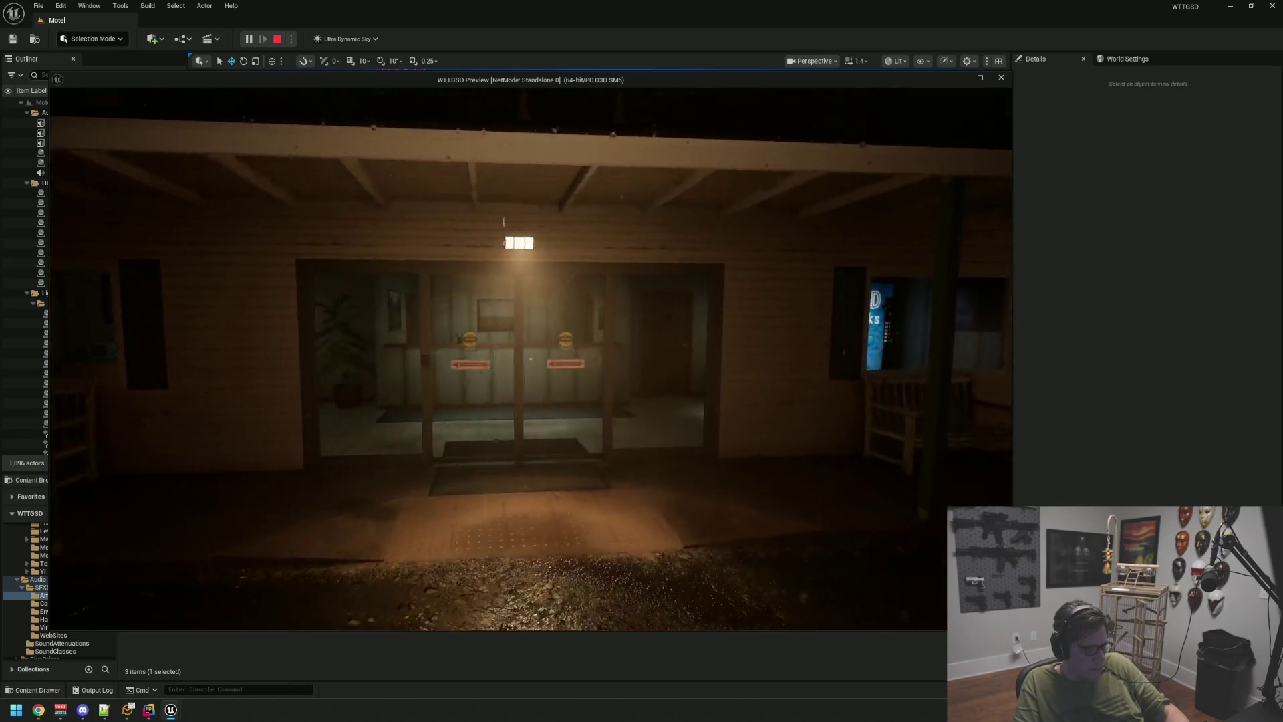
key(w)
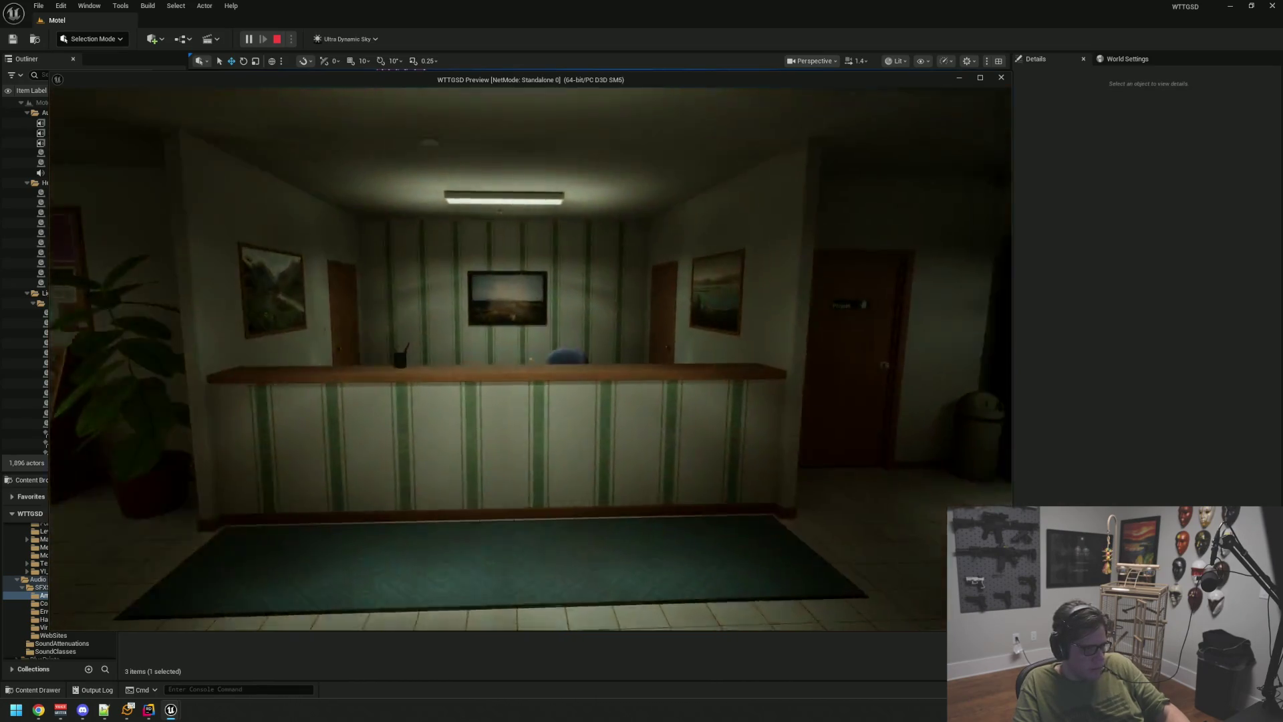
key(w)
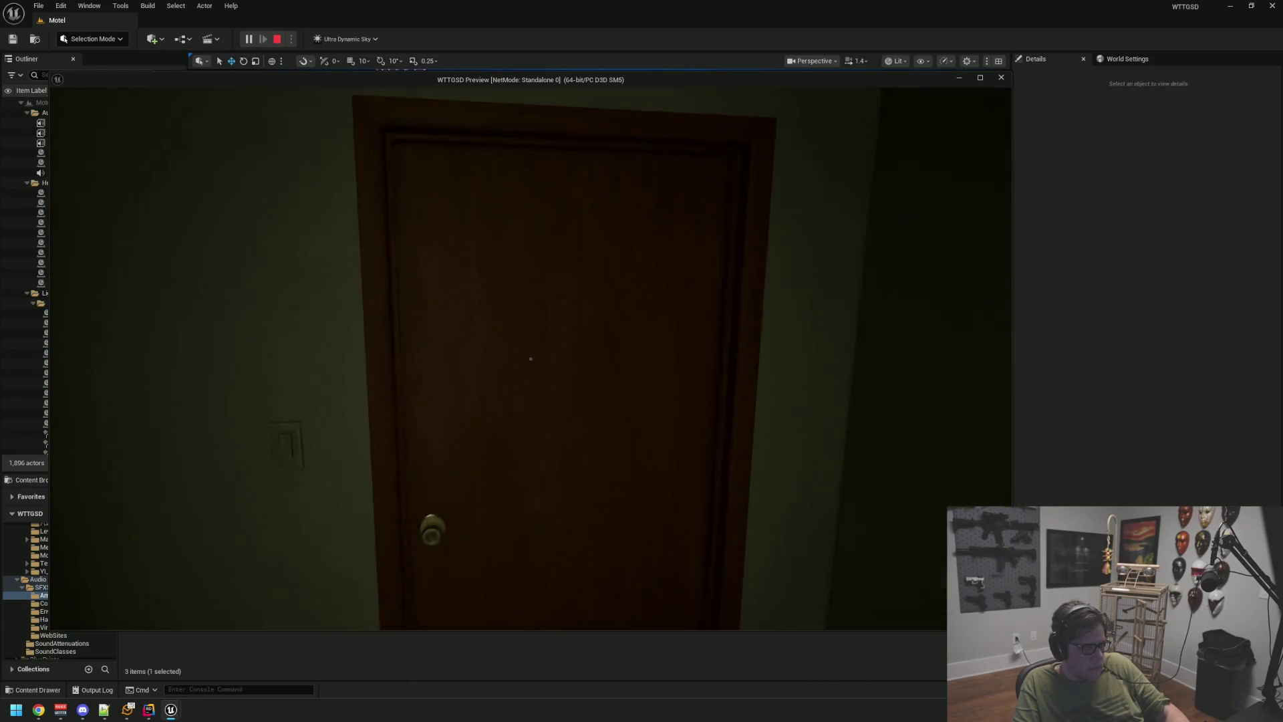
click(531, 359)
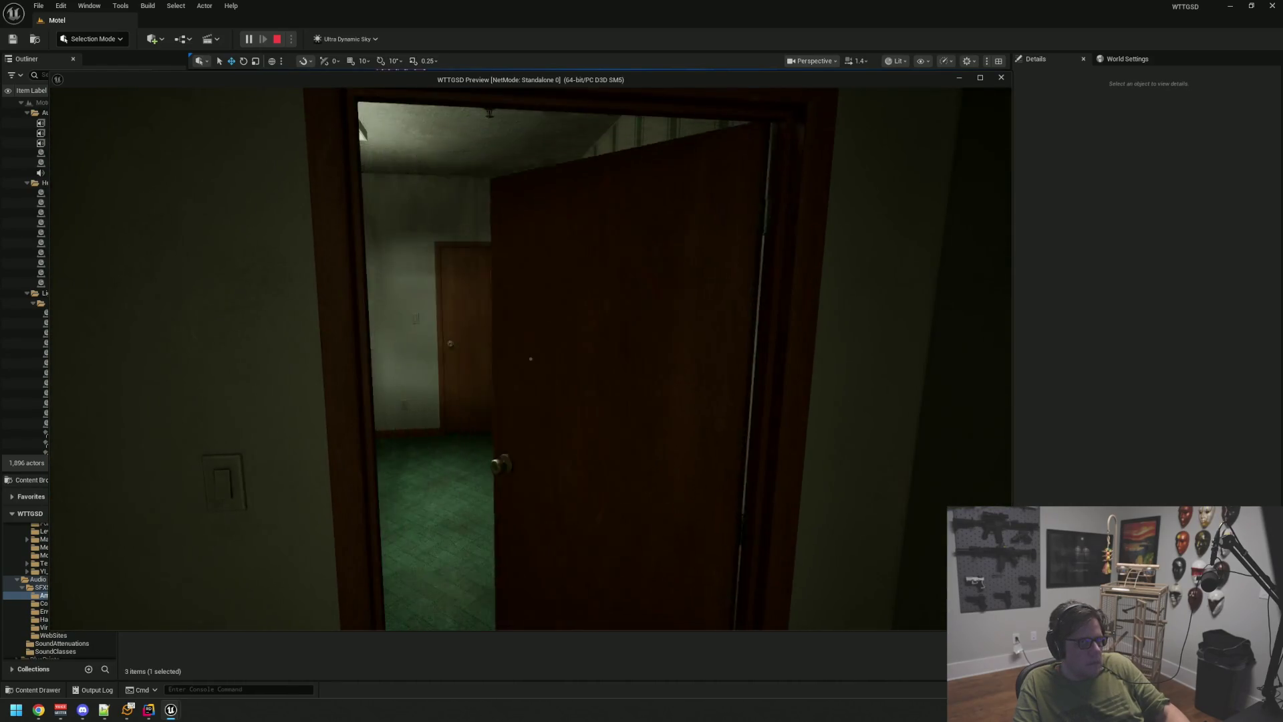
key(w)
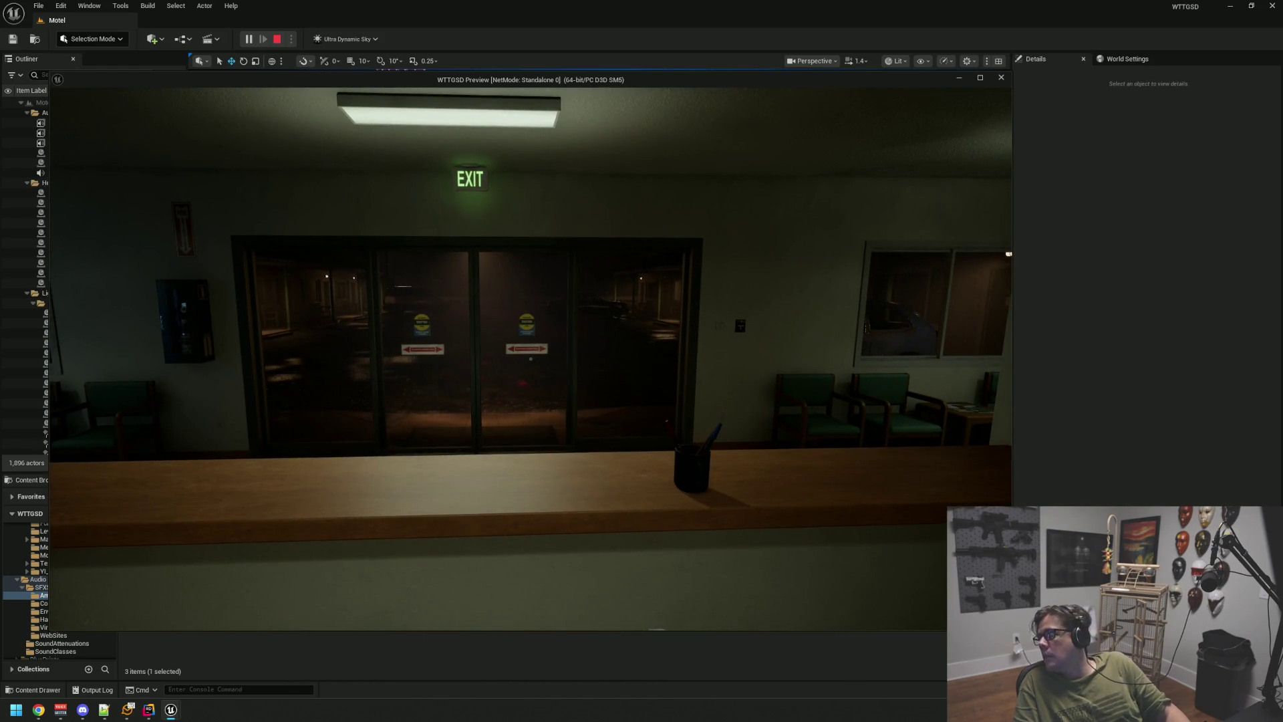
key(w)
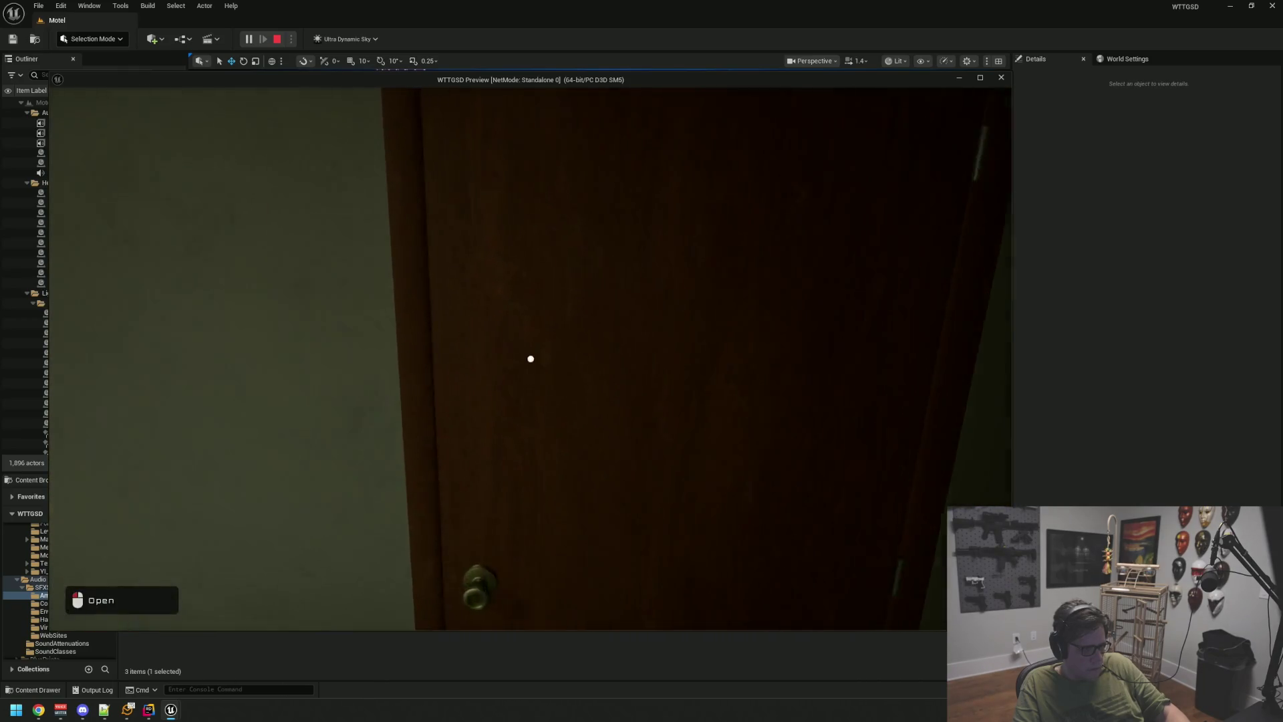
- Walk from the waiting room out the EXIT doors into the rain and along the covered walkway
key(w)
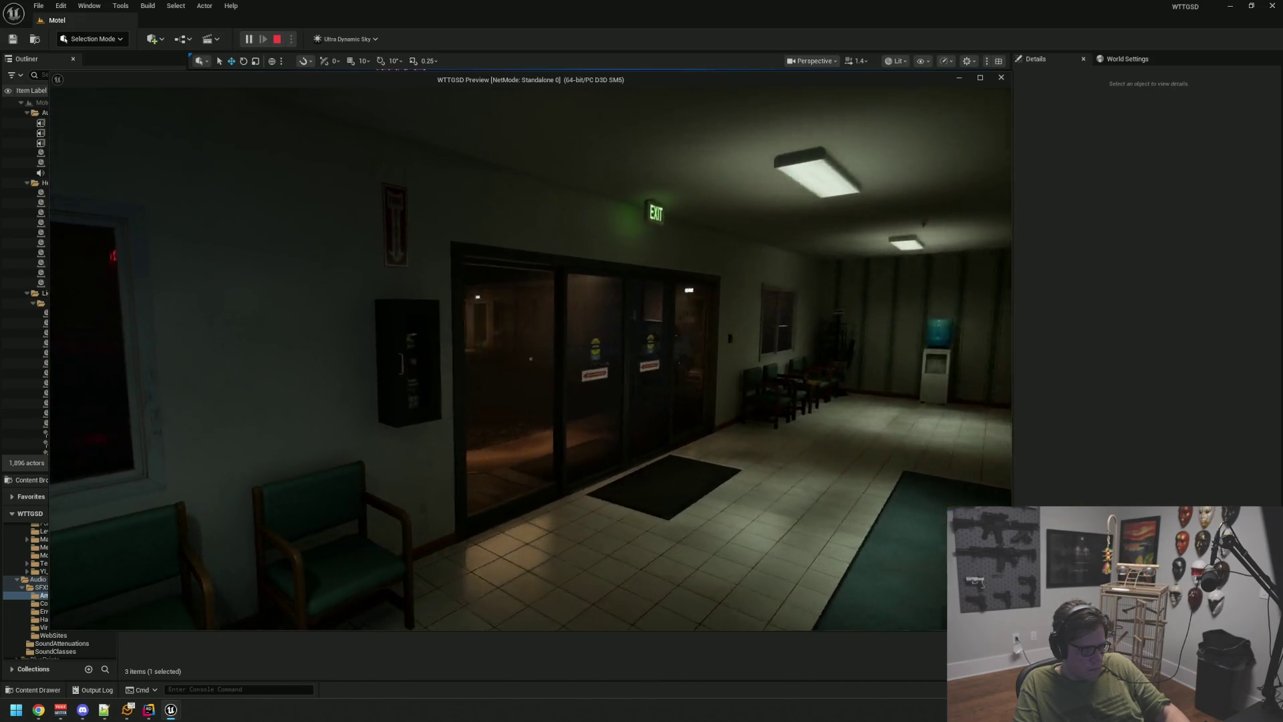
key(w)
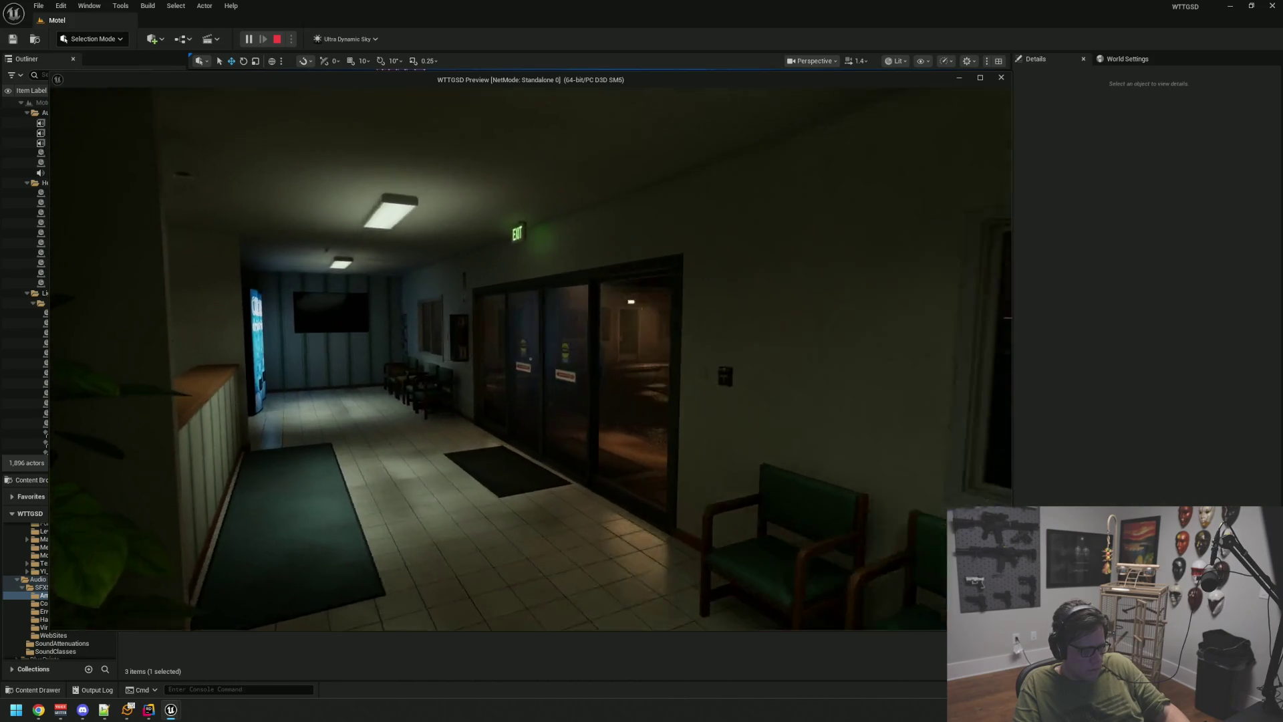
key(w)
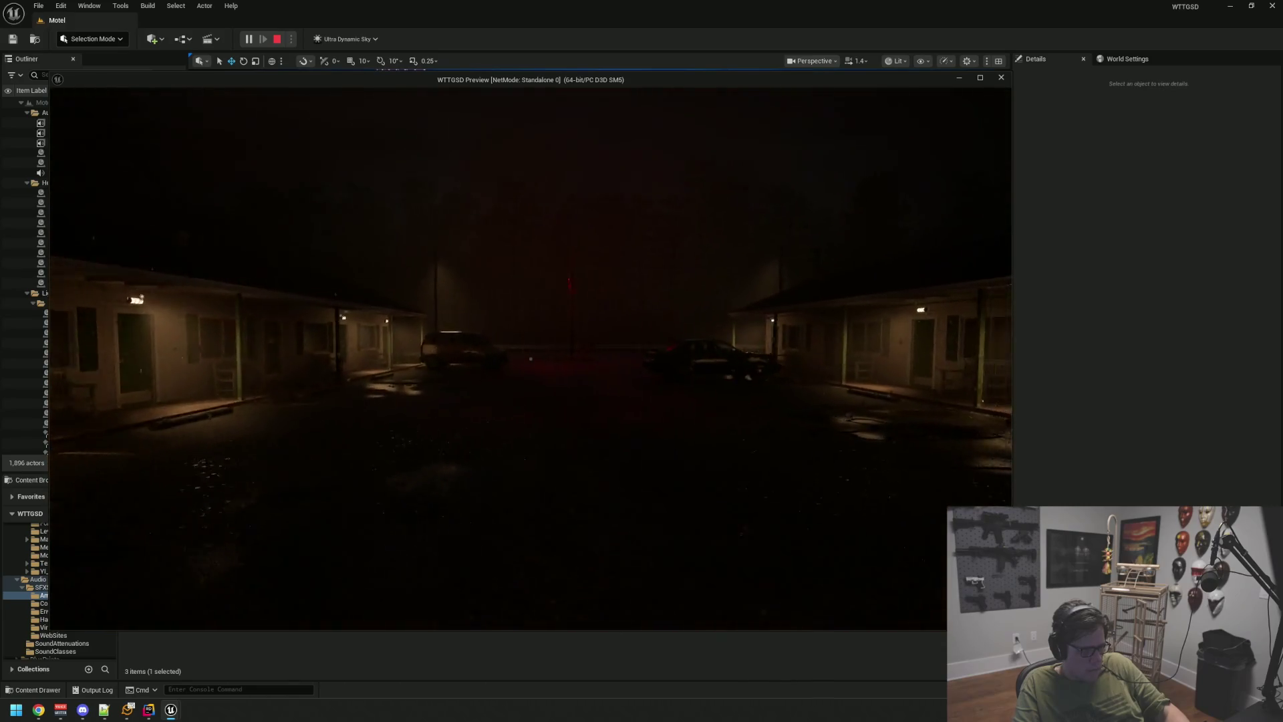
key(w)
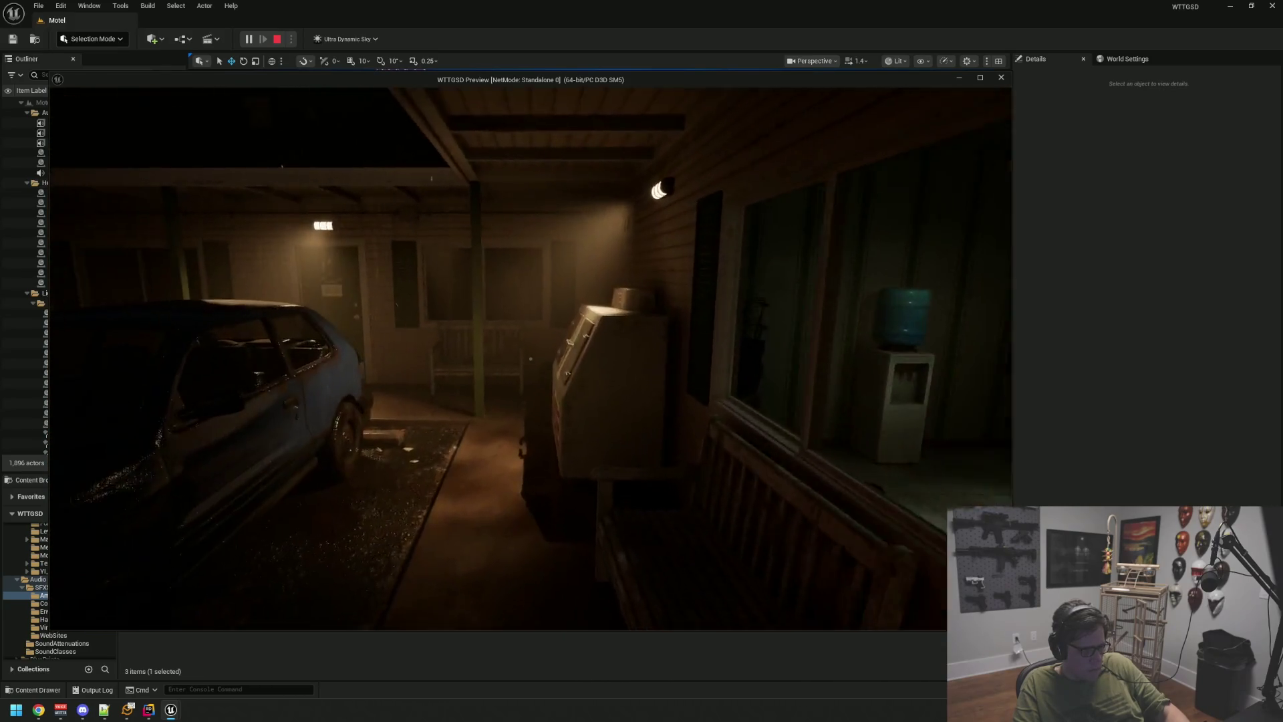
key(w)
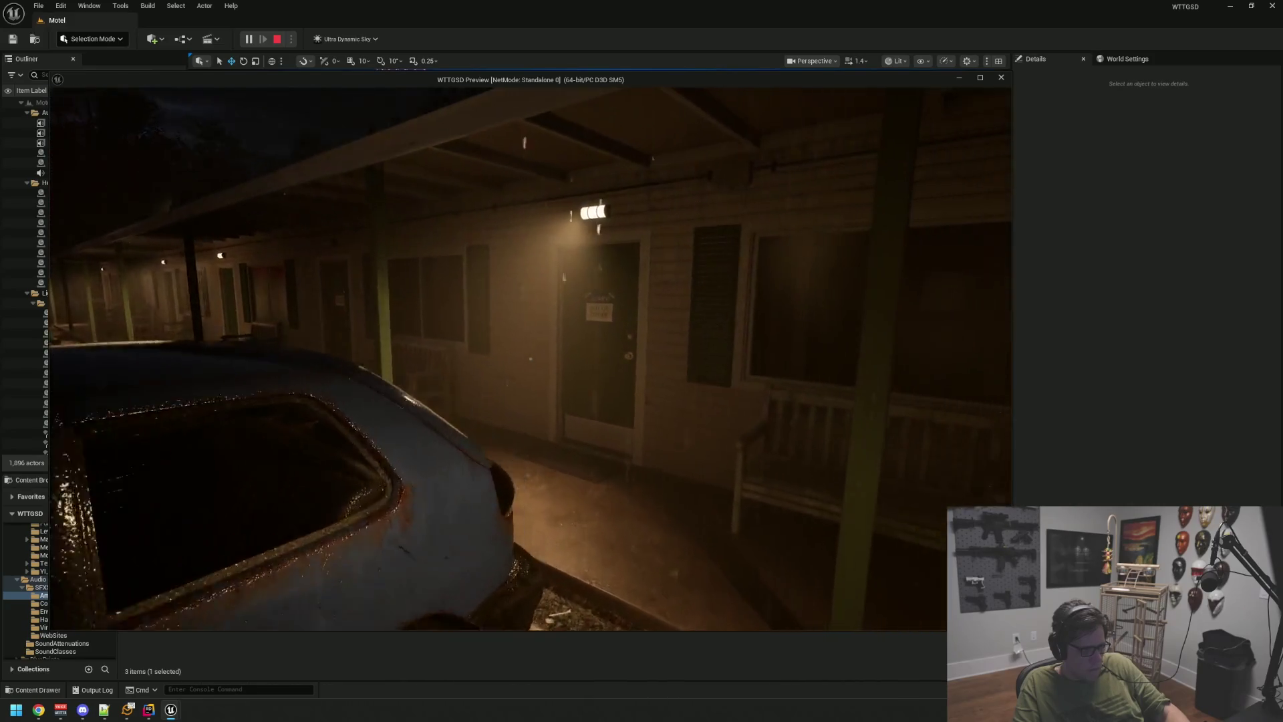
key(w)
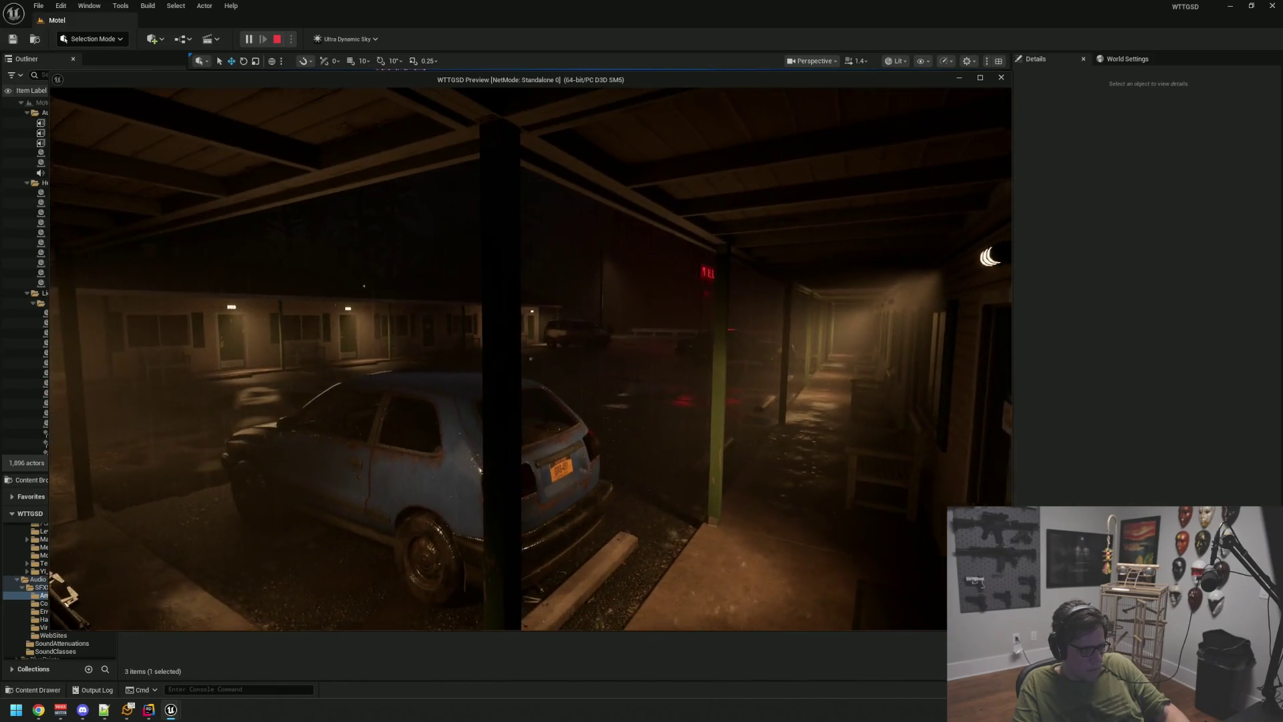
key(w)
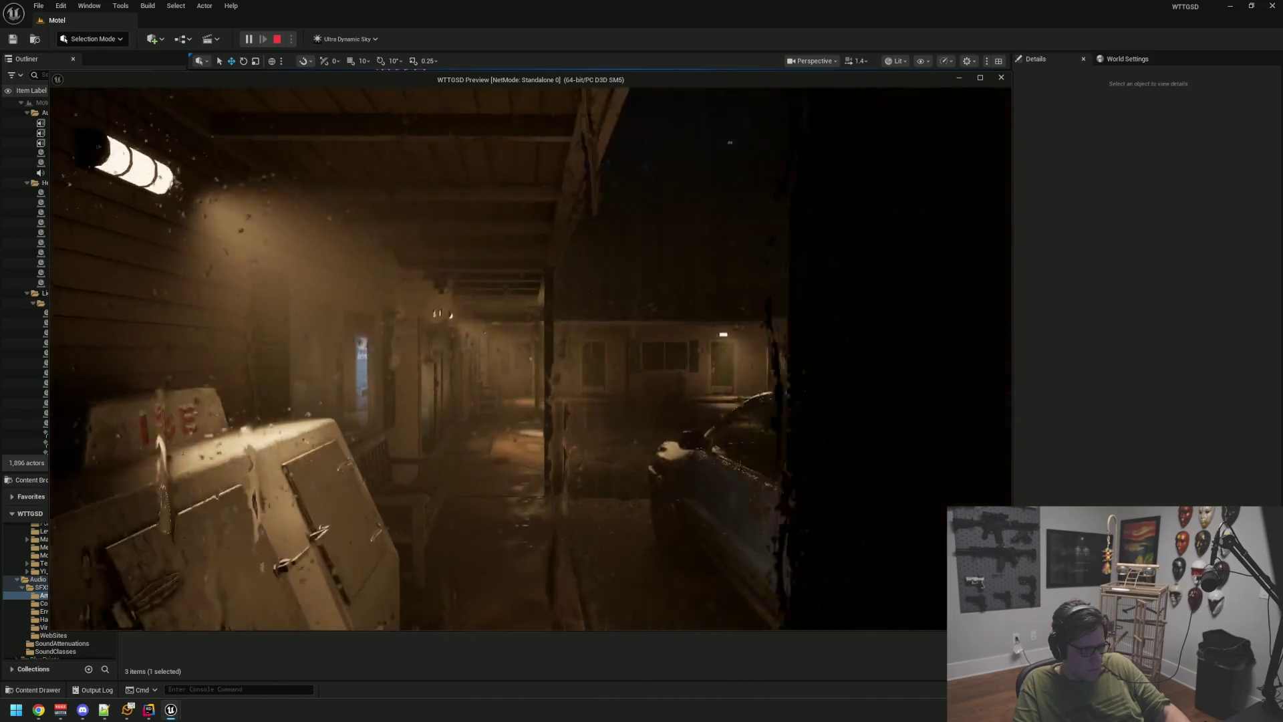
key(w)
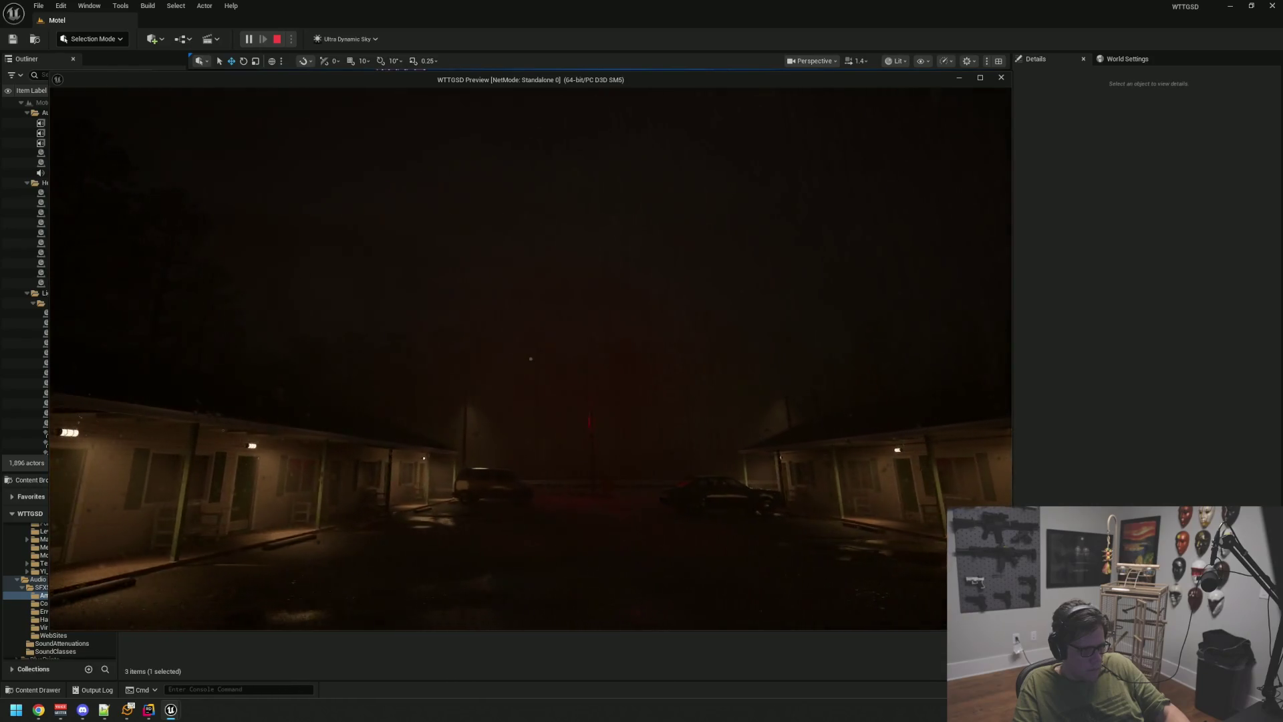
- Wander the rainy parking lot between the motel porches and the office porch
key(w)
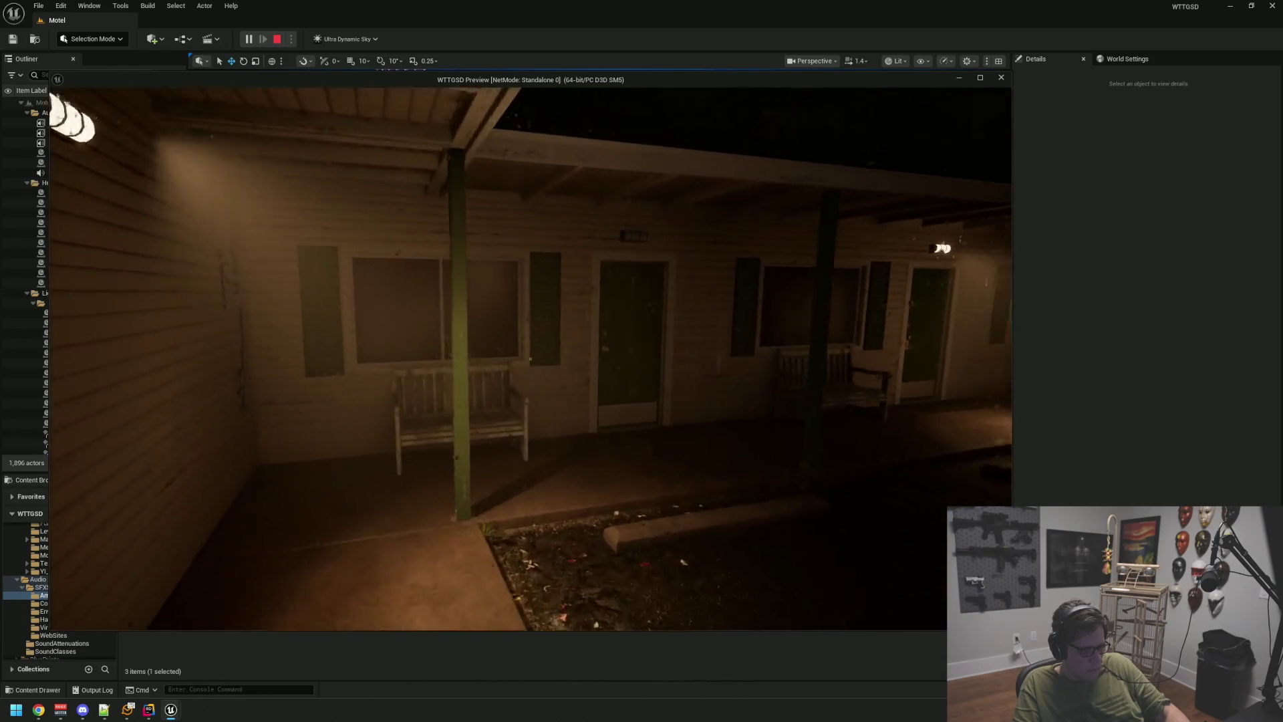
key(w)
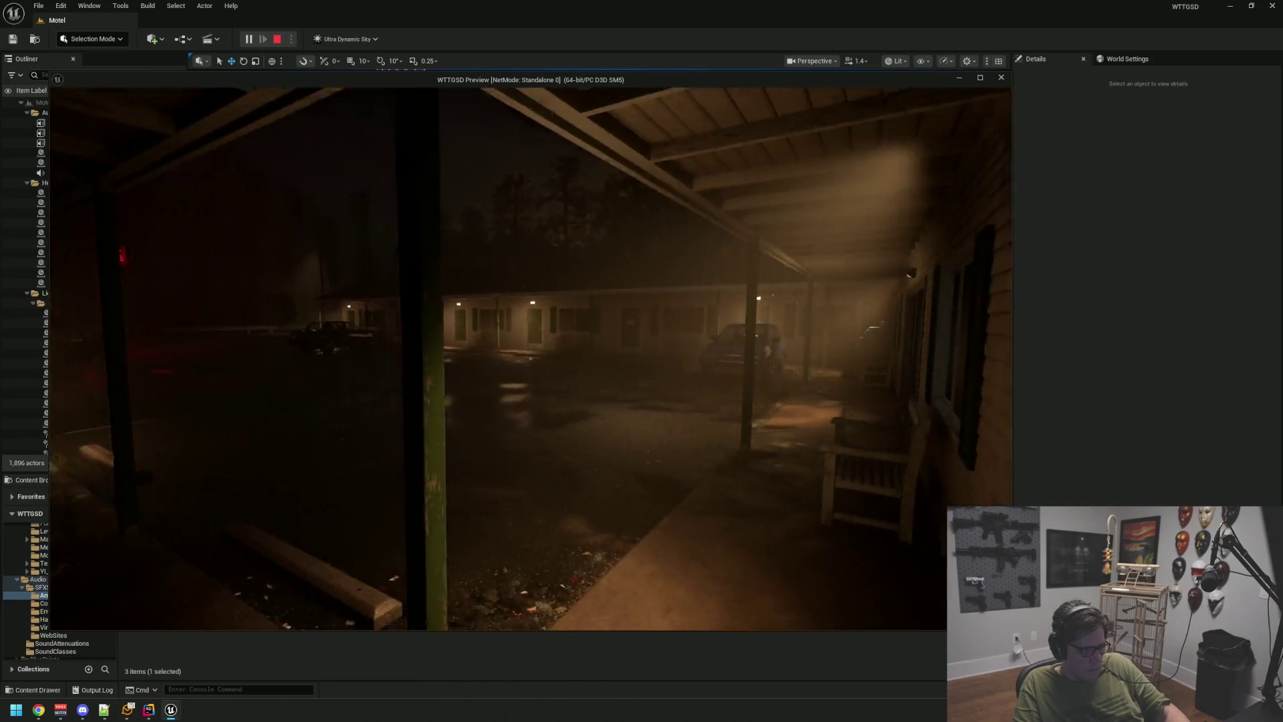
key(w)
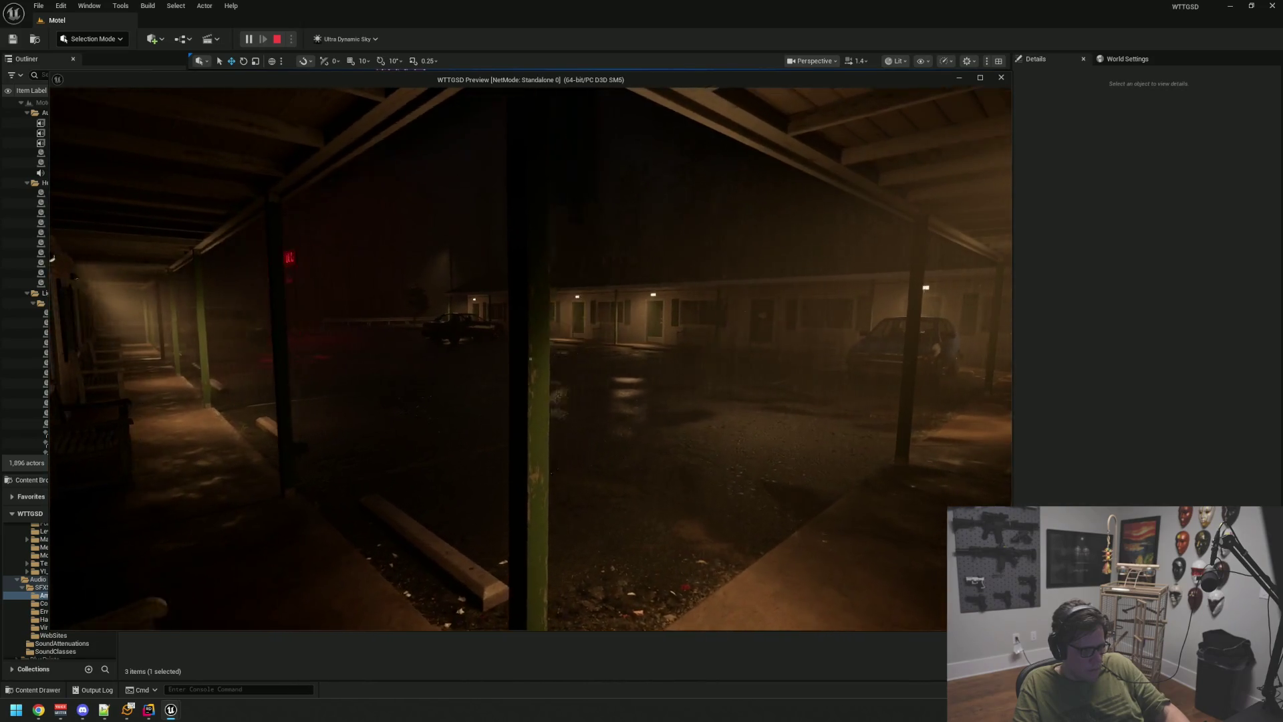
key(w)
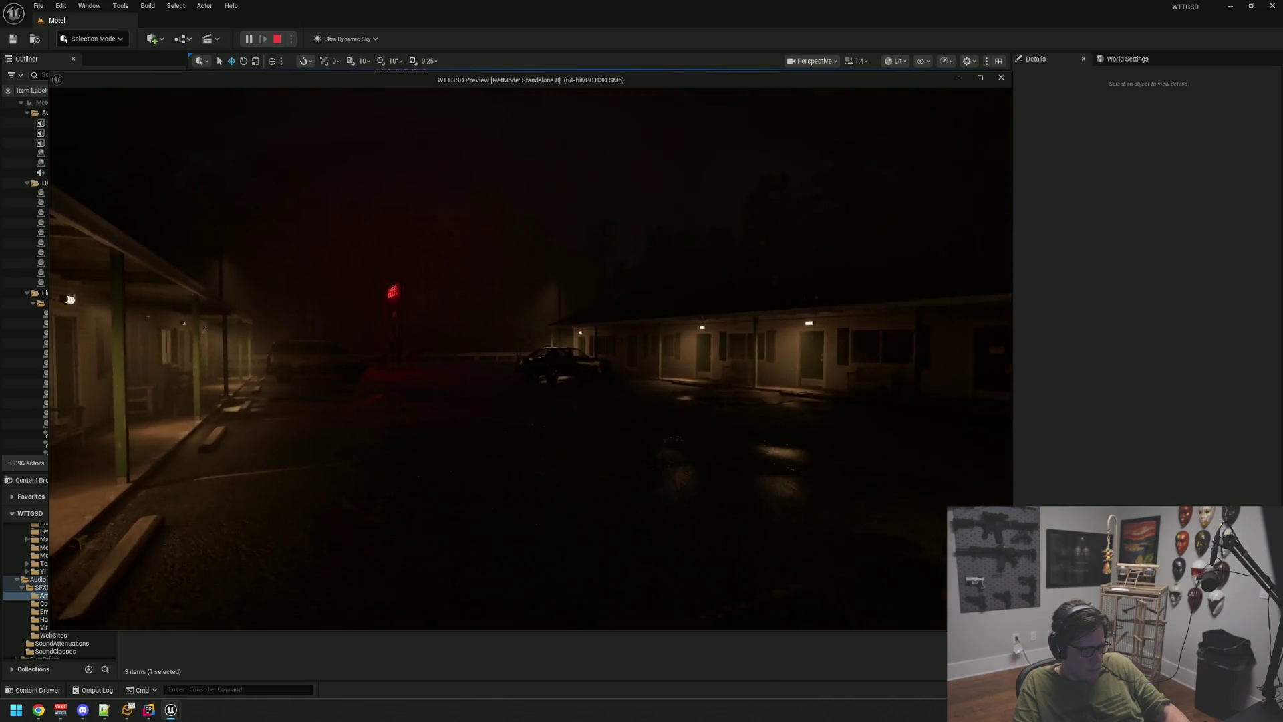
key(w)
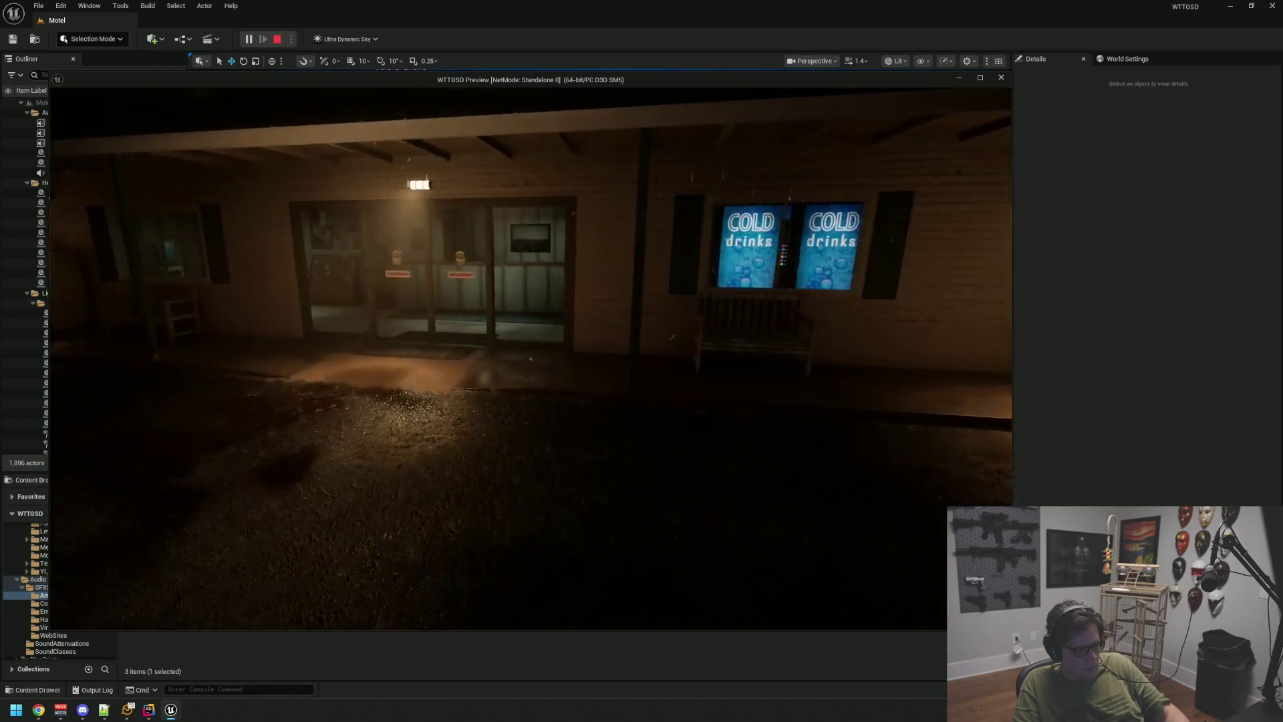
key(w)
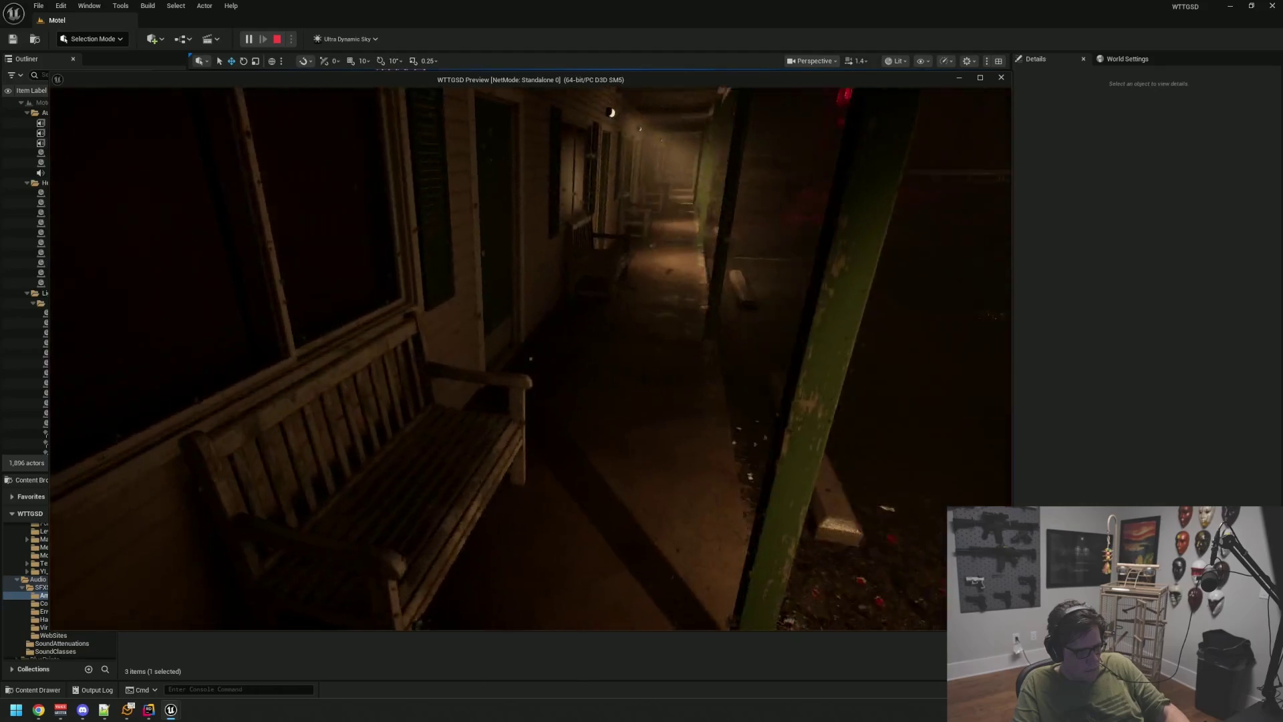
key(w)
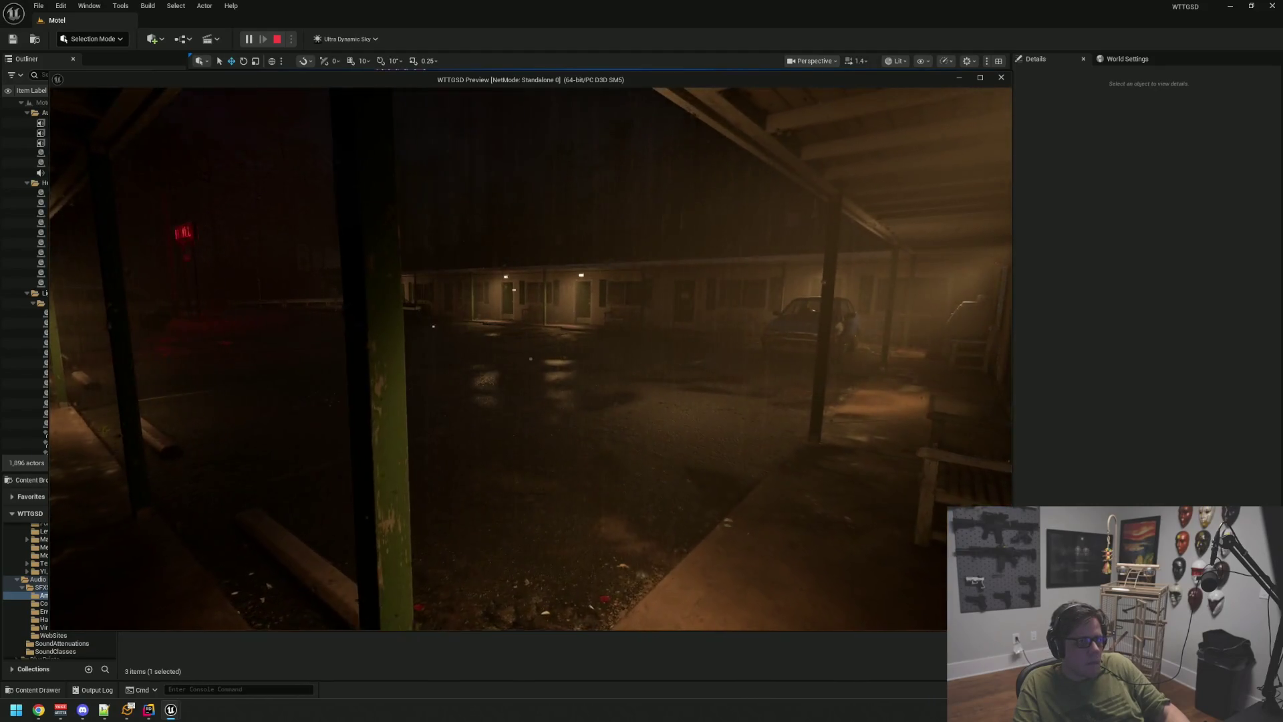
key(w)
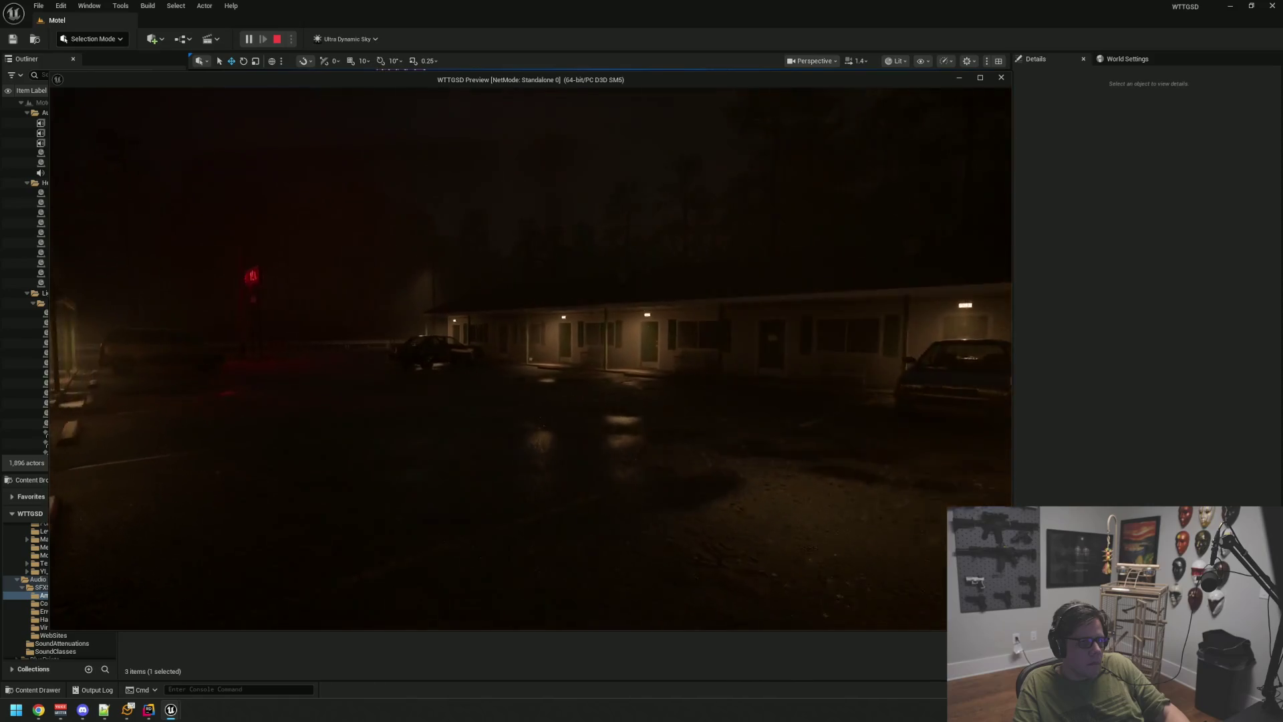
key(w)
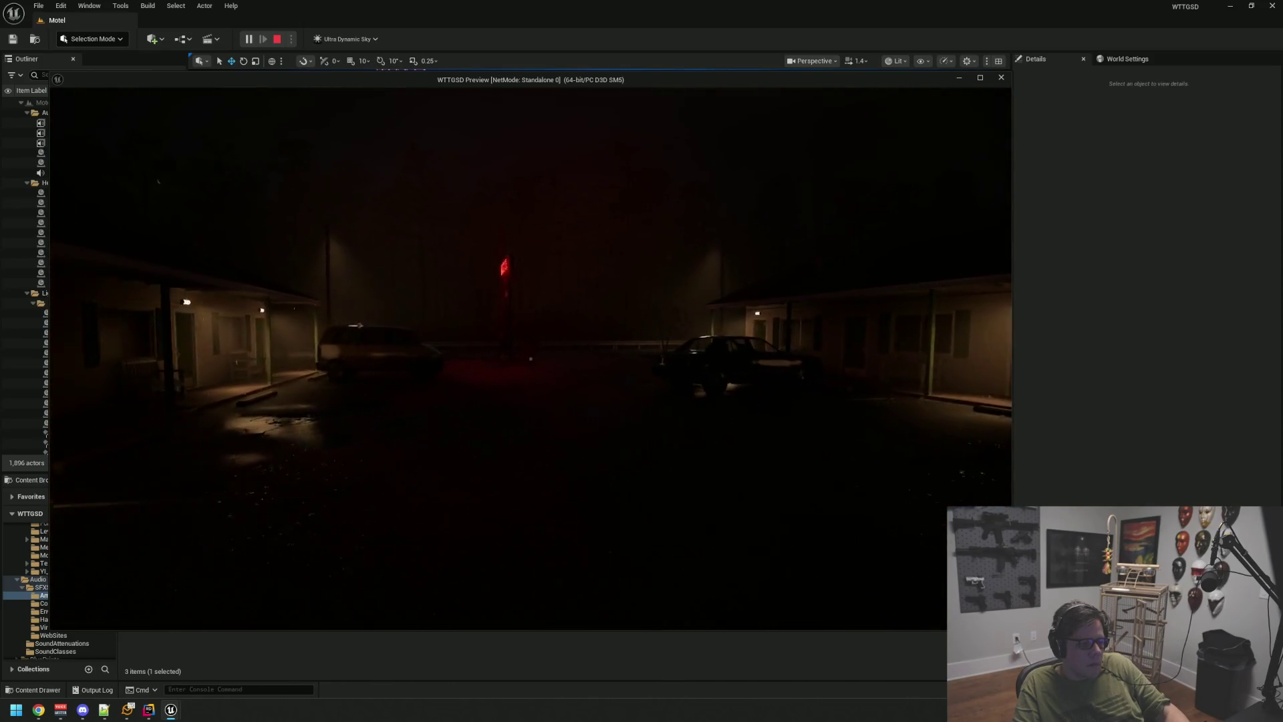
- End the preview and minimize the Unreal editor and the code editor
key(Escape)
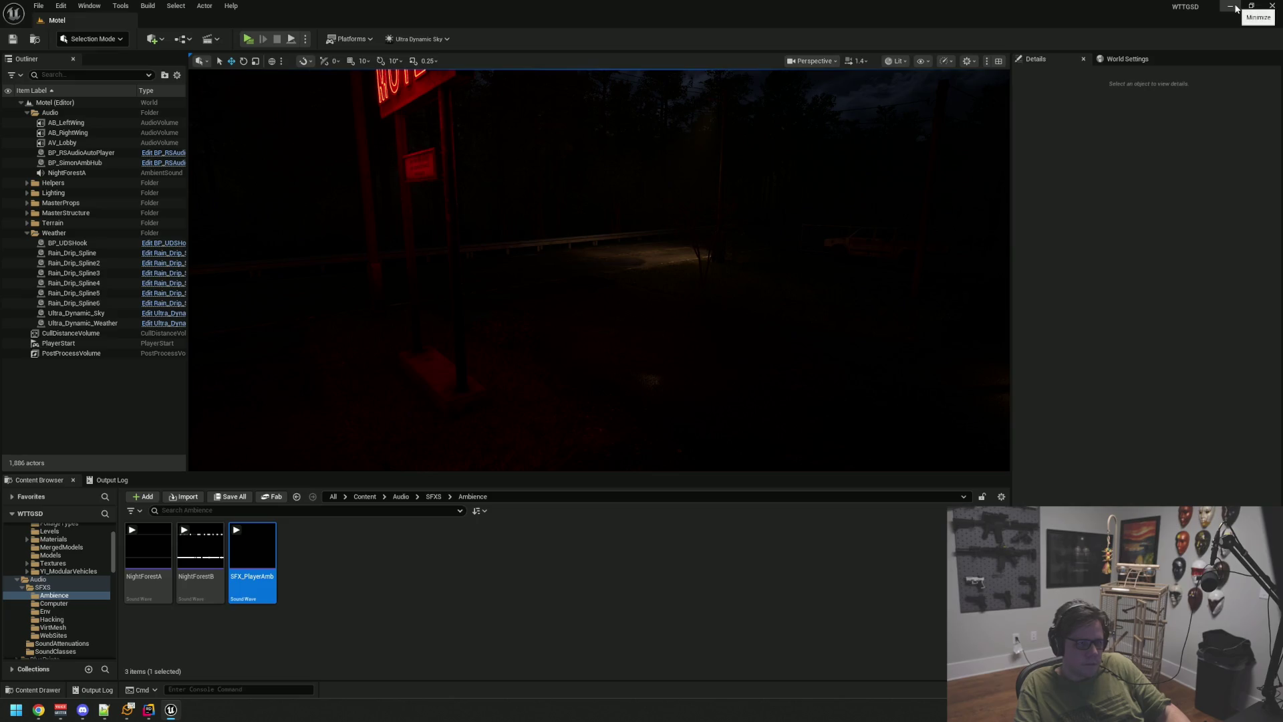
click(1235, 8)
click(1223, 8)
- Launch GitHub Desktop from search, commit the 32 WTTGSD files to main, then close it
key(super)
text(g)
key(Return)
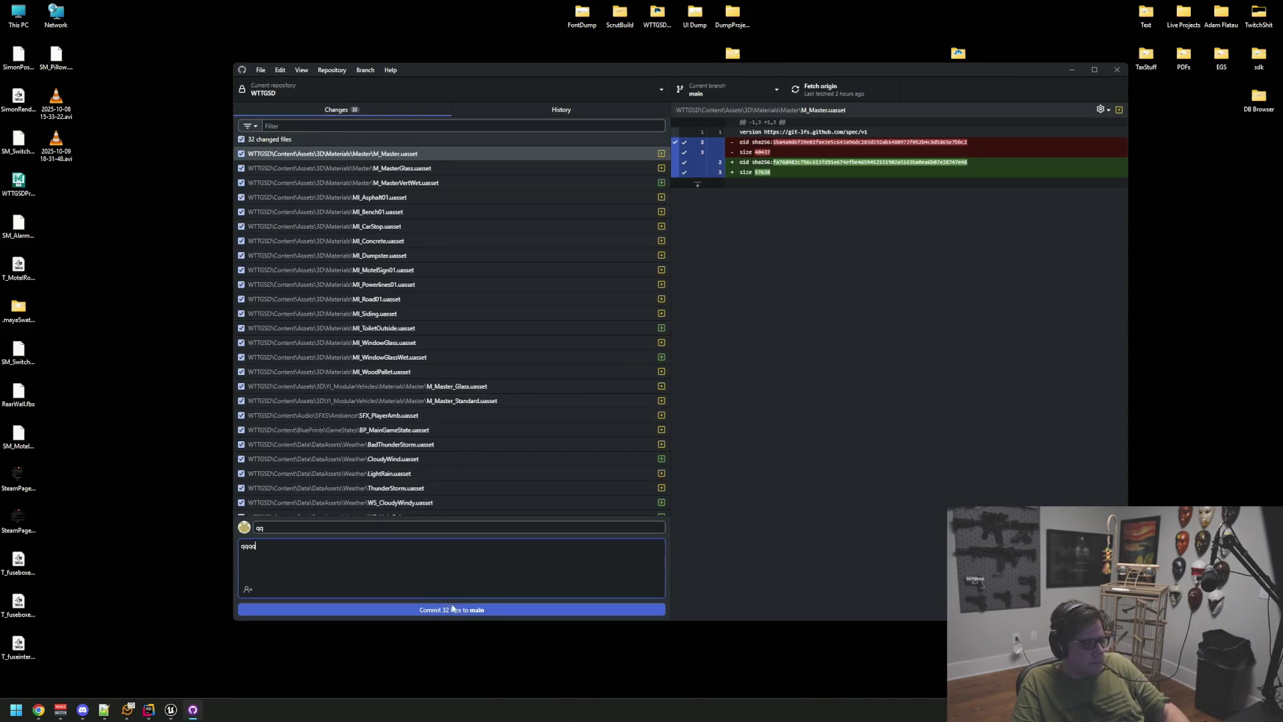
click(451, 608)
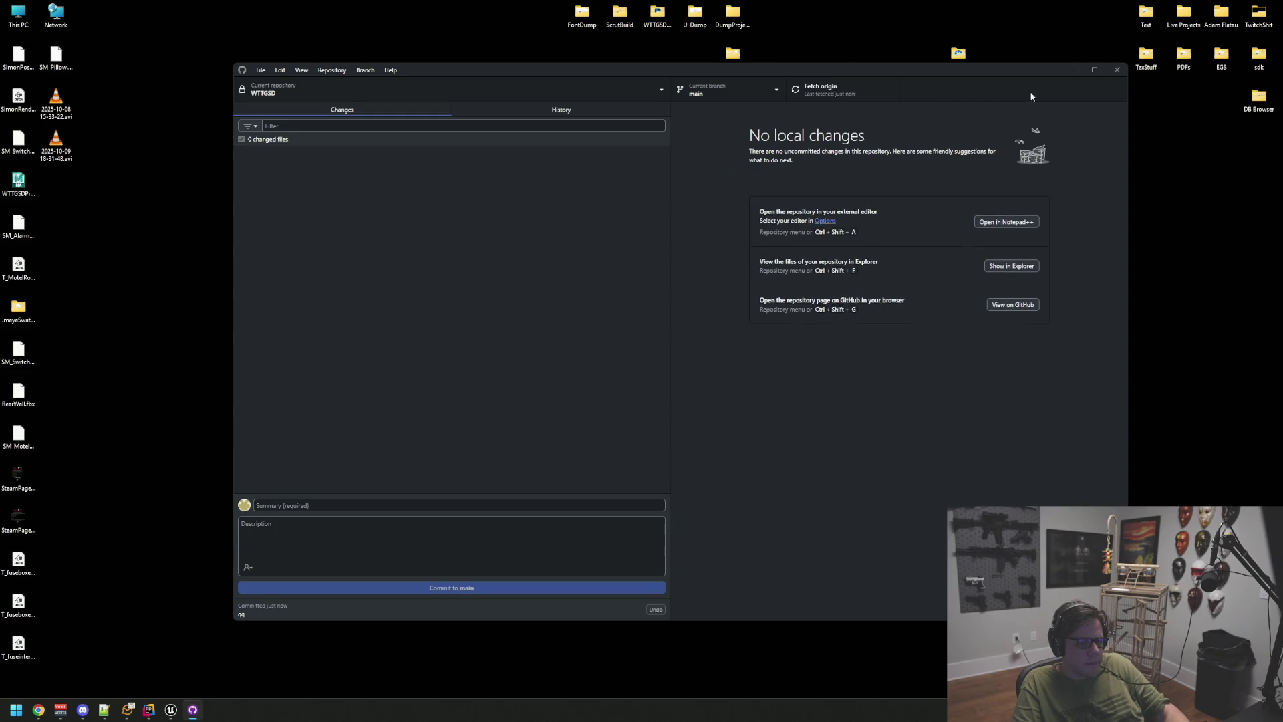
click(1115, 69)
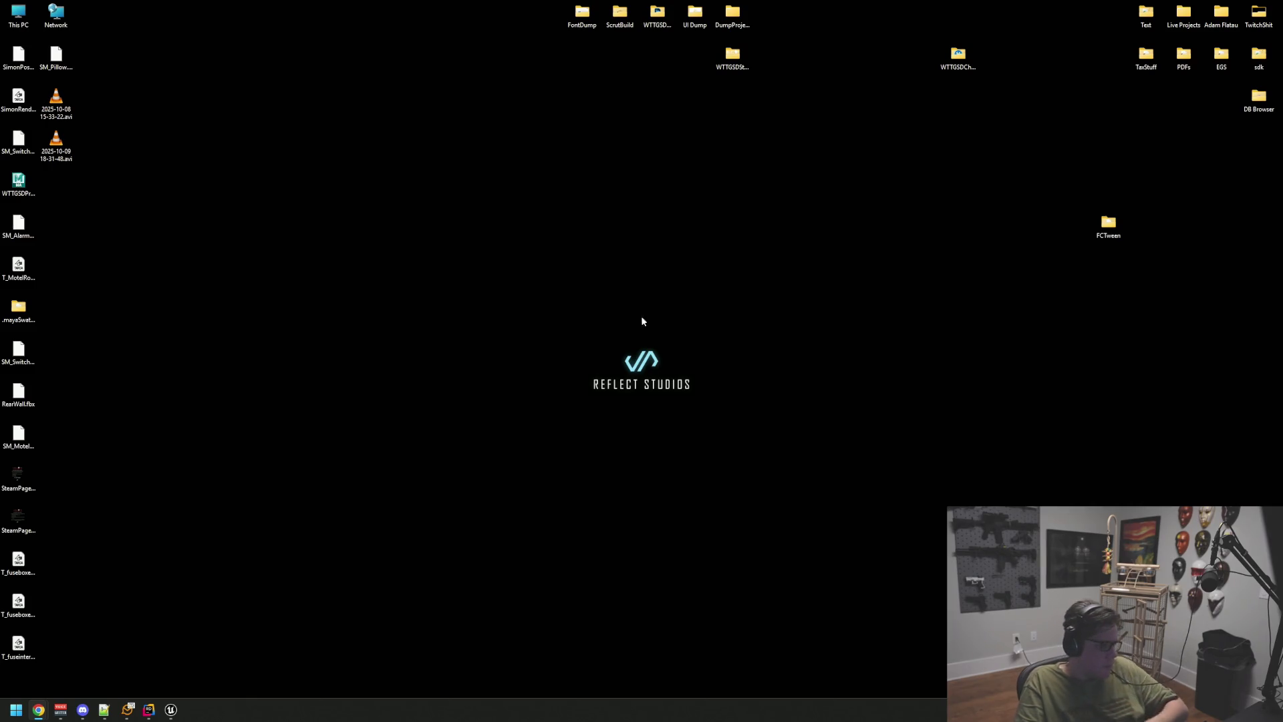
click(127, 709)
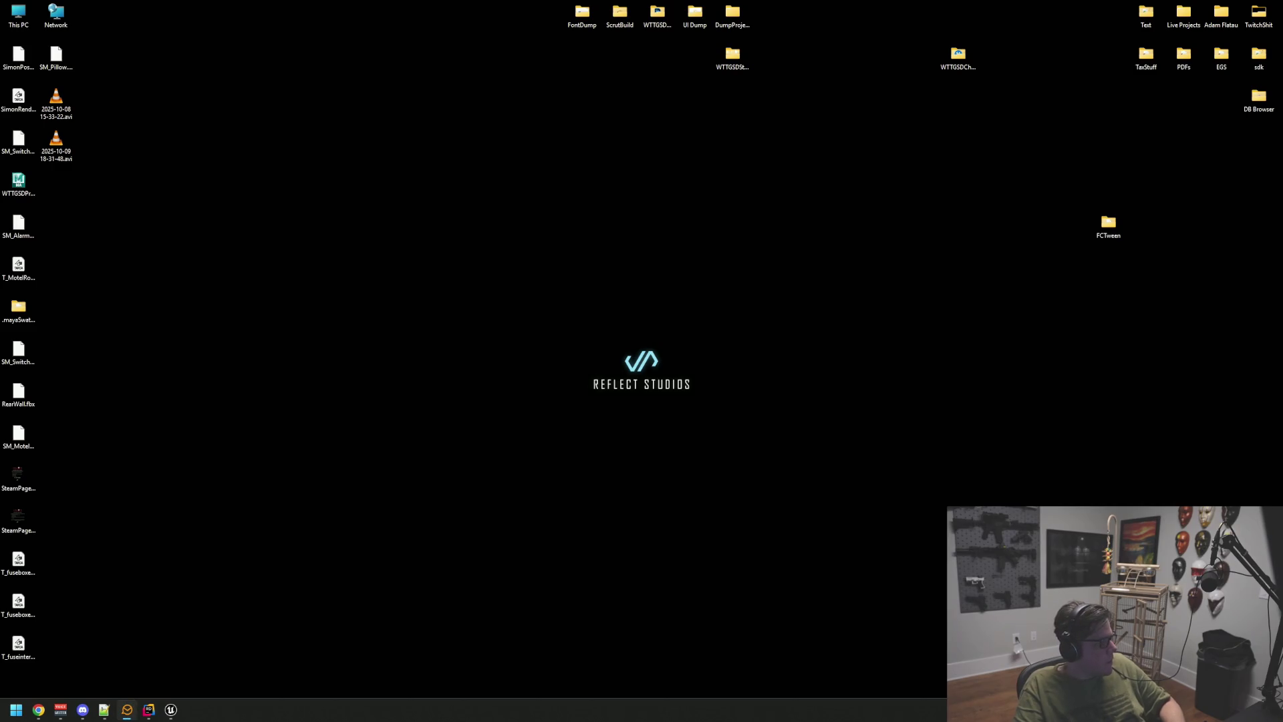
click(172, 709)
click(173, 708)
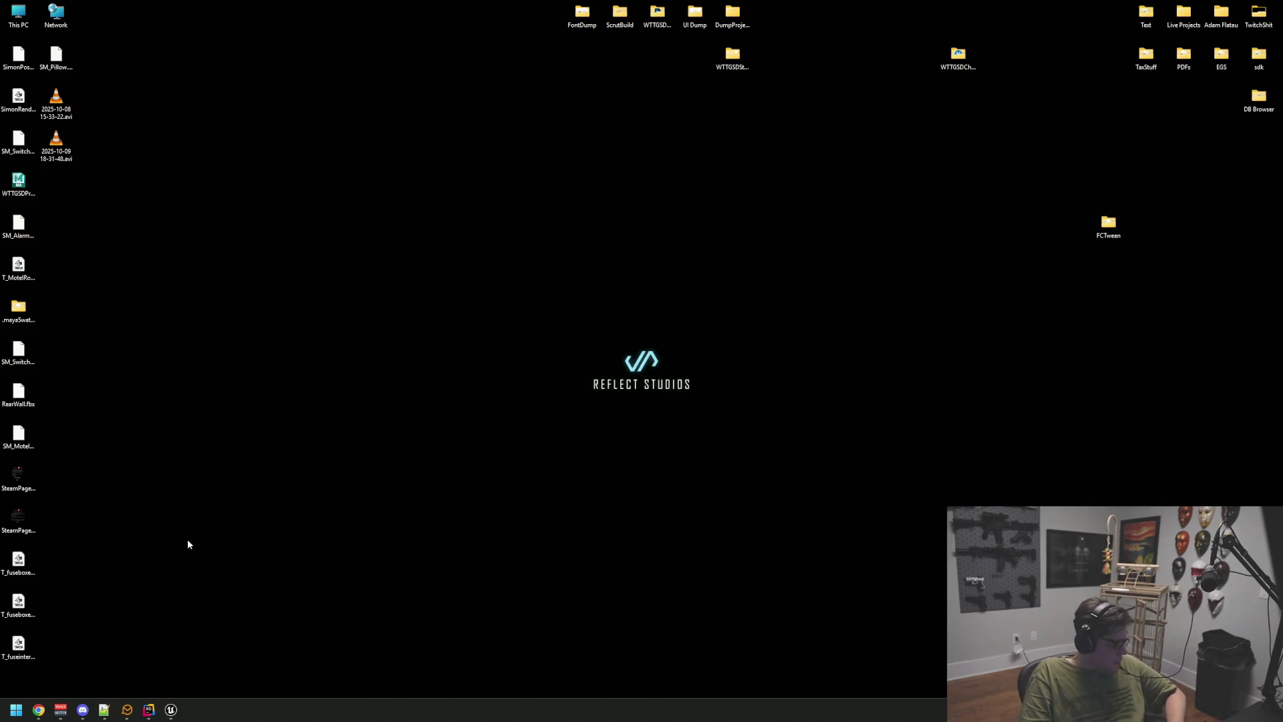
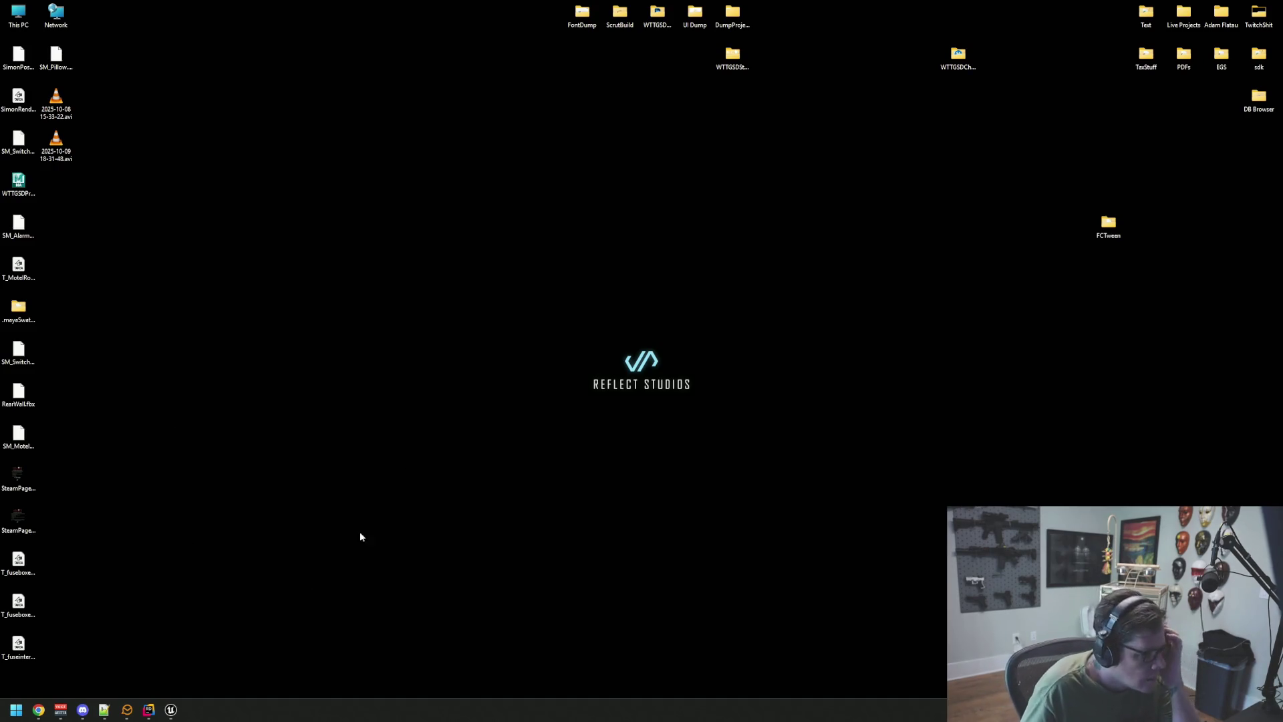
- Move the Rider and Unreal Editor windows out of the way to reveal the desktop
click(156, 714)
click(170, 709)
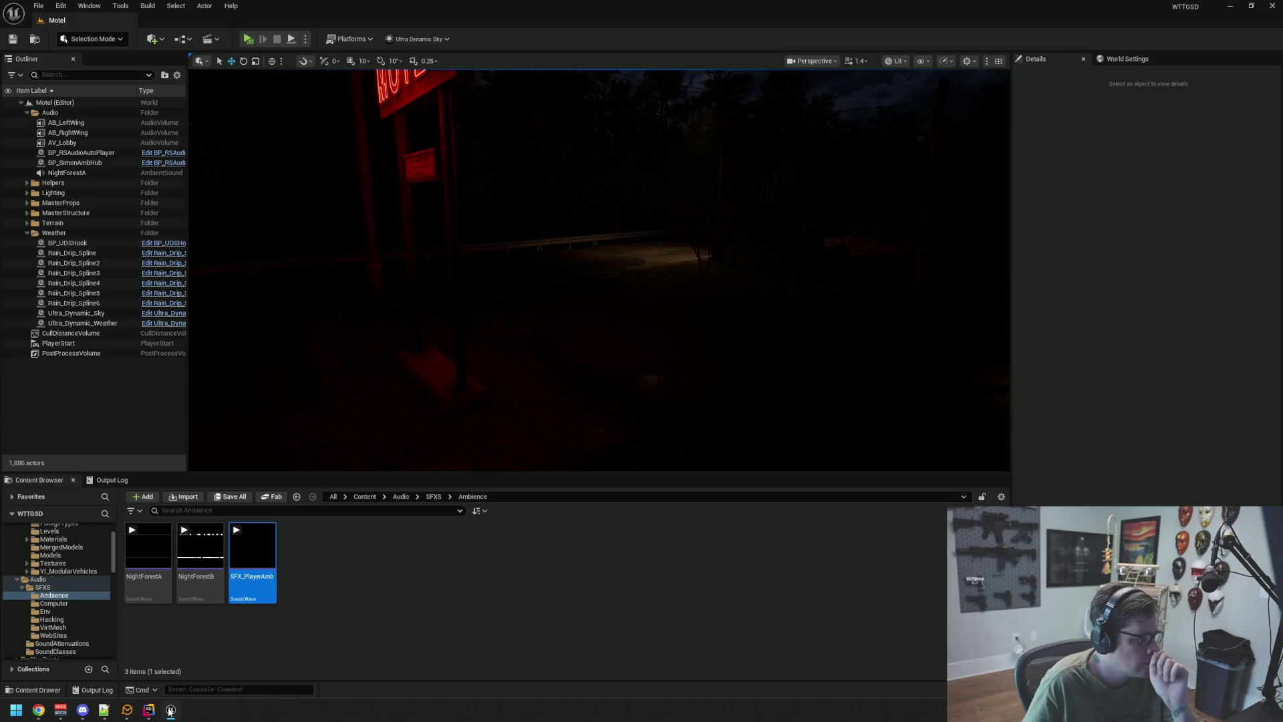
click(170, 710)
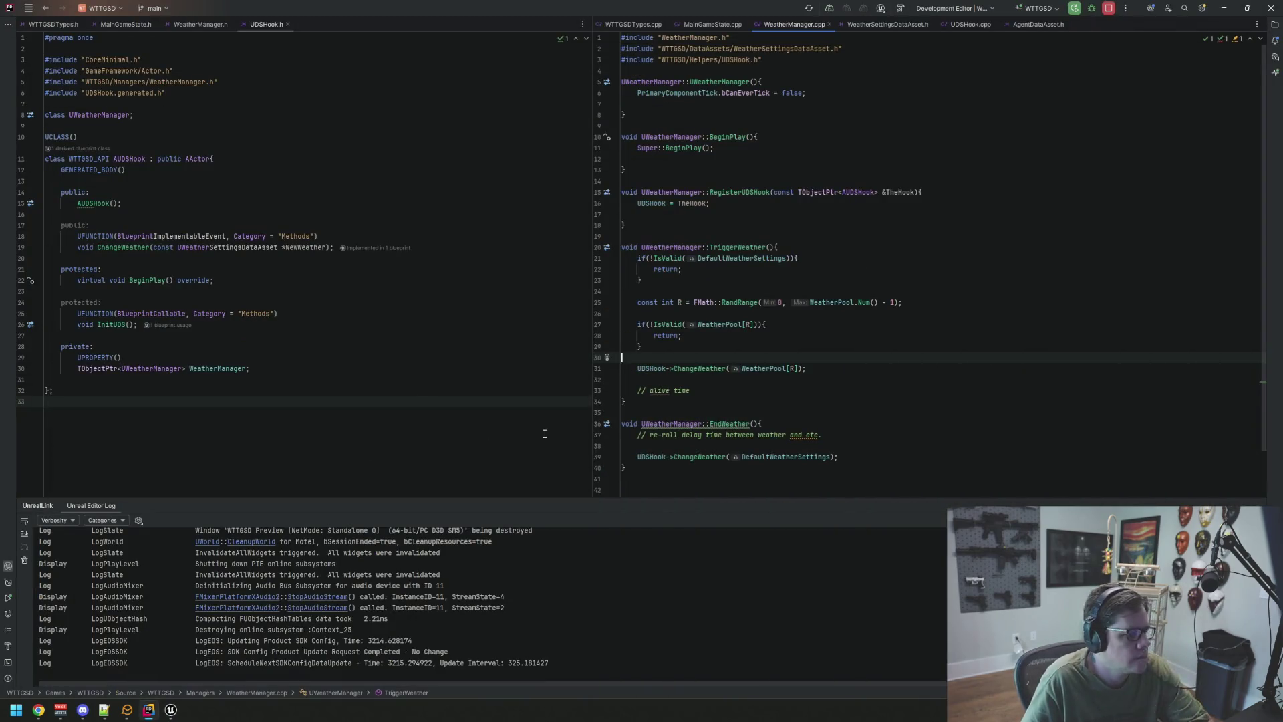
click(1226, 7)
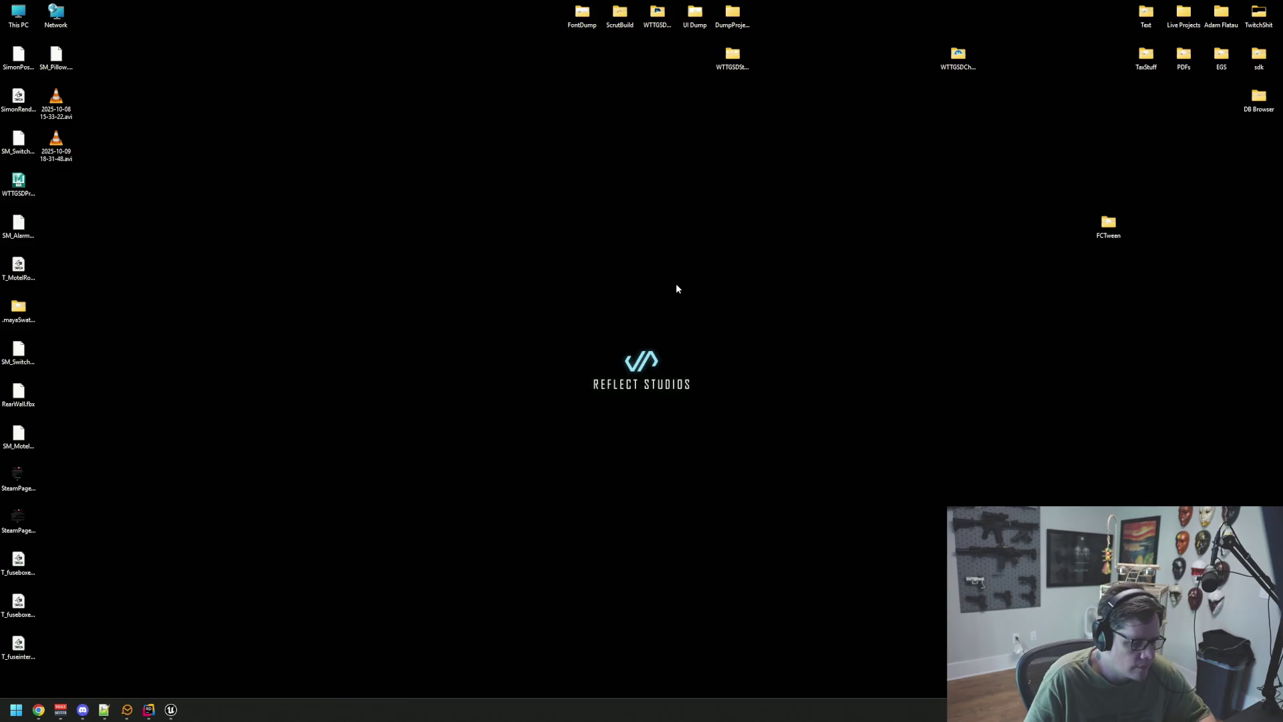
- Launch Audacity from the Windows search
key(super)
text(audacity)
key(Return)
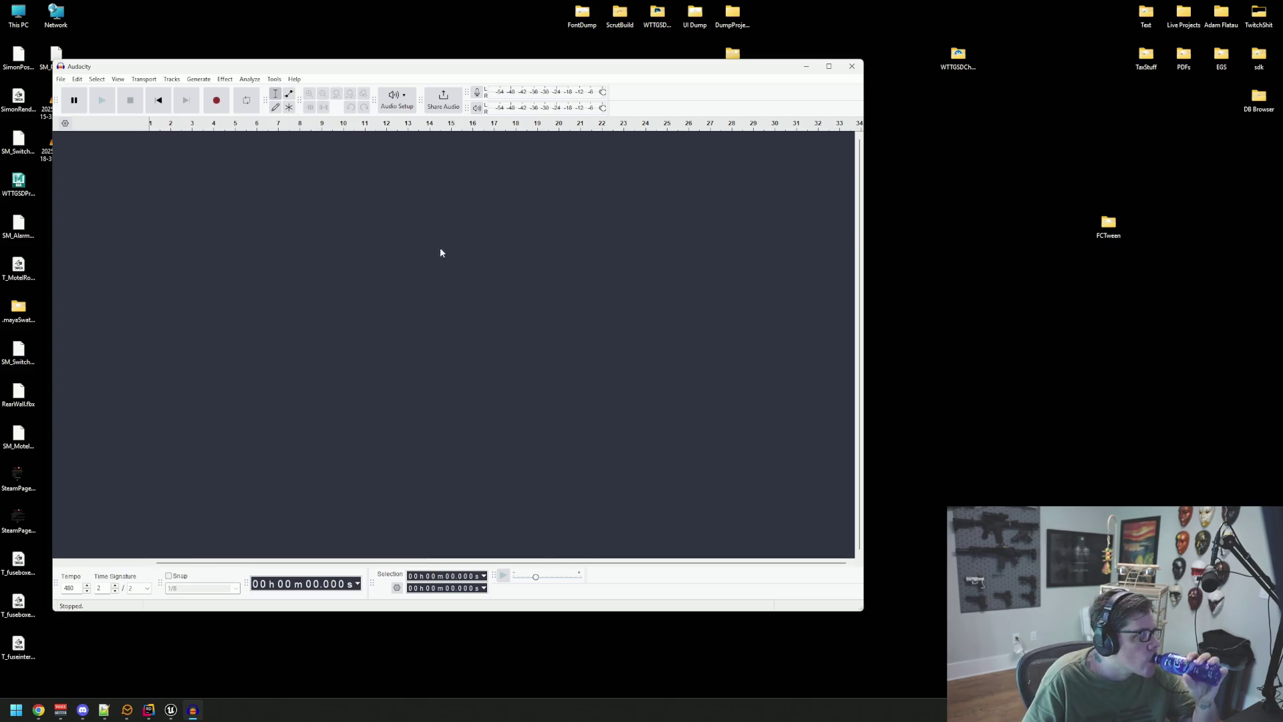
click(75, 82)
- Cancel Audacity's file browser and open the WTTGSDDump folder in Explorer
click(100, 101)
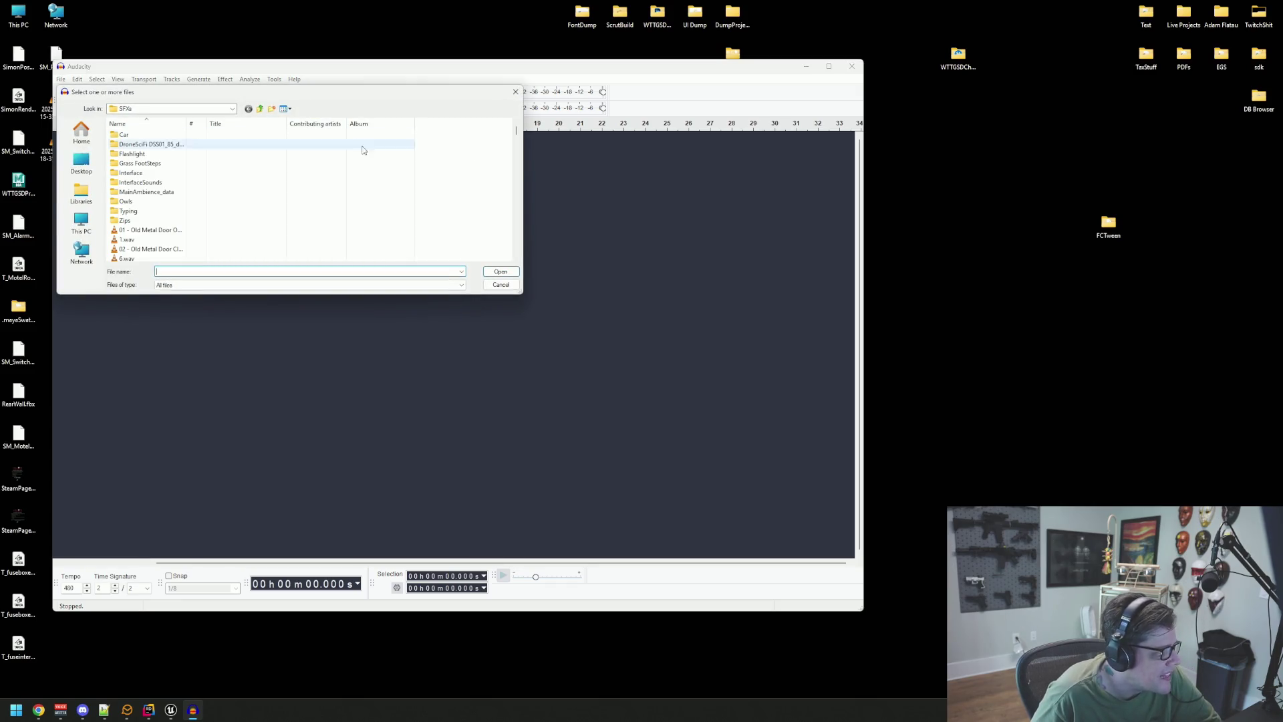
mouse_move(522, 293)
mouse_down()
mouse_move(533, 370)
mouse_move(605, 447)
mouse_up()
scroll(366, 319, down, 10)
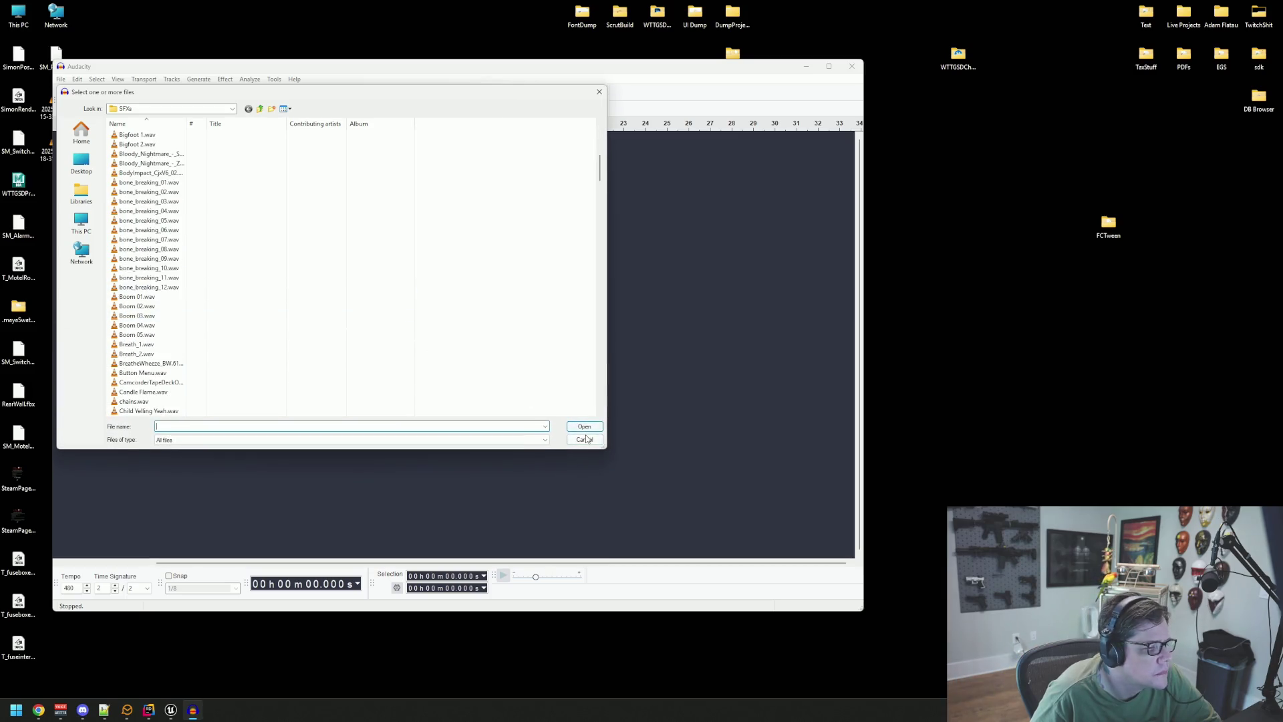
click(587, 439)
double_click(732, 55)
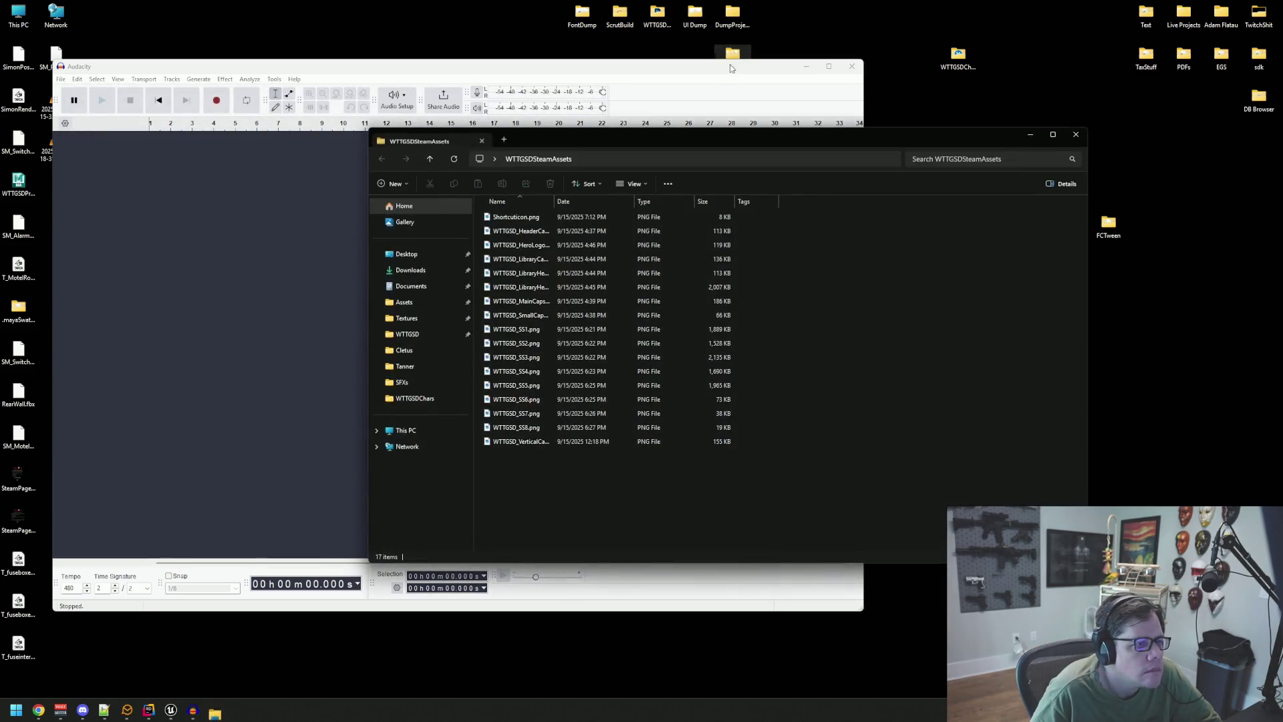
click(1076, 135)
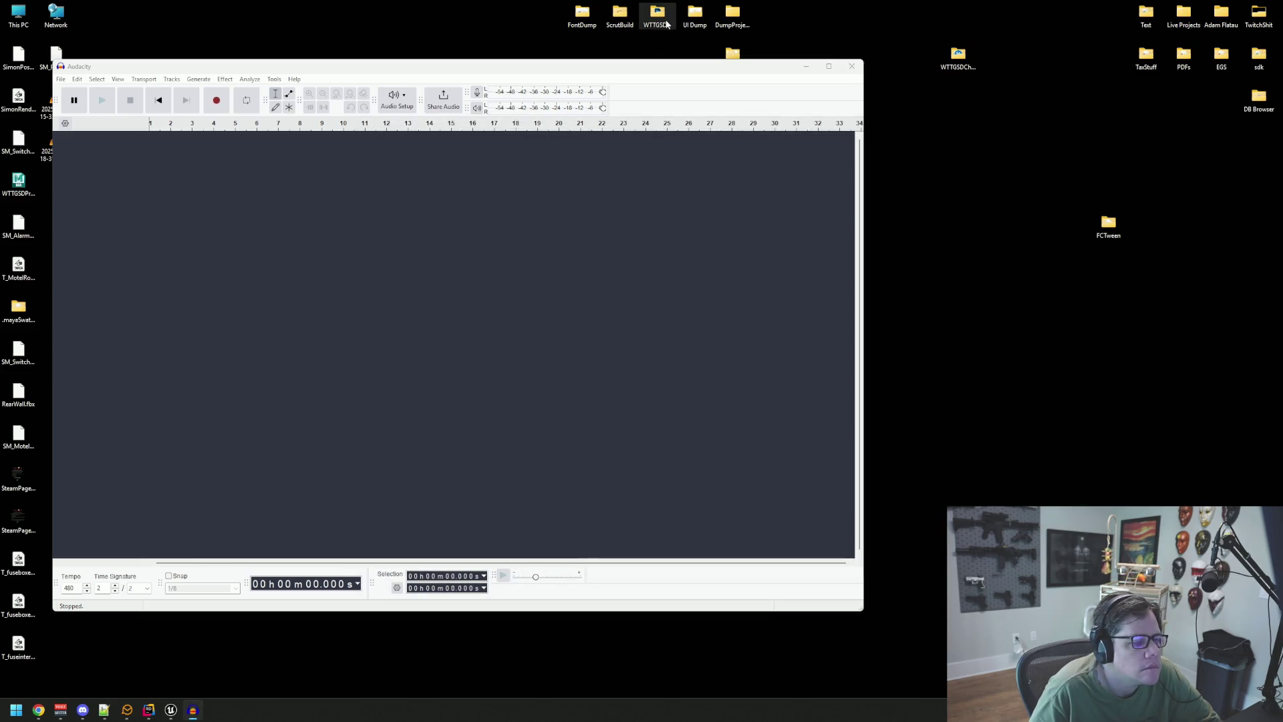
double_click(667, 25)
double_click(522, 220)
- Drag Night Forest Background Ambience.wav from the SFXs folder into Audacity and play it
mouse_move(593, 152)
mouse_down()
mouse_move(675, 132)
mouse_move(743, 141)
mouse_up()
click(691, 148)
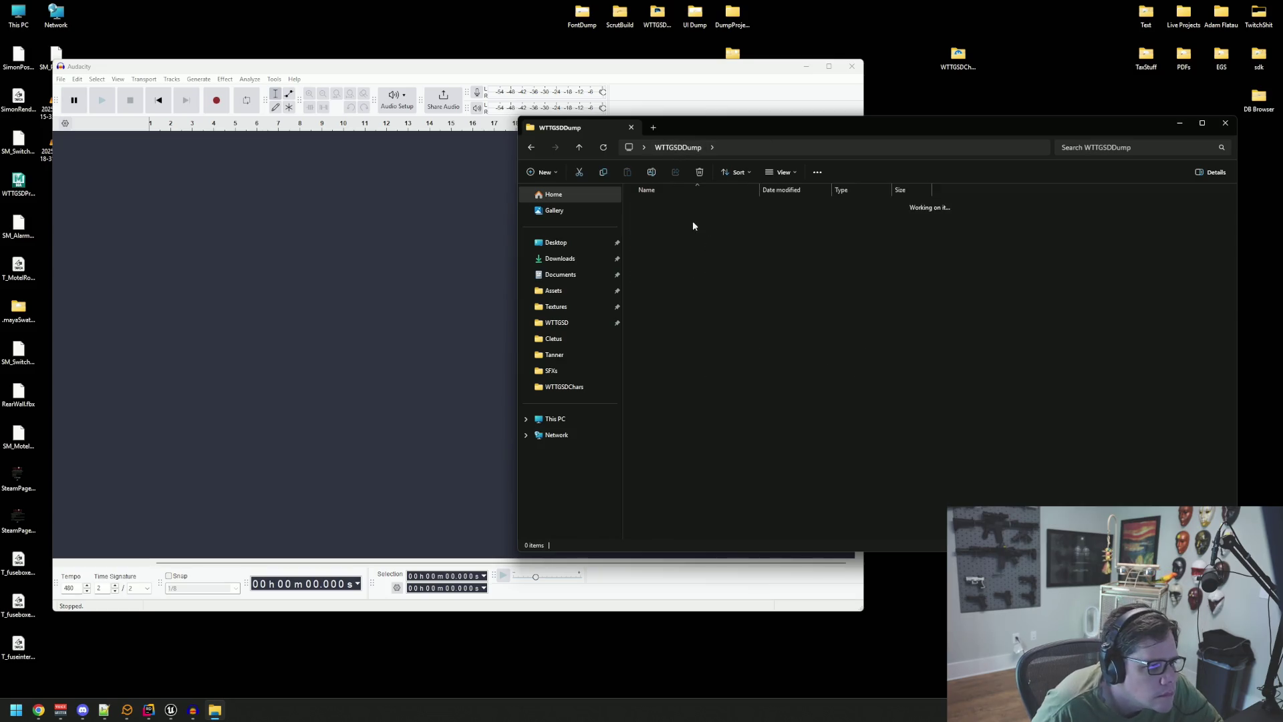
double_click(716, 278)
scroll(717, 279, down, 15)
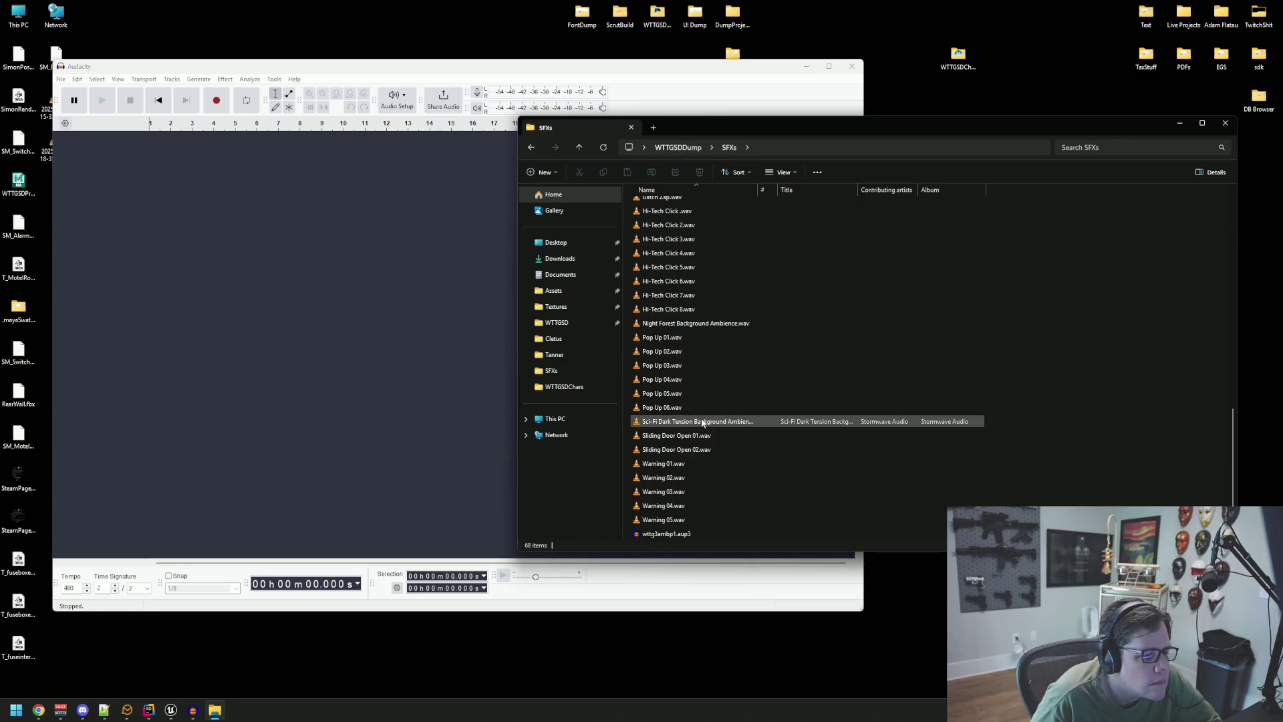
mouse_move(708, 323)
mouse_down()
mouse_move(377, 294)
mouse_move(438, 235)
mouse_up()
key(space)
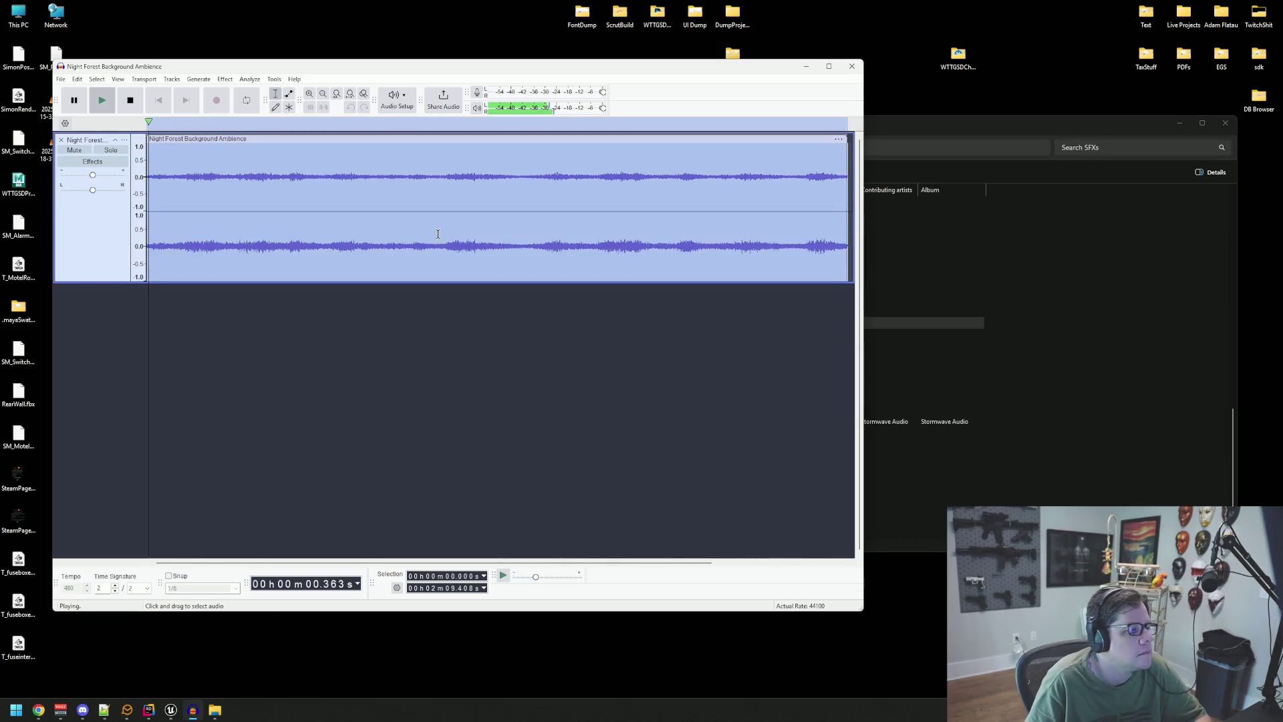
- Preview and apply a 1000 Hz low-pass filter with 24 dB roll-off
click(225, 78)
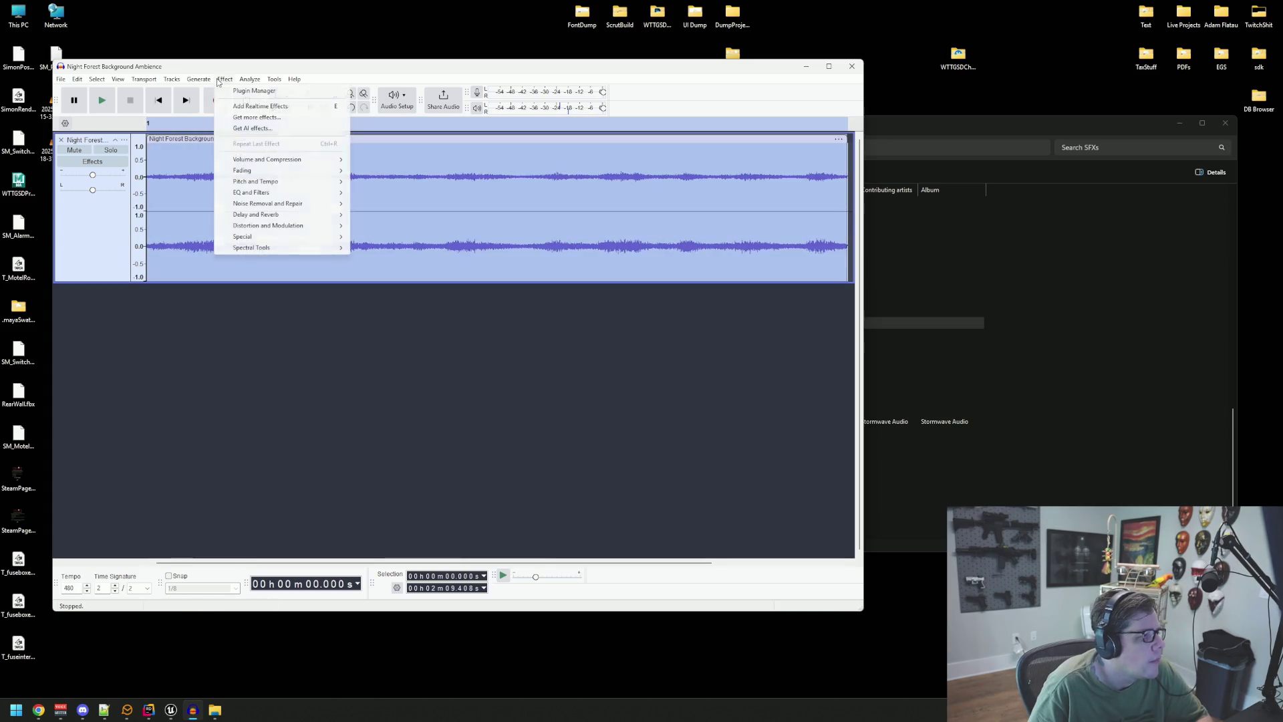
mouse_move(319, 172)
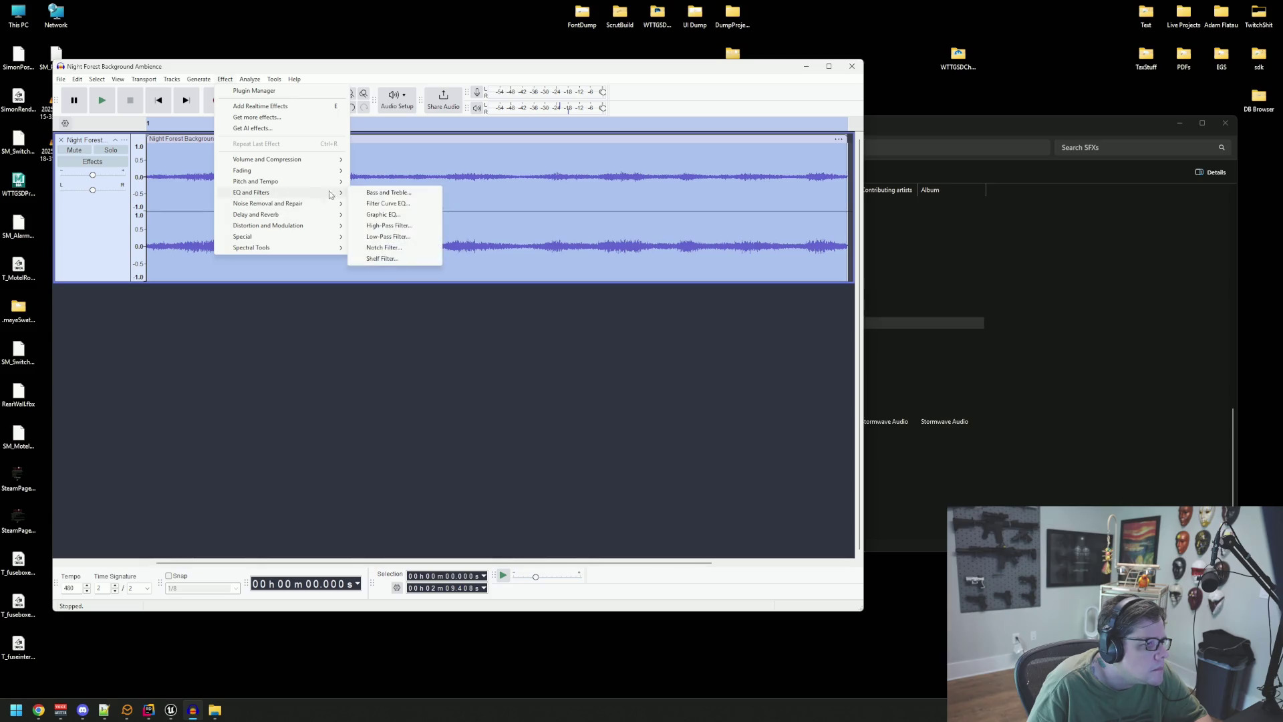
click(404, 237)
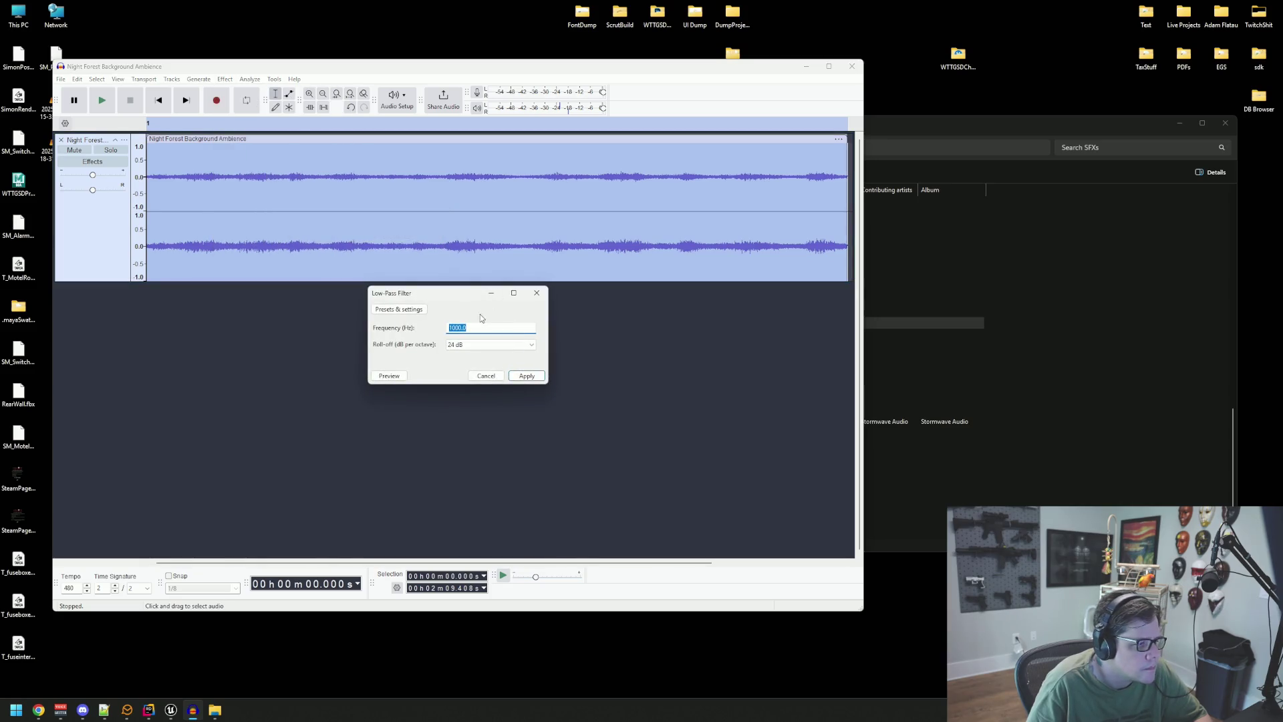
click(397, 377)
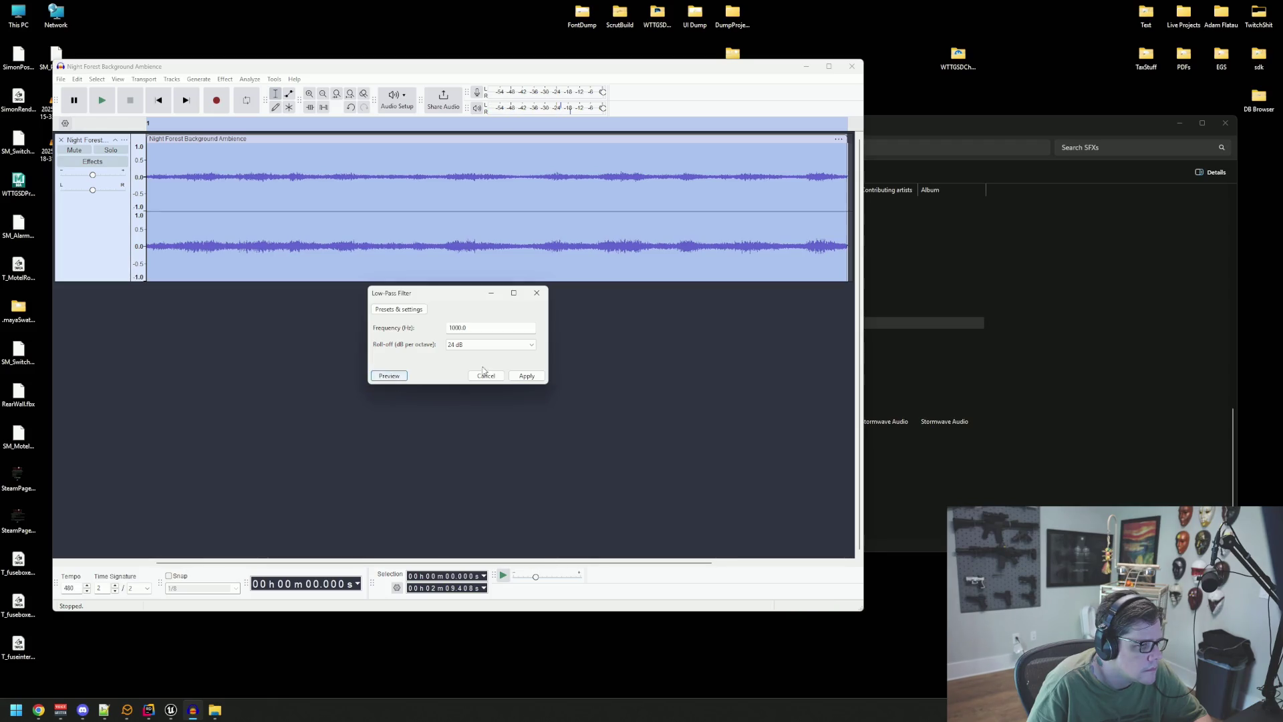
click(525, 375)
- Listen to the filtered track, stop playback and select the whole track
key(space)
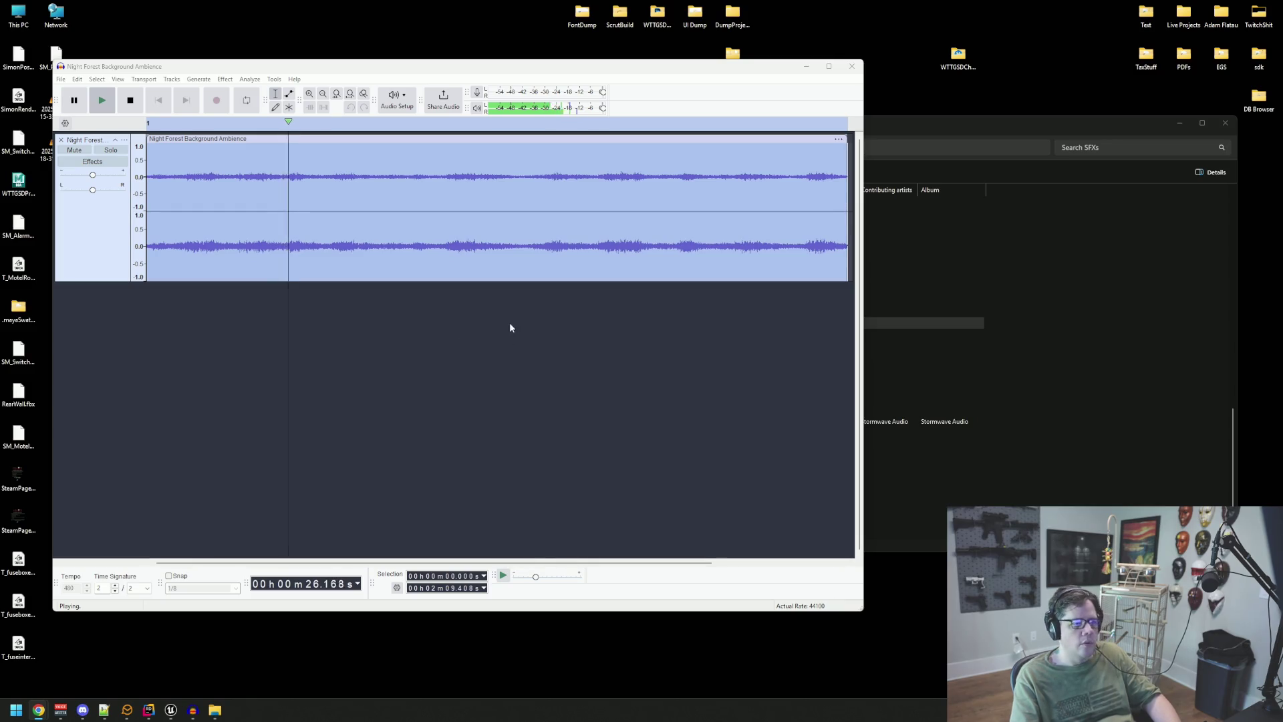
click(387, 307)
key(space)
key(ctrl+a)
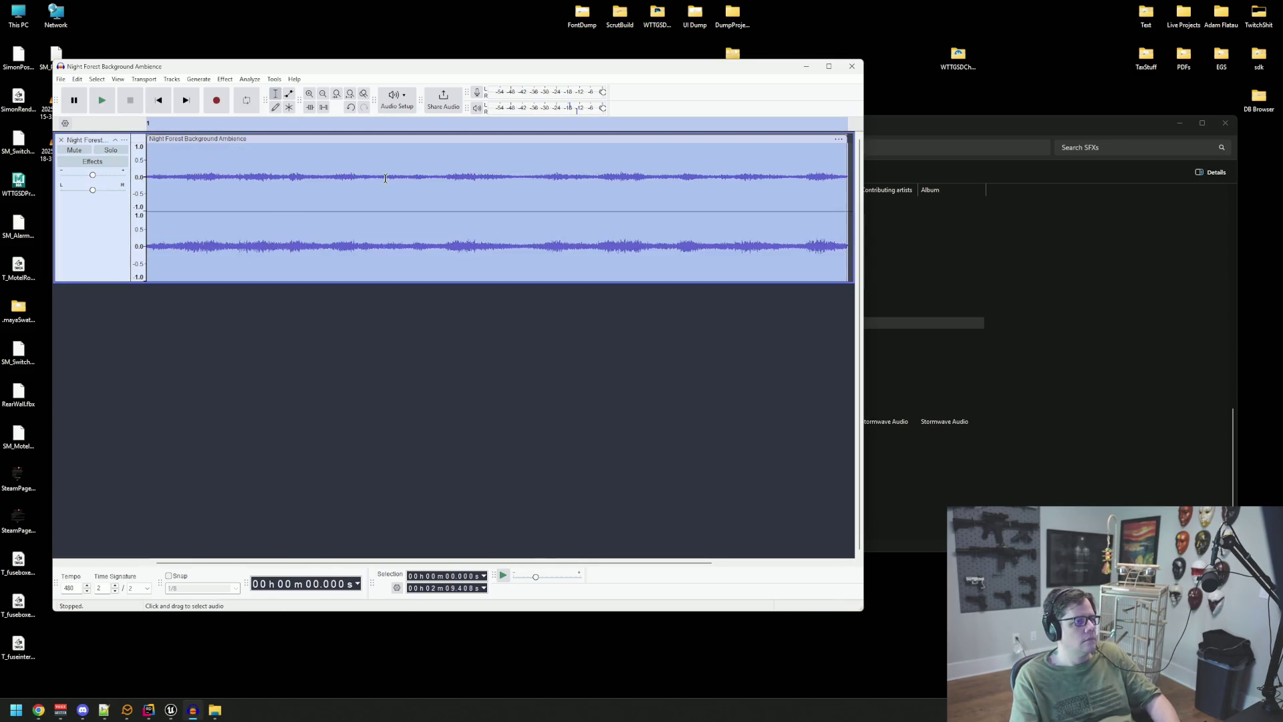
click(61, 79)
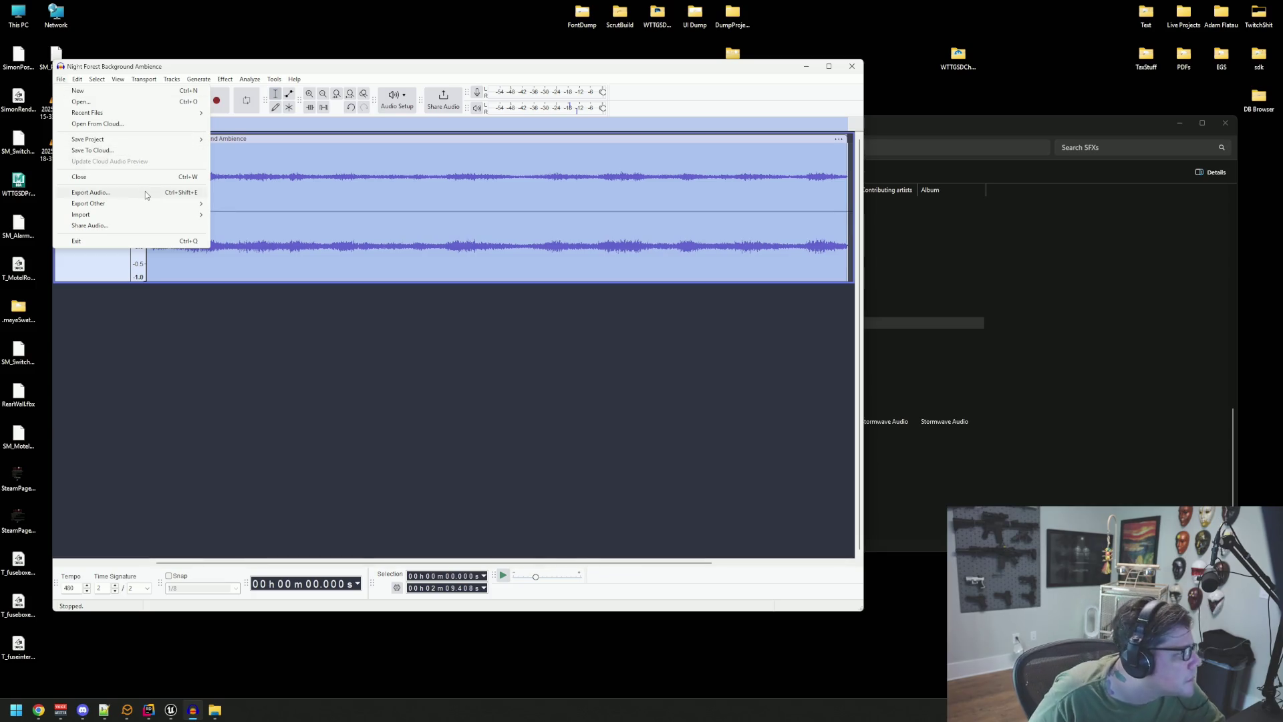
- In Export Audio, browse to the project's SFXS Ambience folder
click(90, 192)
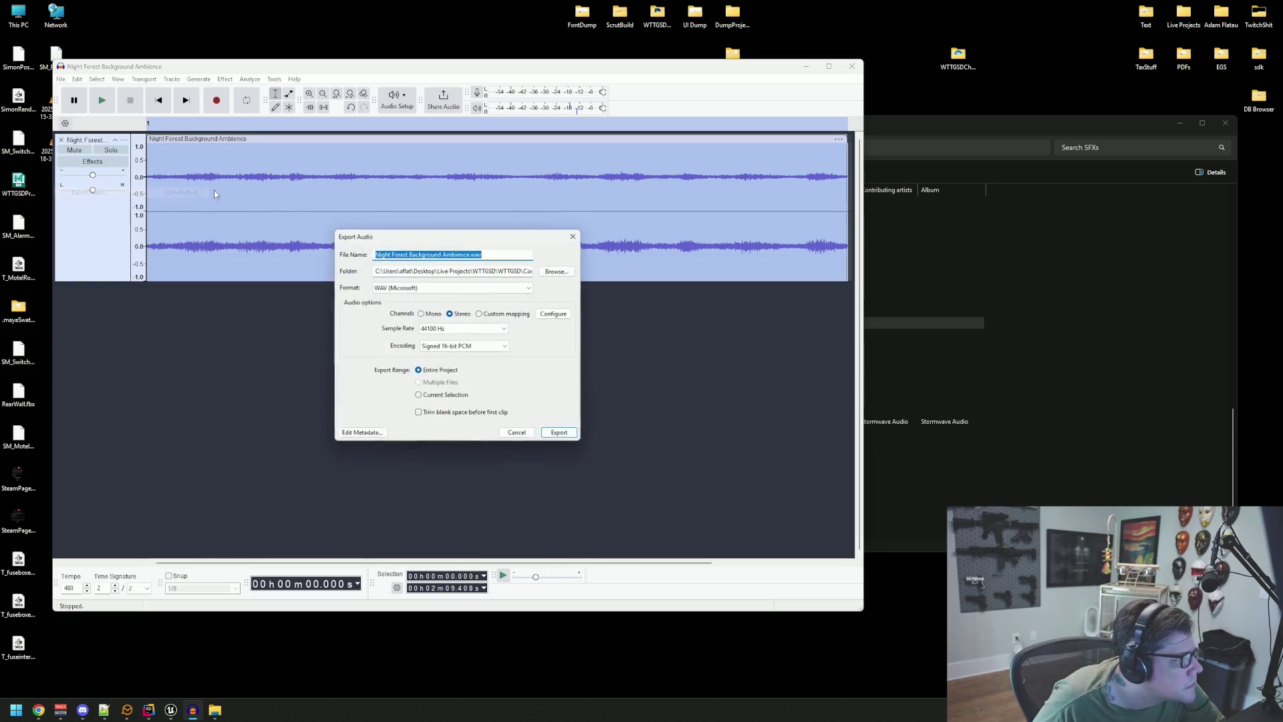
click(557, 271)
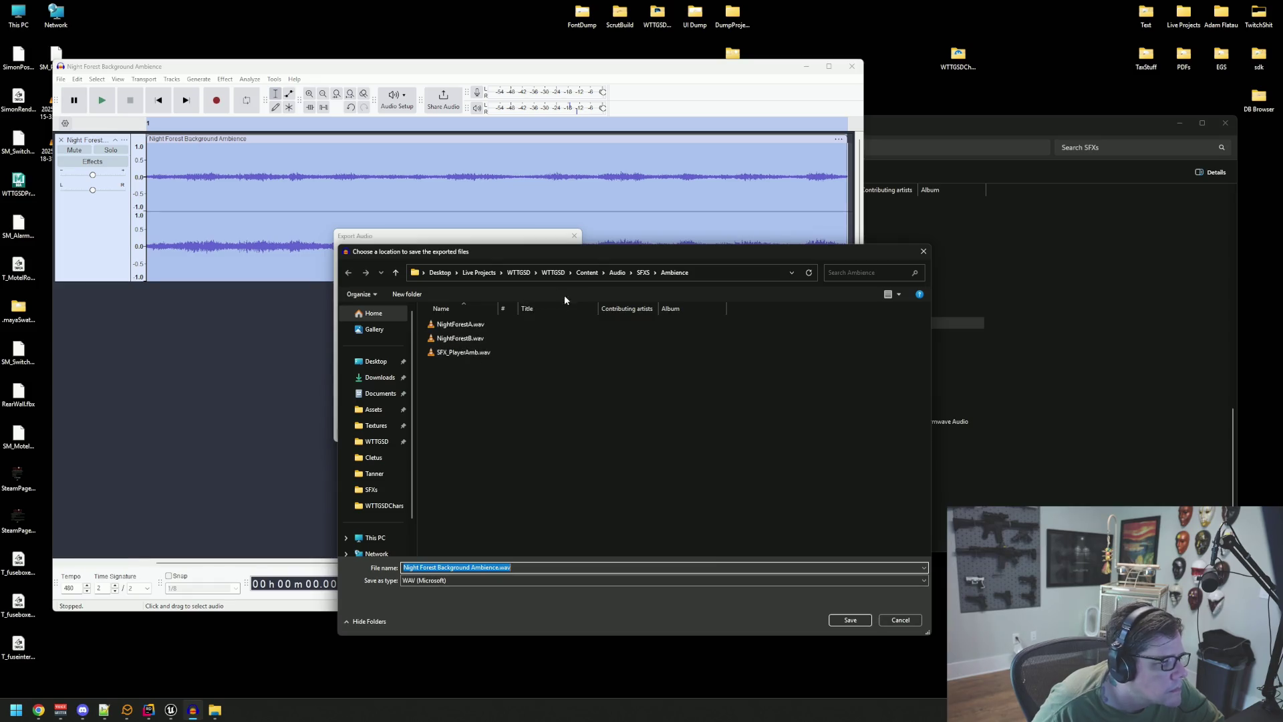
click(644, 275)
double_click(471, 350)
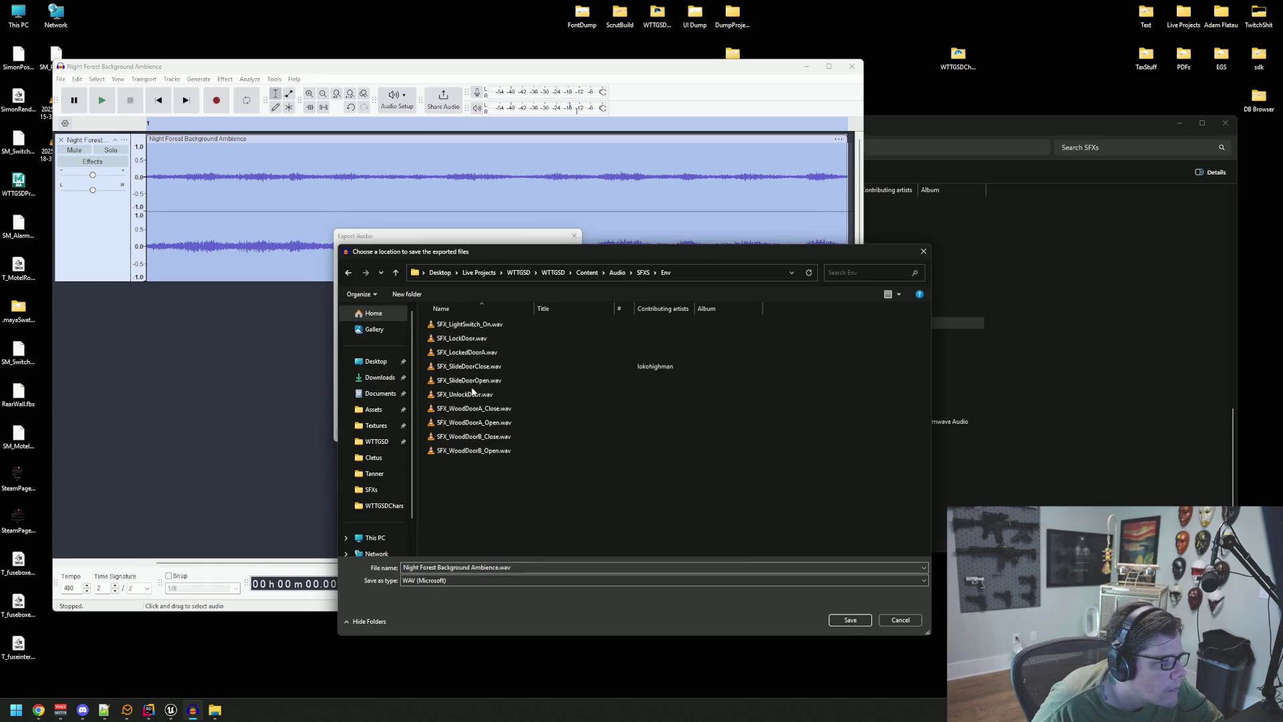
click(643, 272)
double_click(475, 331)
- Name the file SFX_PlayerAmbB.wav and export it
click(479, 355)
click(443, 566)
text(B)
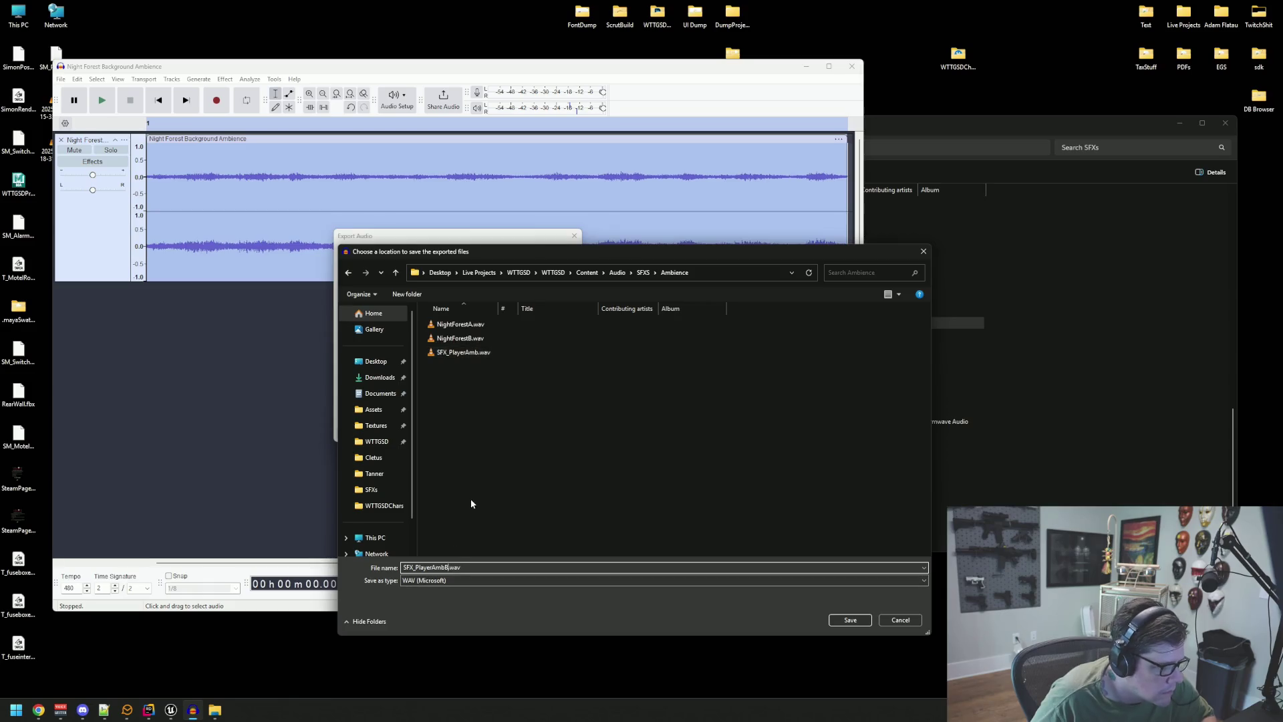
click(835, 616)
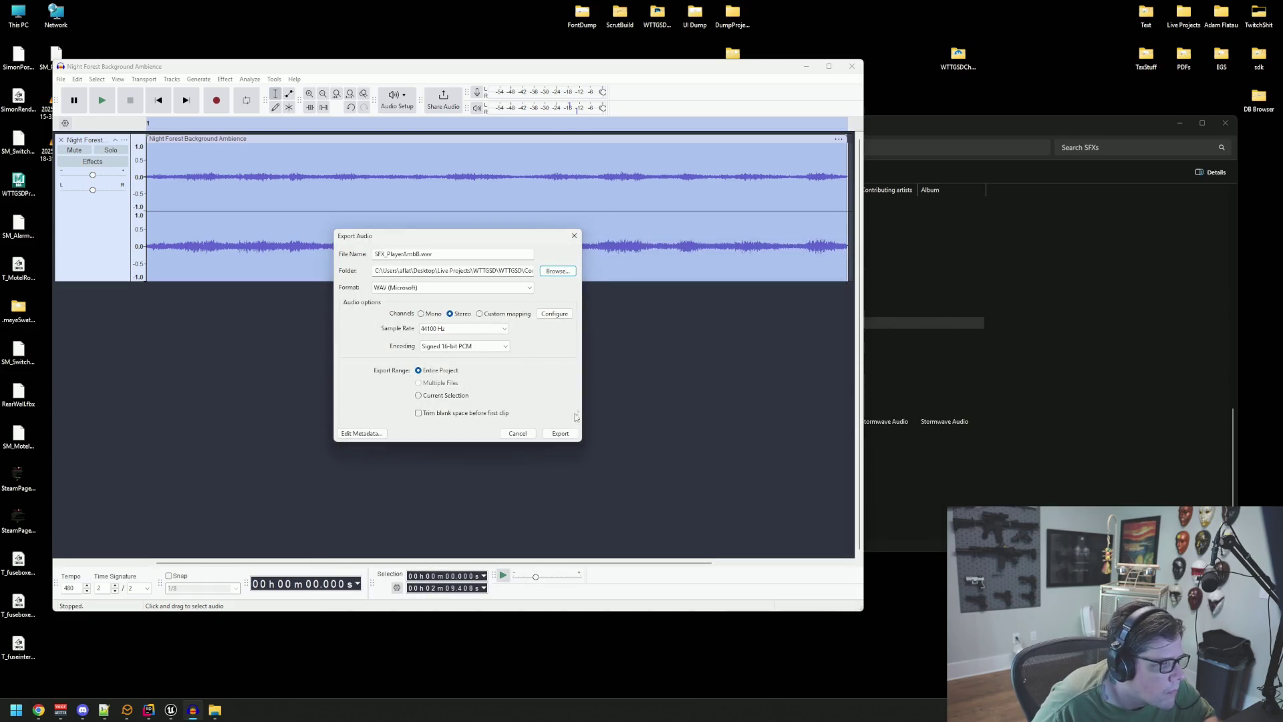
click(568, 433)
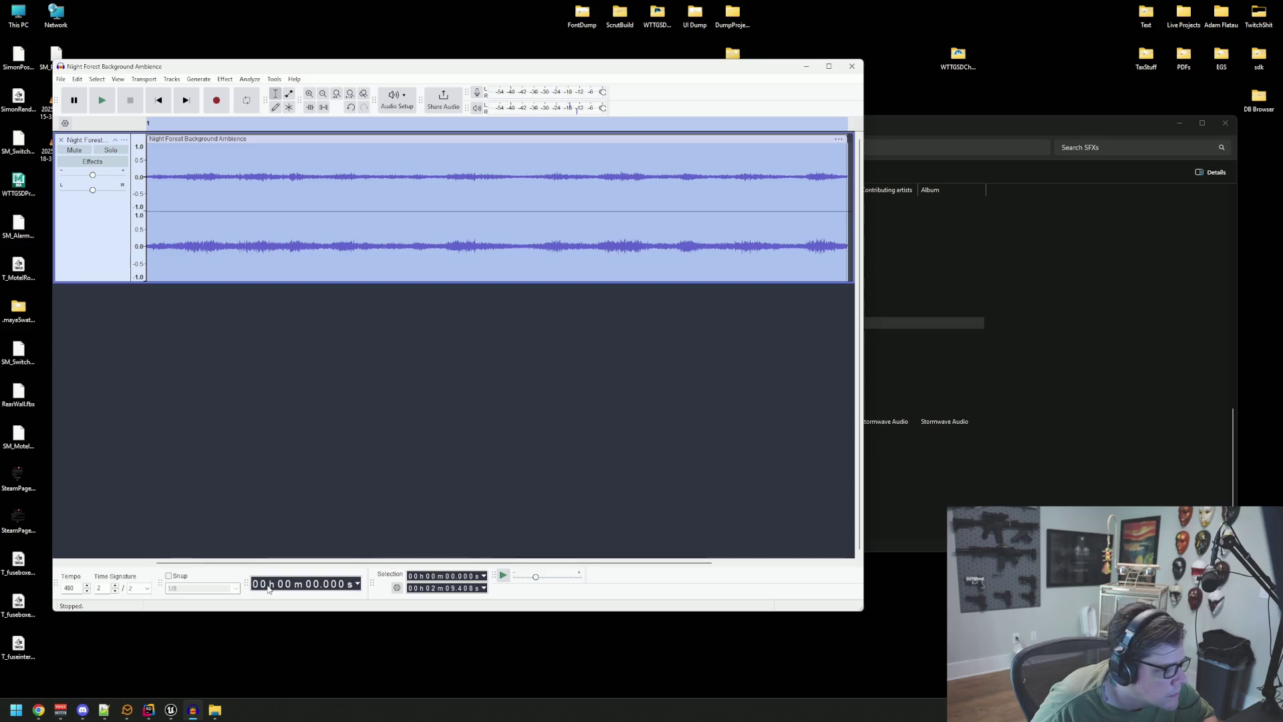
click(170, 710)
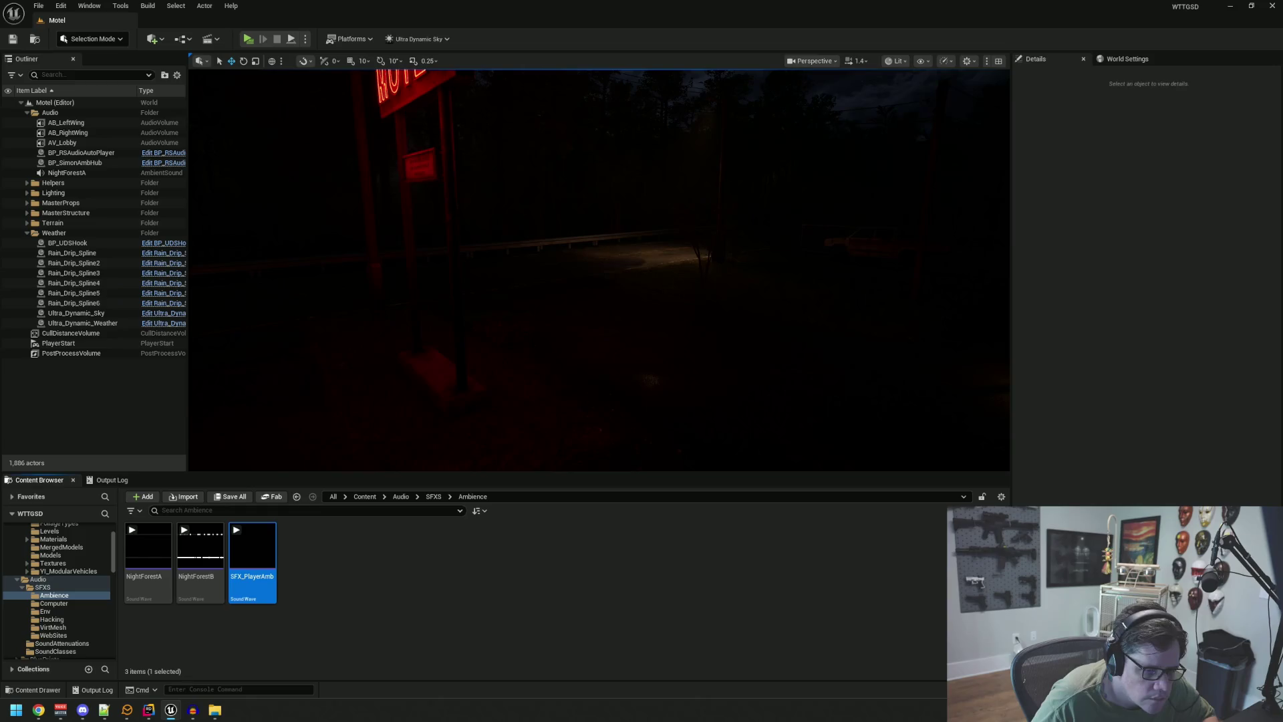
- Confirm the sound import, frame the motel buildings, and audition SFX_PlayerAmb
click(708, 372)
click(486, 578)
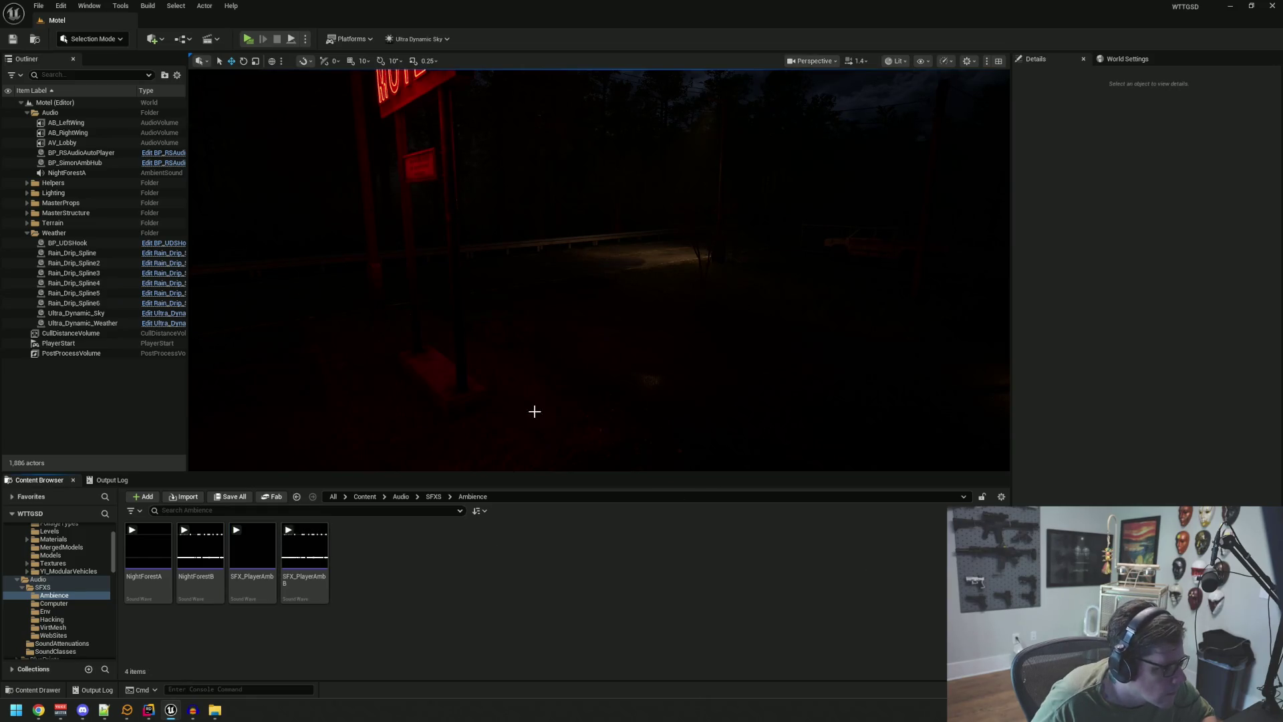
drag(544, 378, 504, 380)
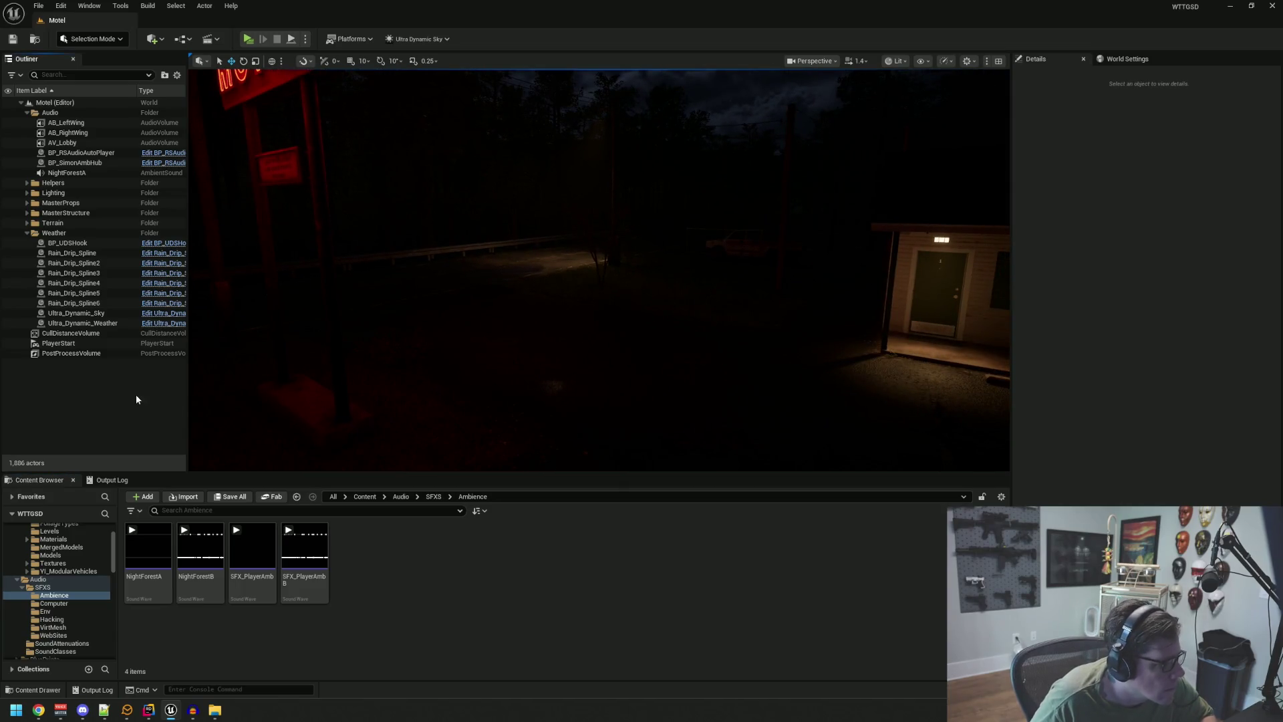
drag(558, 341, 491, 348)
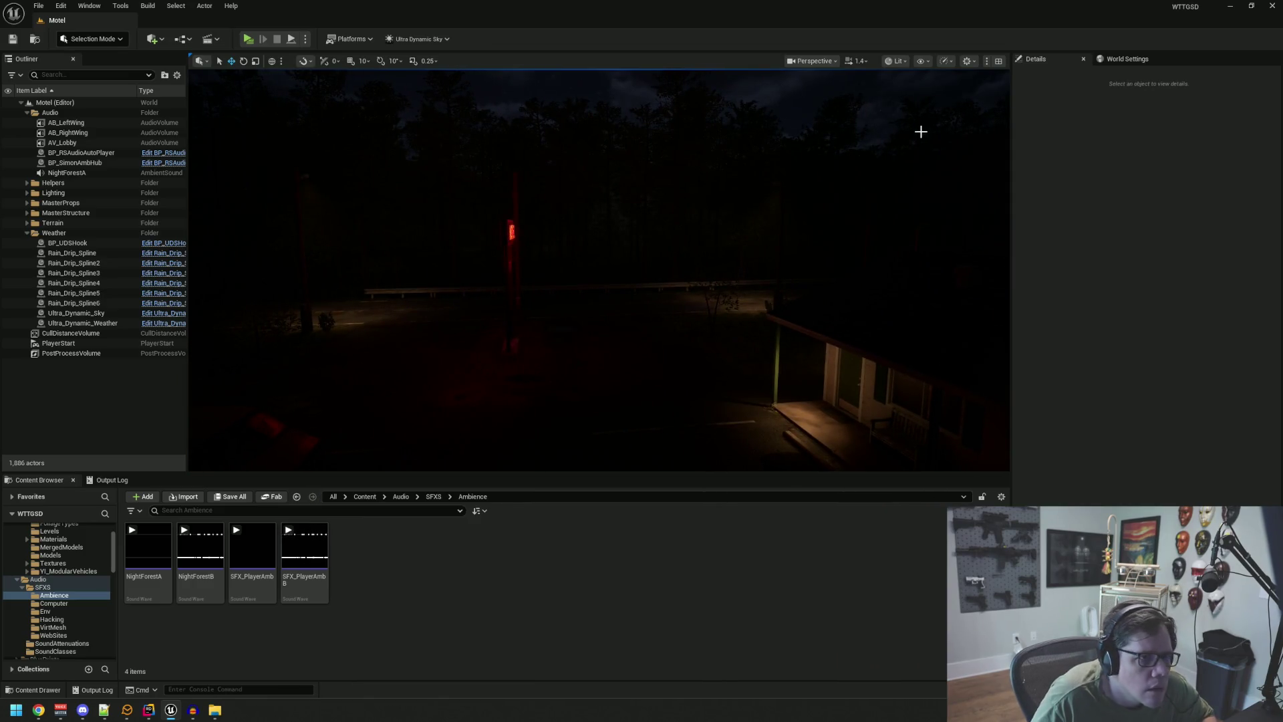
click(970, 60)
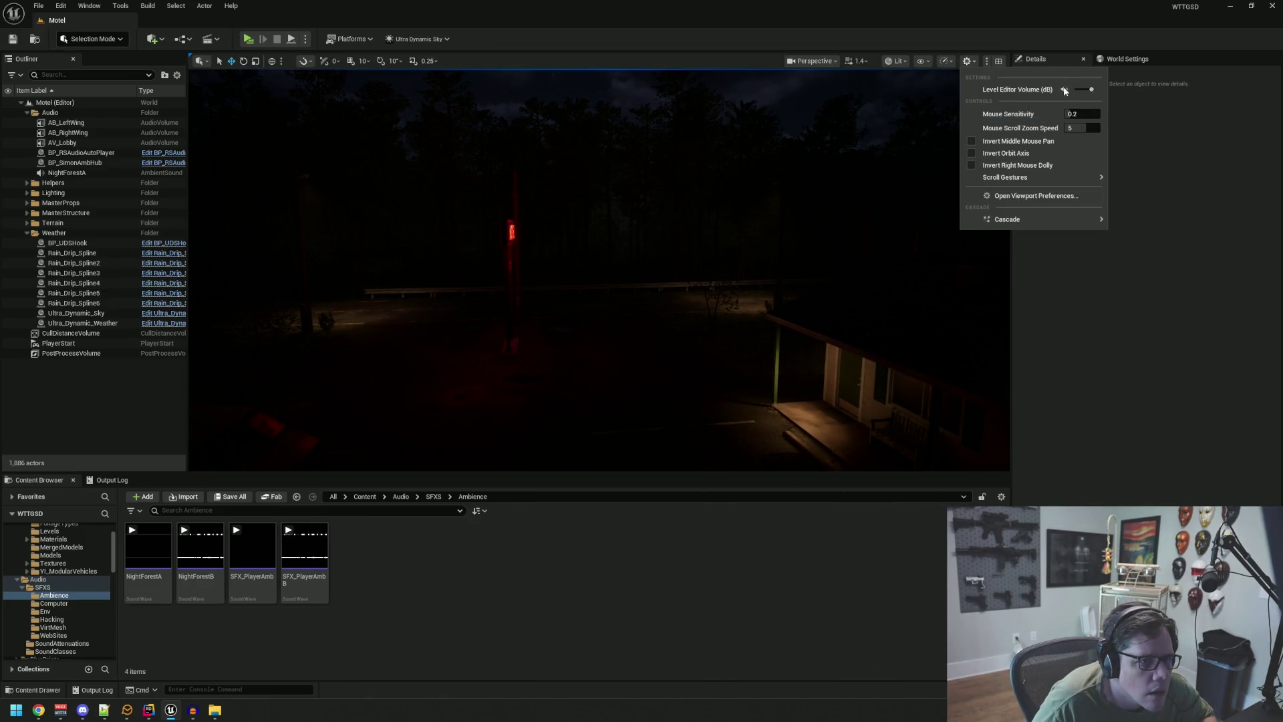
drag(756, 194, 839, 449)
click(252, 546)
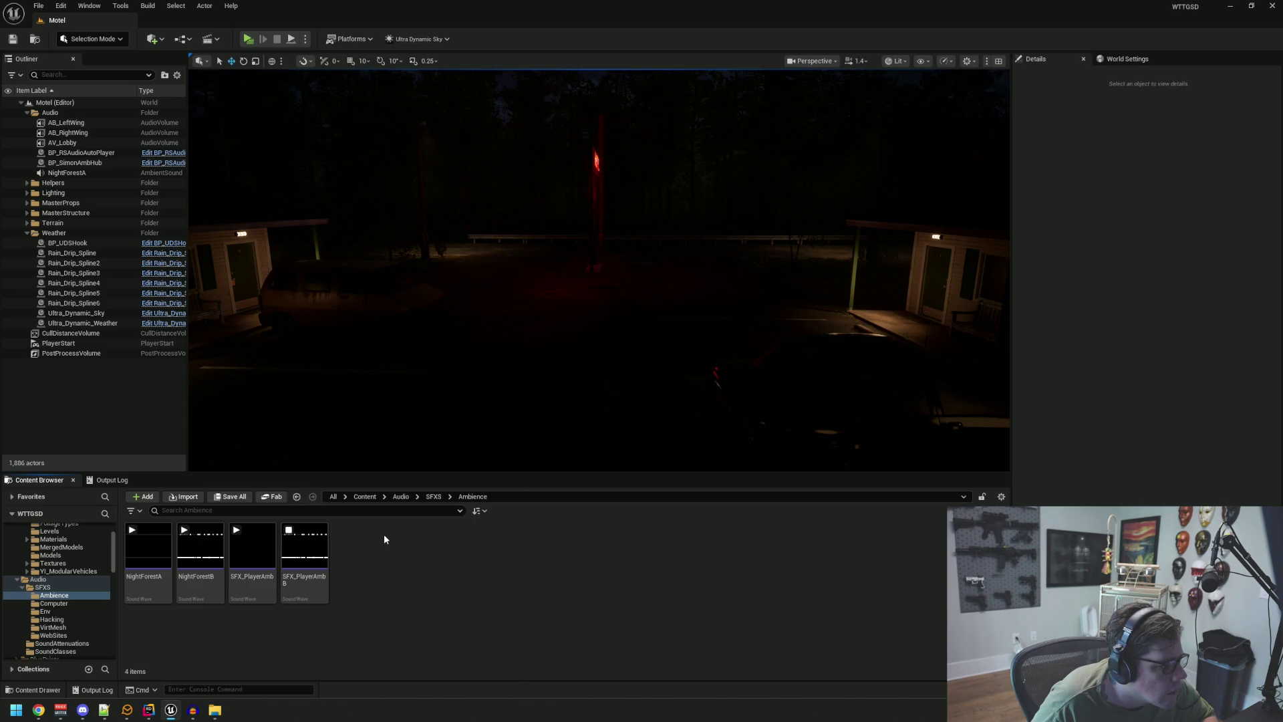
- Rename SFX_PlayerAmbB to NightForestC and preview NightForestB for comparison
click(304, 554)
key(F2)
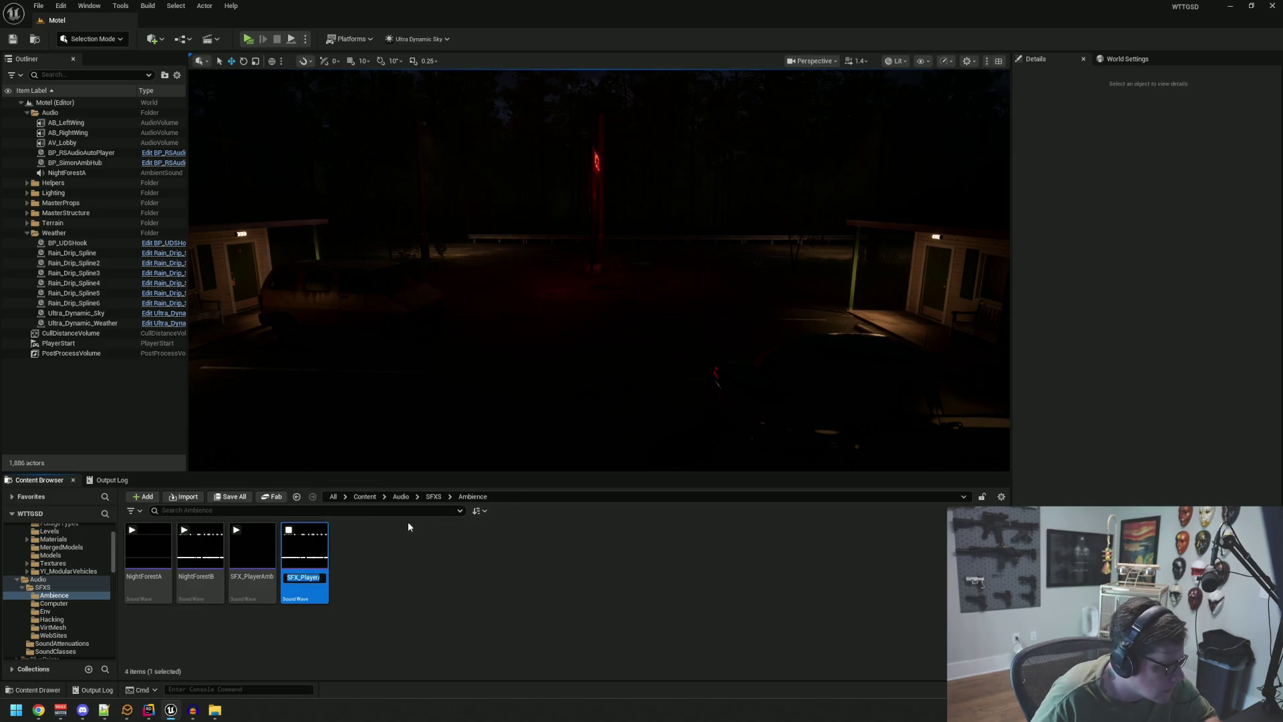
text(NightFor)
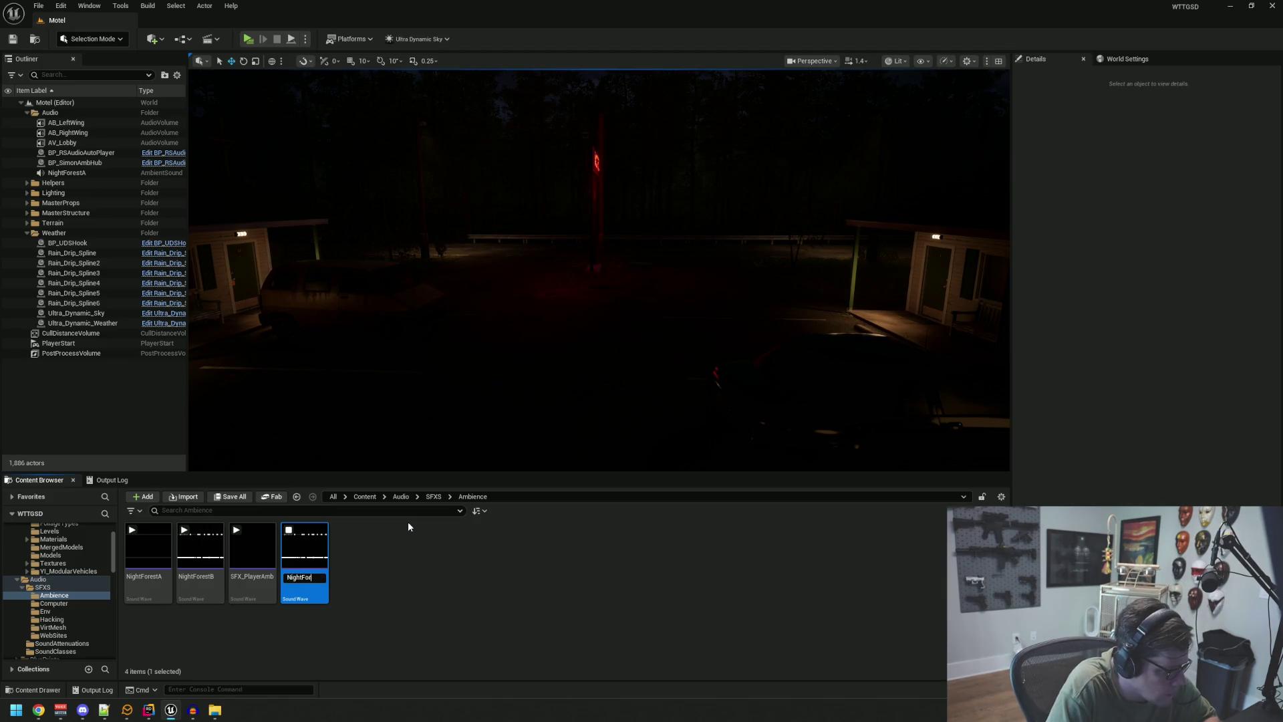
text(estC)
key(Return)
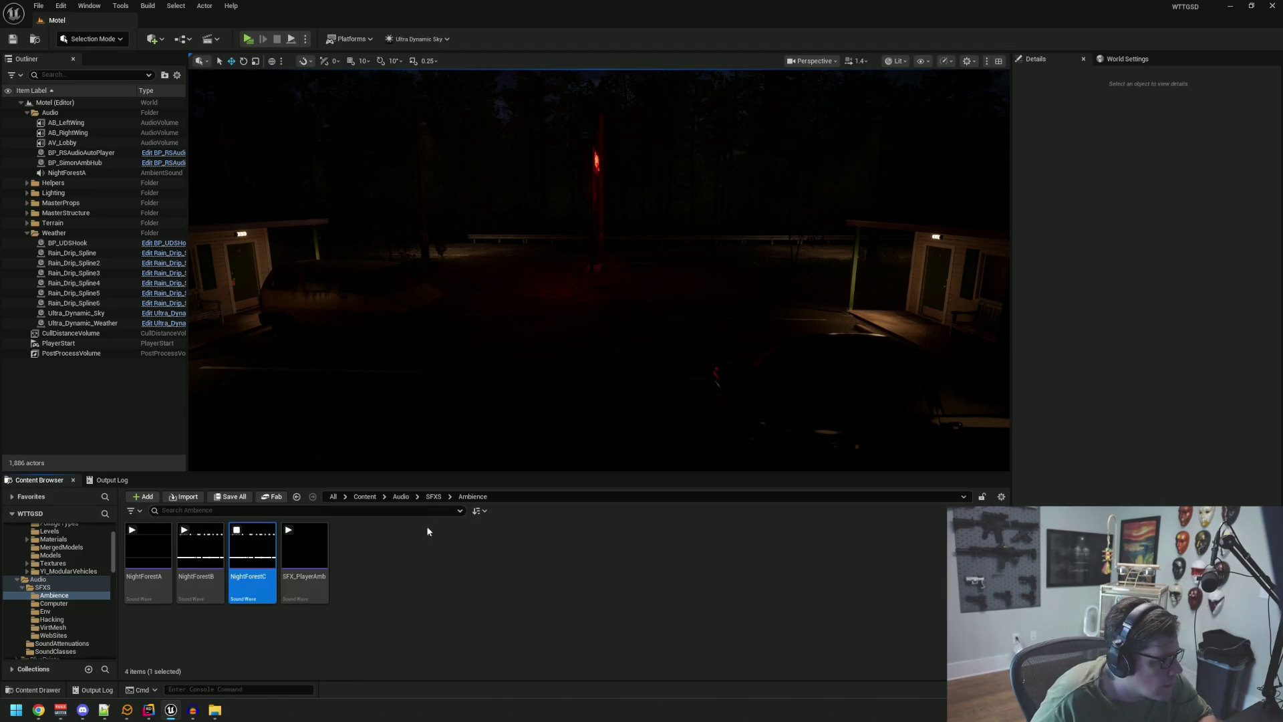
click(252, 546)
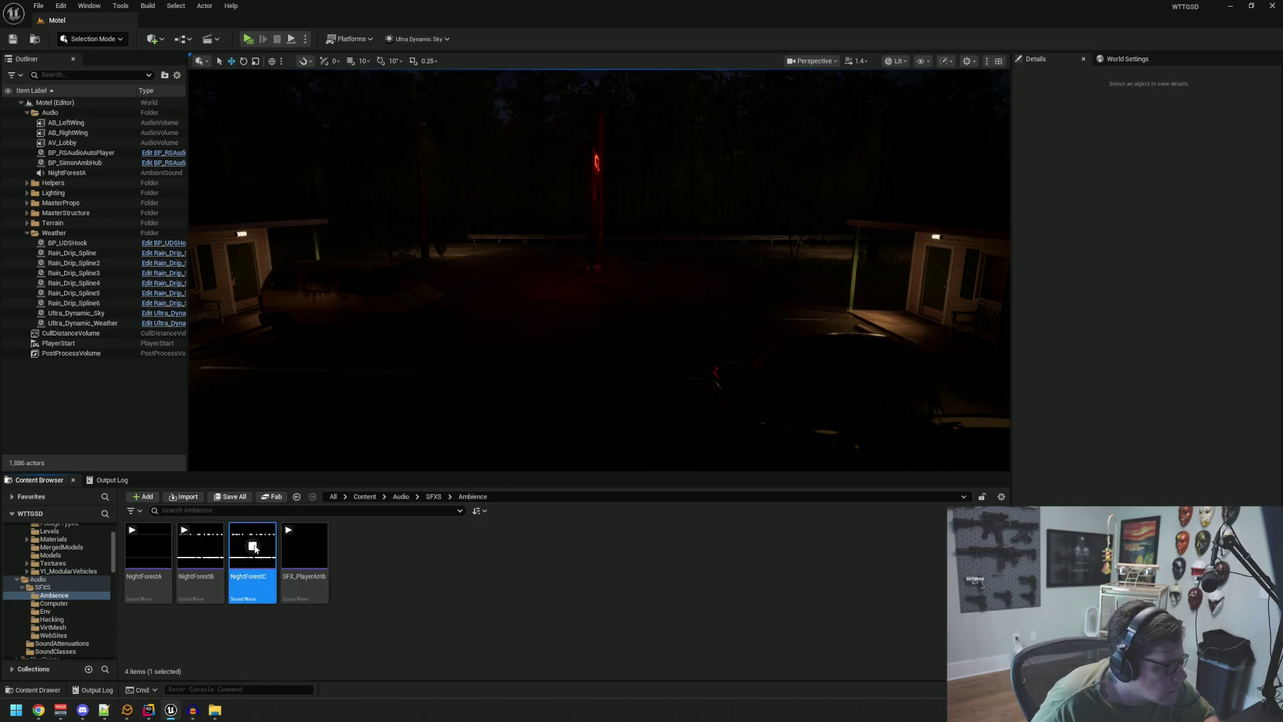
click(200, 546)
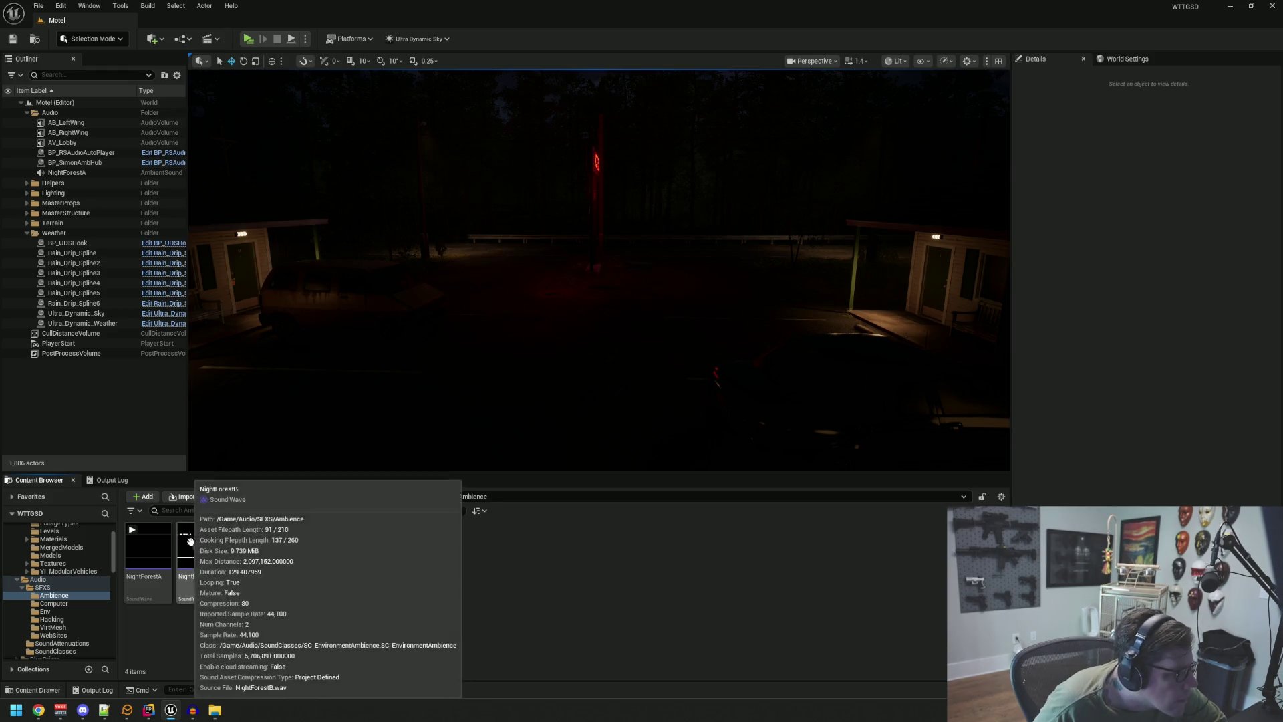
- Preview NightForestC while flying the camera around the motel lot
click(199, 546)
click(253, 545)
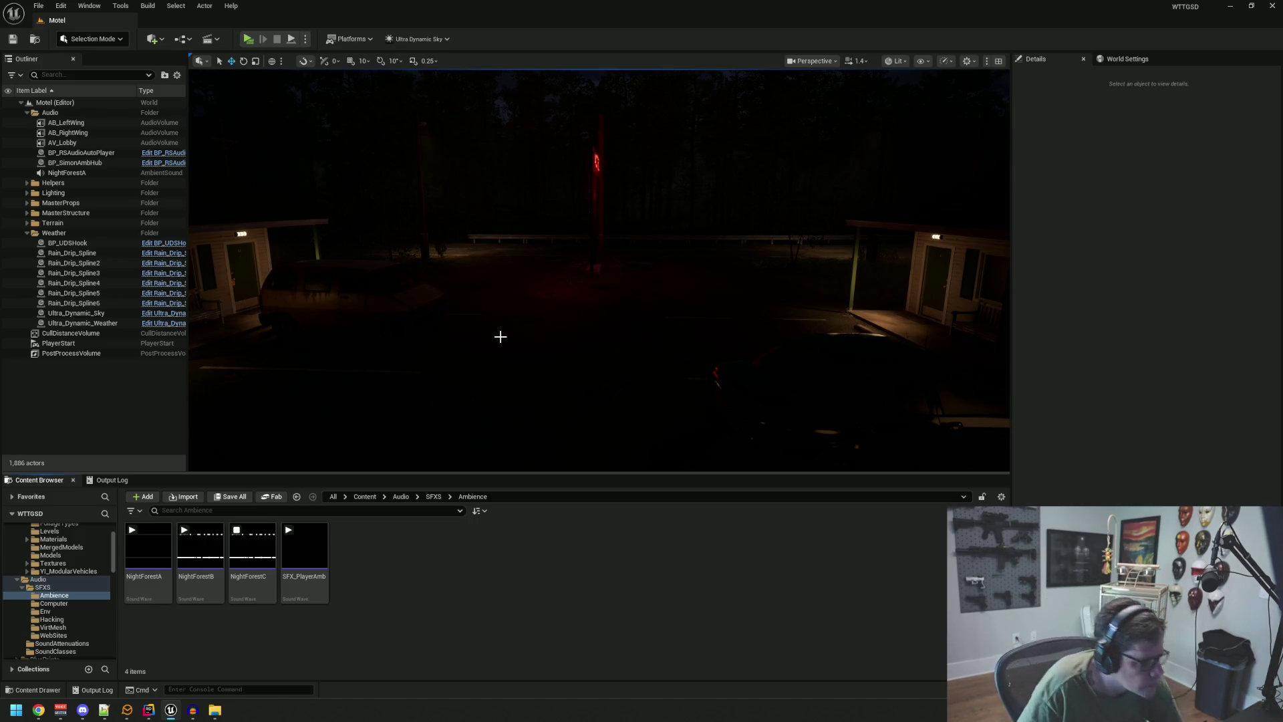
key(Right)
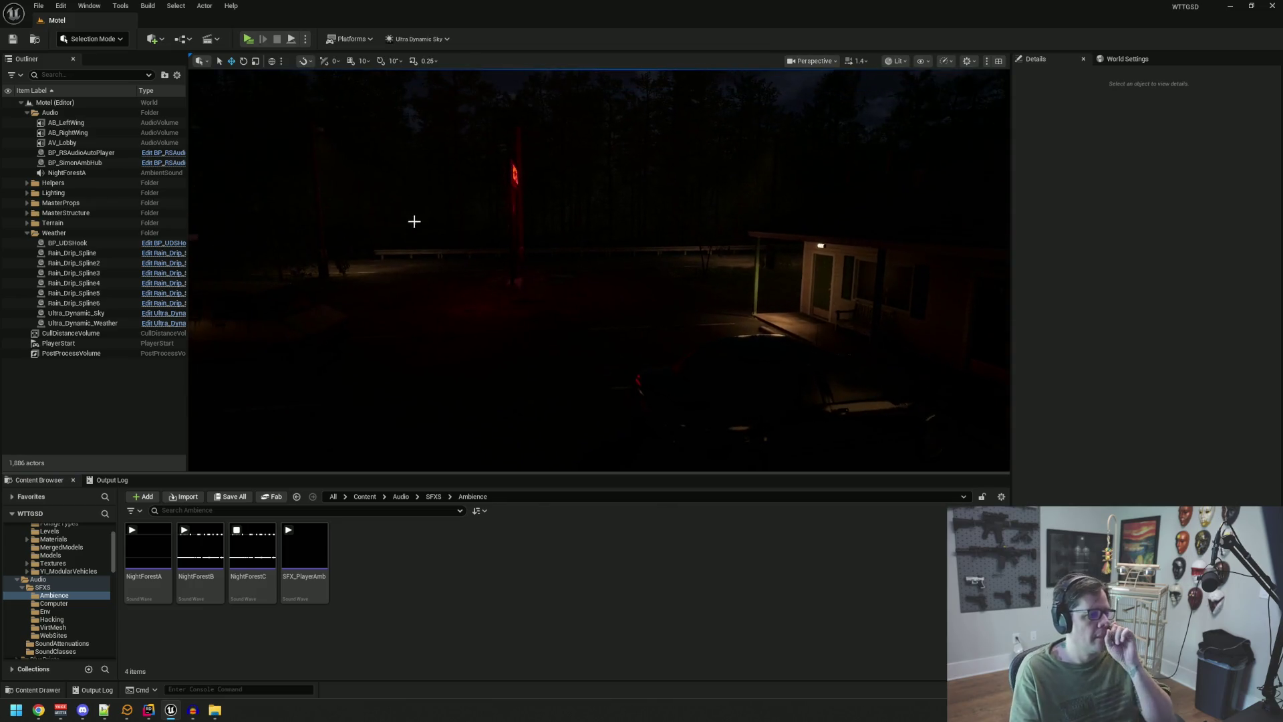
key(Left)
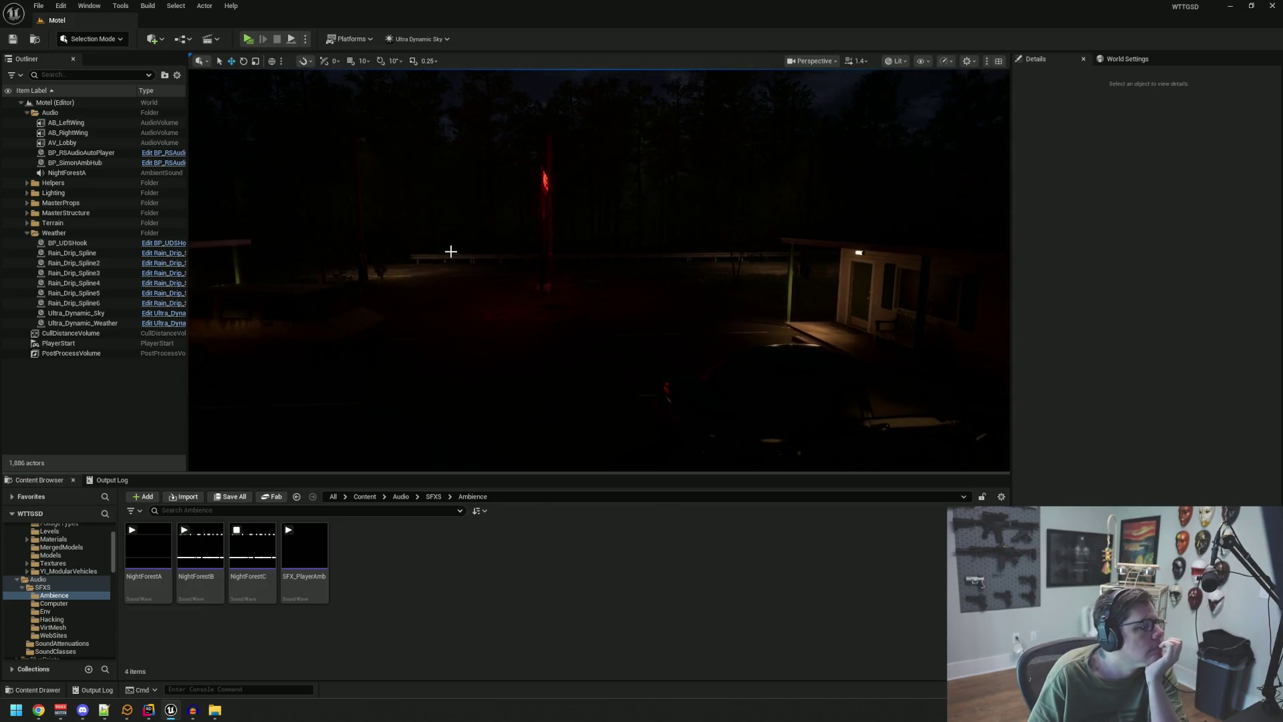
key(Up)
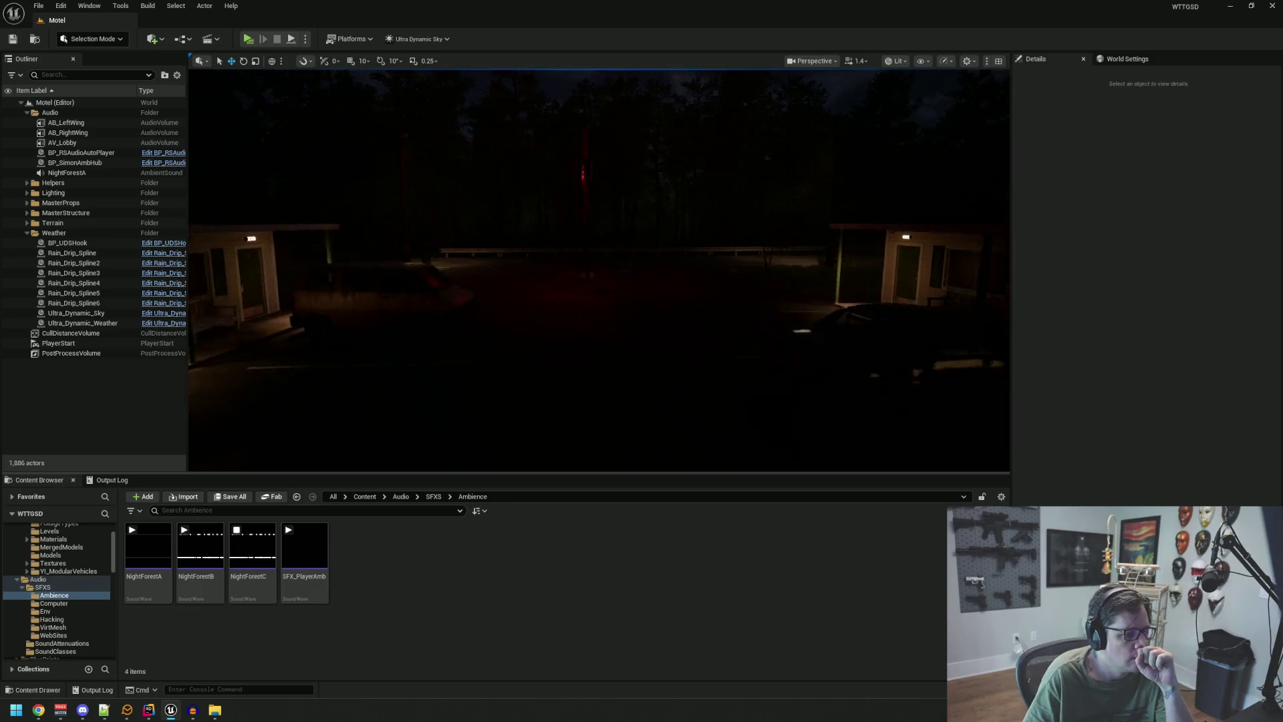
key(Up)
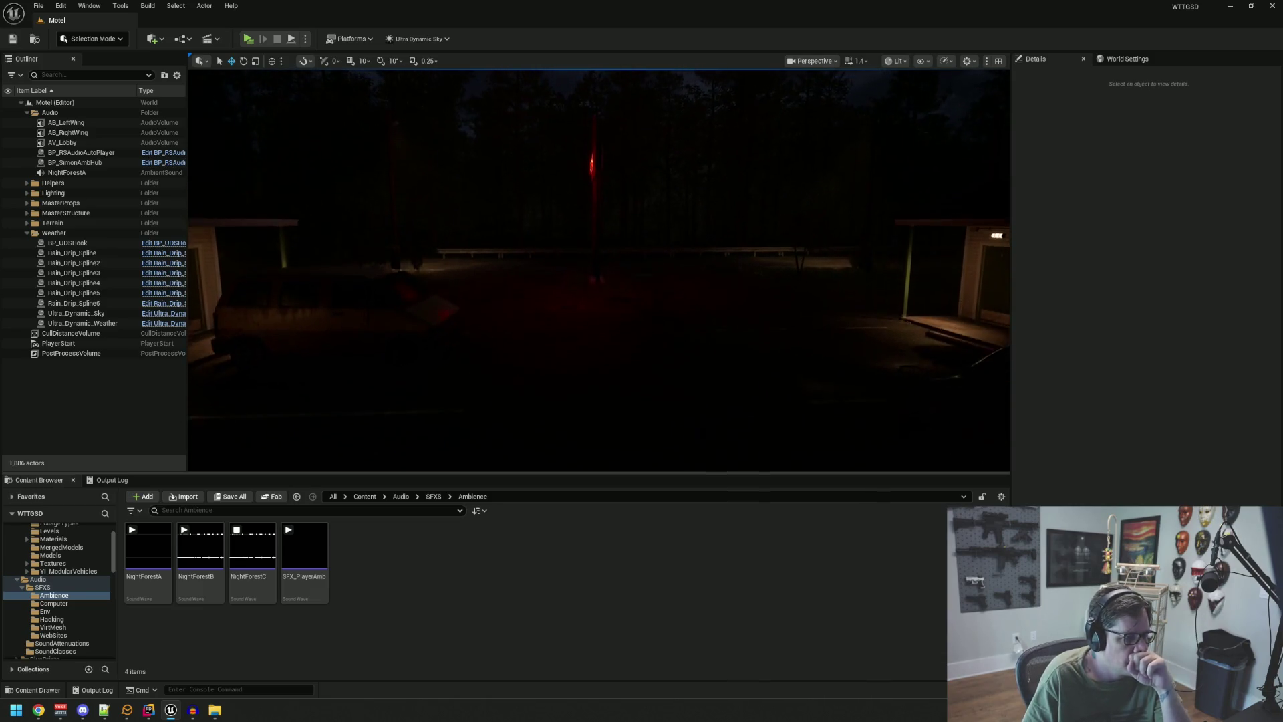
drag(598, 293, 598, 293)
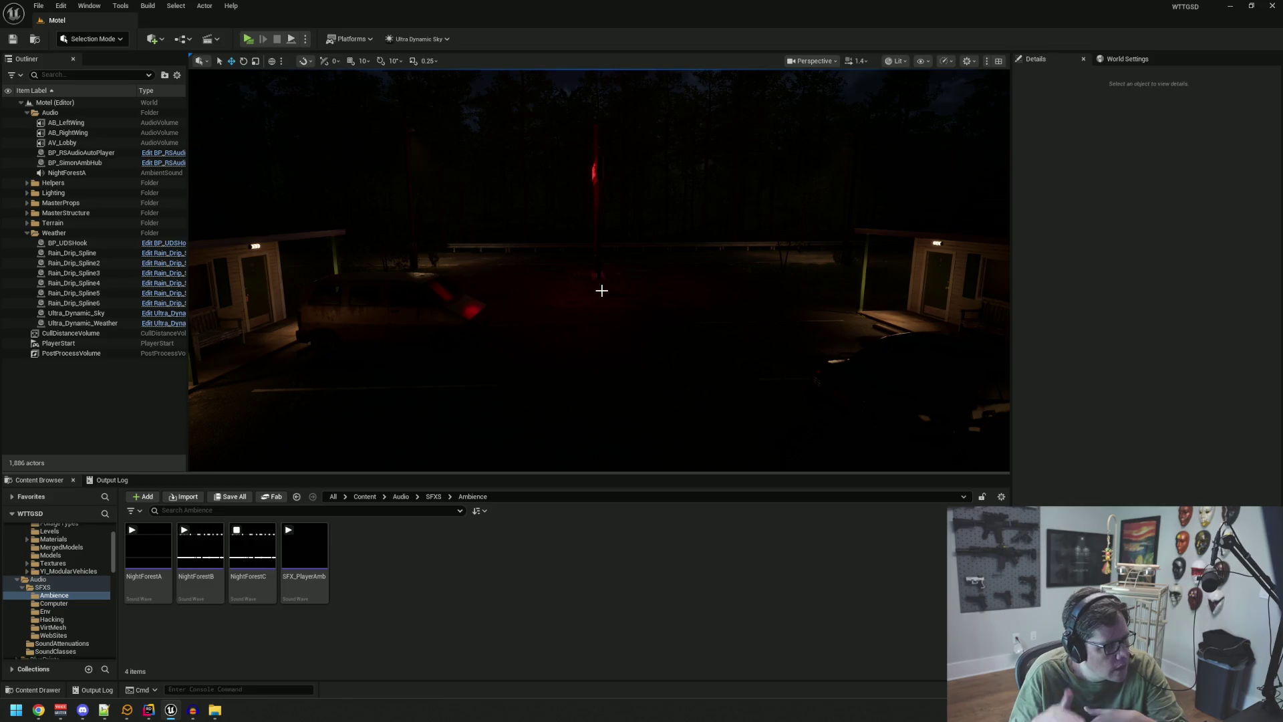
click(236, 529)
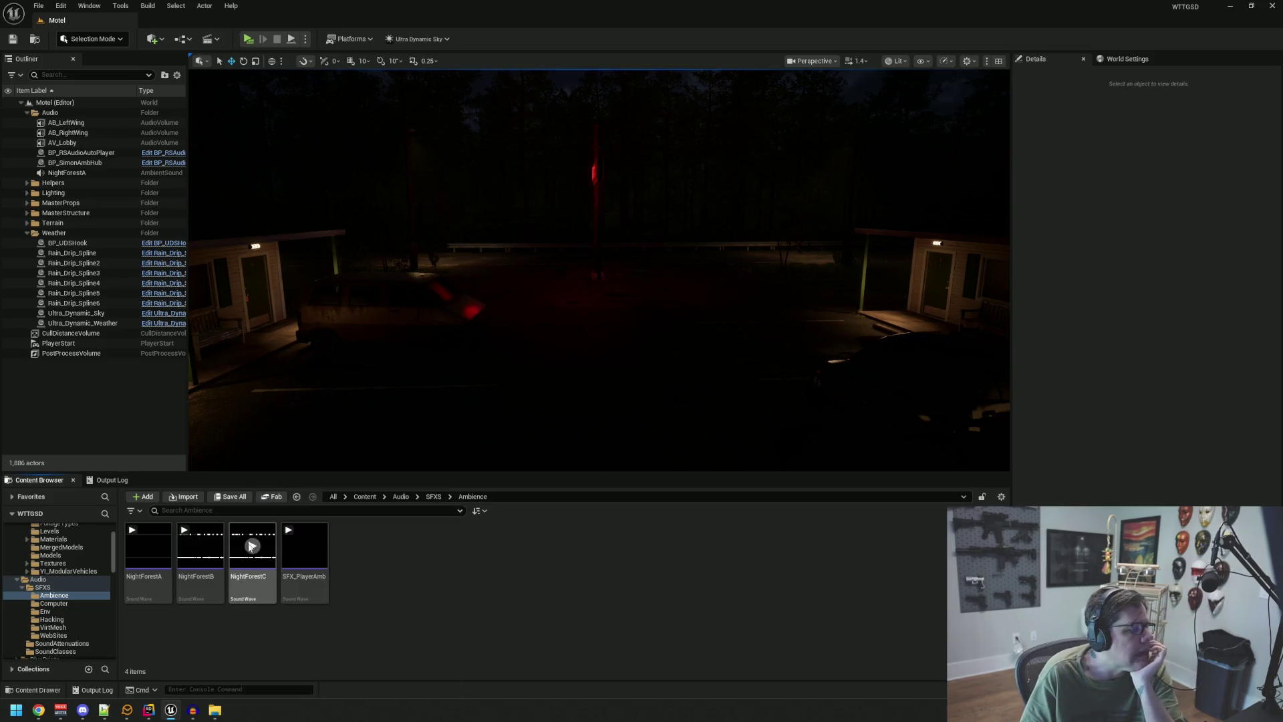
- Look around the parked car, then return to Audacity and play the whole ambience track
drag(453, 356, 502, 240)
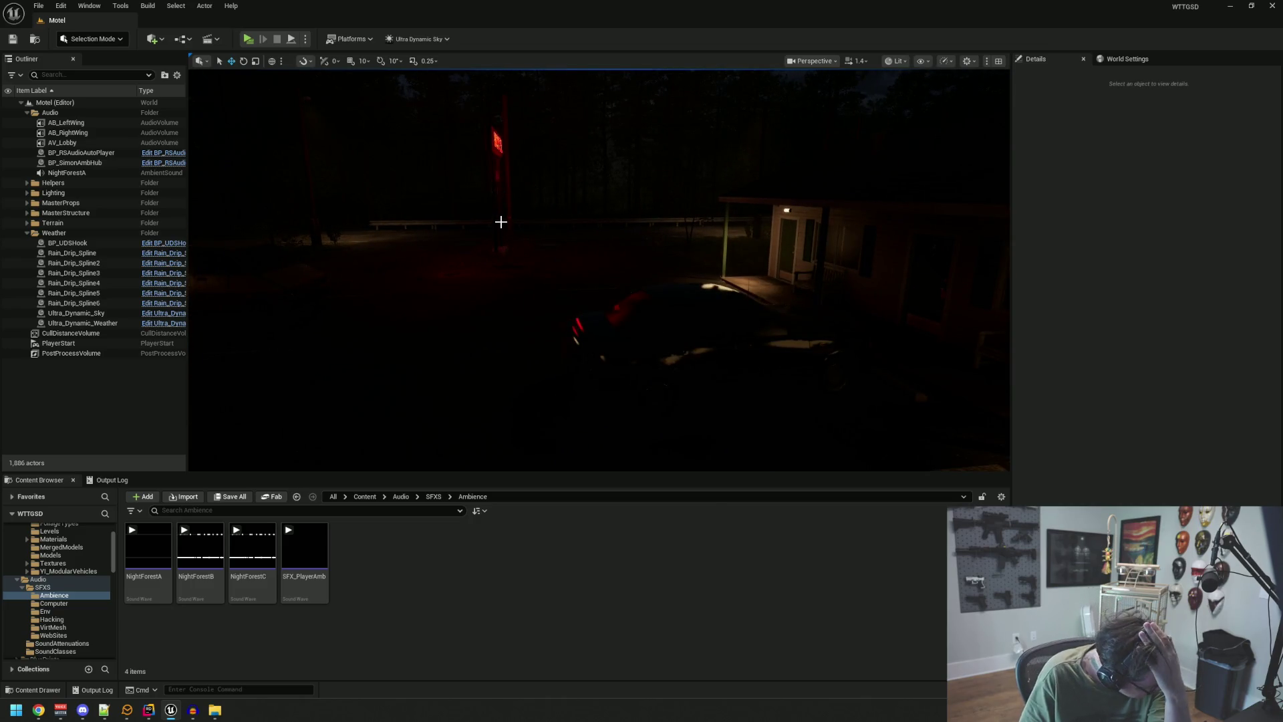
drag(526, 190, 530, 189)
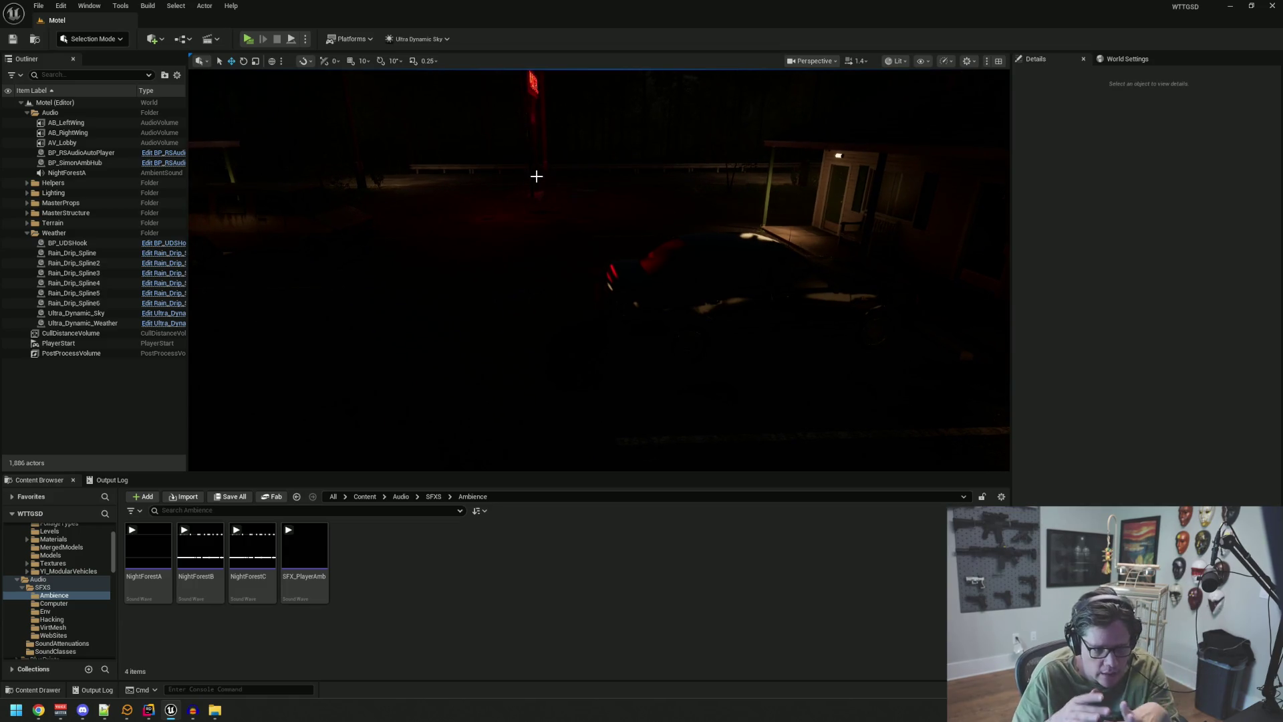
key(alt+Tab)
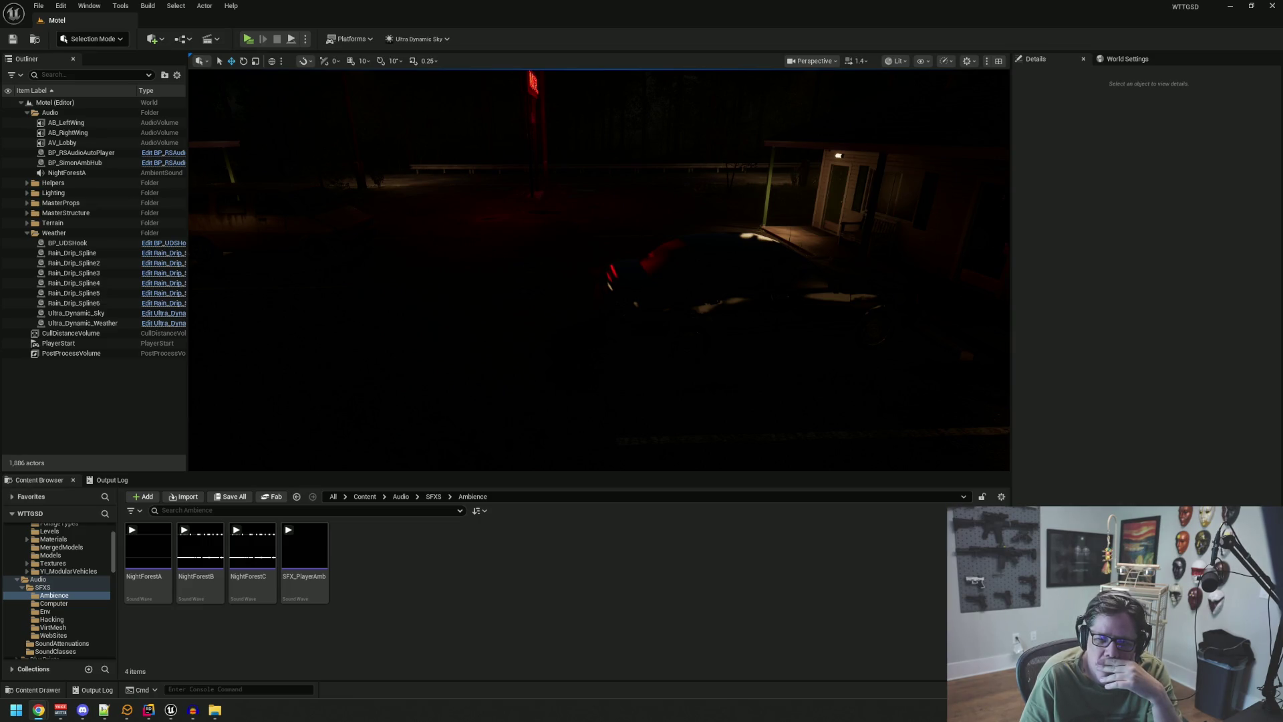
click(1230, 6)
key(ctrl+a)
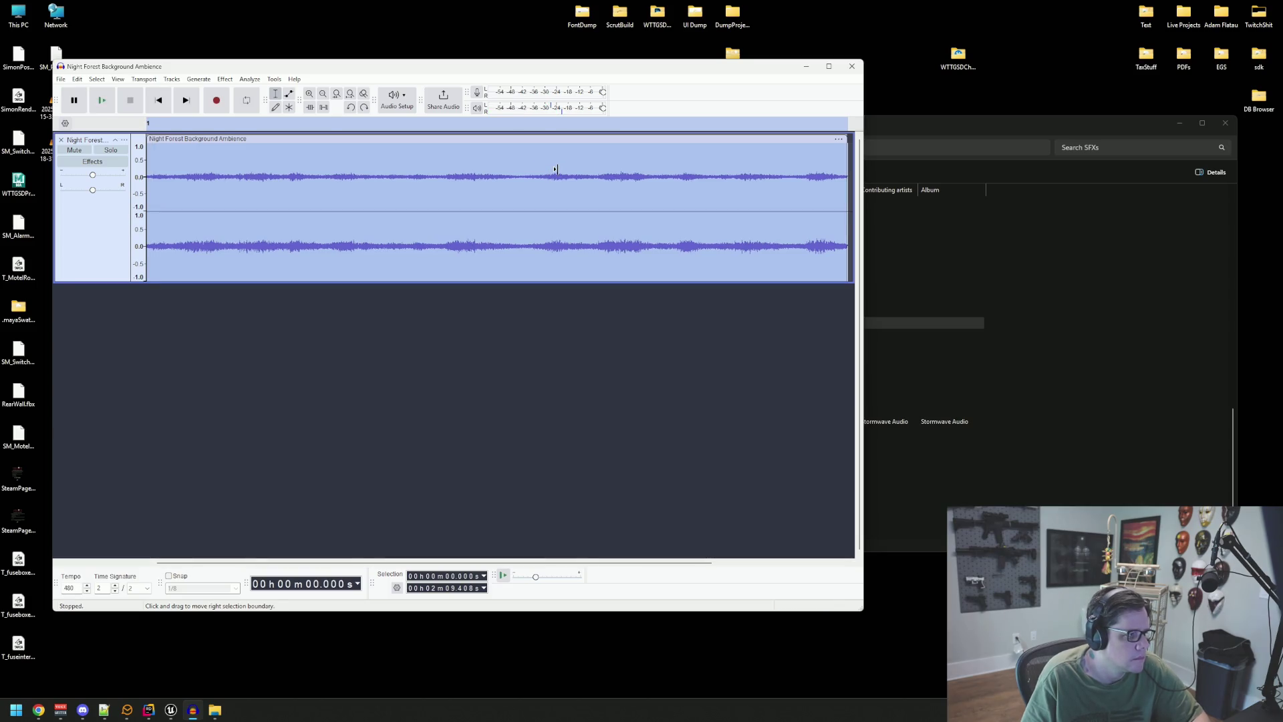
key(space)
- Open the High-Pass Filter on the whole track and preview it at 1000 Hz
click(294, 175)
key(ctrl+a)
click(224, 79)
mouse_move(288, 181)
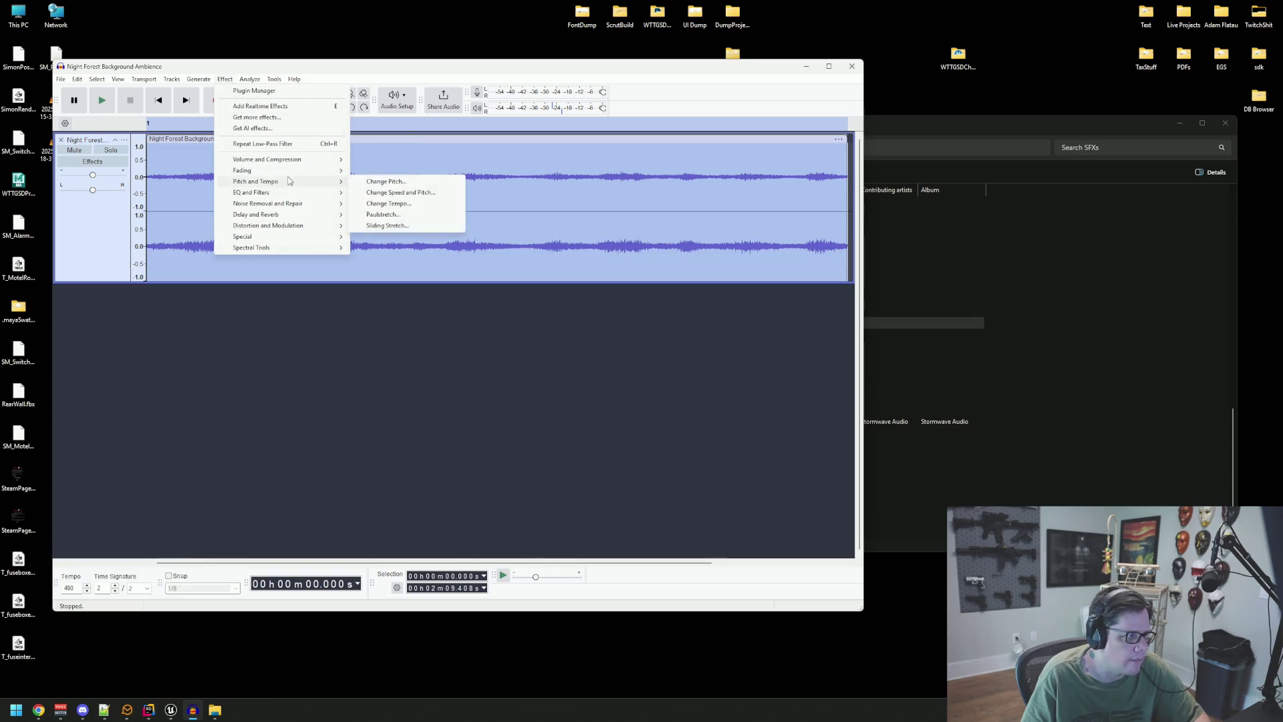
click(390, 225)
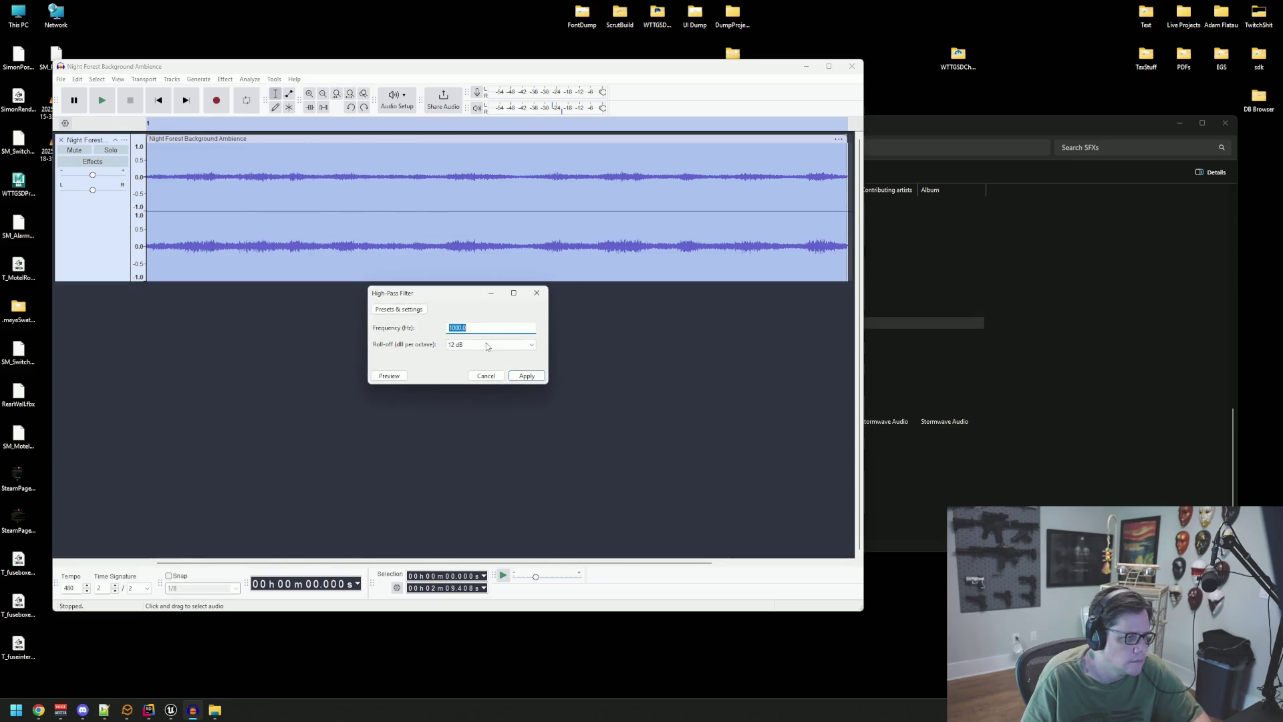
click(389, 376)
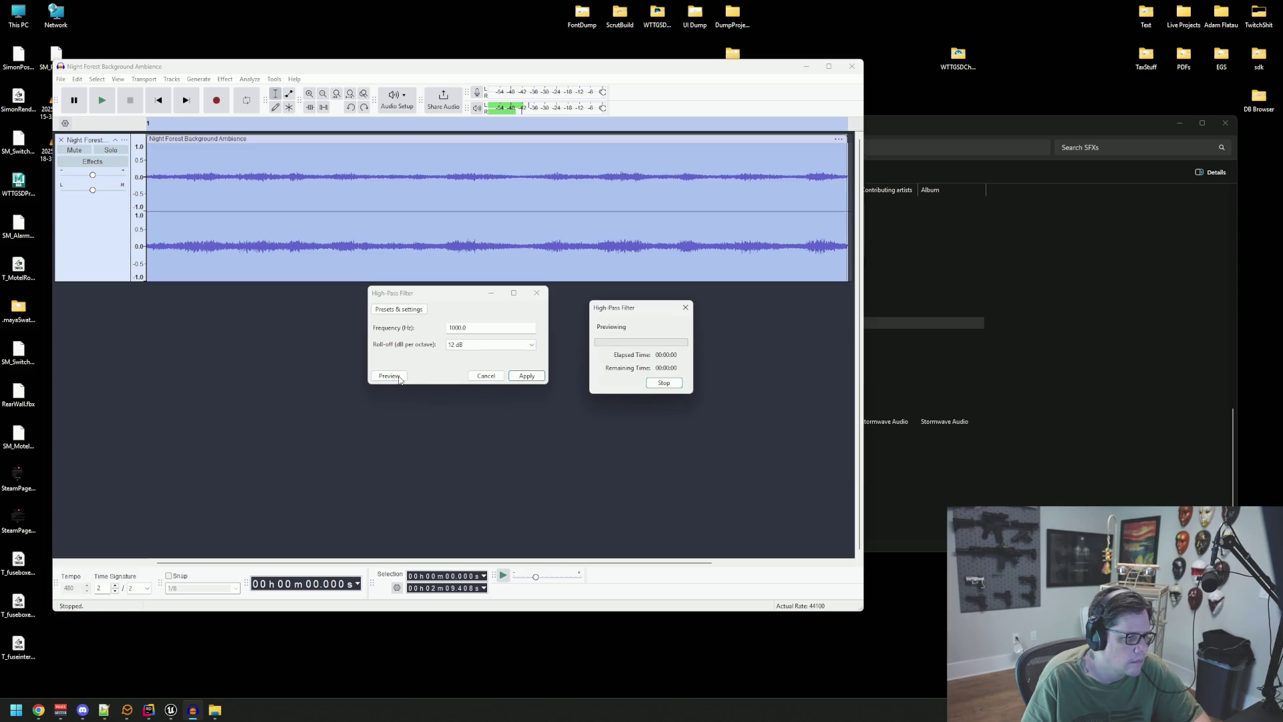
click(658, 384)
- Preview the high-pass cutoff at 500 Hz and then 900 Hz
double_click(491, 327)
text(500)
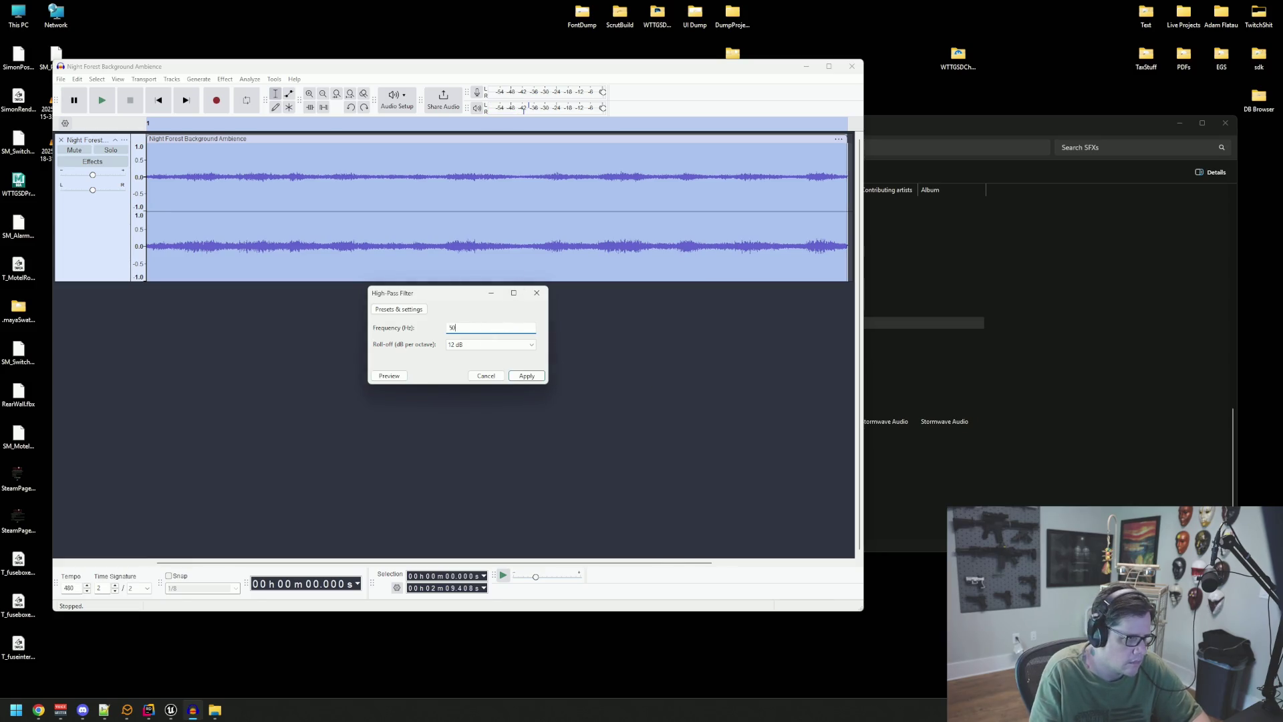
click(401, 376)
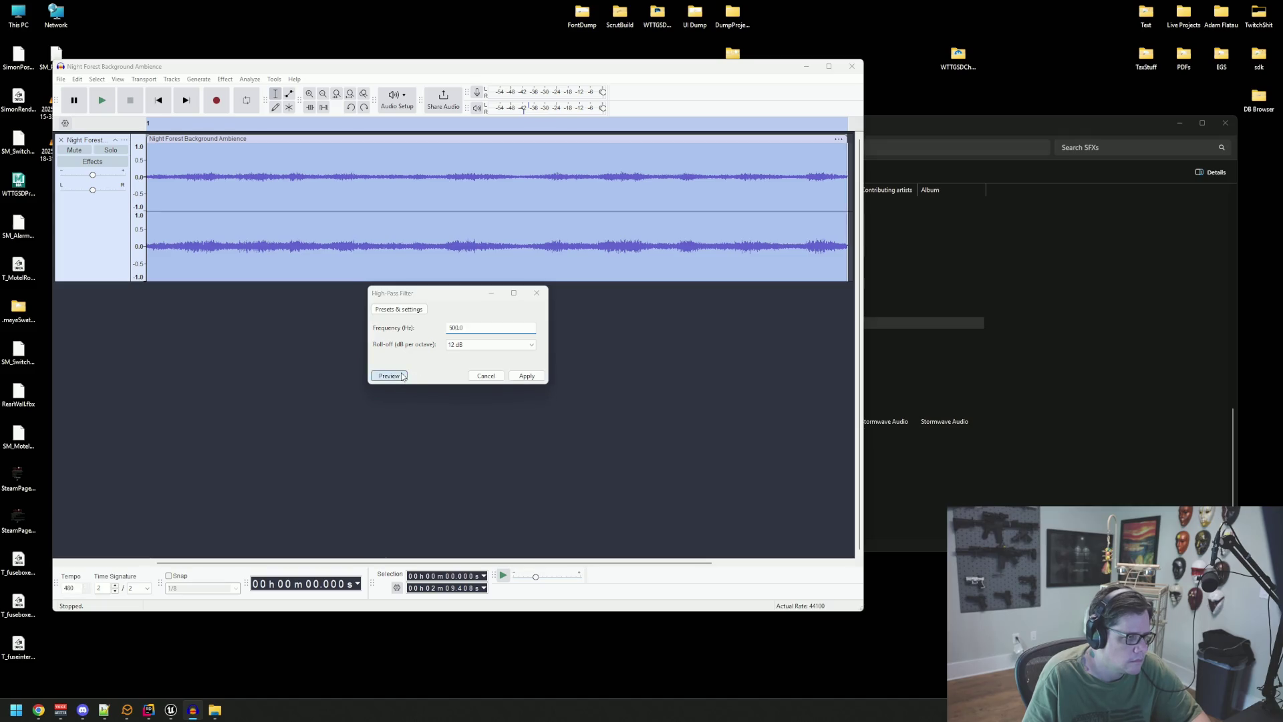
click(663, 383)
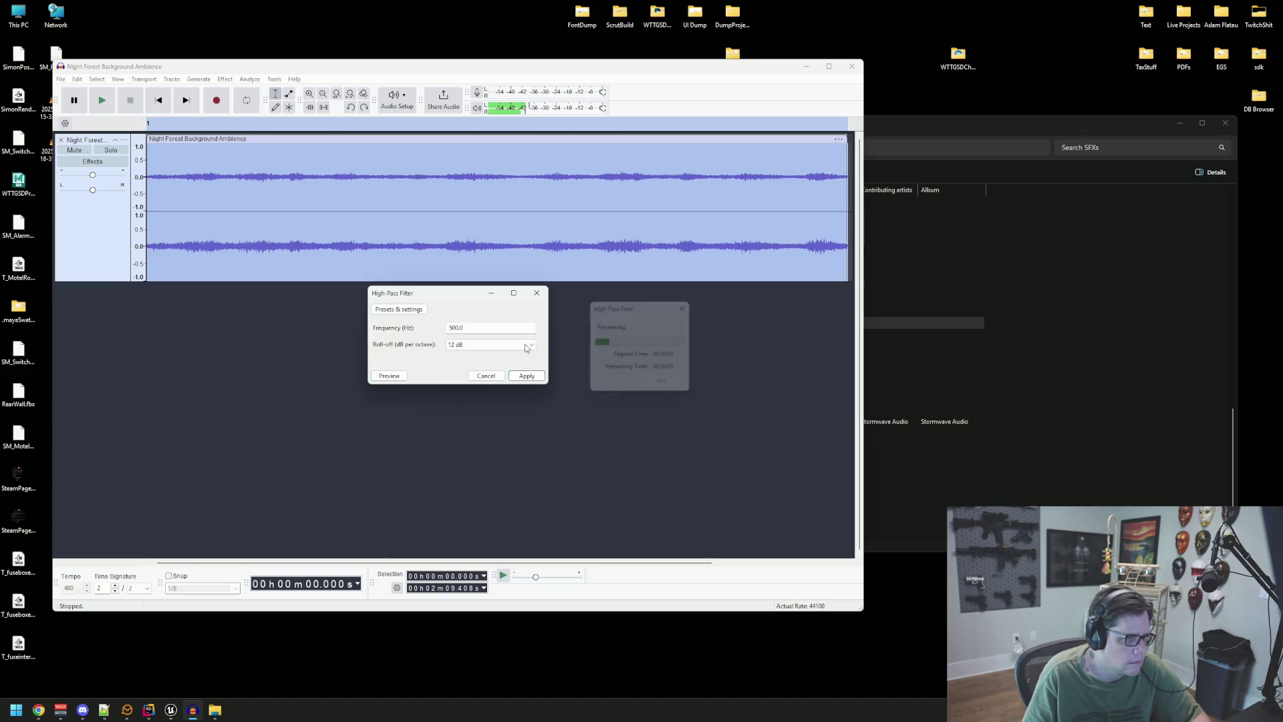
double_click(461, 327)
text(900)
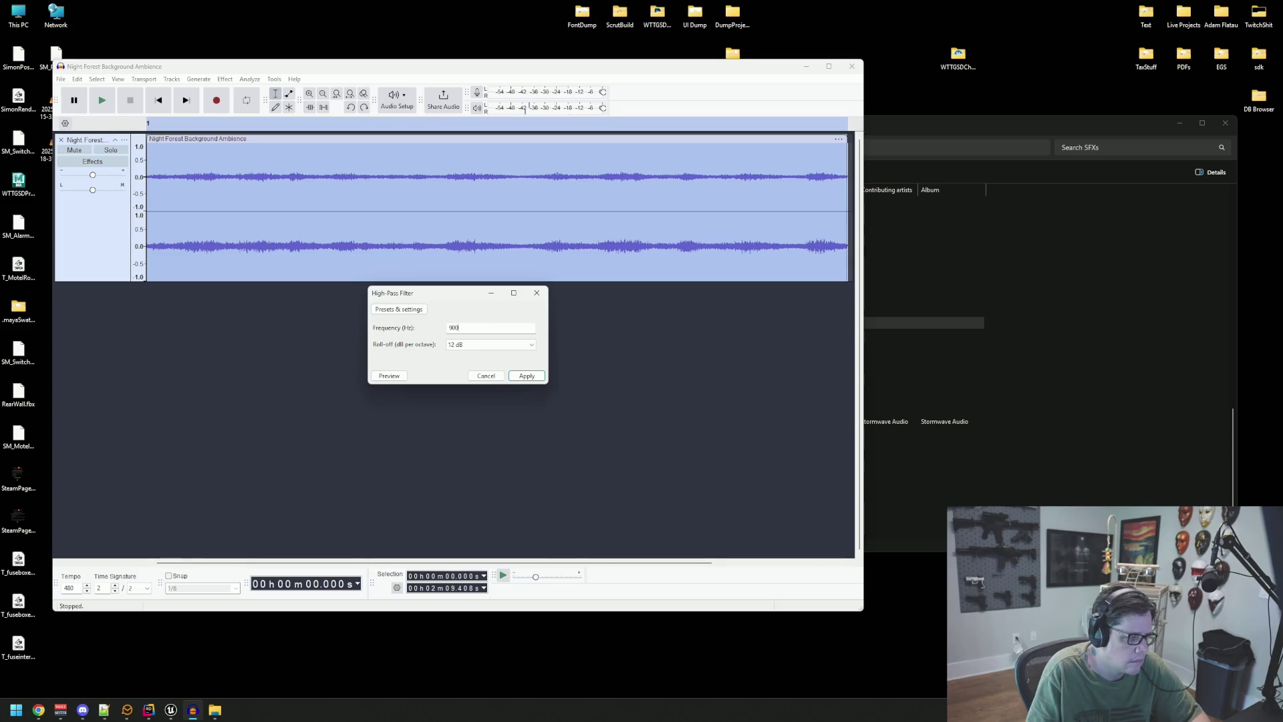
click(403, 376)
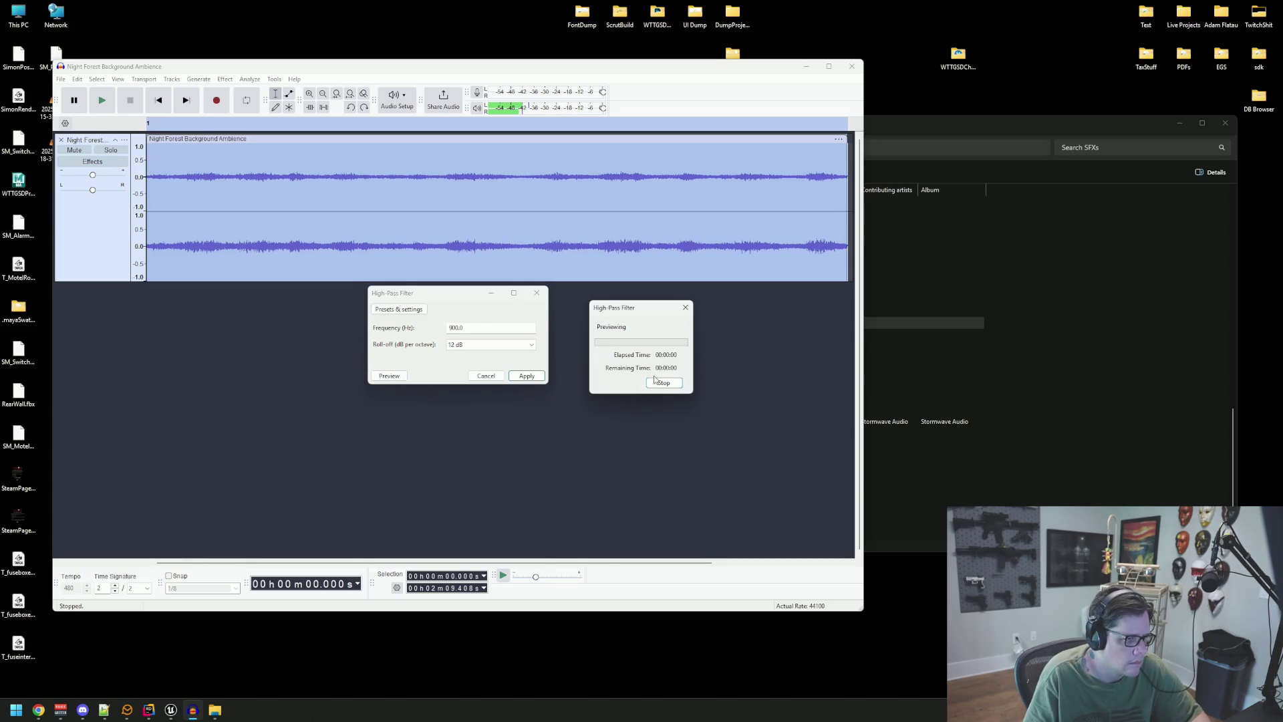
click(659, 386)
- Set roll-off to 24 dB and cutoff to 1500 Hz, apply, and play the result
click(490, 344)
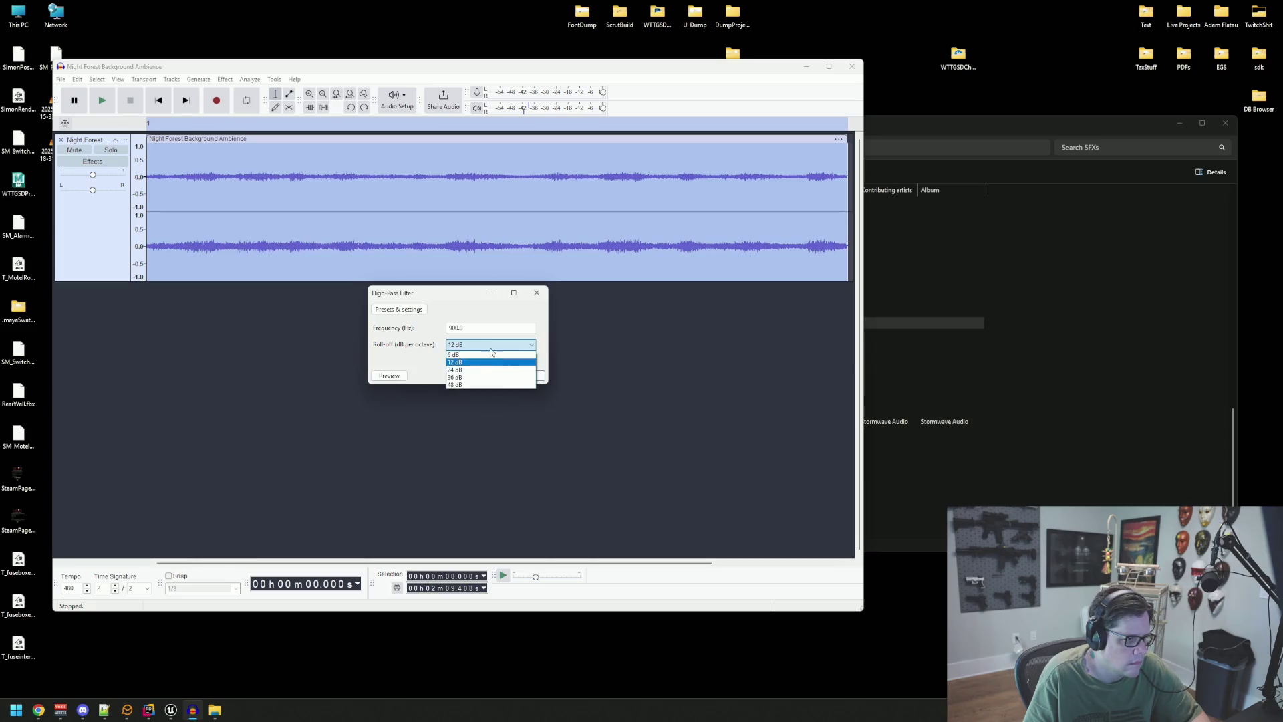
click(487, 376)
click(387, 378)
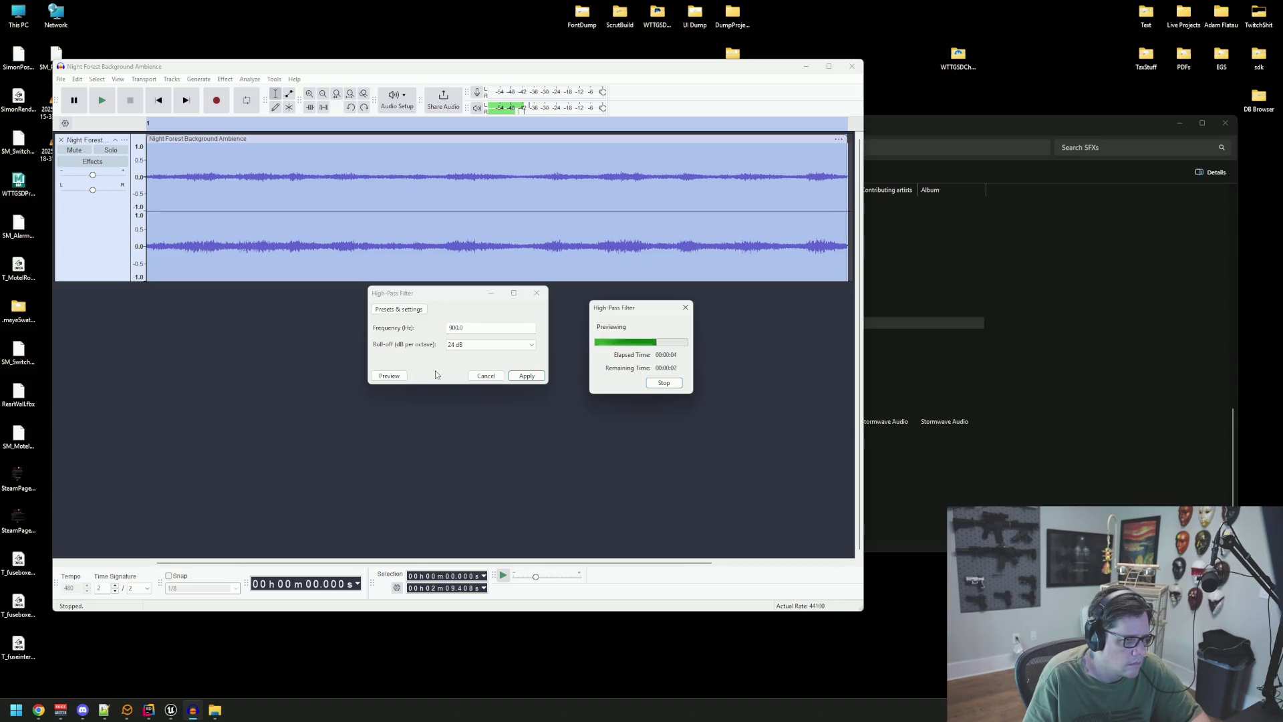
double_click(493, 328)
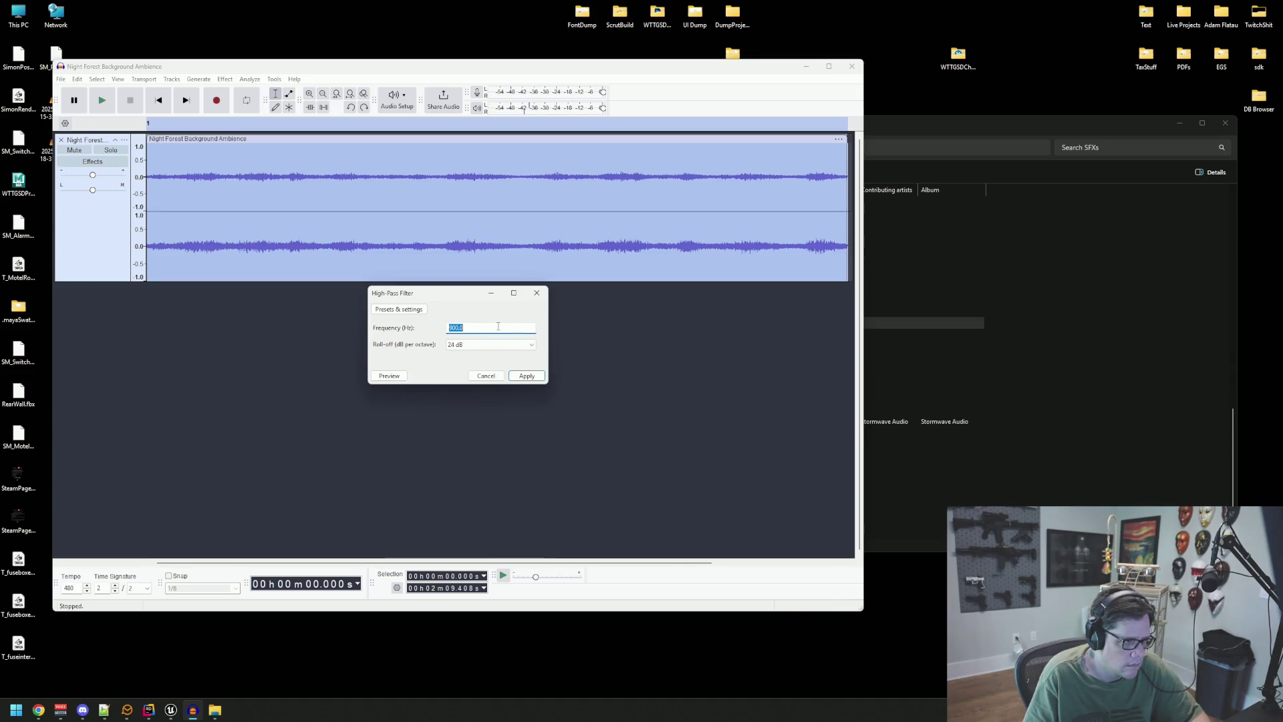
text(15)
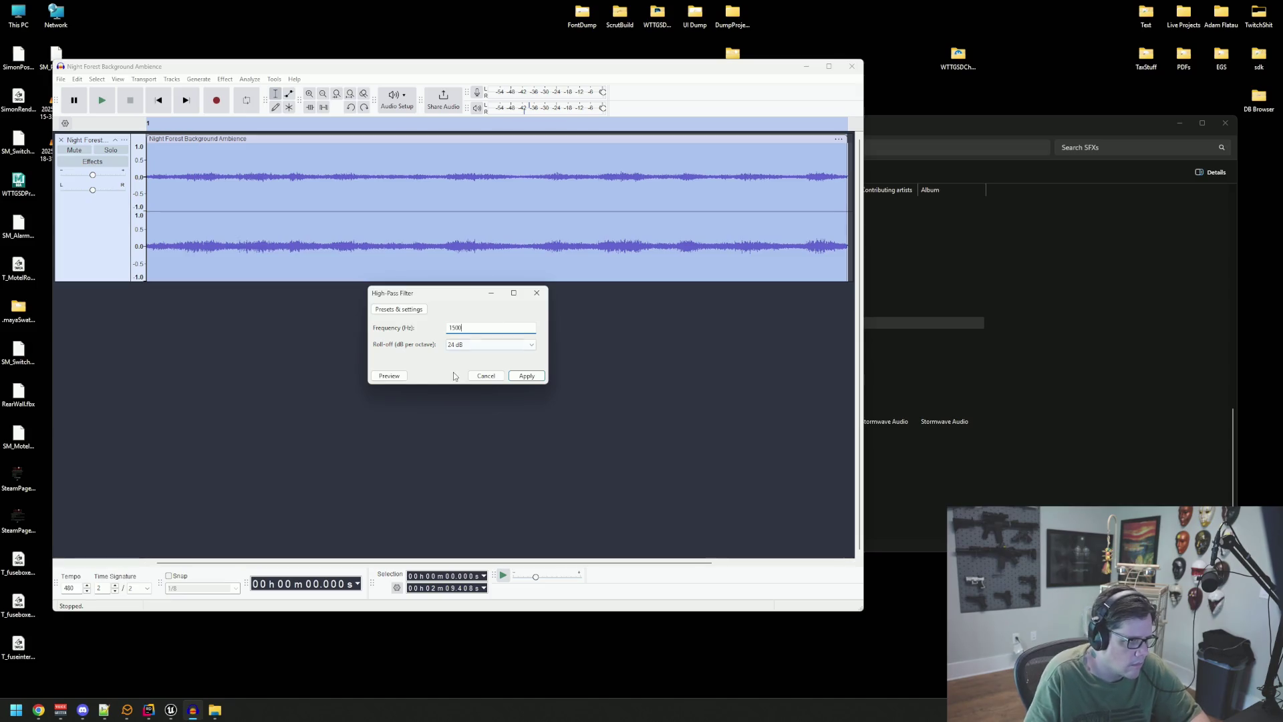
click(389, 377)
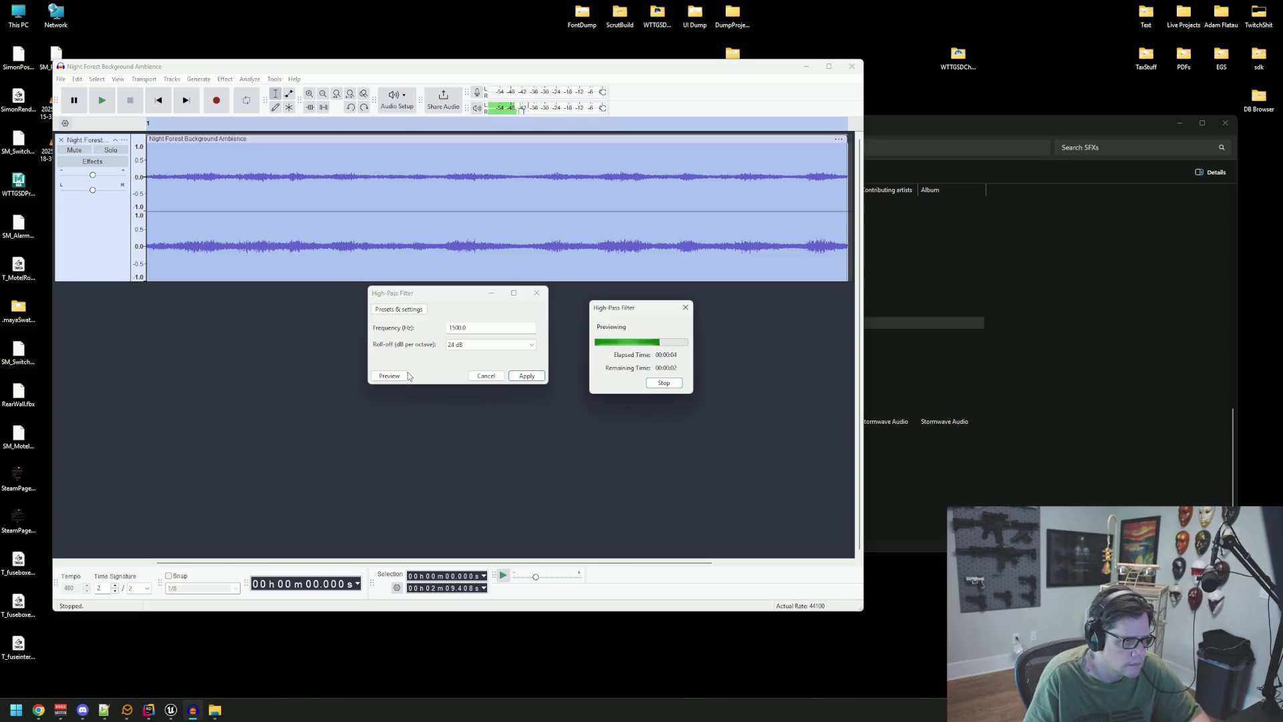
click(394, 375)
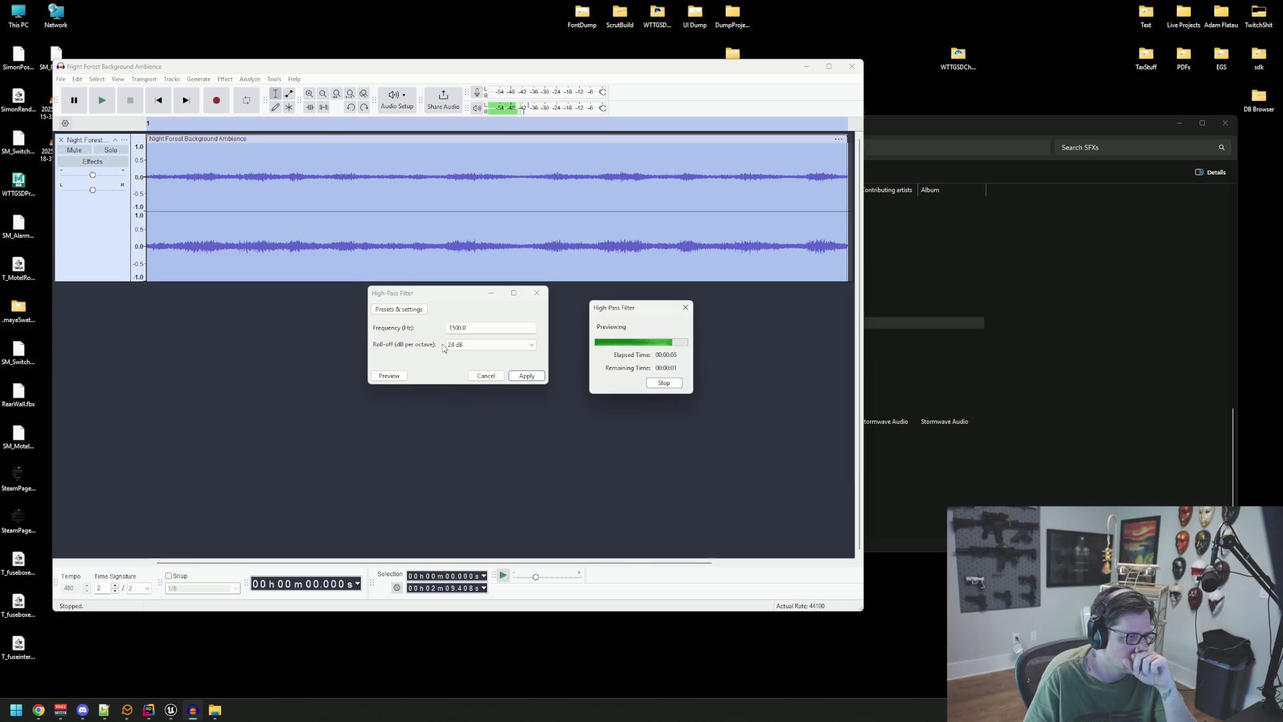
double_click(464, 329)
key(Return)
key(space)
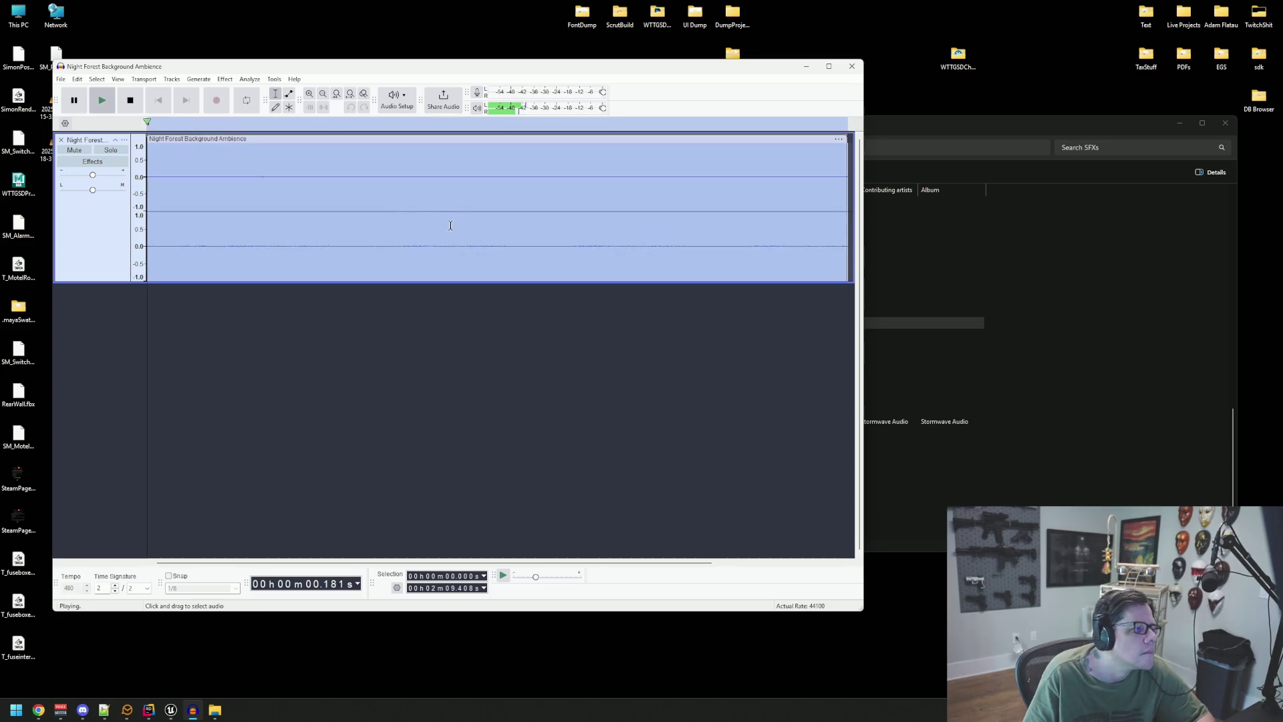
- Amplify the filtered track by about 20 dB and play it
key(space)
key(alt+c)
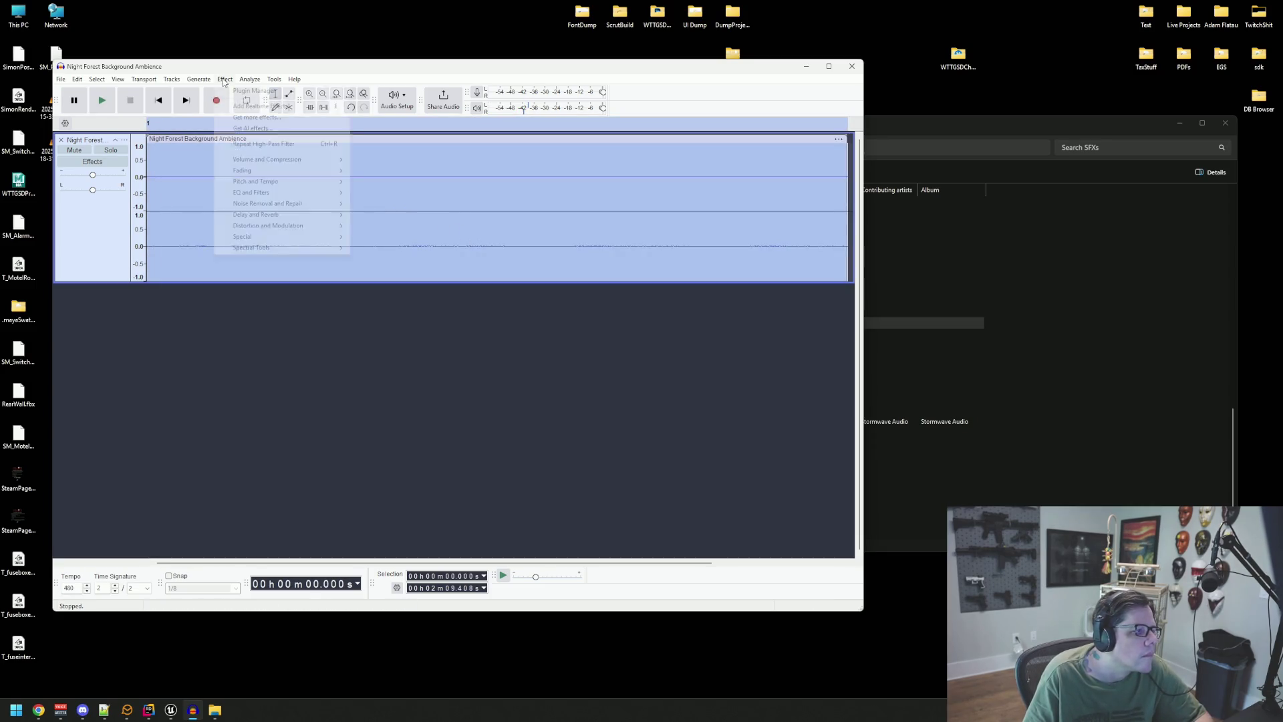
mouse_move(281, 160)
click(401, 163)
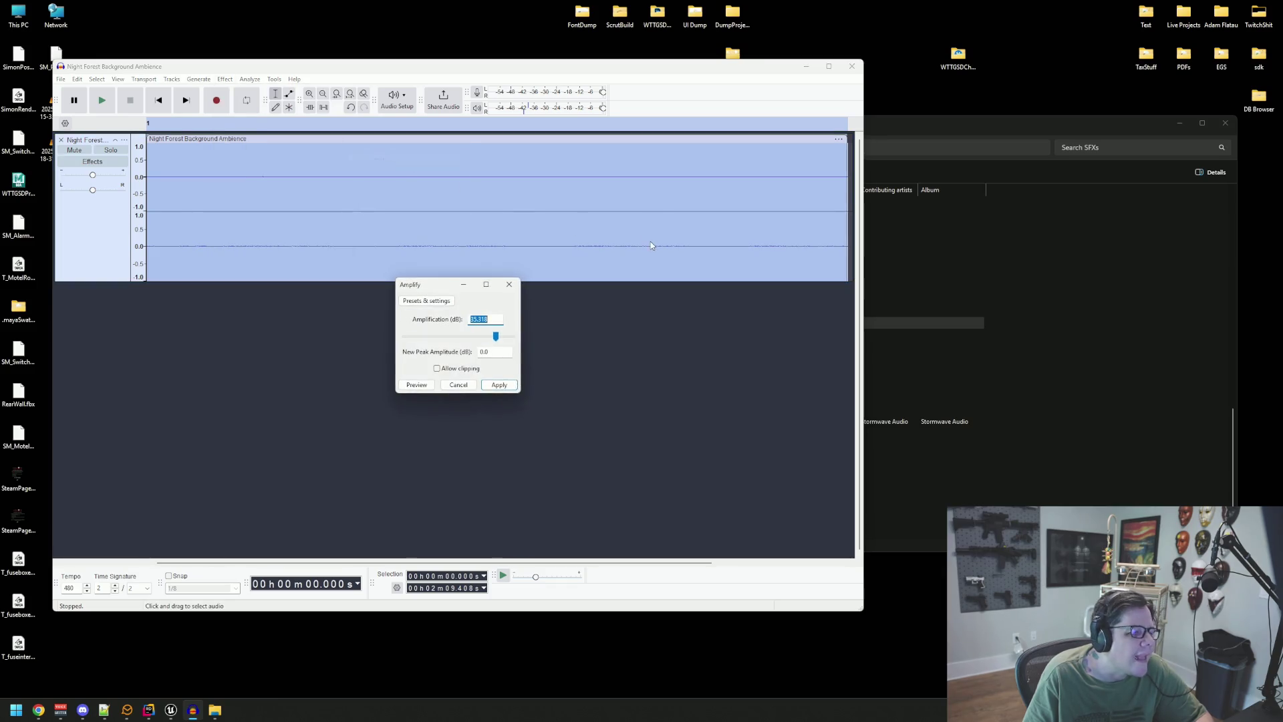
drag(497, 334, 481, 340)
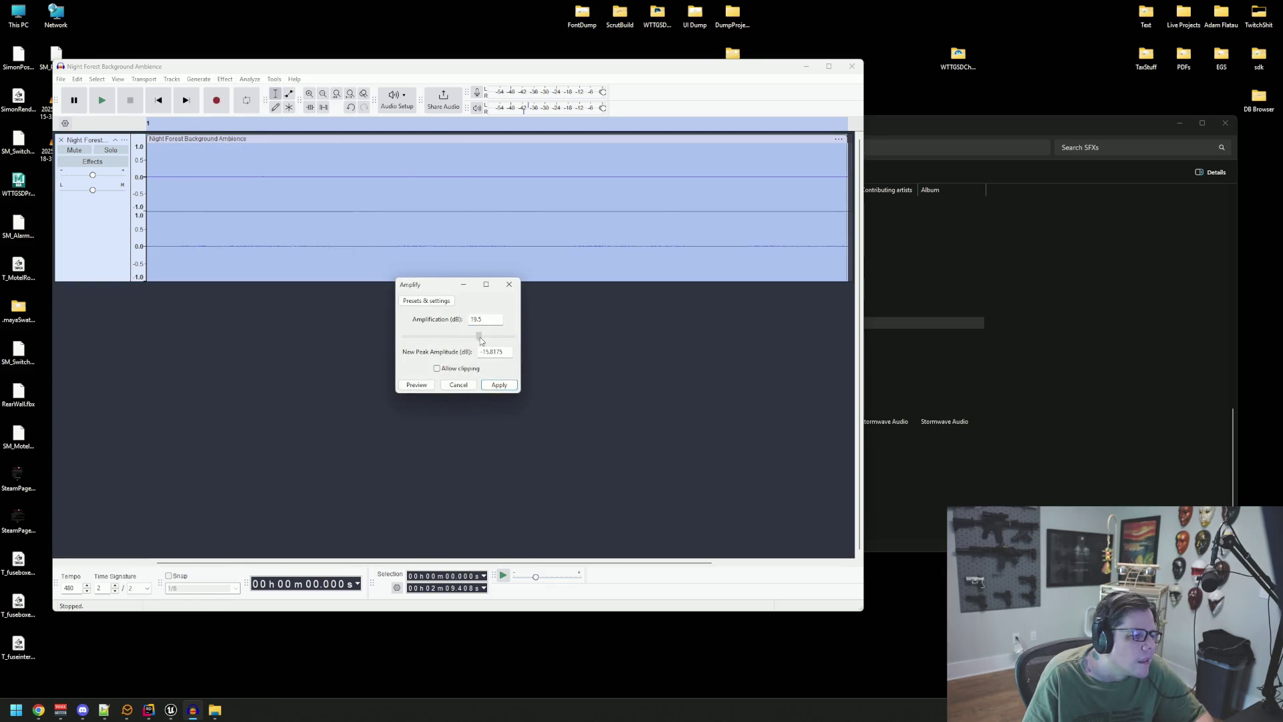
click(499, 384)
key(space)
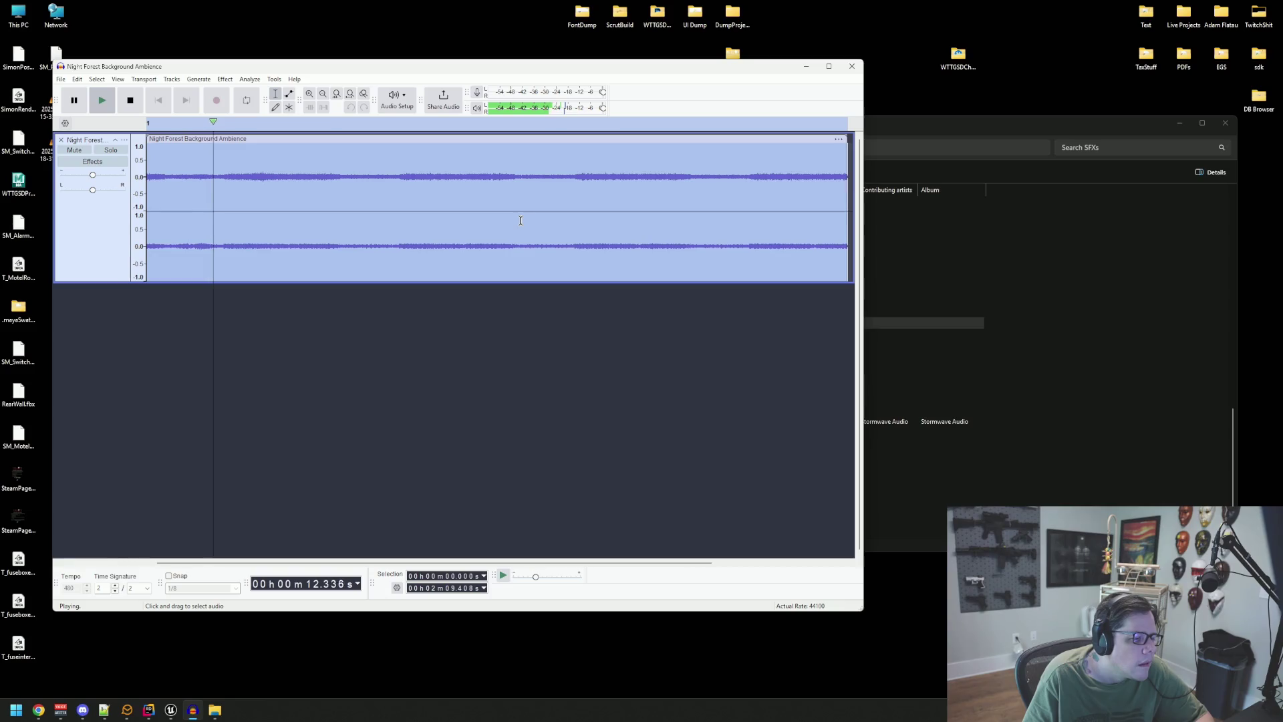
- Replay the amplified ambience a few times to check its loudness, then stop playback
key(space)
key(space)
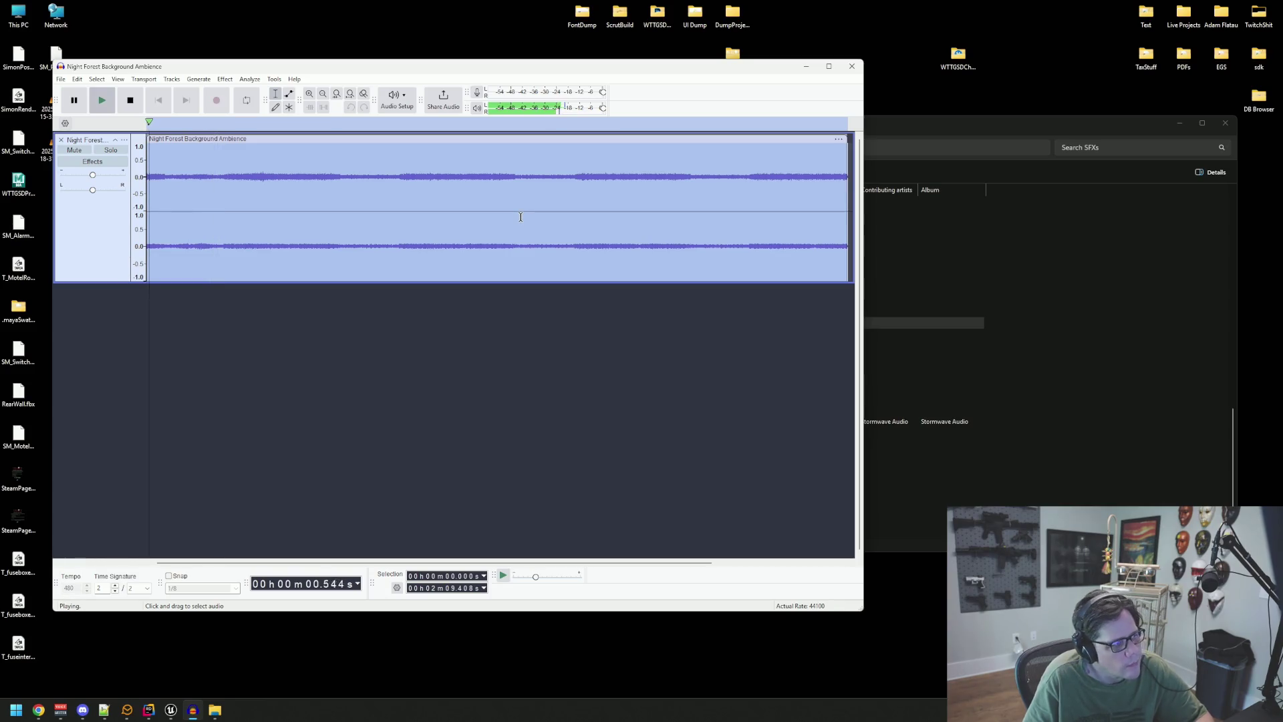
key(space)
key(space)
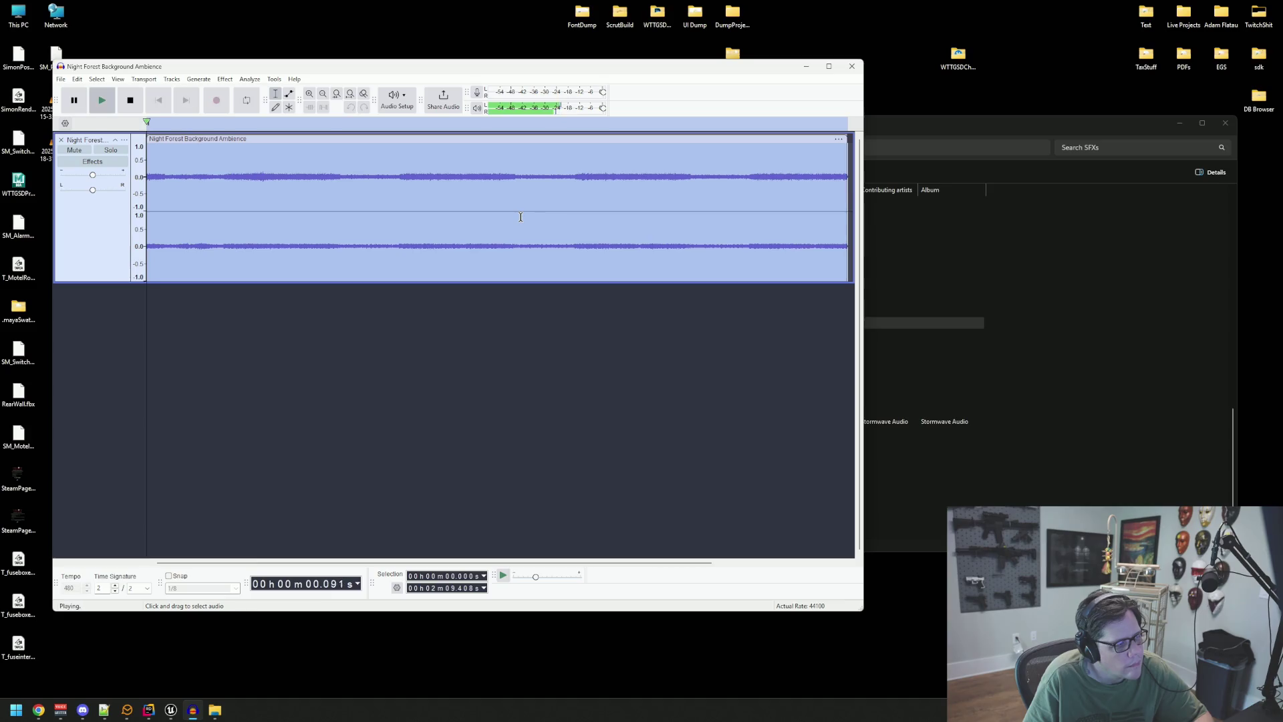
key(space)
key(ctrl+z)
key(space)
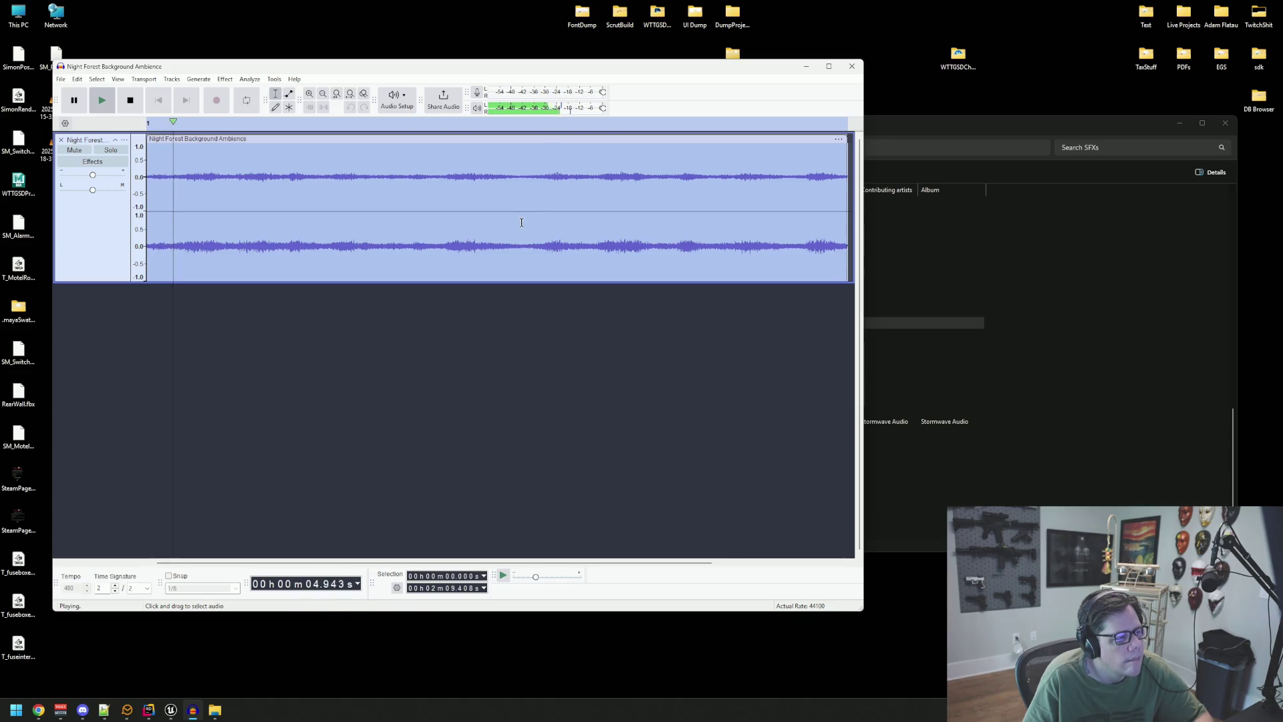
click(453, 339)
key(space)
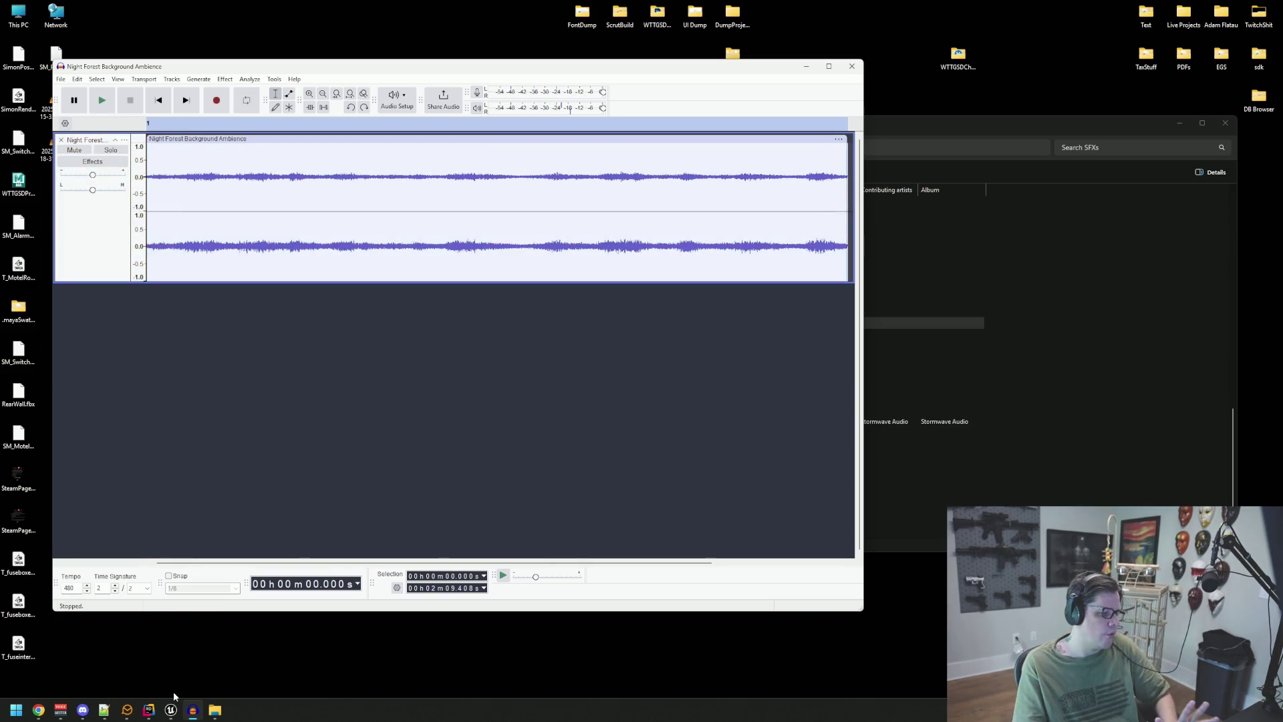
click(171, 708)
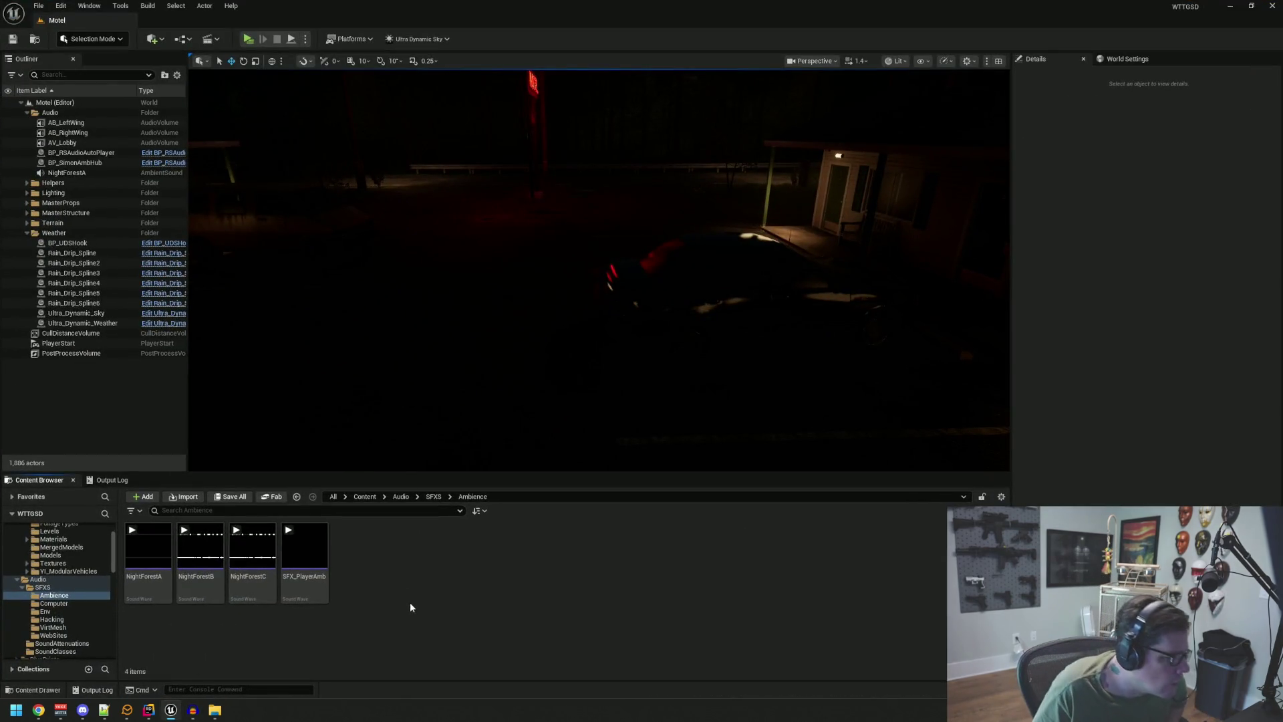
- Focus BP_SimonAmbHub and select BP_RSAudioAutoPlayer in the Outliner, orbiting to view the motel
click(137, 399)
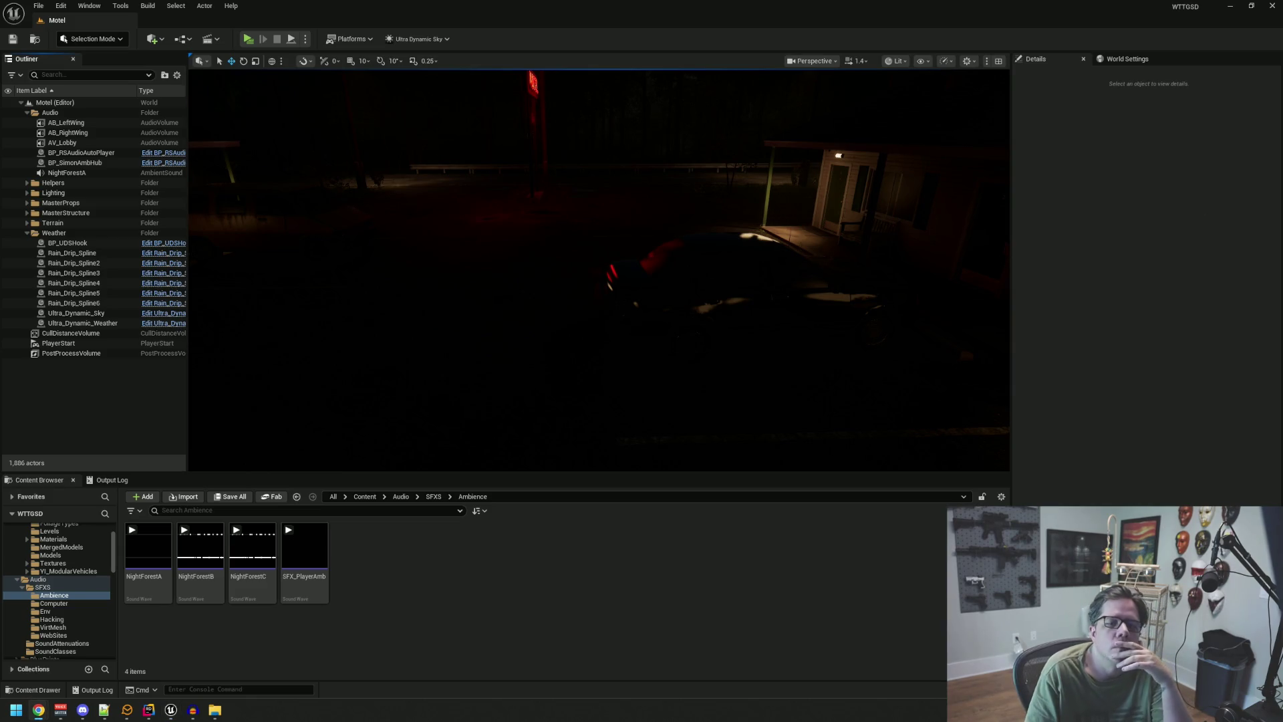
drag(758, 198, 709, 187)
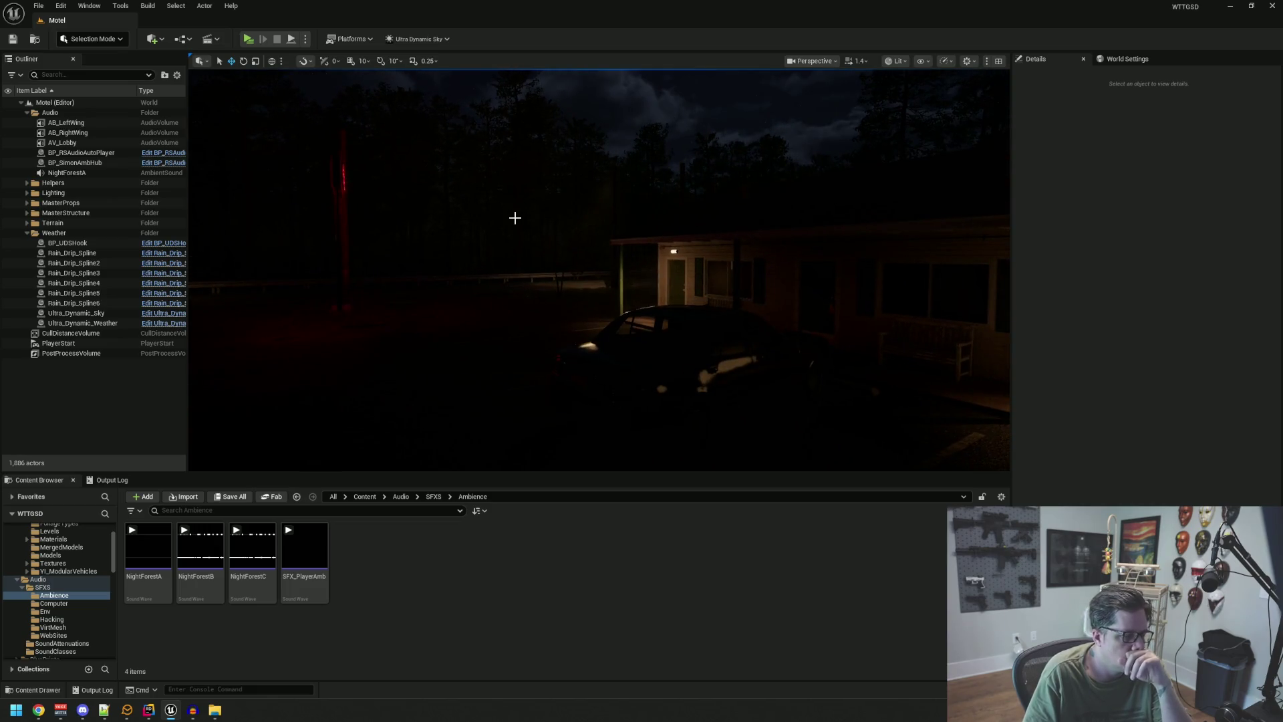
click(112, 164)
key(f)
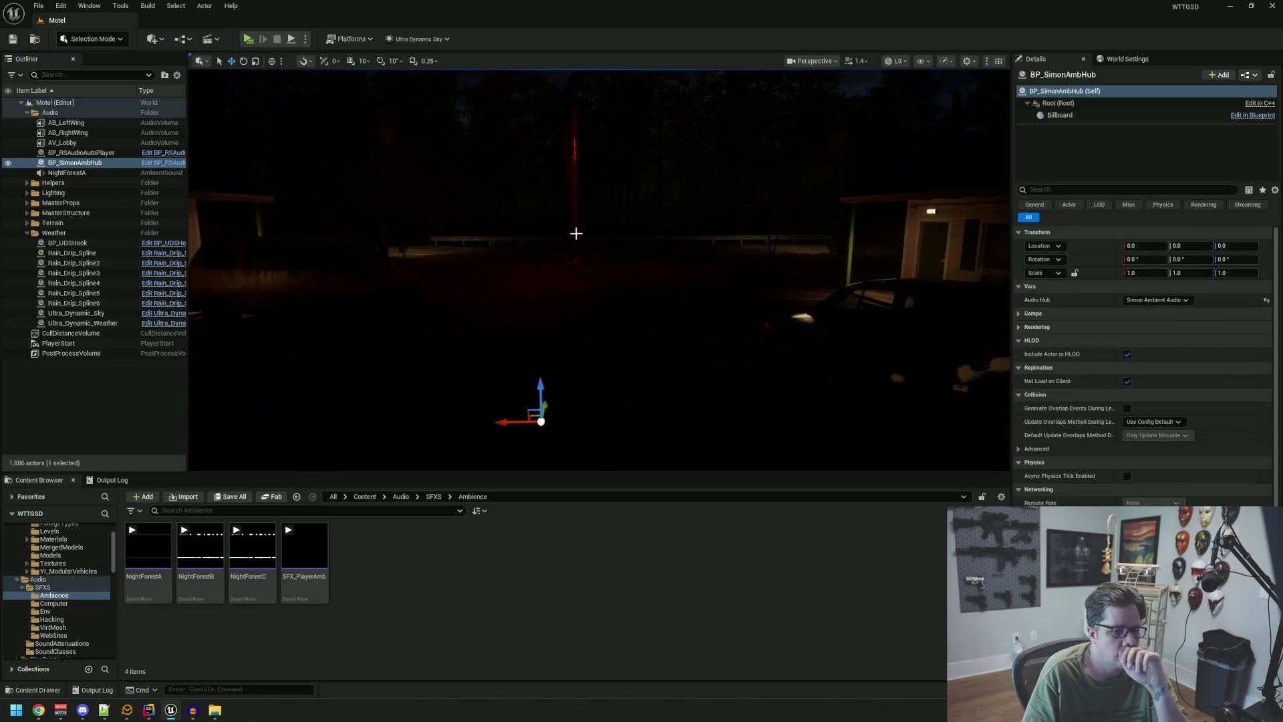
click(77, 152)
mouse_move(508, 212)
mouse_down()
mouse_move(540, 212)
mouse_move(524, 221)
mouse_move(481, 192)
mouse_move(472, 209)
mouse_up()
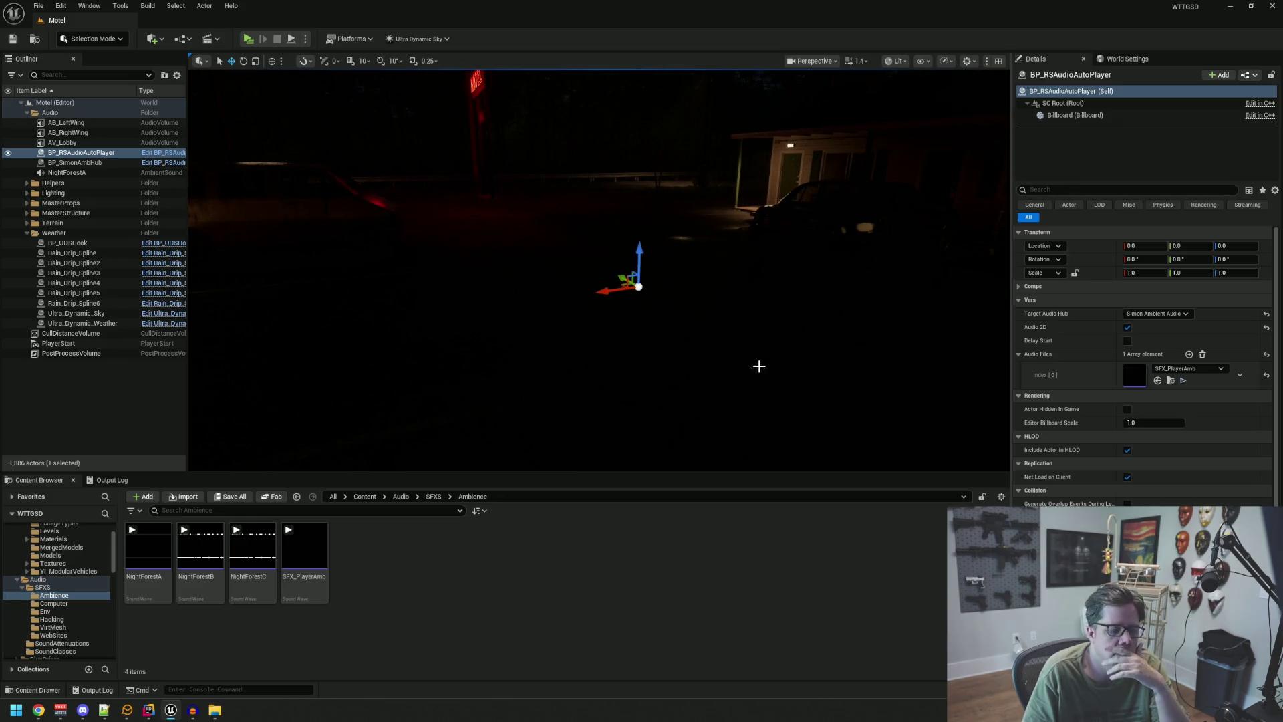
- In Voicemeeter, switch output A1 to Speakers (Realtek USB Audio)
click(60, 710)
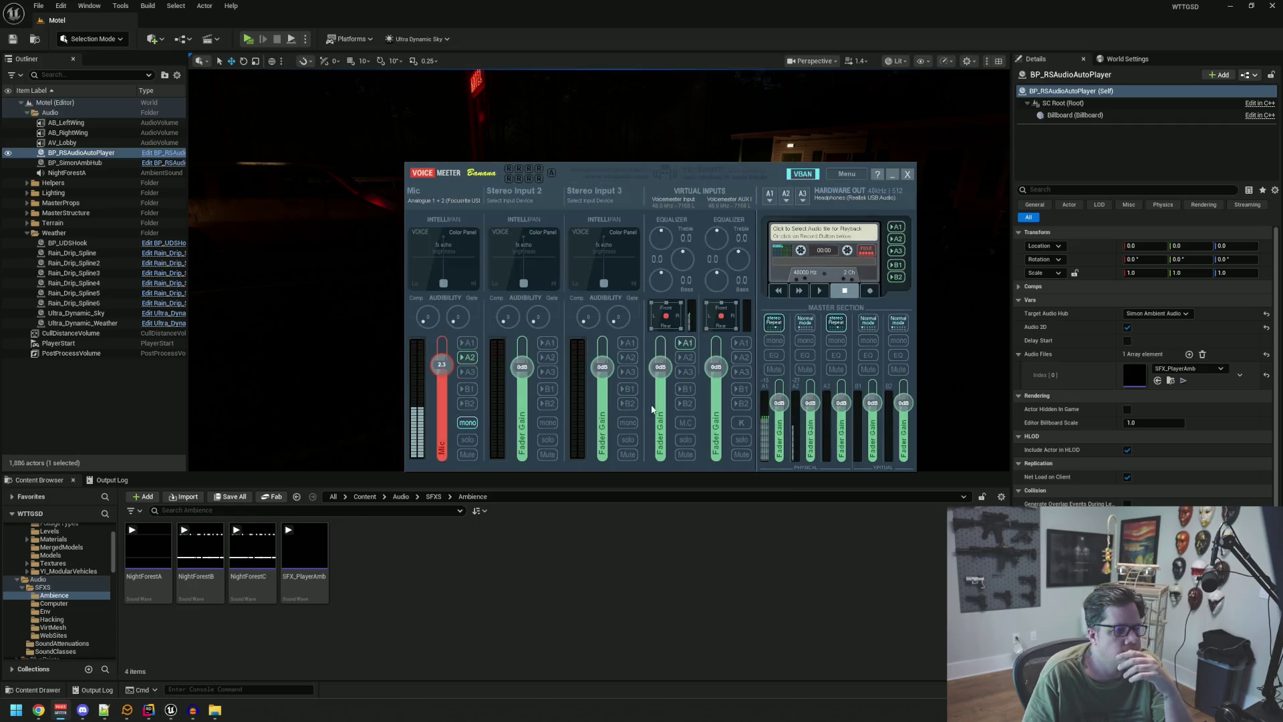
click(769, 194)
click(984, 318)
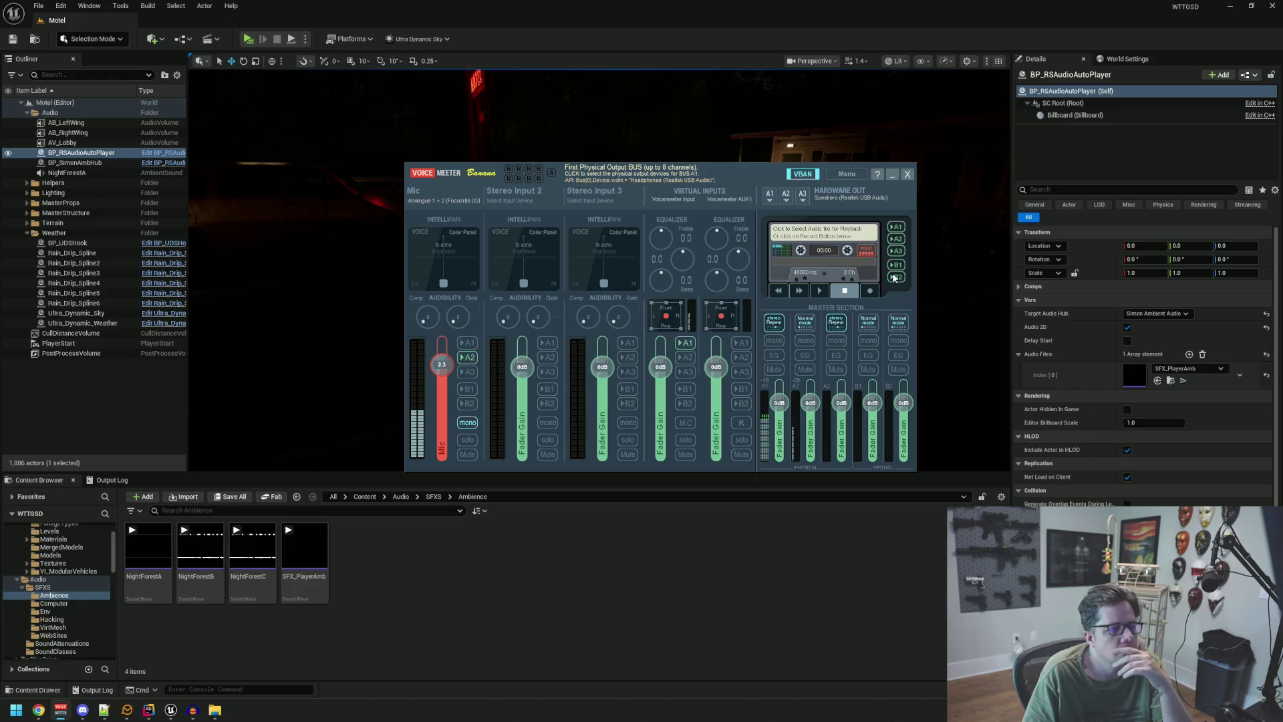
click(892, 174)
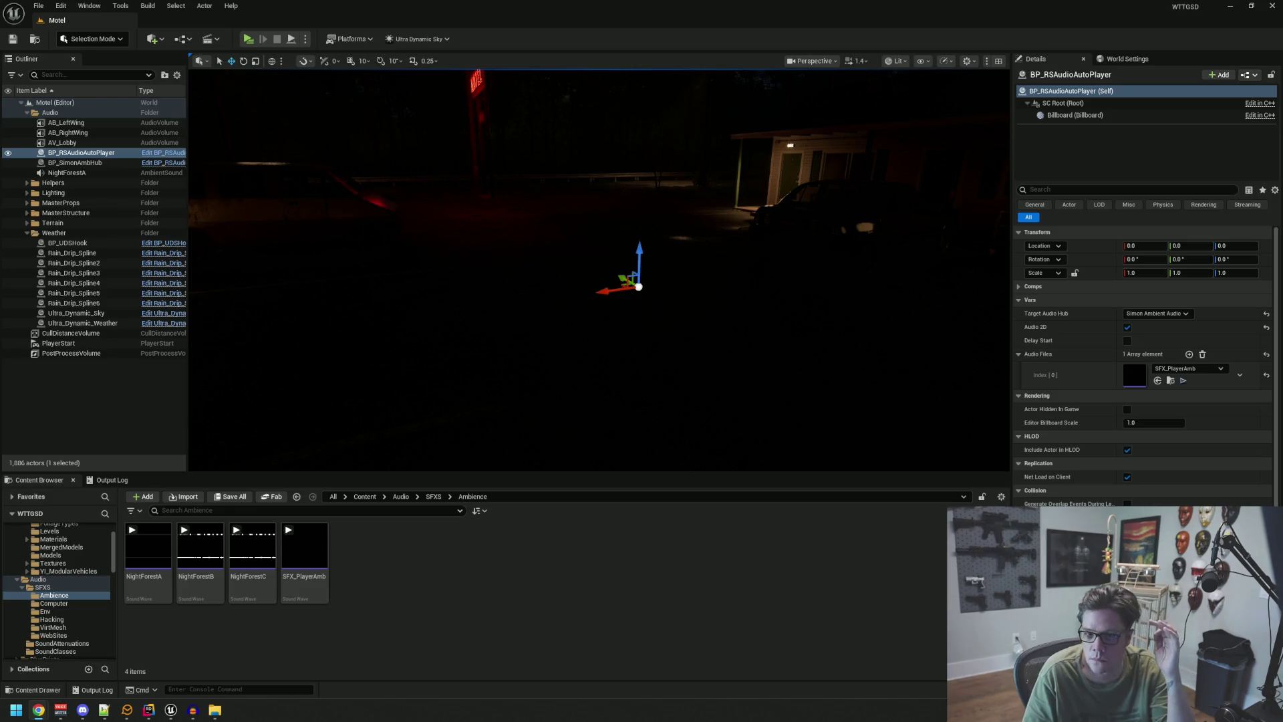
- Look up at the sky and trees, then deselect BP_RSAudioAutoPlayer
drag(788, 275, 702, 274)
click(114, 375)
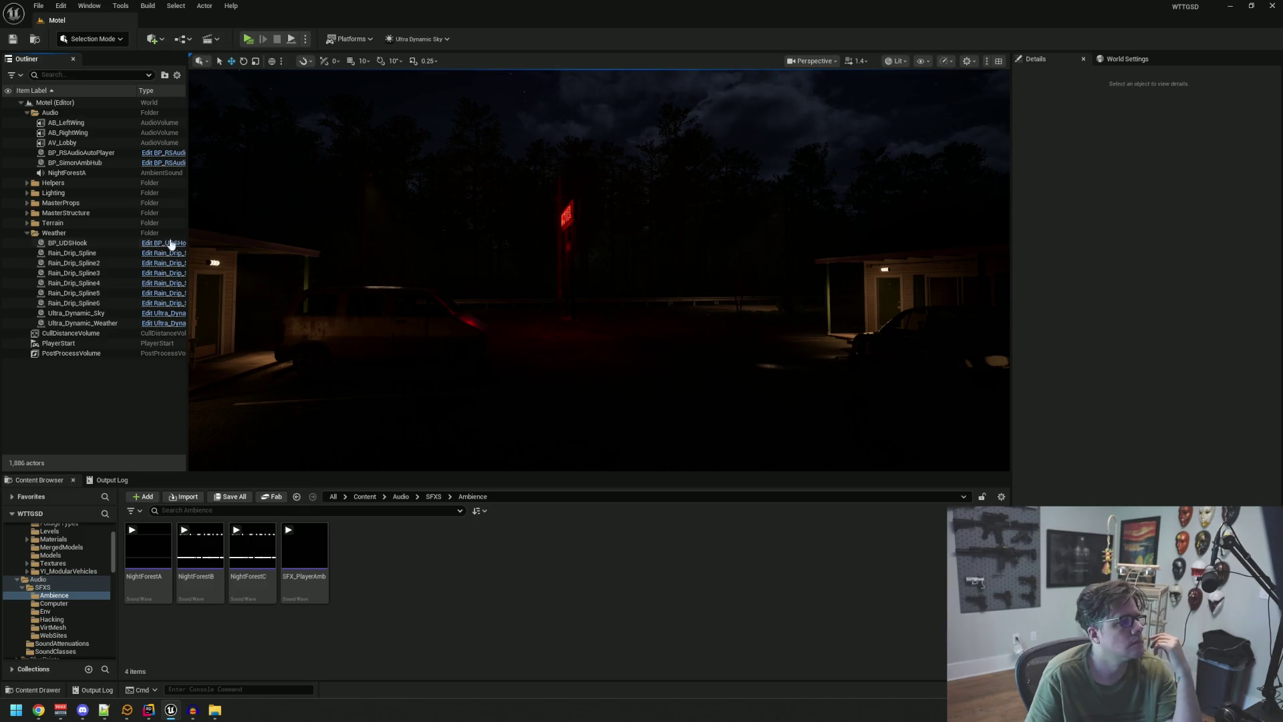
- Select BP_SimonAmbHub in the Outliner and turn the camera toward the motel building
click(110, 165)
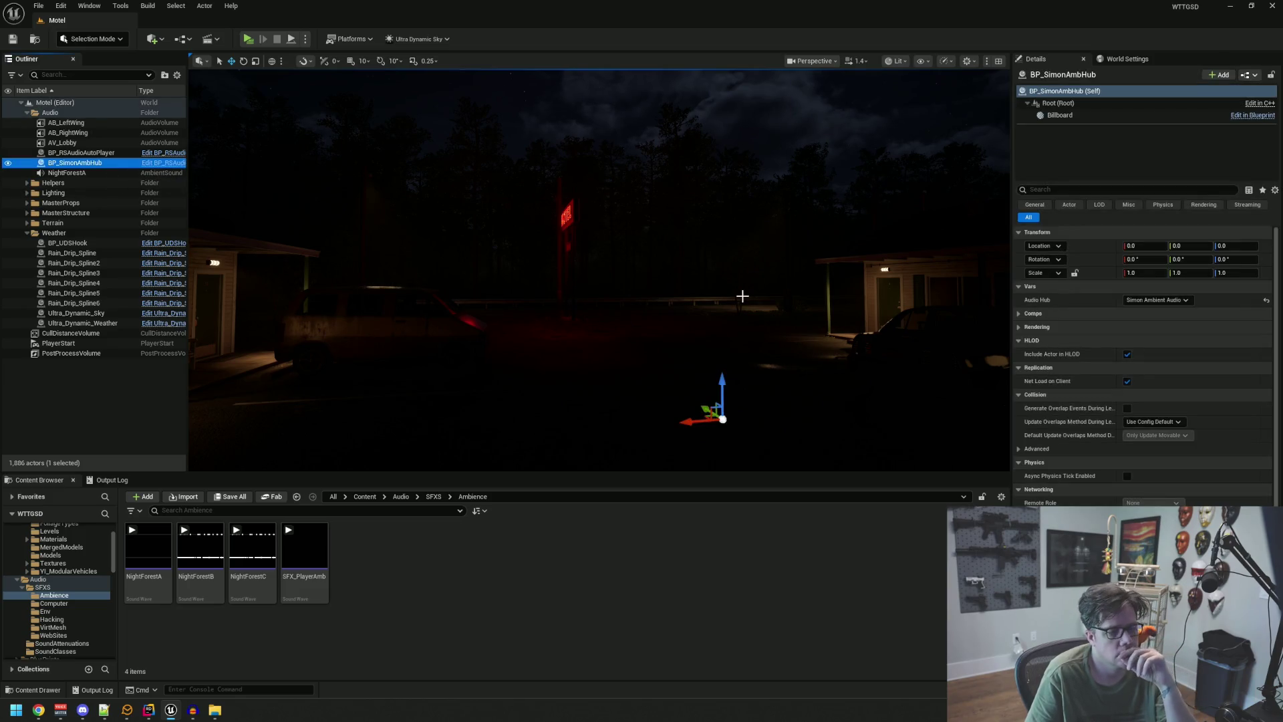
drag(1012, 268, 996, 269)
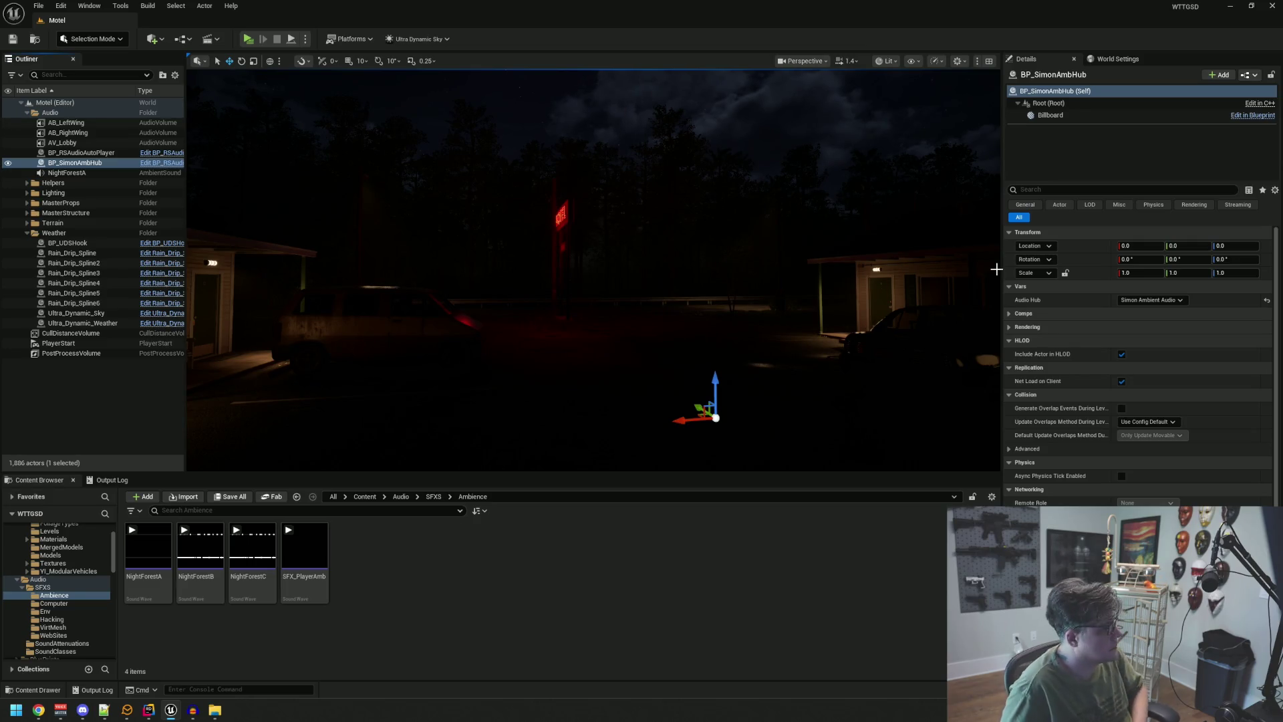
key(Right)
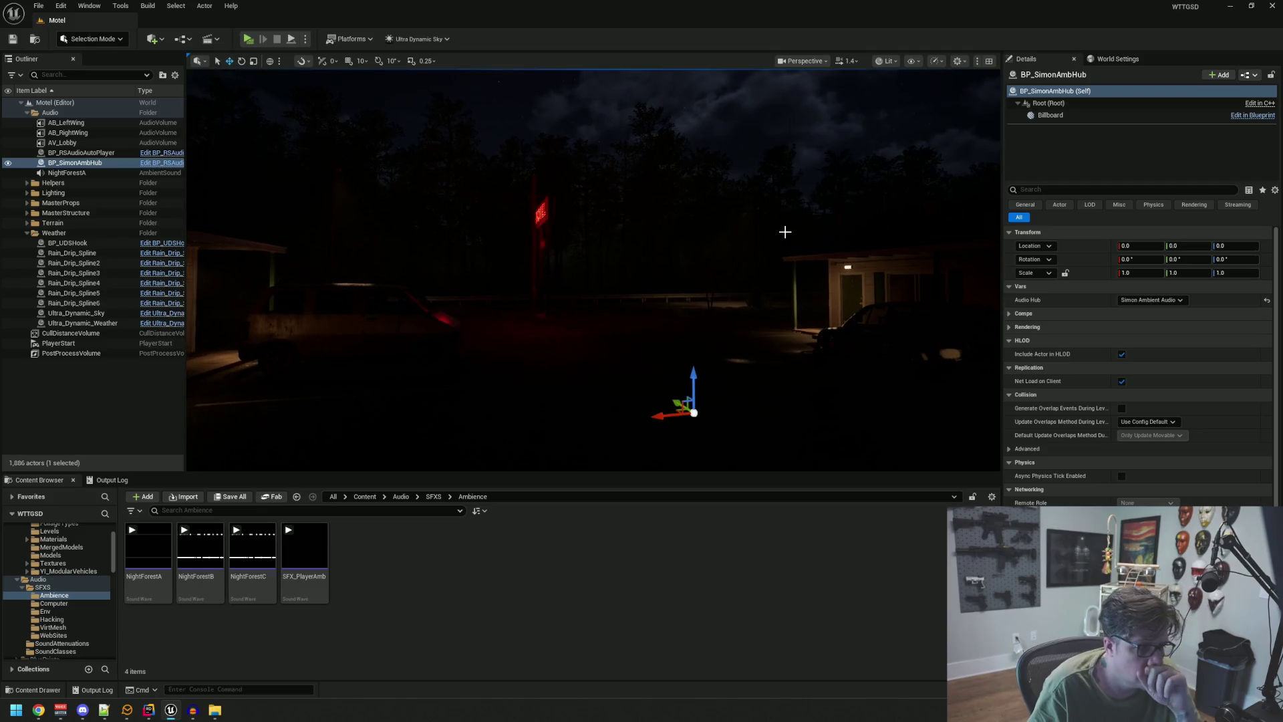
mouse_move(725, 212)
mouse_down()
mouse_move(708, 180)
mouse_move(669, 206)
mouse_up()
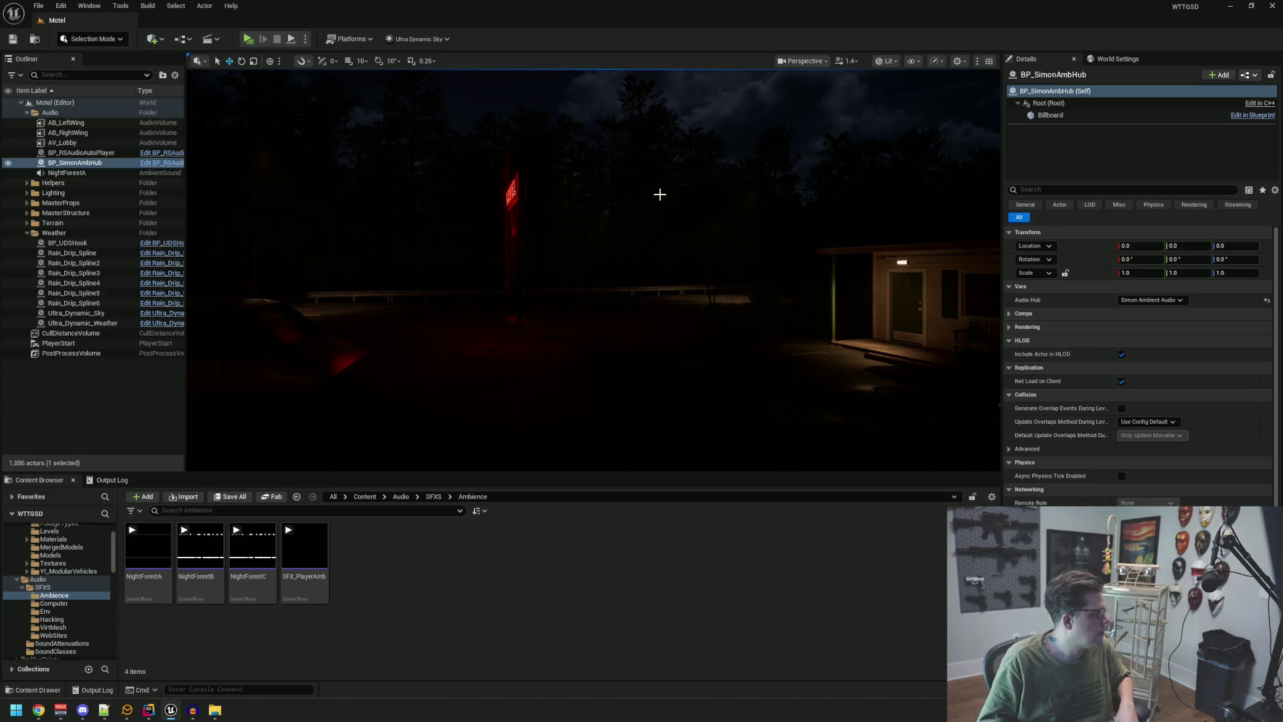
drag(755, 250, 530, 283)
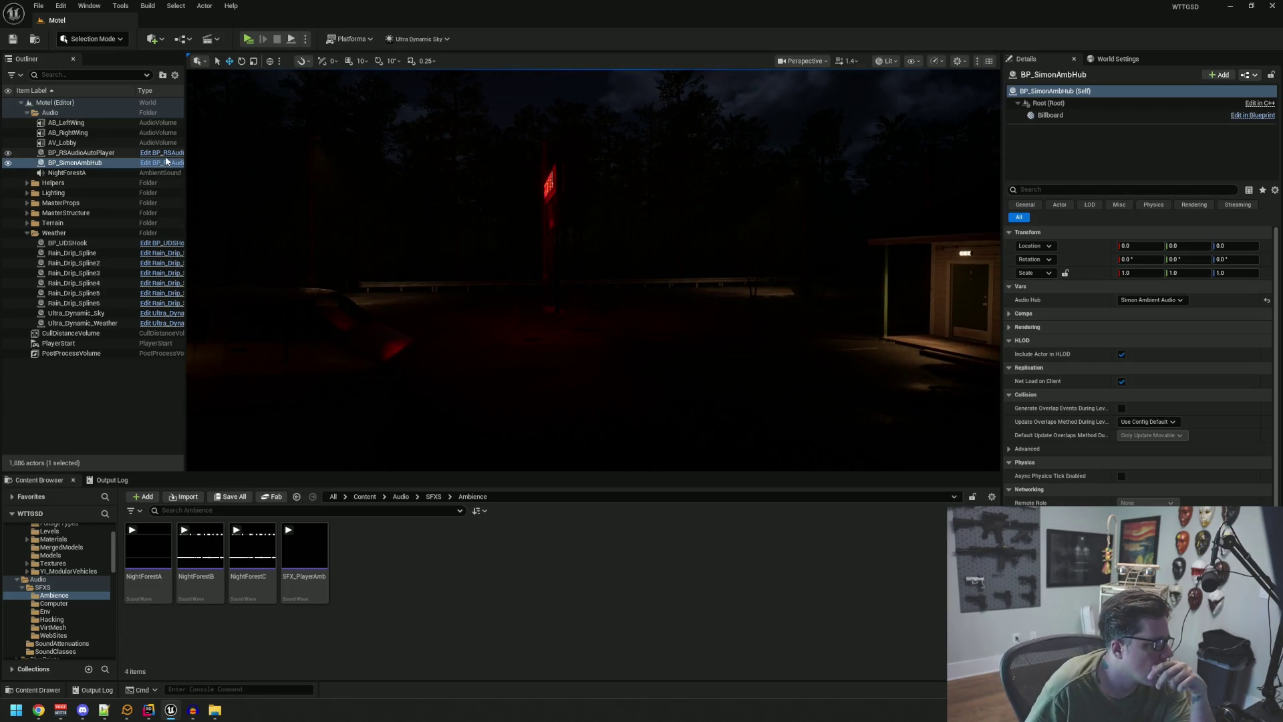
- Open the BP_RSAudioHub blueprint and jump to its parent class header, RSAudioHubActor.h
click(161, 166)
click(161, 164)
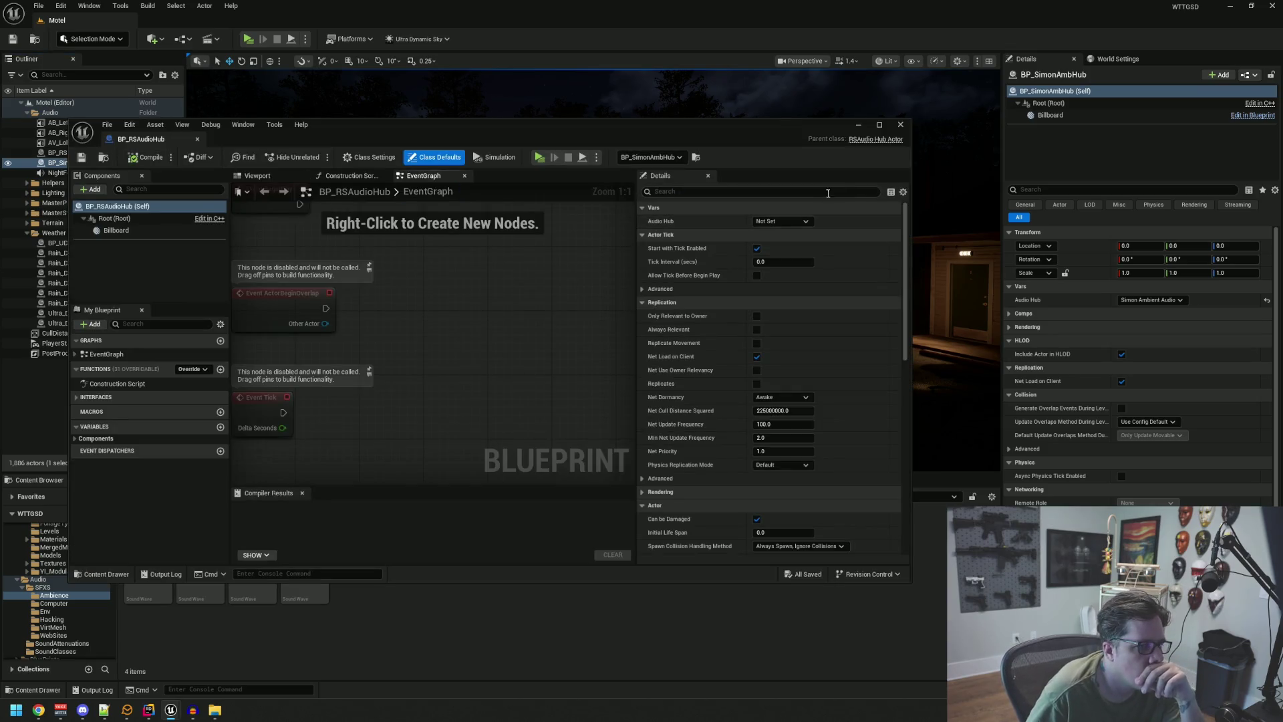
click(876, 139)
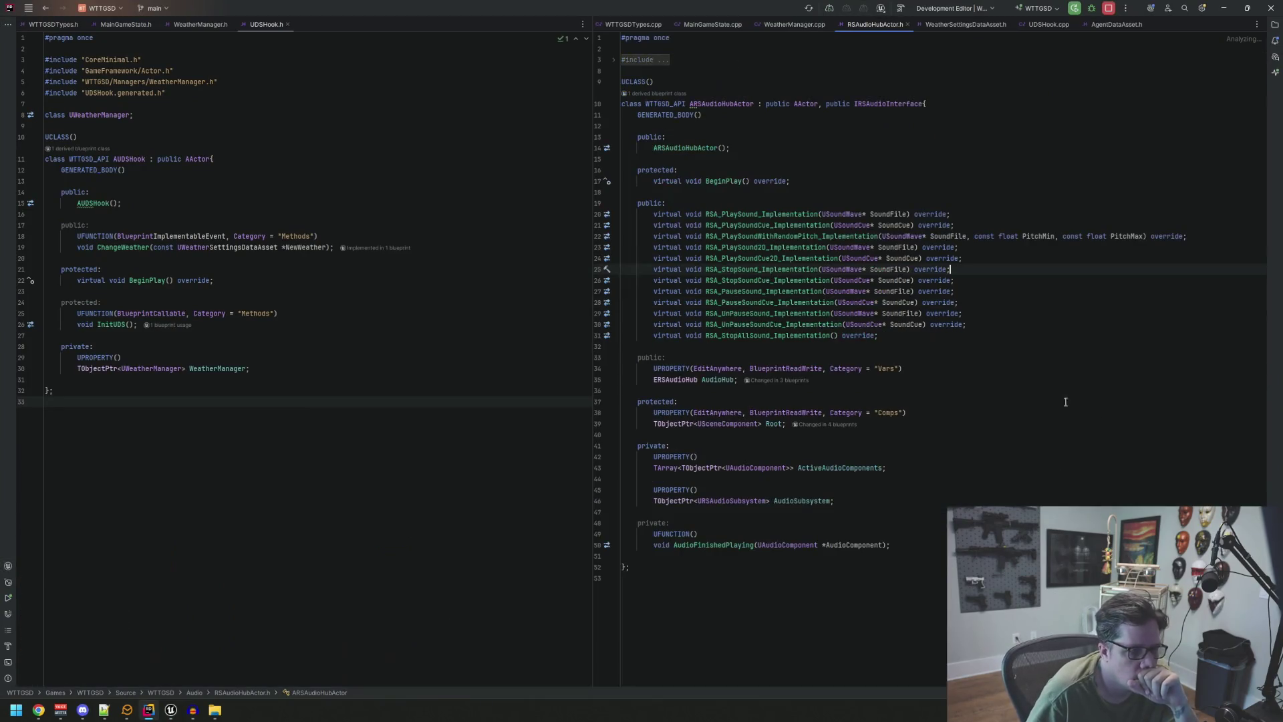
- Move RSAudioHubActor.h into the left pane and close UDSHook.h and the other unneeded headers
drag(868, 25, 354, 40)
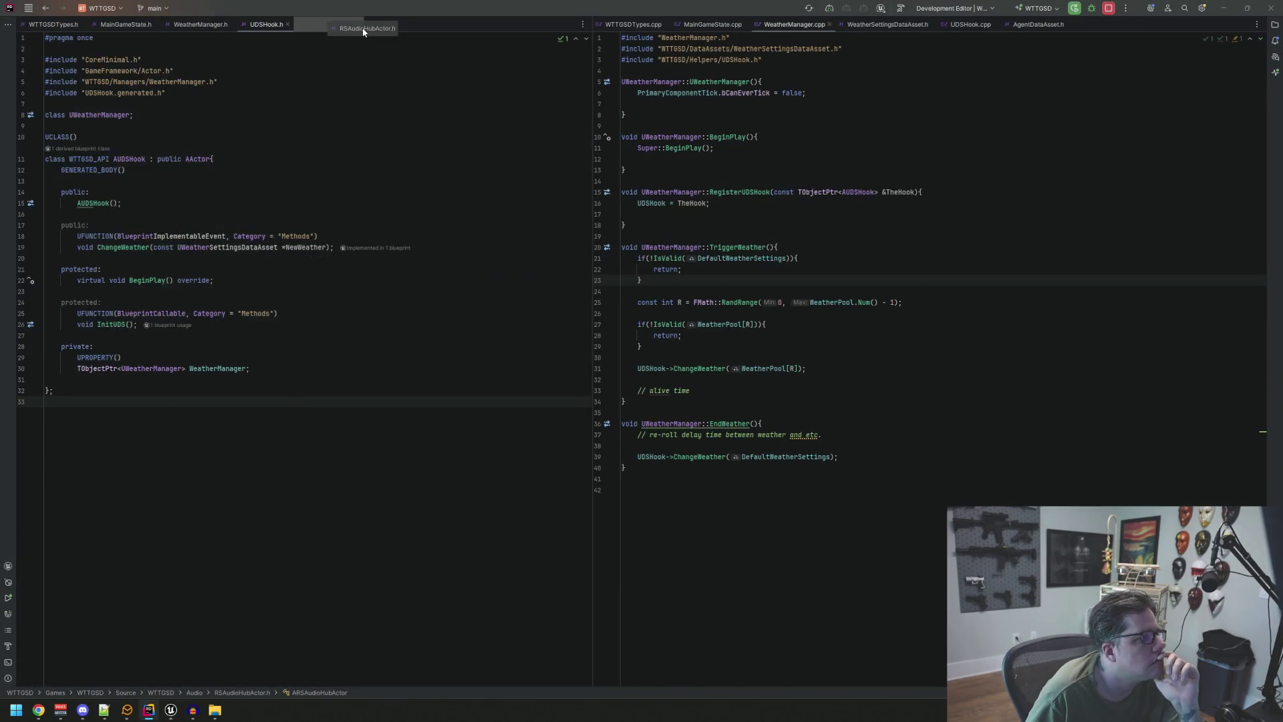
click(267, 25)
middle_click(267, 26)
middle_click(200, 25)
middle_click(111, 27)
- Close MainGameState.cpp, leaving WeatherManager.cpp showing in the right pane
click(709, 24)
click(795, 24)
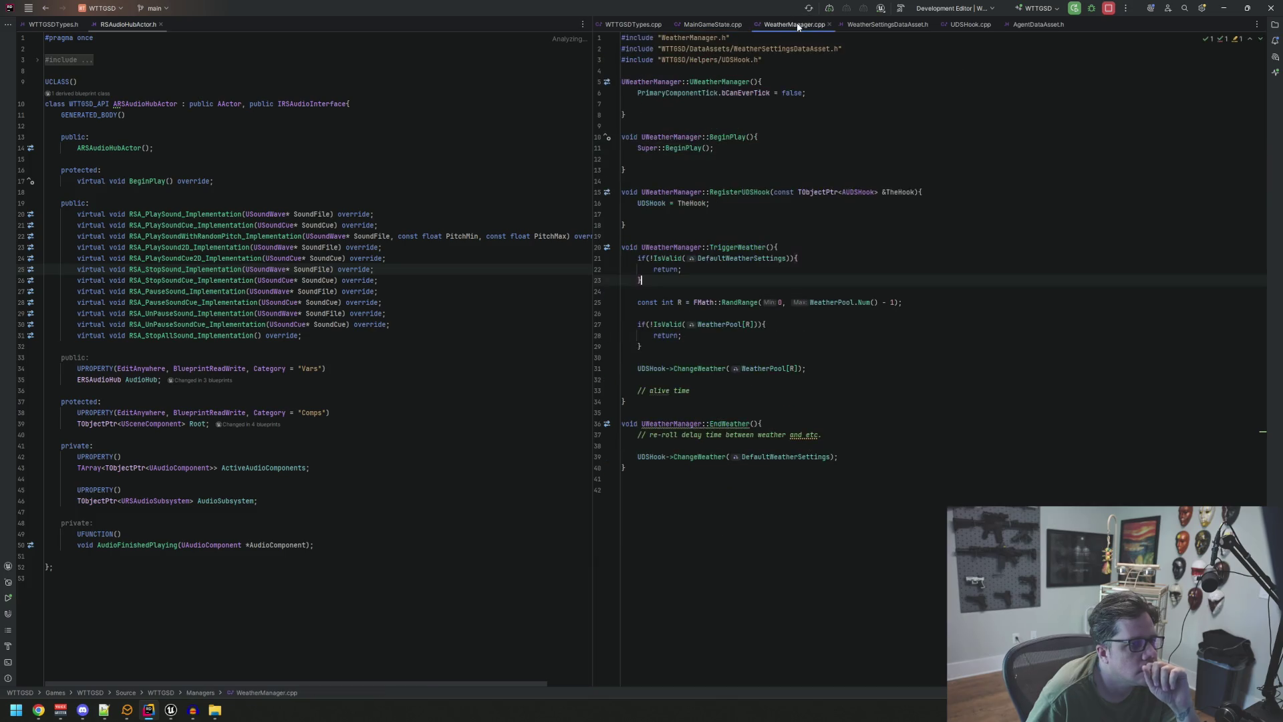
click(719, 24)
middle_click(718, 26)
click(714, 27)
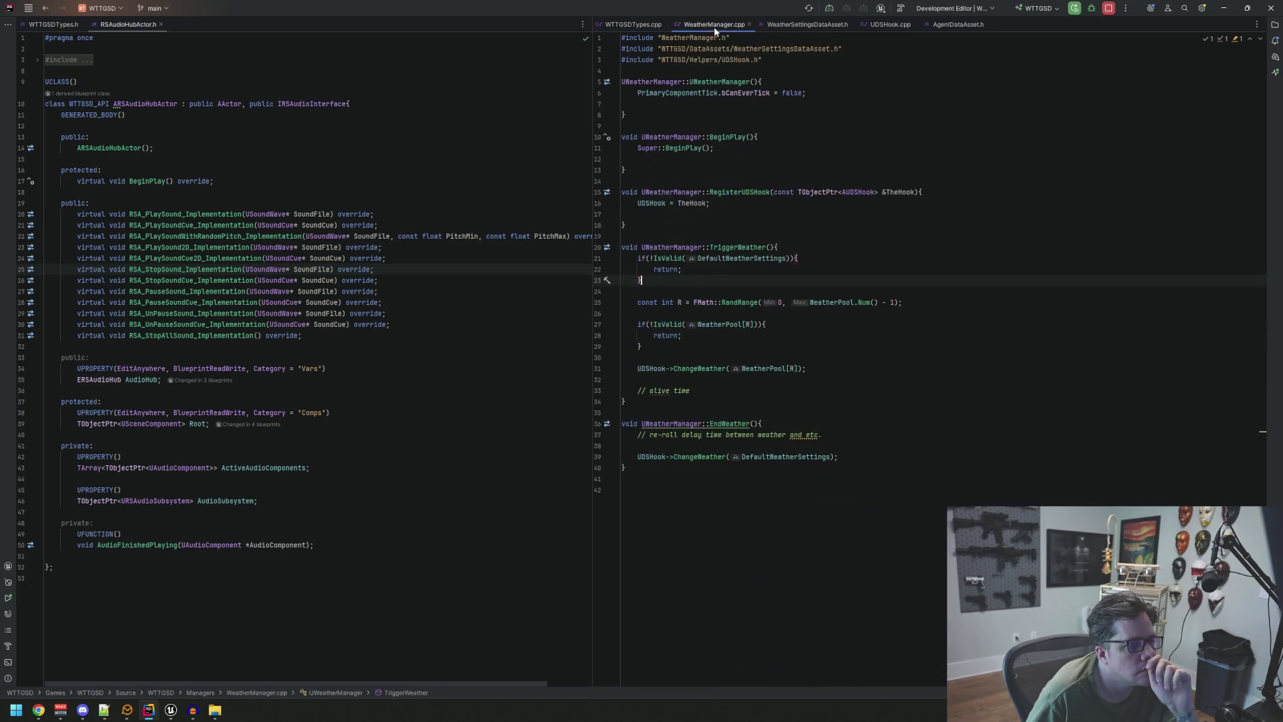